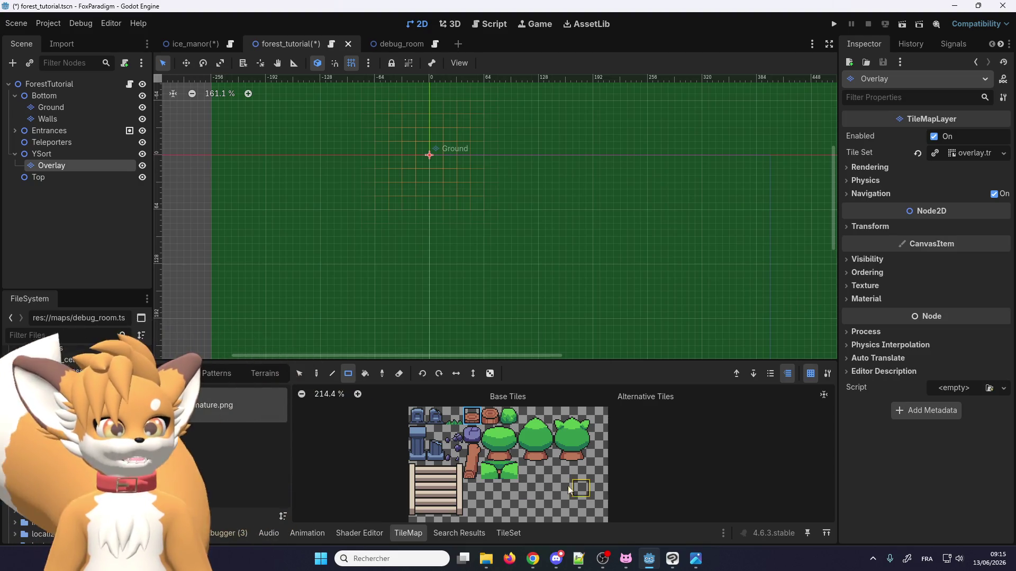
# Step: Pick the log tile in the TileMap atlas for painting on the Overlay layer
pyautogui.moveTo(490, 470); pyautogui.dragTo(511, 476)
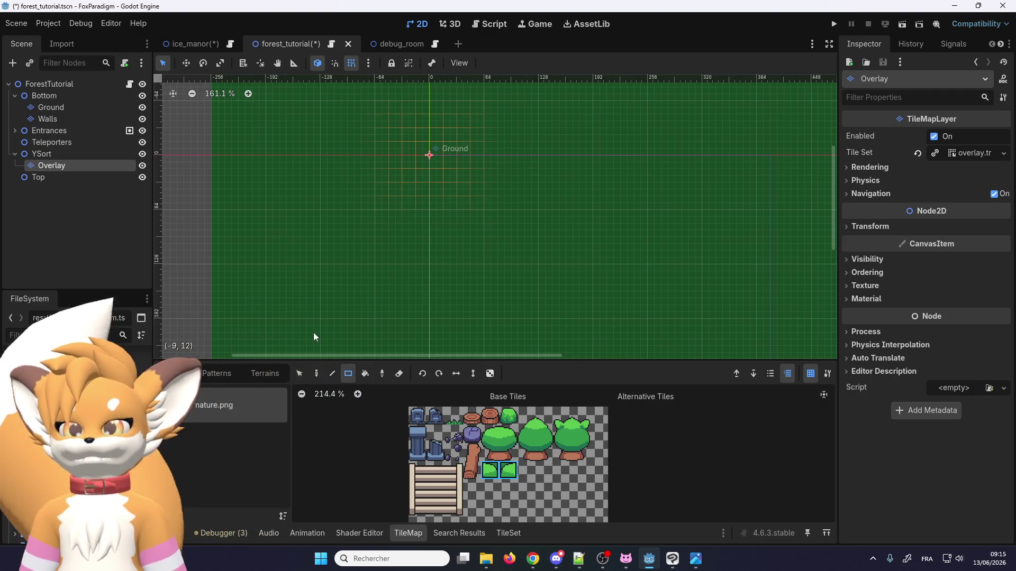
pyautogui.scroll(-2, 322, 239)
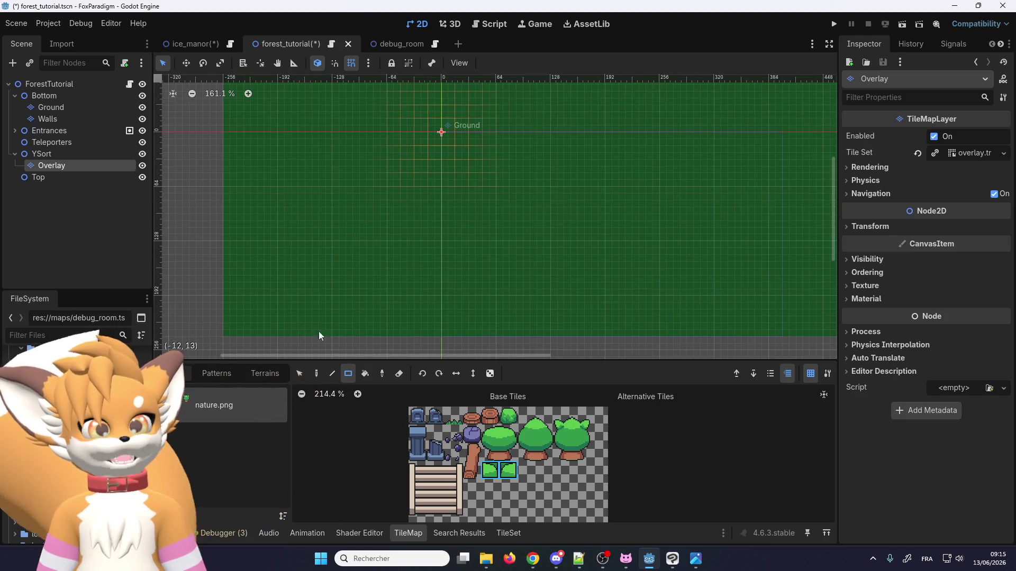
pyautogui.click(490, 416)
pyautogui.scroll(-1, 383, 301)
pyautogui.scroll(-1, 383, 300)
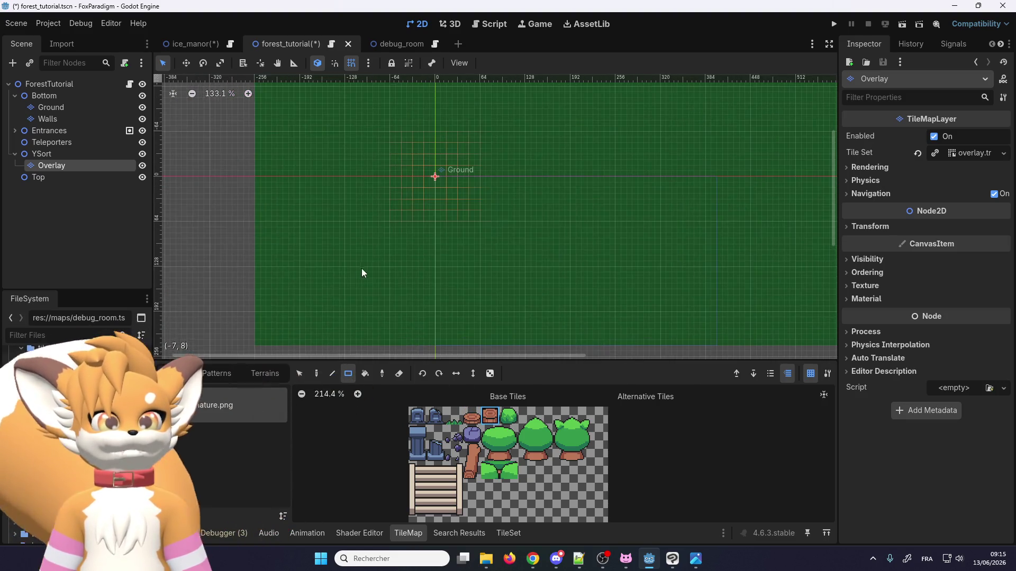
# Step: Paint rectangular log blocks on the left, including a tall block extending upward
pyautogui.moveTo(285, 228)
pyautogui.mouseDown()
pyautogui.moveTo(376, 331)
pyautogui.moveTo(373, 321)
pyautogui.mouseUp()
pyautogui.moveTo(351, 215); pyautogui.dragTo(295, 183)
pyautogui.scroll(1, 337, 261)
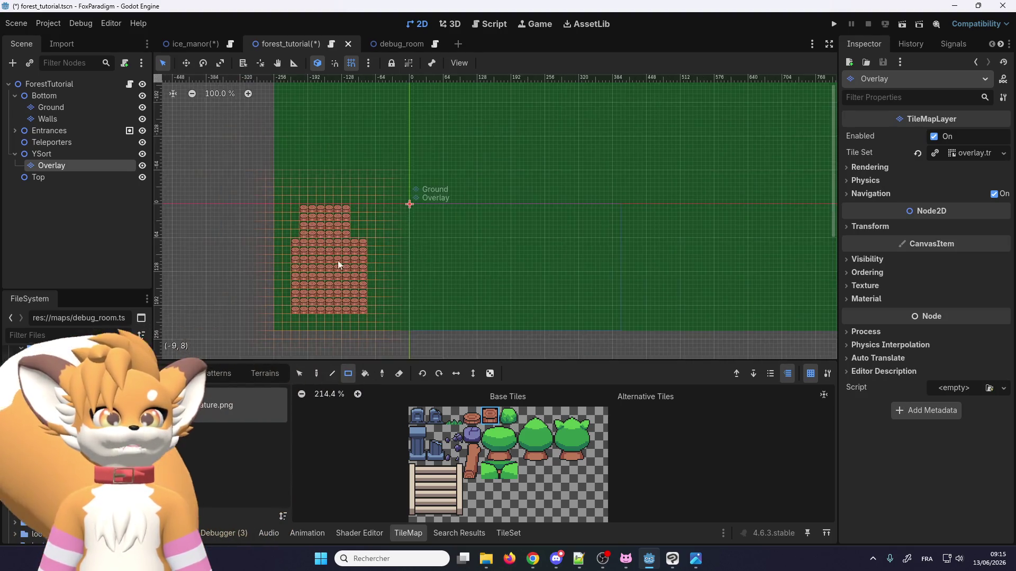
pyautogui.moveTo(317, 233)
pyautogui.mouseDown()
pyautogui.moveTo(376, 118)
pyautogui.moveTo(274, 100)
pyautogui.moveTo(277, 126)
pyautogui.mouseUp()
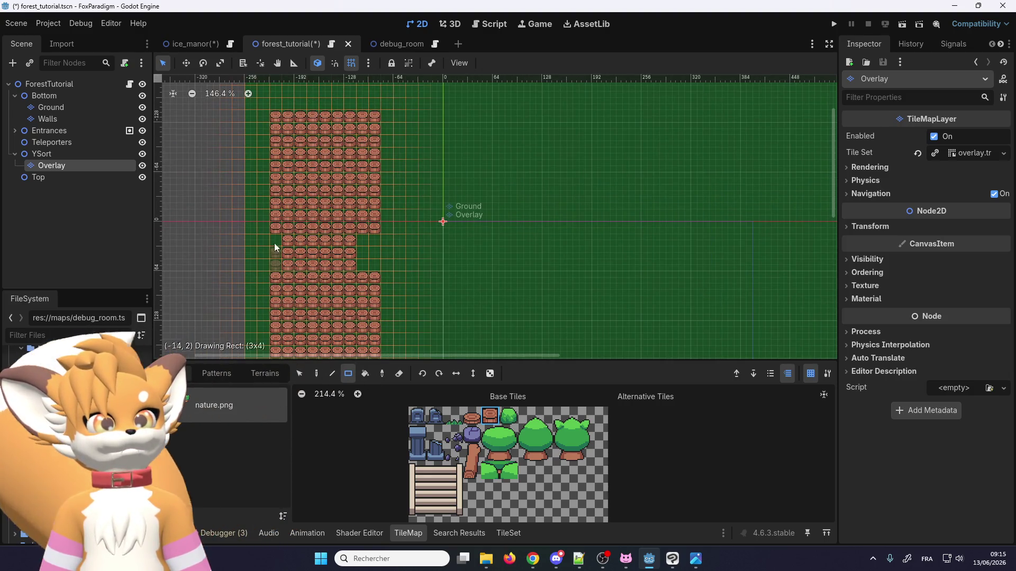
pyautogui.scroll(-2, 282, 268)
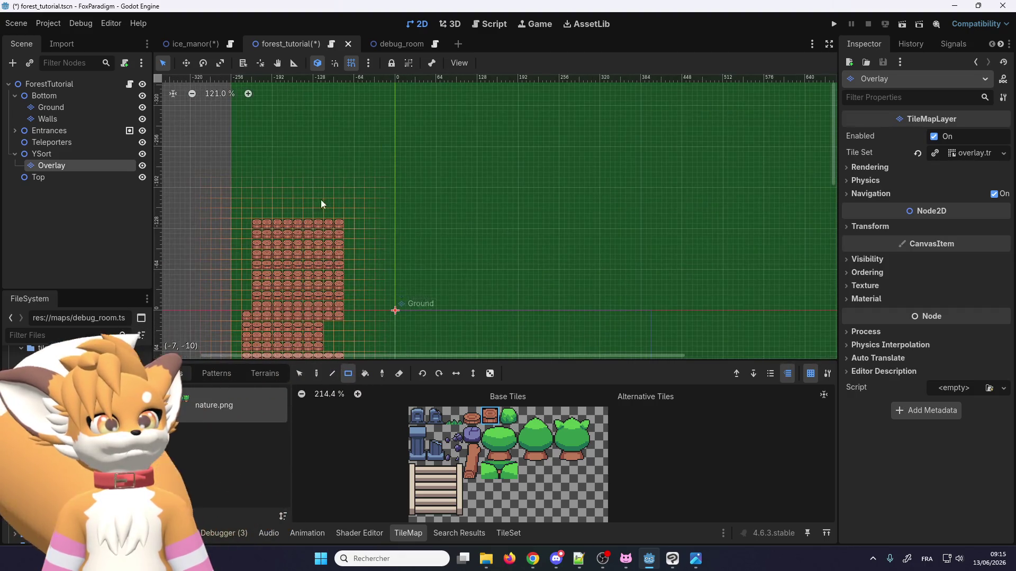
pyautogui.scroll(-3, 320, 199)
# Step: Paint further log blocks along the bottom and right, then select the Entrances node
pyautogui.moveTo(337, 302); pyautogui.dragTo(417, 353)
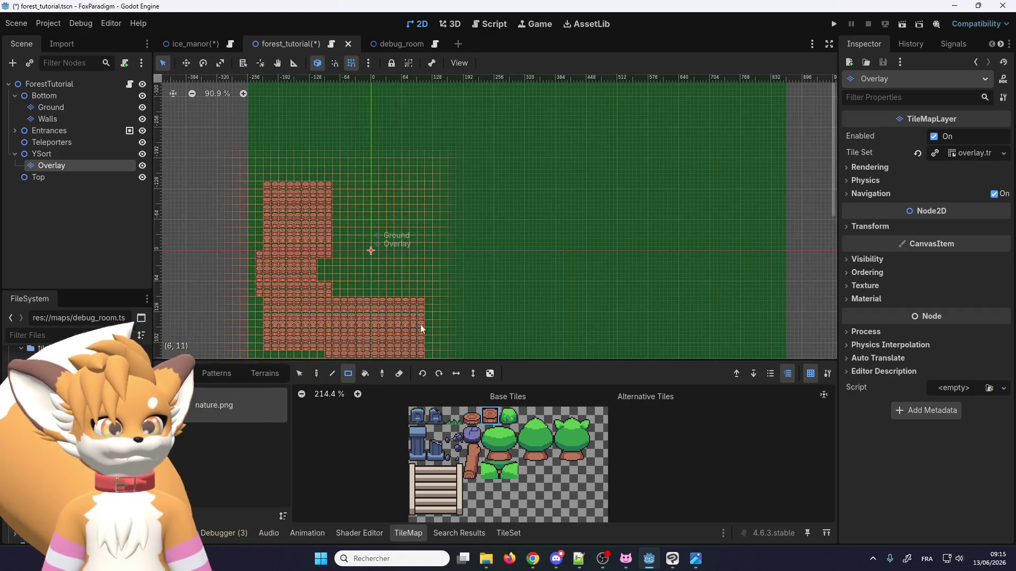
pyautogui.scroll(1, 413, 301)
pyautogui.moveTo(418, 314); pyautogui.dragTo(553, 244)
pyautogui.scroll(7, 449, 204)
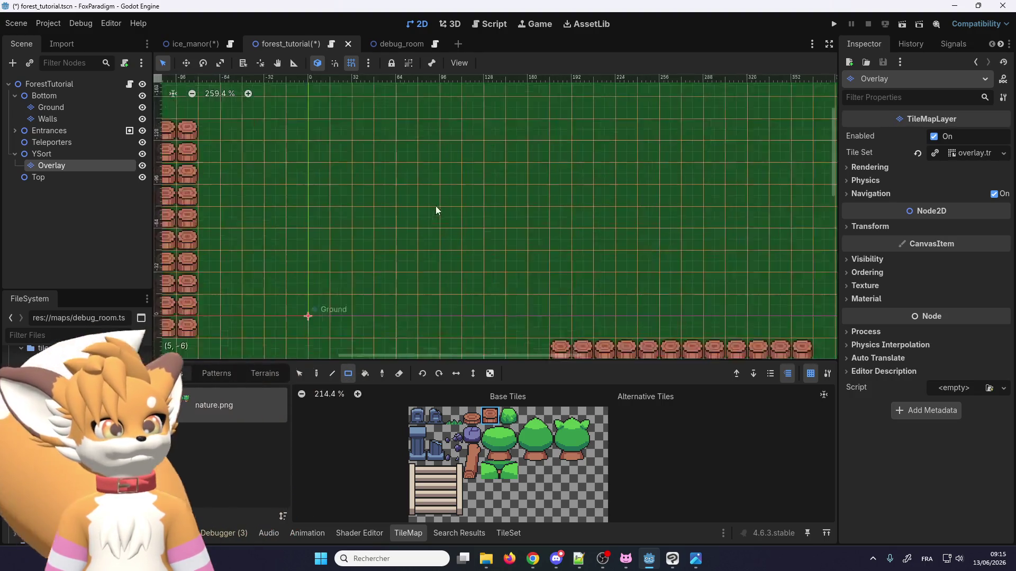
pyautogui.click(59, 133)
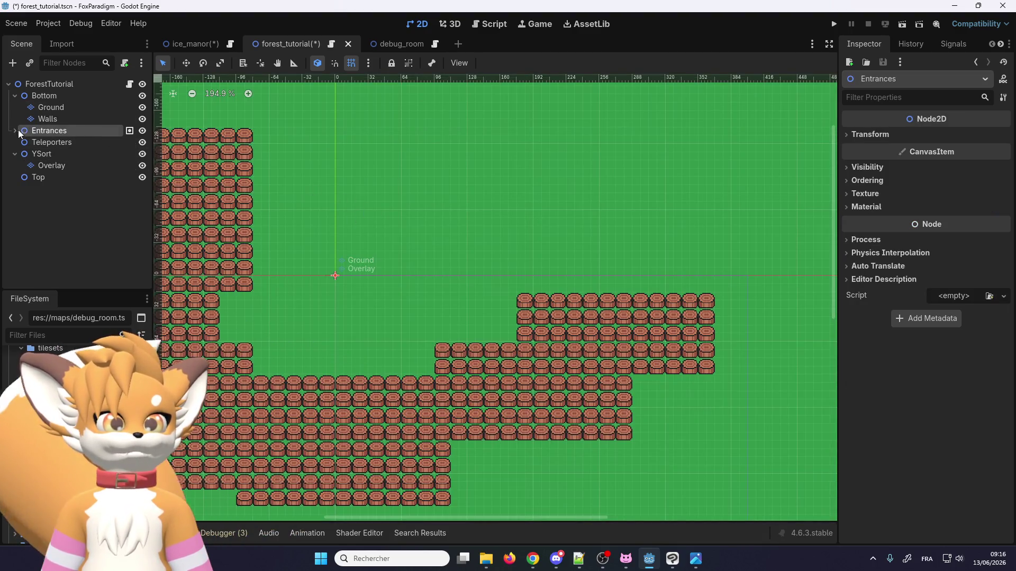
pyautogui.click(40, 144)
pyautogui.scroll(1, 357, 225)
pyautogui.scroll(-1, 390, 288)
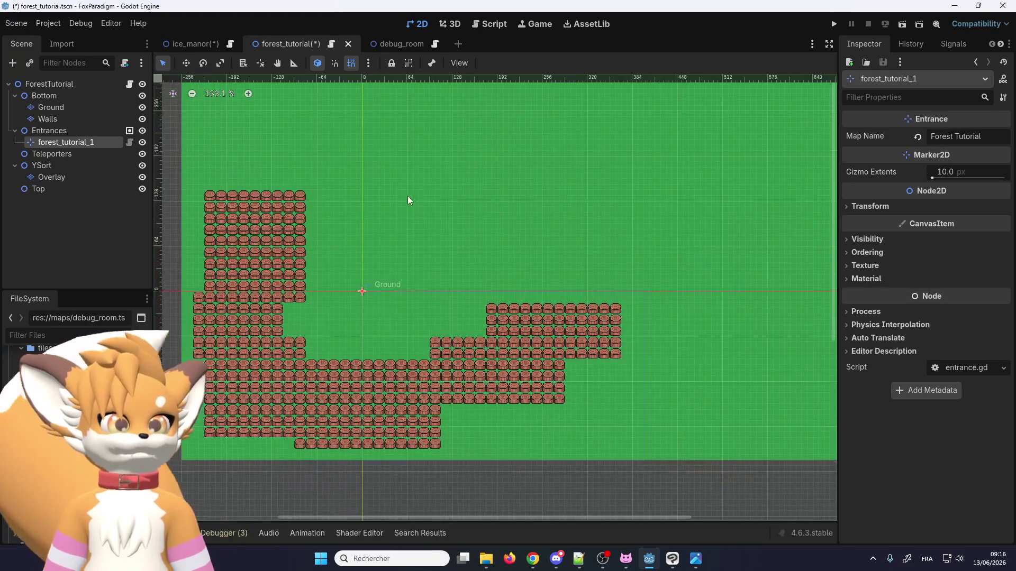
pyautogui.scroll(2, 431, 204)
pyautogui.scroll(-5, 459, 265)
pyautogui.scroll(1, 448, 335)
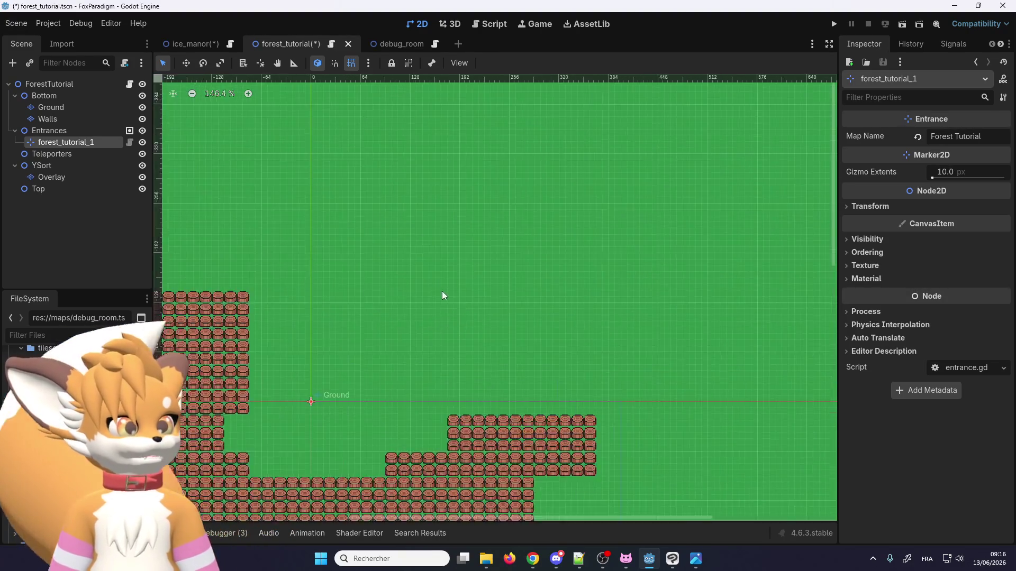
pyautogui.scroll(3, 445, 321)
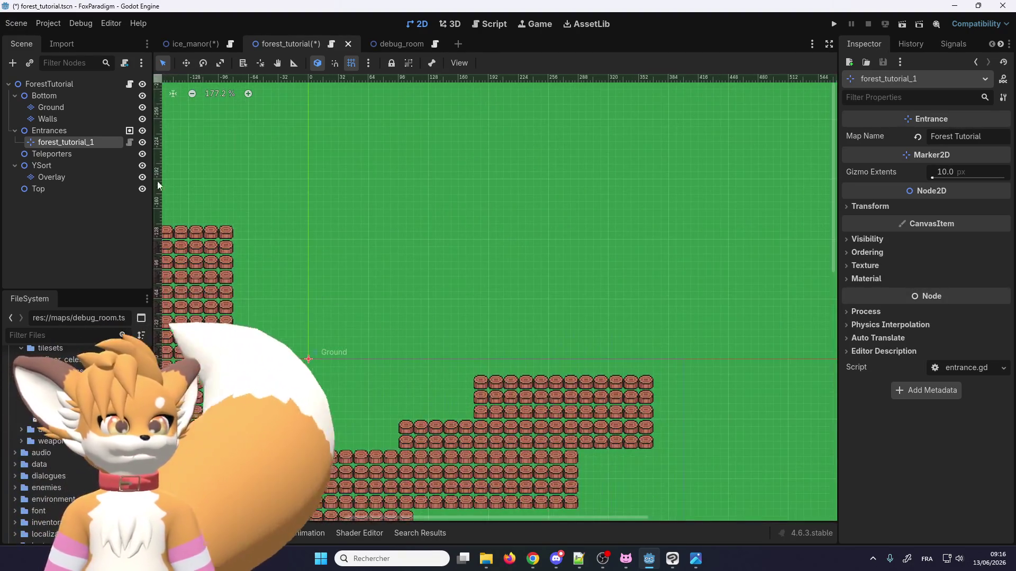
pyautogui.click(186, 63)
pyautogui.scroll(-7, 418, 233)
pyautogui.moveTo(437, 245); pyautogui.dragTo(464, 233)
pyautogui.scroll(5, 323, 302)
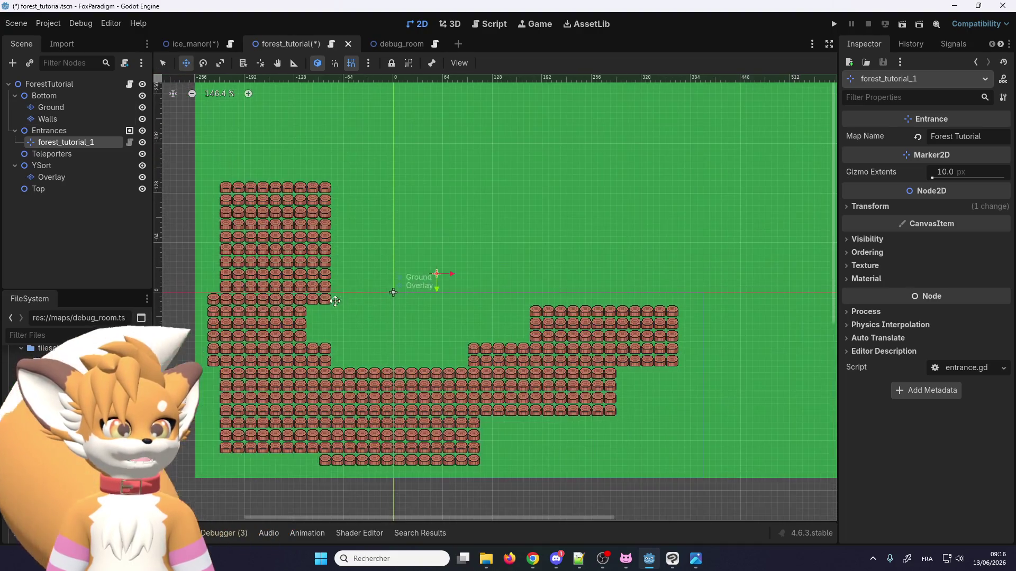
pyautogui.scroll(3, 355, 292)
pyautogui.hotkey('ctrl', 'z')
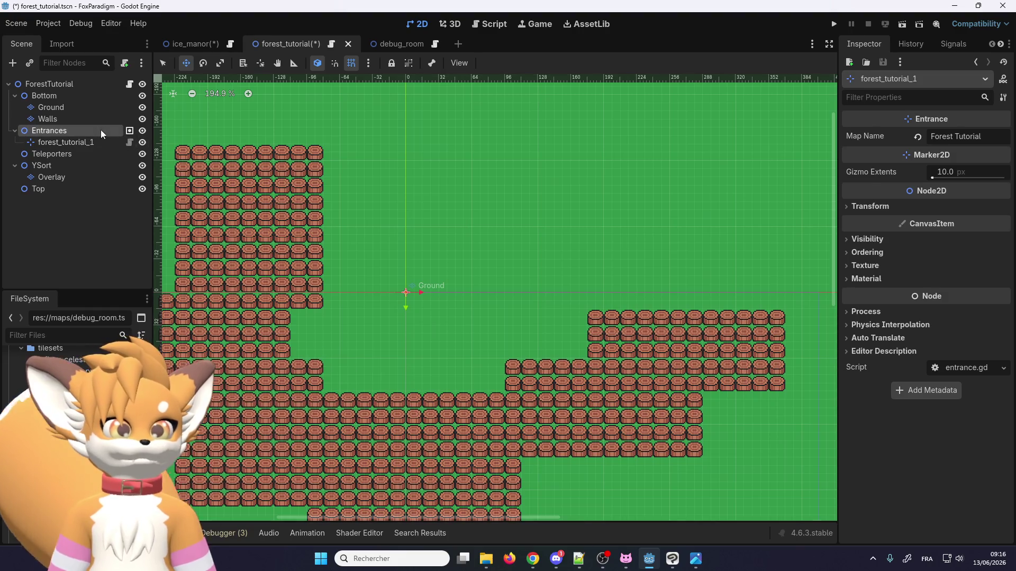
pyautogui.click(101, 131)
pyautogui.click(93, 142)
pyautogui.scroll(3, 404, 292)
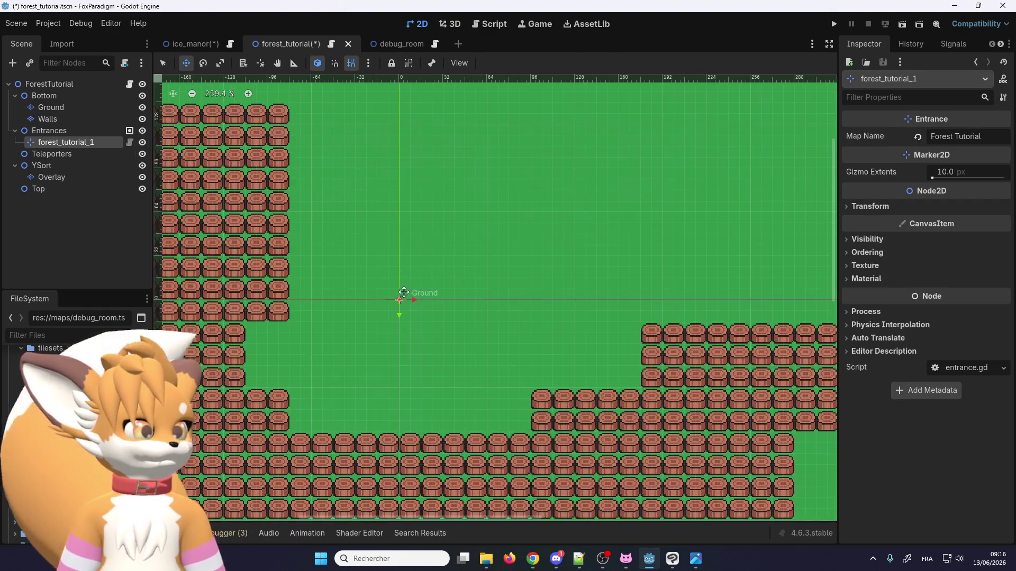
pyautogui.moveTo(401, 299)
pyautogui.mouseDown()
pyautogui.moveTo(423, 287)
pyautogui.moveTo(412, 272)
pyautogui.mouseUp()
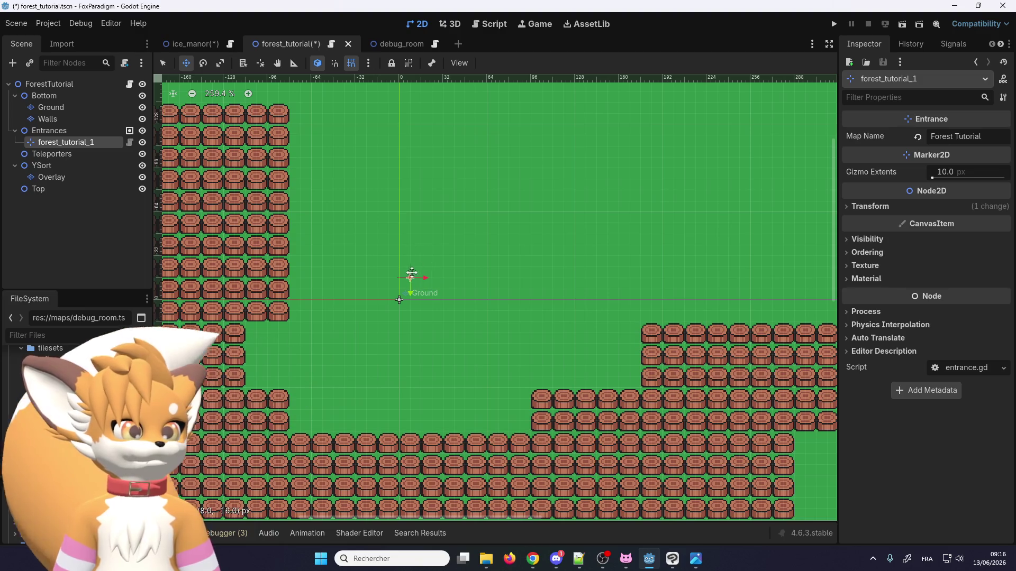
pyautogui.hotkey('ctrl', 'z')
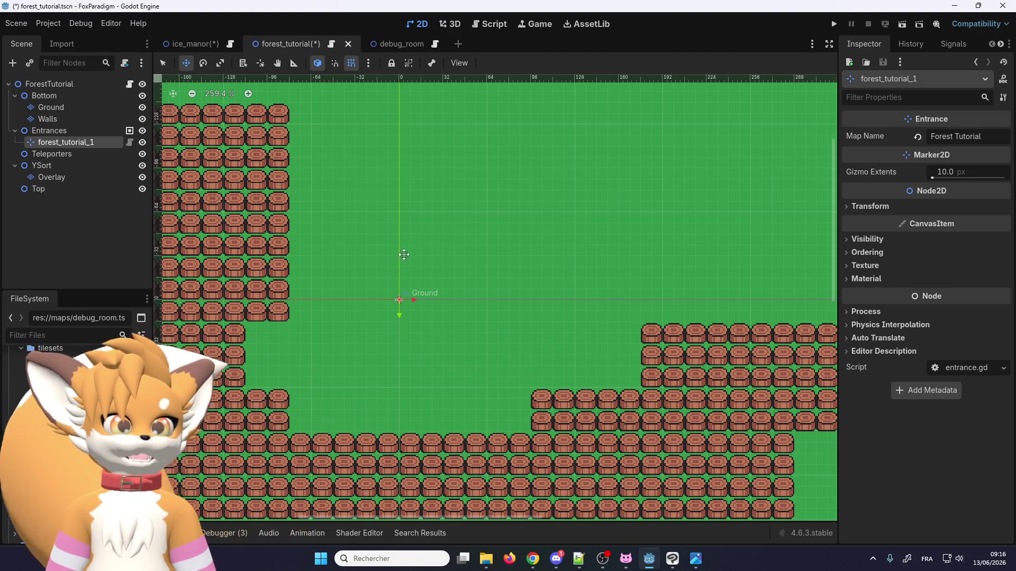
pyautogui.scroll(-2, 402, 245)
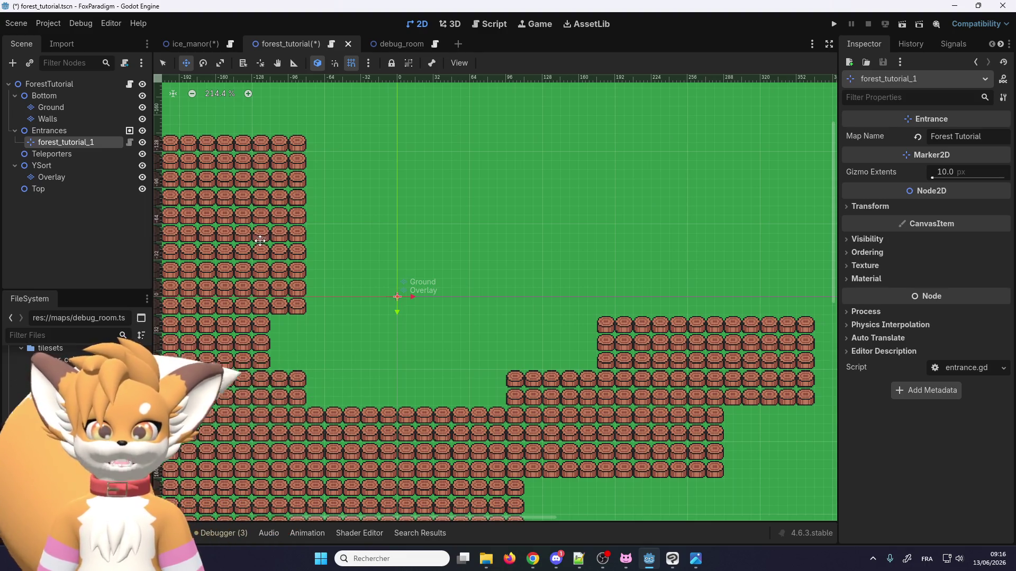
pyautogui.scroll(-2, 337, 263)
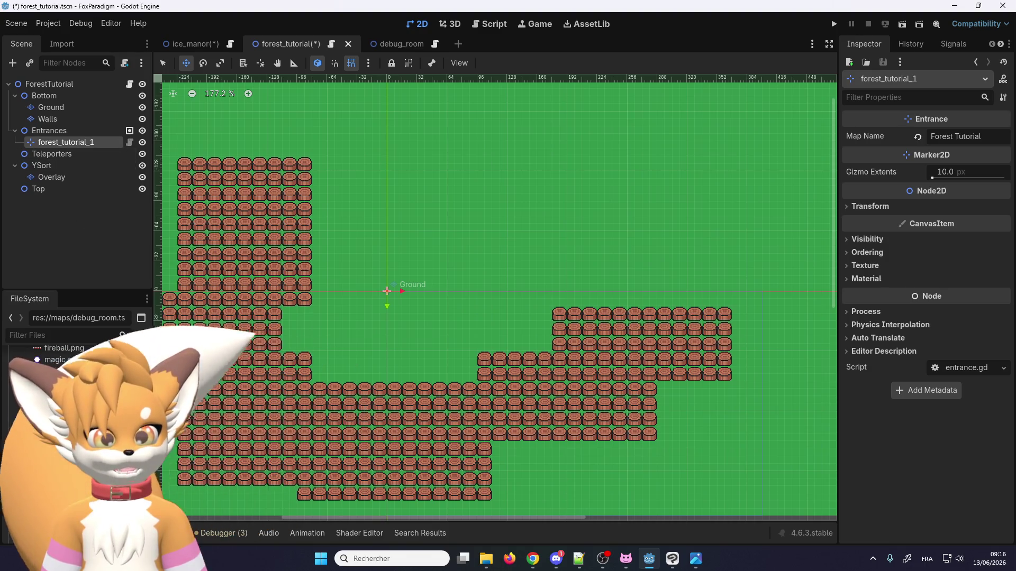
# Step: Switch from the Ground layer to Overlay and pick the small bush tile in the atlas
pyautogui.click(52, 106)
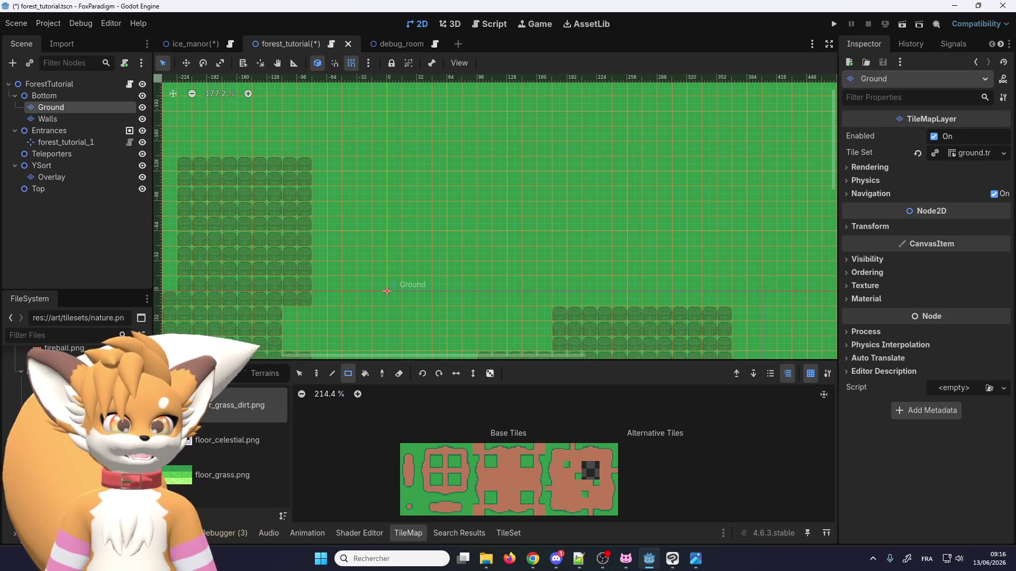
pyautogui.scroll(-5, 74, 424)
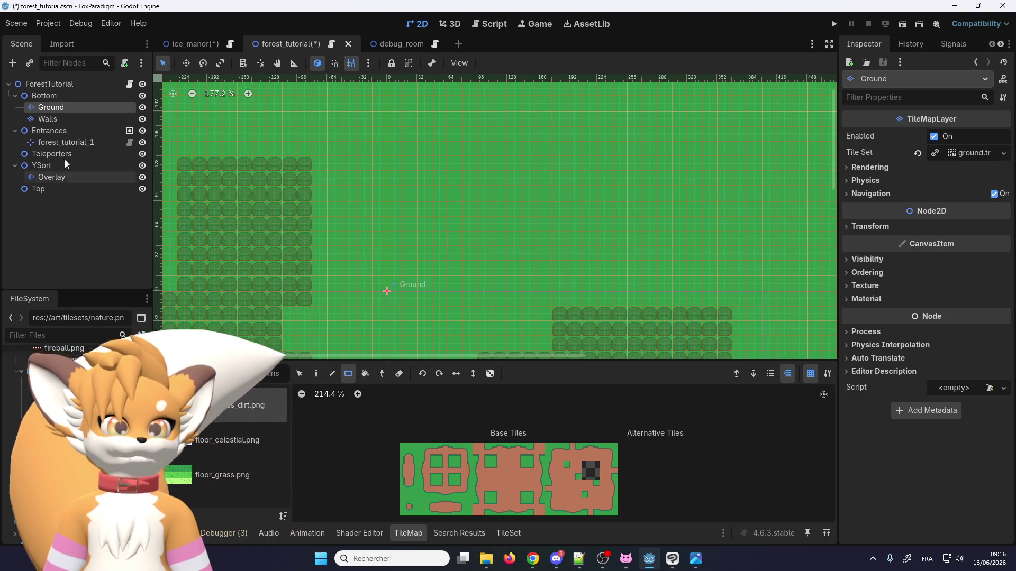
pyautogui.click(58, 178)
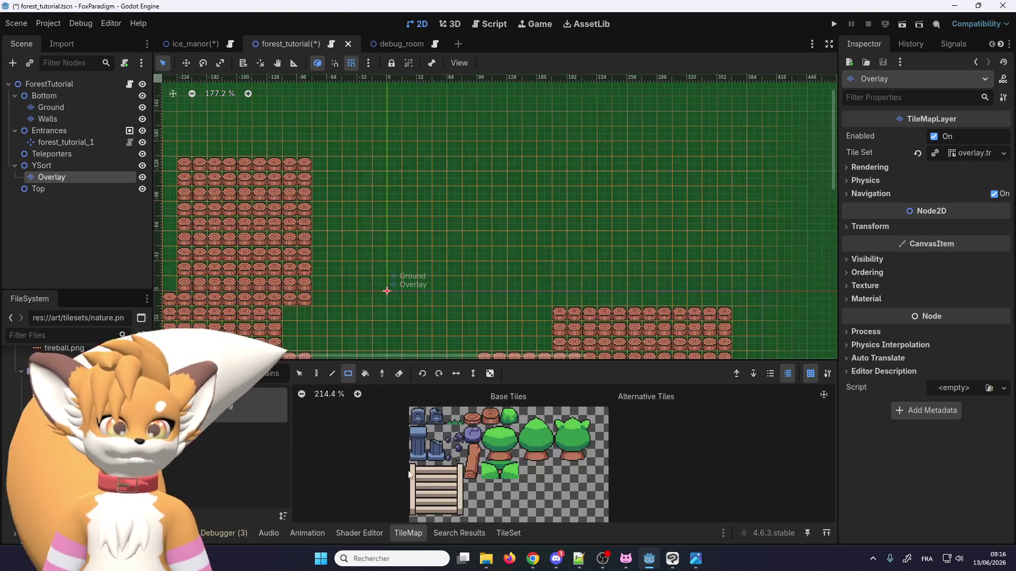
pyautogui.scroll(2, 558, 477)
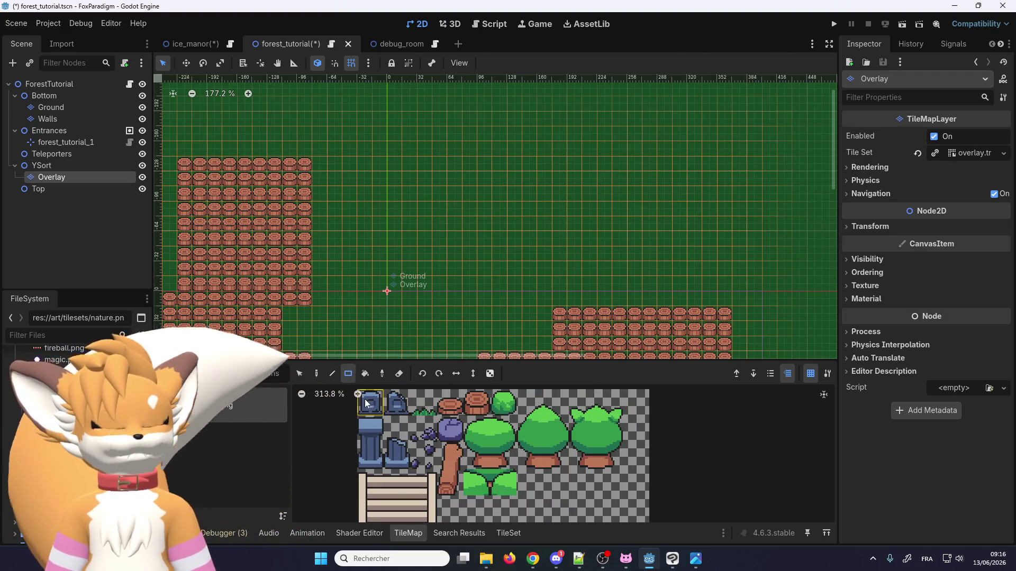
pyautogui.click(508, 405)
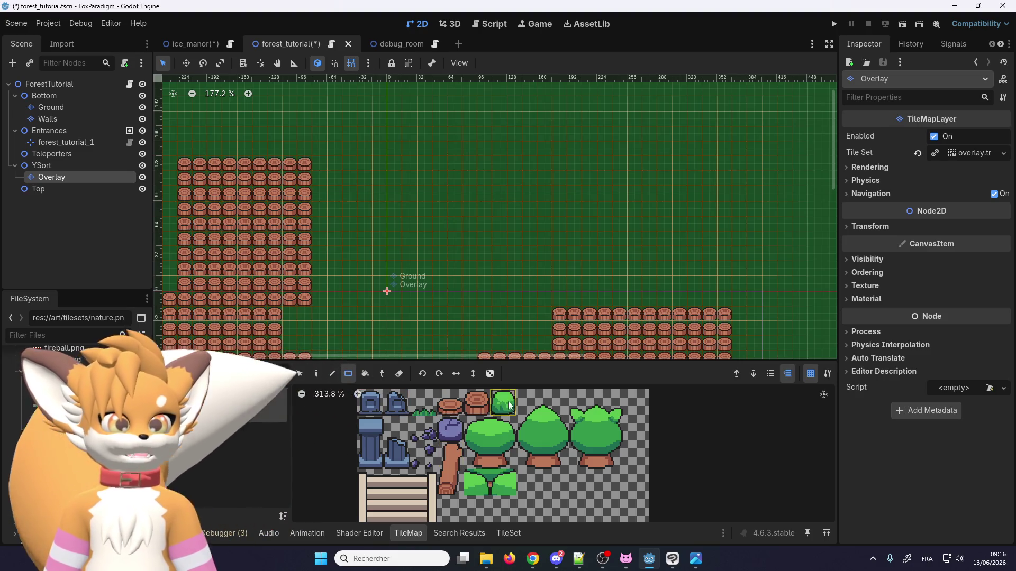
pyautogui.scroll(8, 497, 480)
pyautogui.scroll(-8, 507, 477)
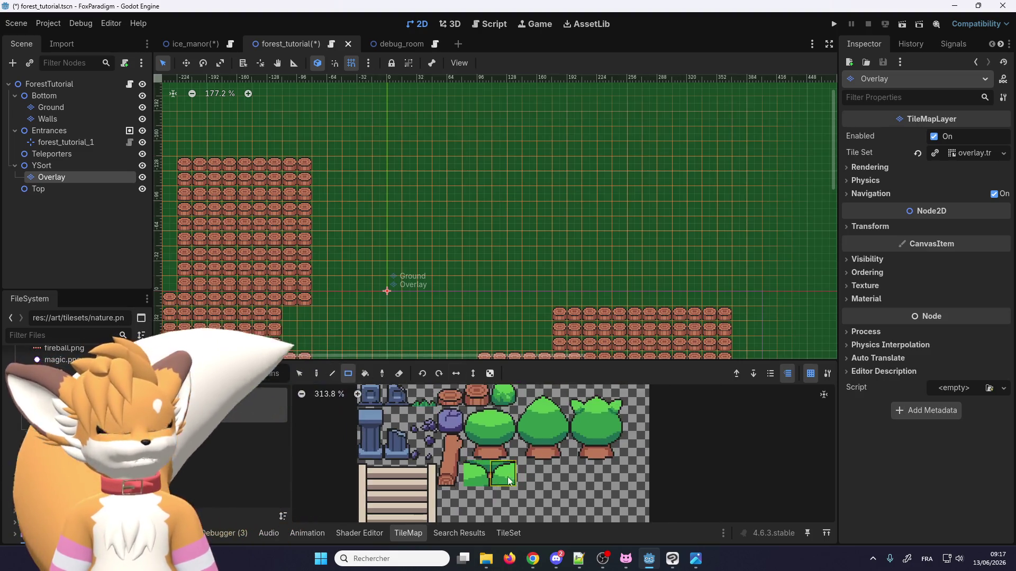
pyautogui.scroll(3, 496, 469)
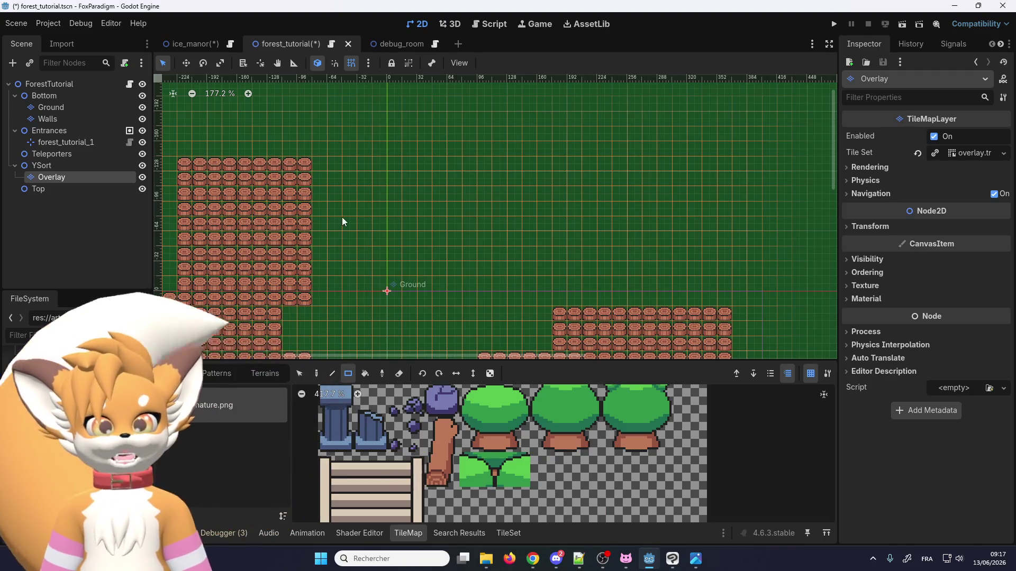
pyautogui.scroll(-2, 341, 217)
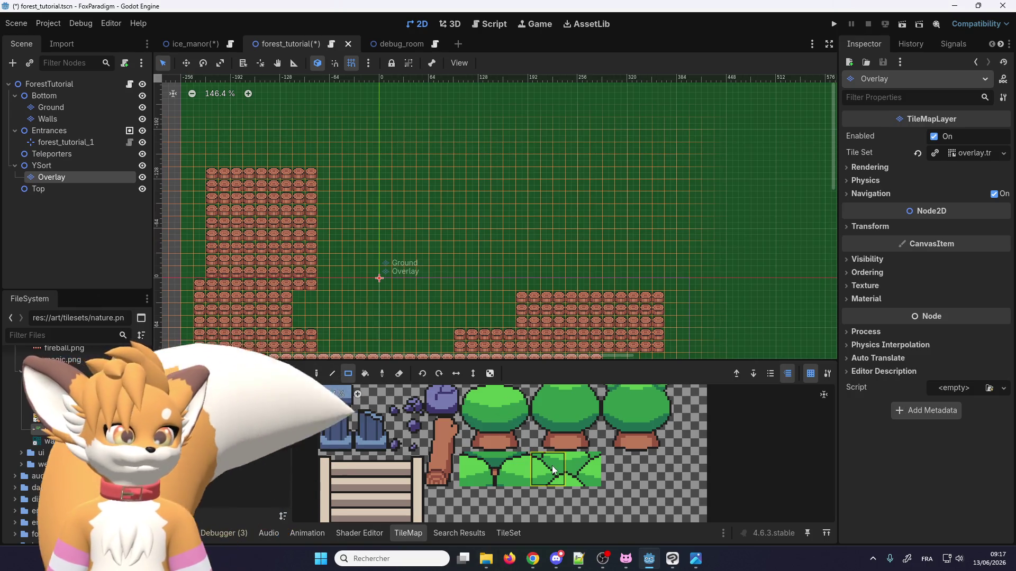
# Step: Select the two triangular bush tiles and stamp a first row of bushes
pyautogui.moveTo(548, 470); pyautogui.dragTo(582, 469)
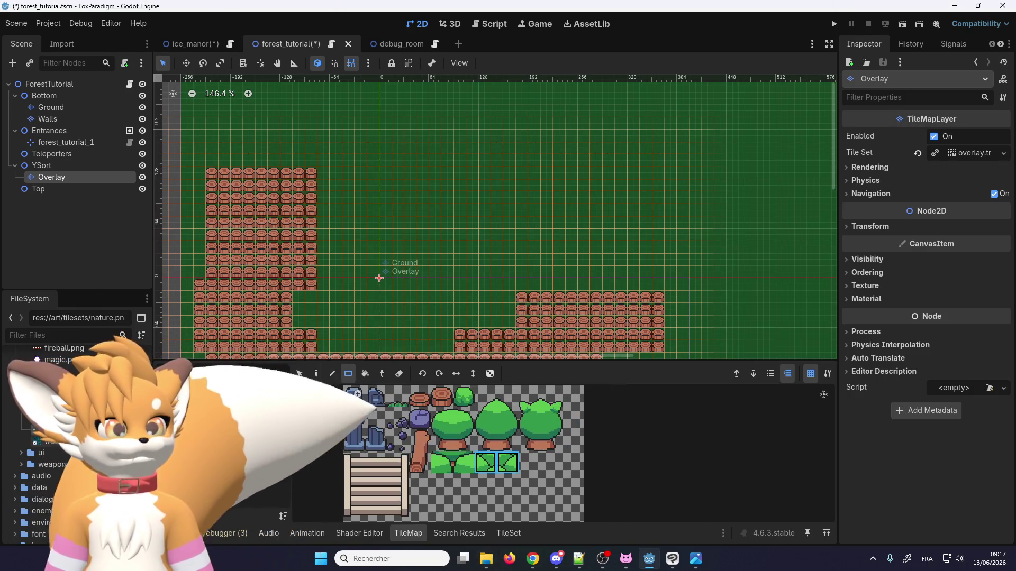
pyautogui.click(321, 375)
pyautogui.scroll(5, 392, 276)
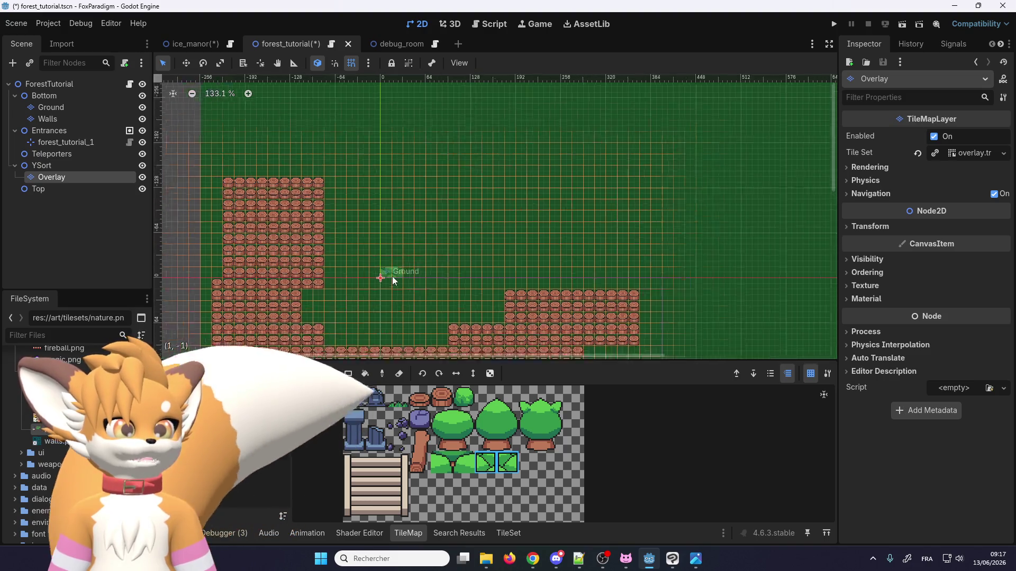
pyautogui.click(482, 219)
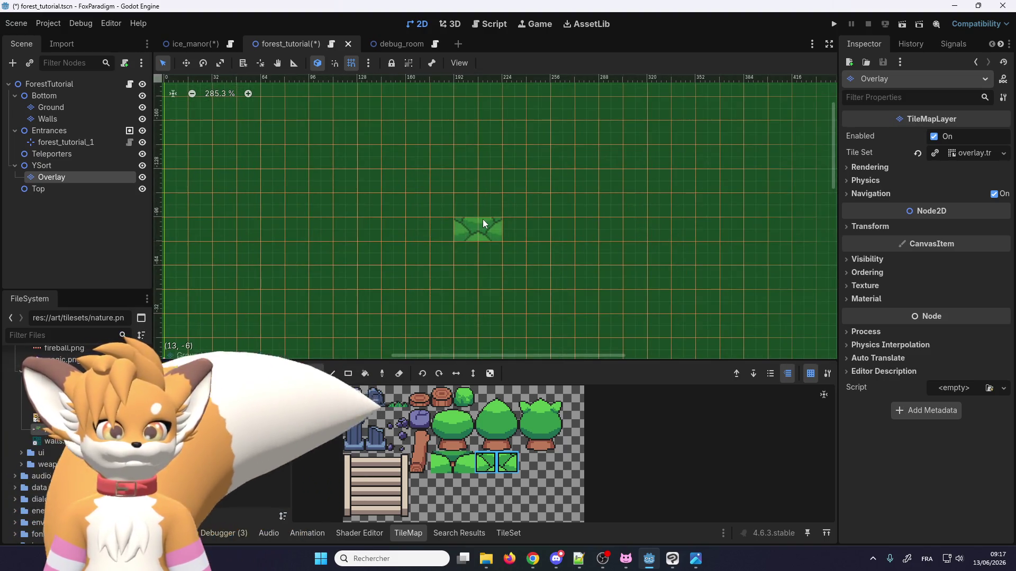
pyautogui.scroll(3, 499, 243)
pyautogui.click(541, 220)
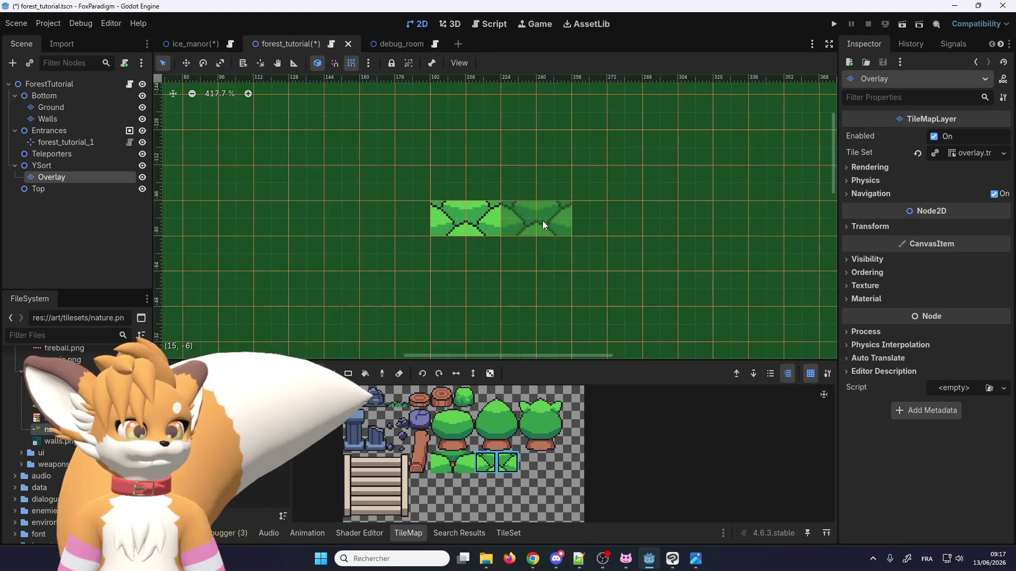
pyautogui.click(616, 222)
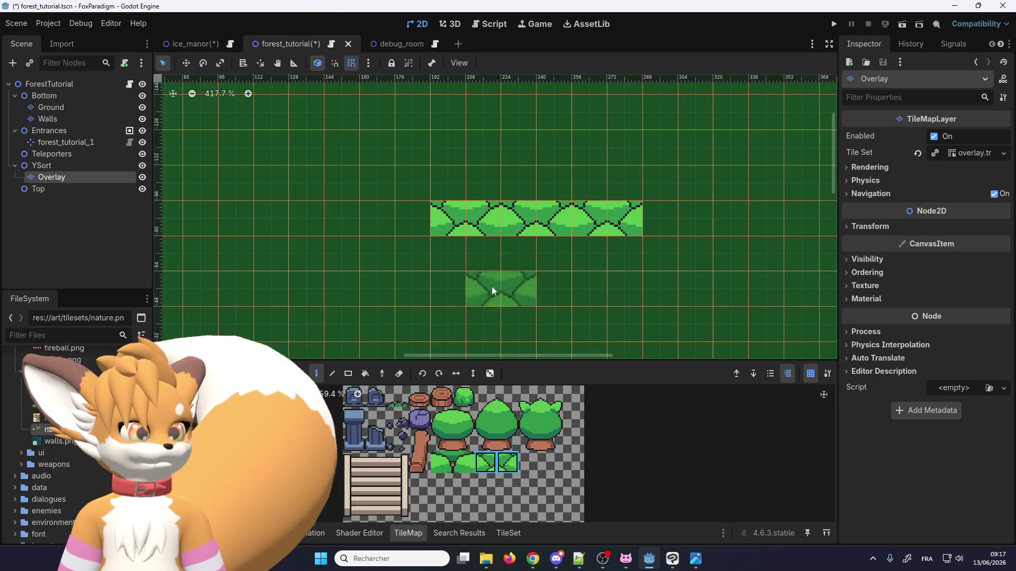
pyautogui.click(402, 211)
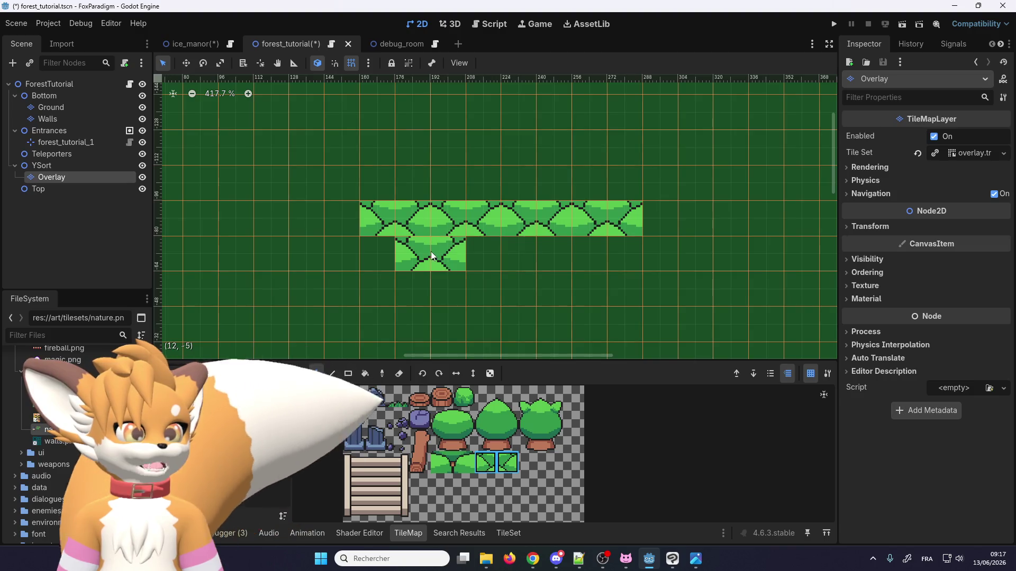
# Step: Stamp second and third bush rows, plus two more rows along the block's top
pyautogui.click(396, 254)
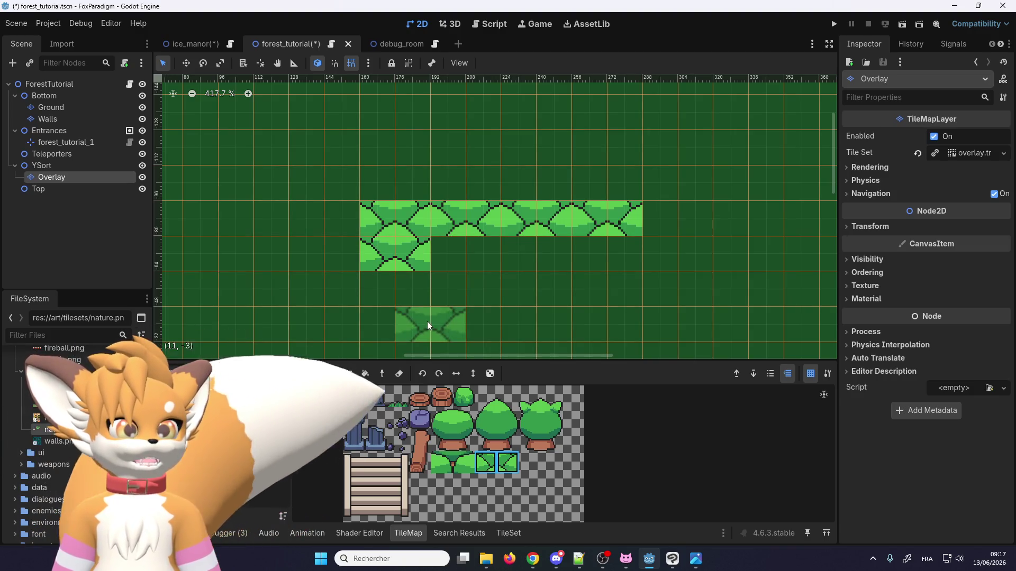
pyautogui.click(471, 242)
pyautogui.click(561, 245)
pyautogui.click(608, 240)
pyautogui.click(407, 288)
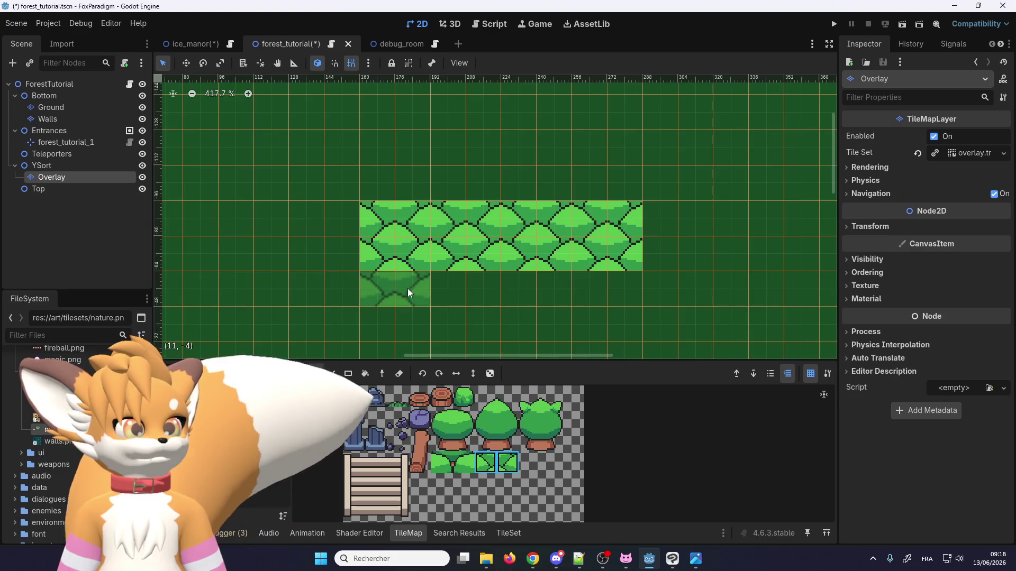
pyautogui.click(481, 288)
pyautogui.moveTo(399, 186); pyautogui.dragTo(611, 186)
pyautogui.scroll(-3, 459, 250)
pyautogui.moveTo(416, 173); pyautogui.dragTo(563, 178)
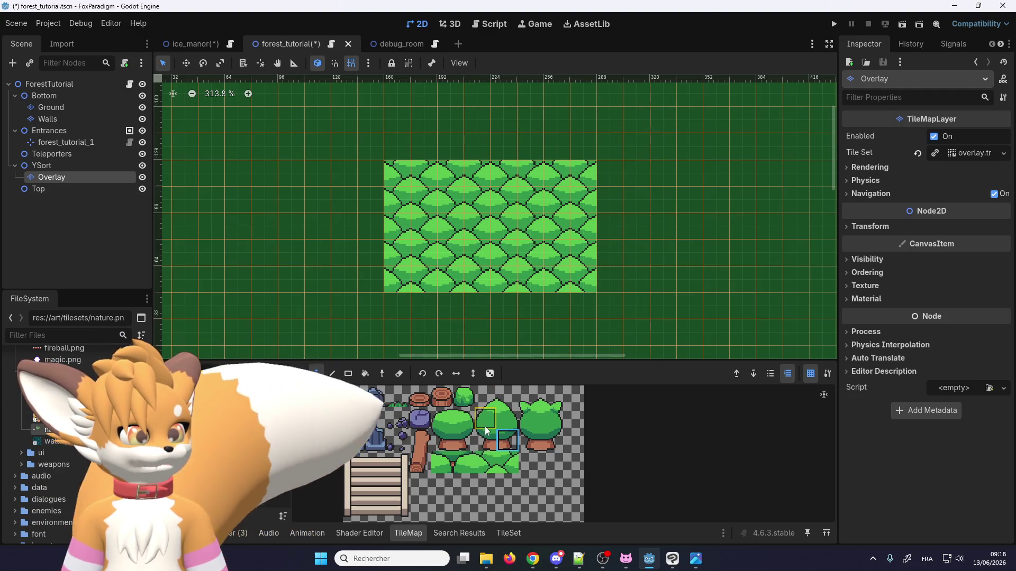
# Step: Paint four two-tile tree canopies along the bottom row
pyautogui.moveTo(484, 434)
pyautogui.mouseDown()
pyautogui.moveTo(509, 439)
pyautogui.moveTo(501, 416)
pyautogui.mouseUp()
pyautogui.scroll(2, 398, 310)
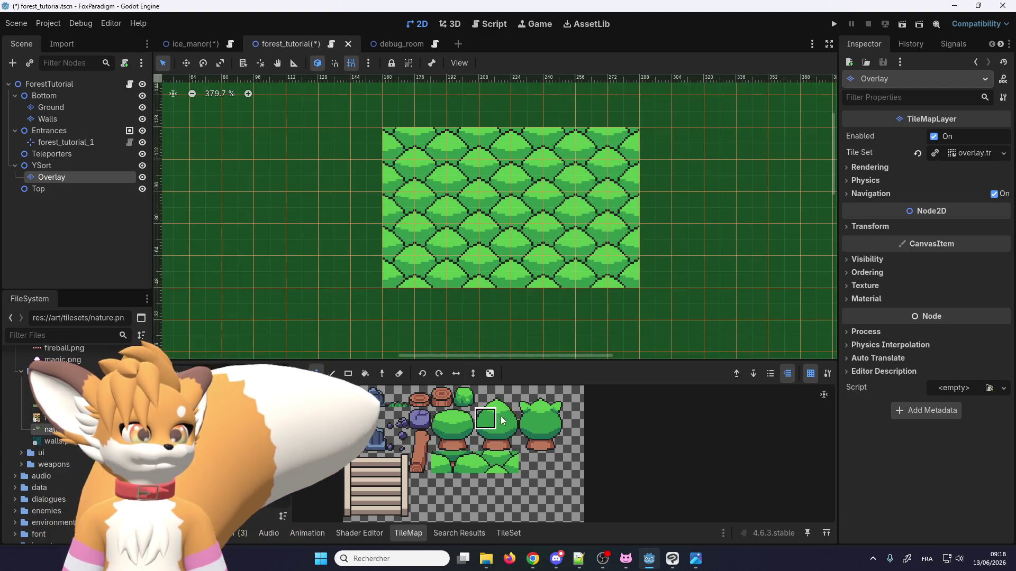
pyautogui.moveTo(408, 312); pyautogui.dragTo(542, 306)
pyautogui.click(602, 307)
pyautogui.scroll(1, 518, 205)
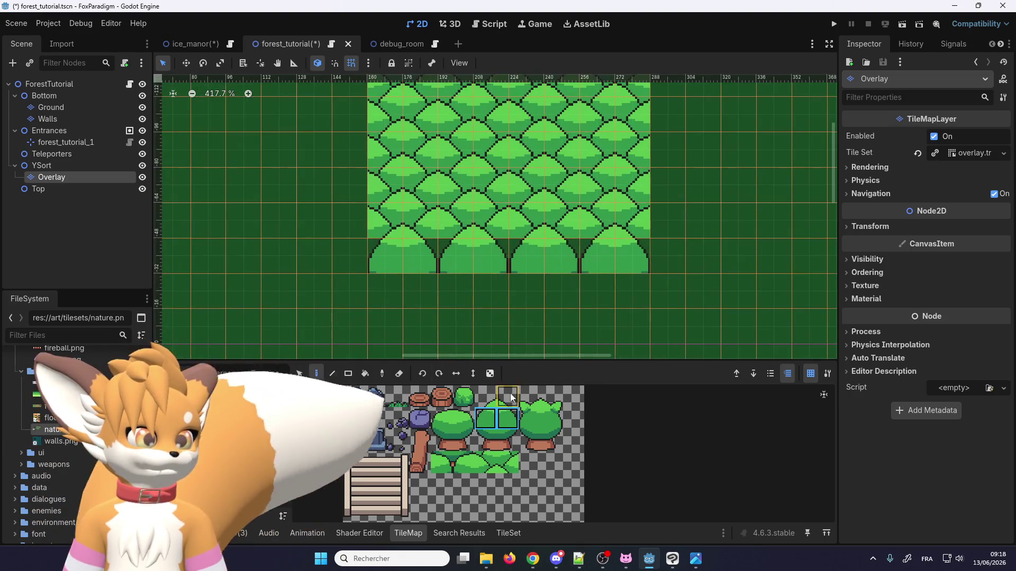
# Step: Paint the two-tile trunks under the bottom-row canopies
pyautogui.moveTo(508, 438); pyautogui.dragTo(481, 436)
pyautogui.click(468, 296)
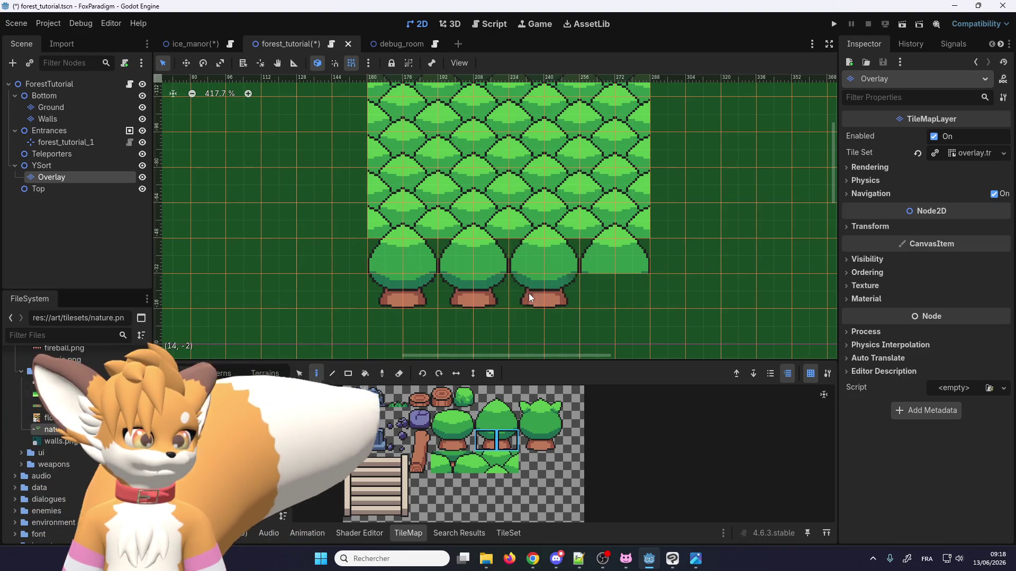
pyautogui.click(534, 293)
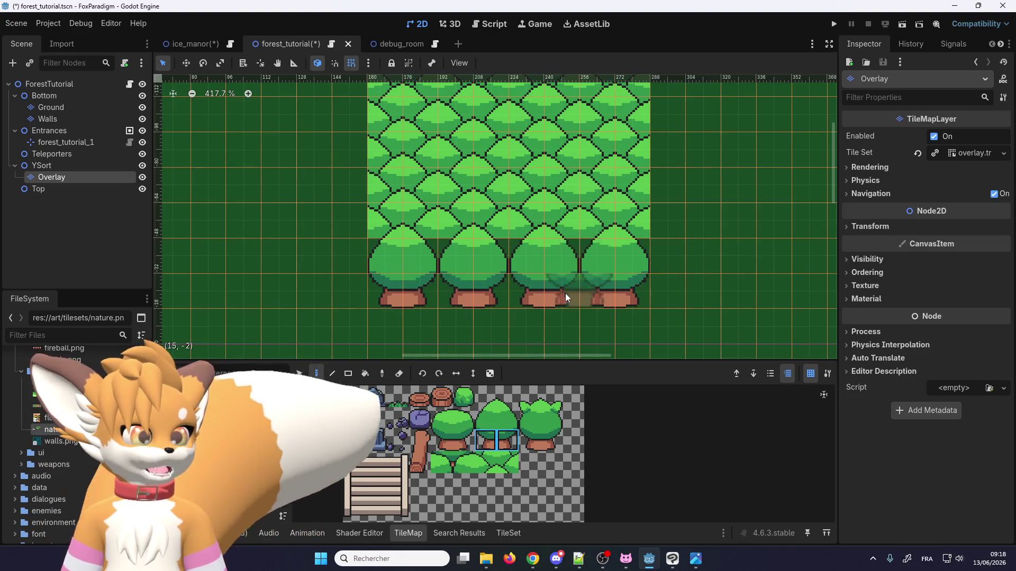
pyautogui.click(576, 270)
pyautogui.scroll(-1, 440, 294)
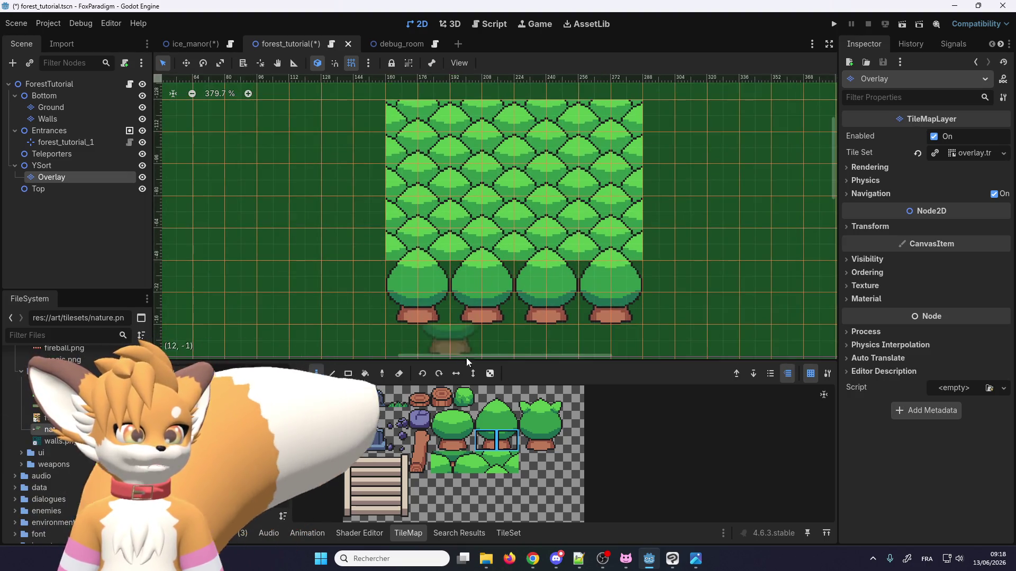
# Step: Try out other single and two-tile tree patterns in the atlas
pyautogui.keyDown('shift'); pyautogui.click(482, 390); pyautogui.keyUp('shift')
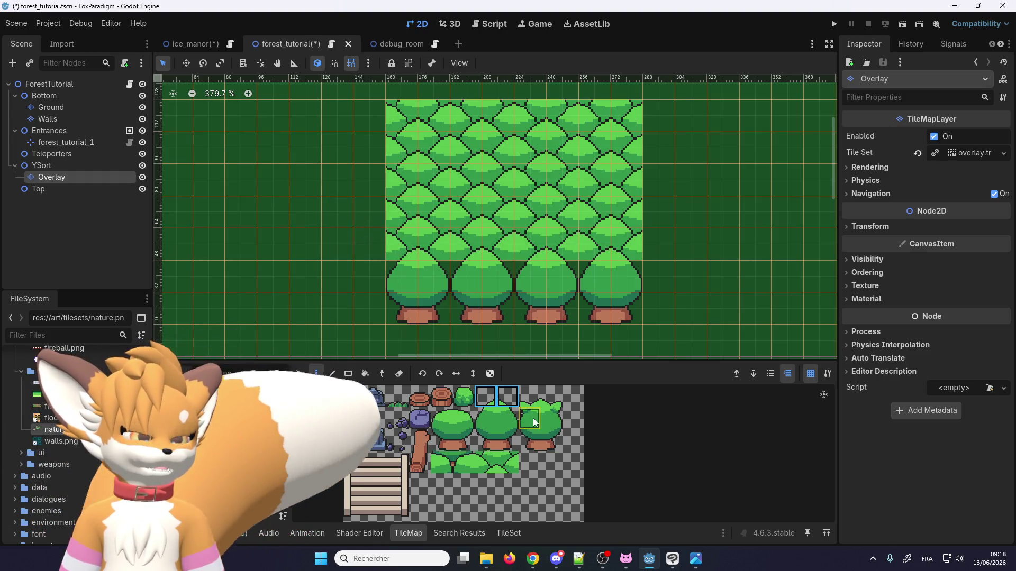
pyautogui.click(505, 418)
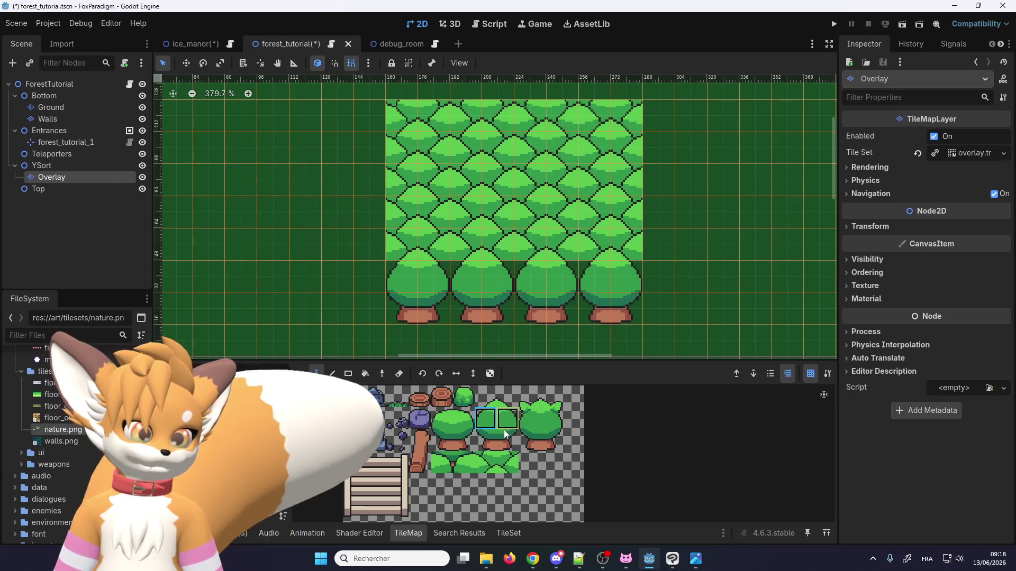
pyautogui.click(482, 420)
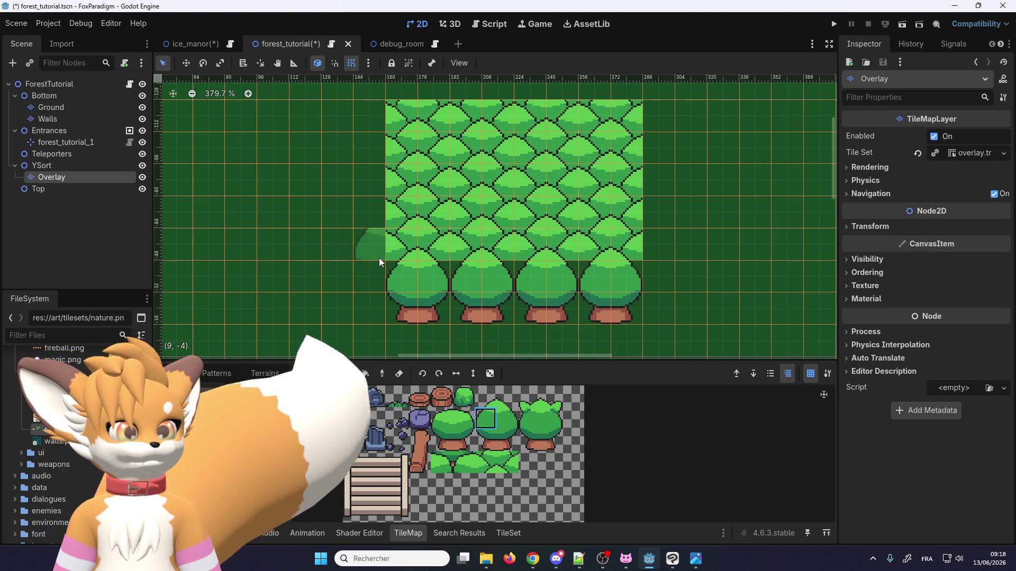
pyautogui.click(491, 464)
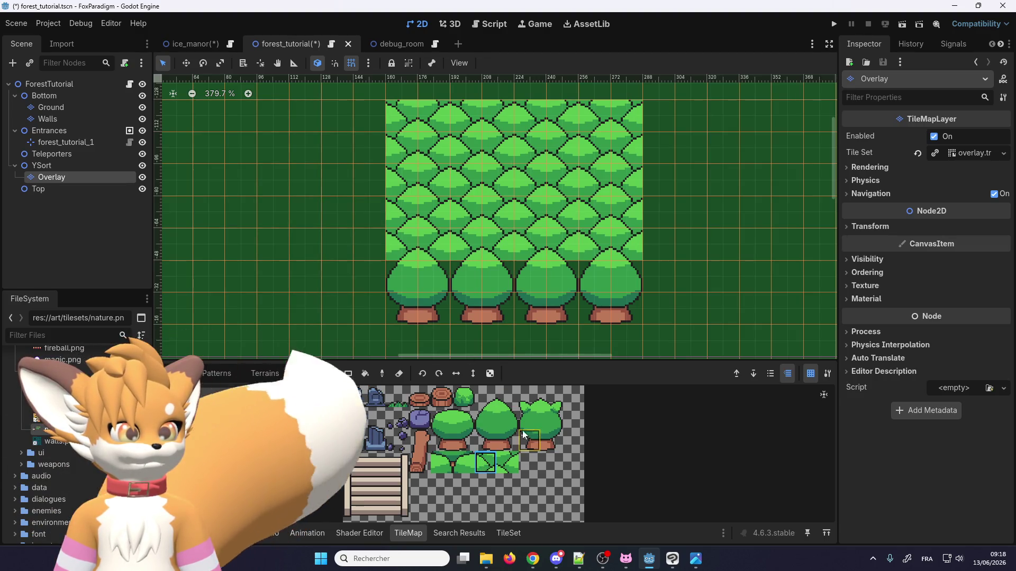
pyautogui.click(508, 462)
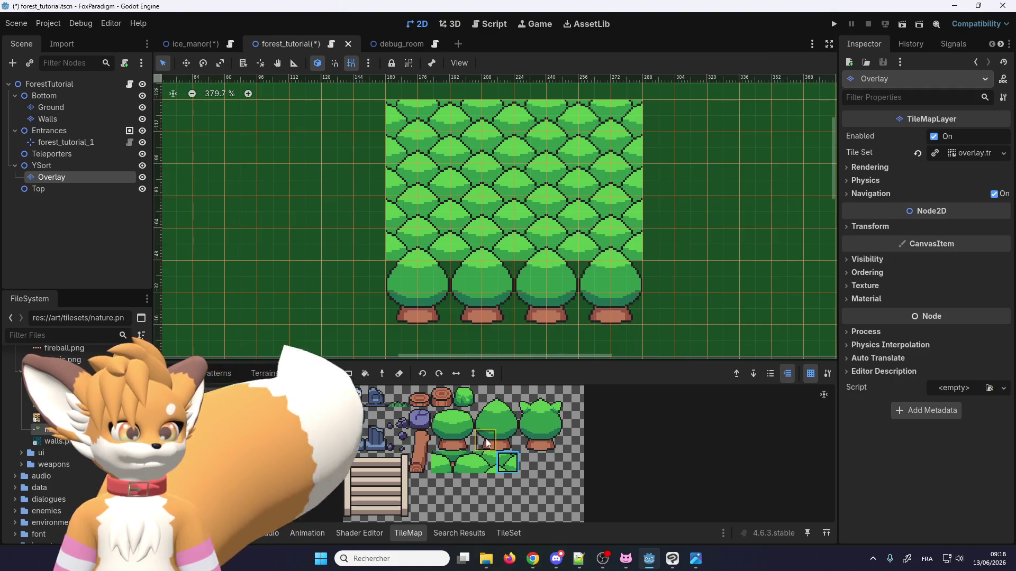
pyautogui.click(484, 398)
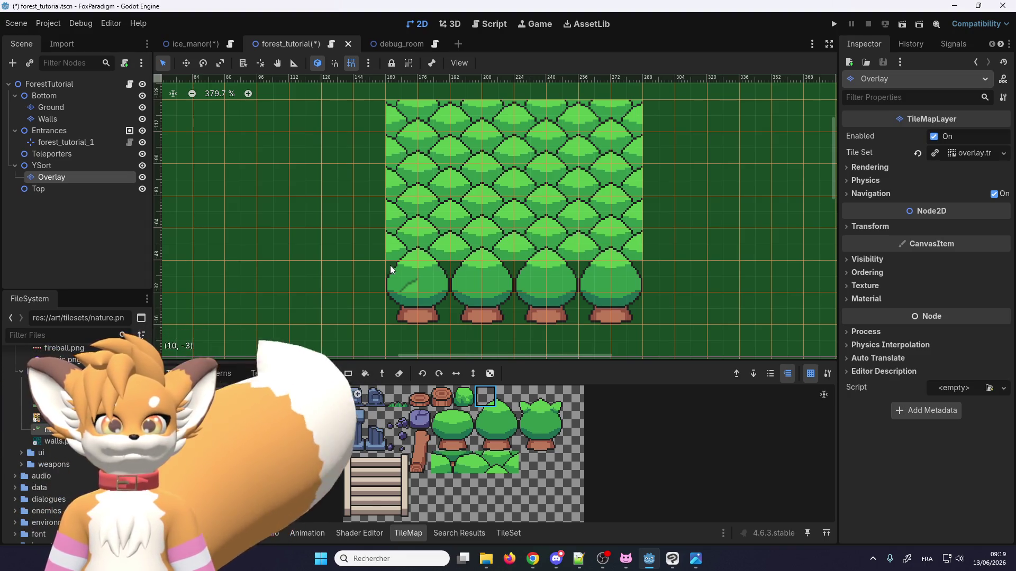
pyautogui.click(508, 419)
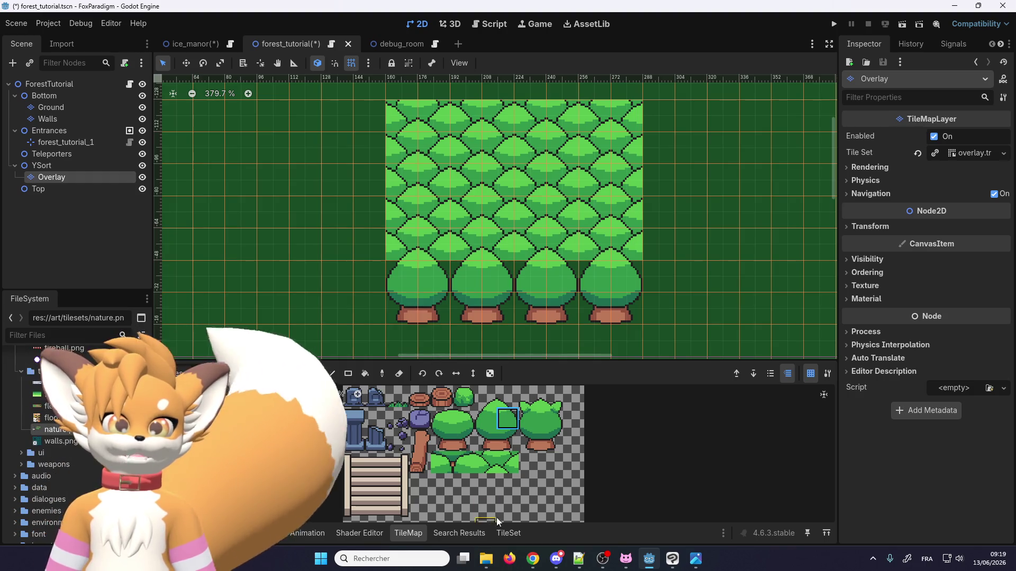
pyautogui.click(485, 463)
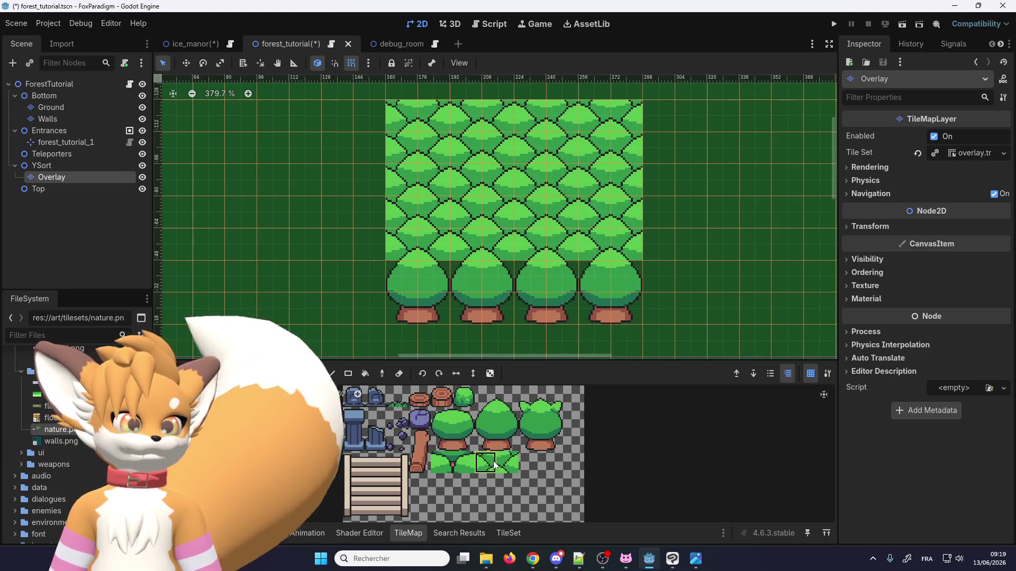
pyautogui.moveTo(494, 465); pyautogui.dragTo(508, 465)
pyautogui.moveTo(423, 276); pyautogui.dragTo(607, 271)
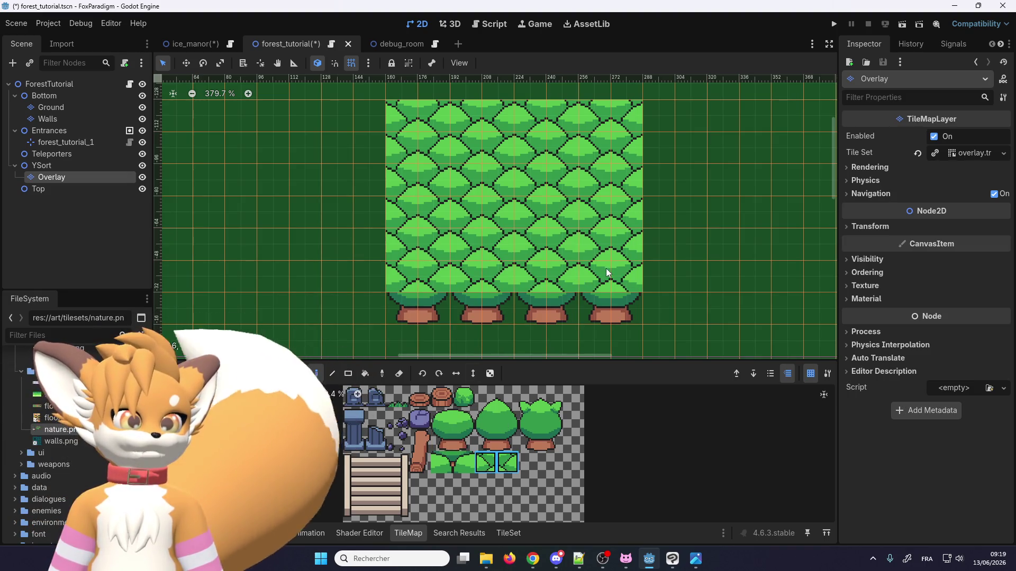
pyautogui.hotkey('ctrl', 'z')
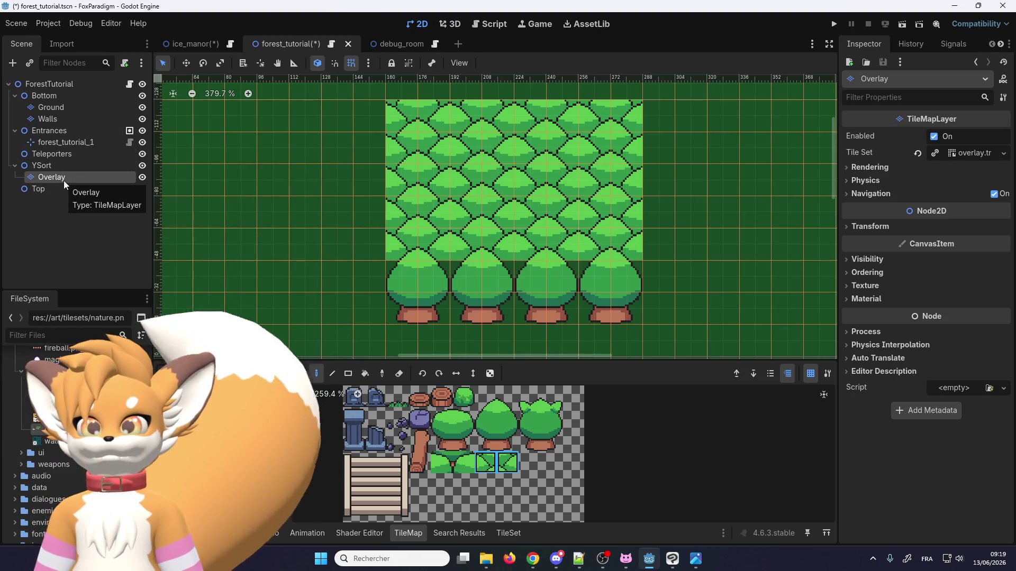
# Step: Switch to the ice_manor scene and select its Overlay layer
pyautogui.click(184, 44)
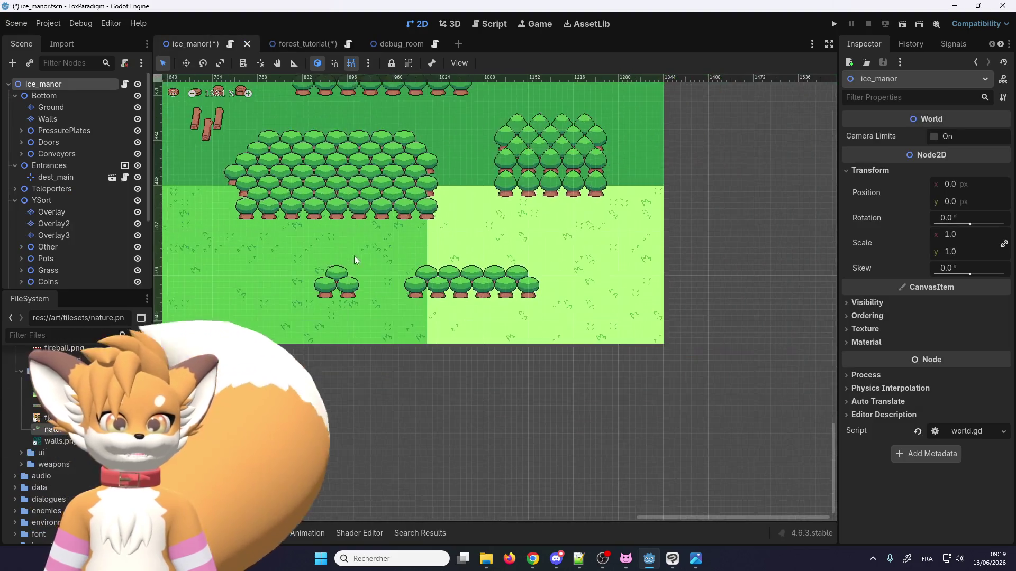
pyautogui.scroll(-4, 554, 163)
pyautogui.scroll(7, 178, 236)
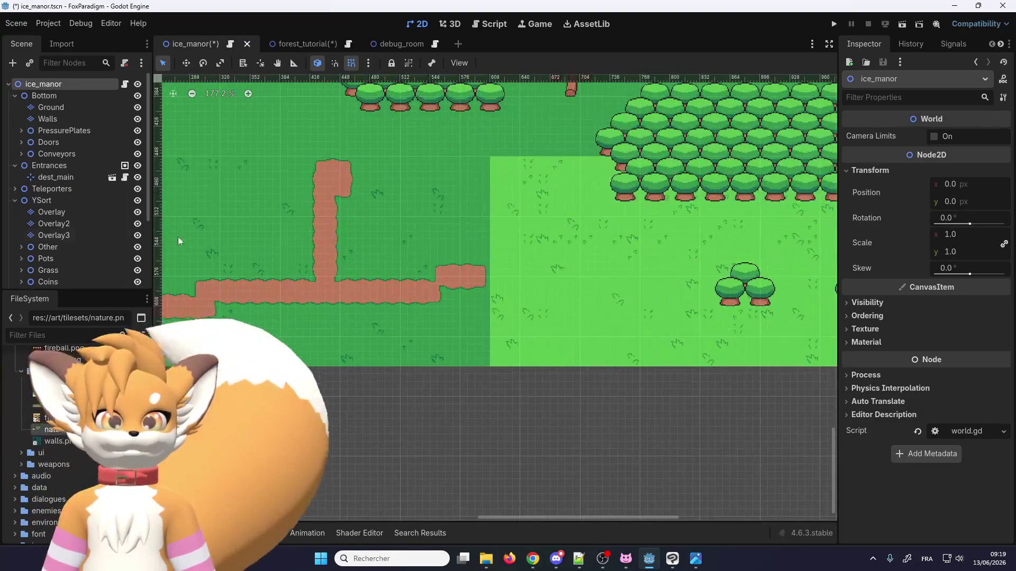
pyautogui.click(80, 212)
pyautogui.scroll(4, 496, 235)
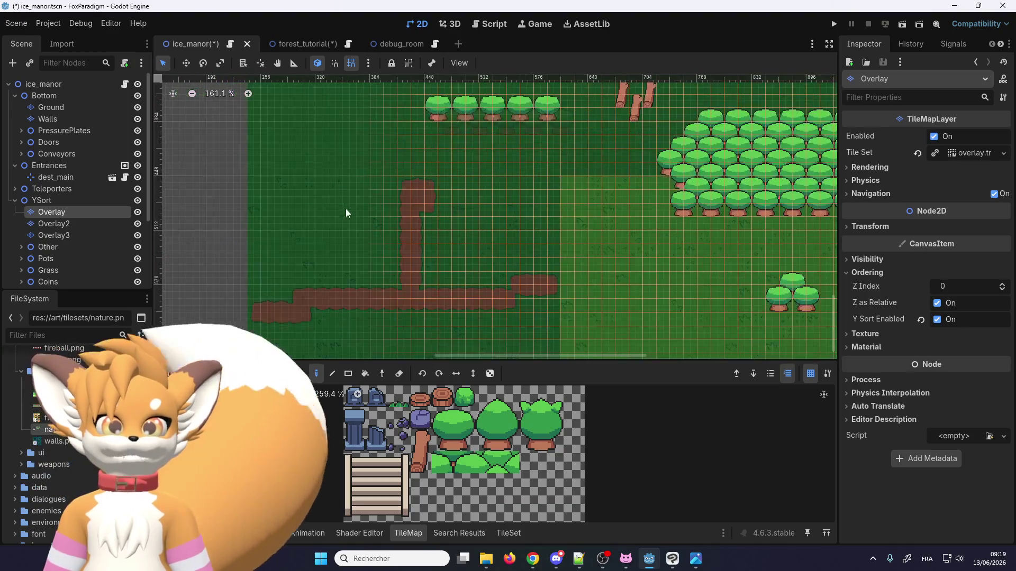
pyautogui.scroll(-1, 289, 179)
# Step: Paint a row of grass tiles, then undo the leafy tiles again
pyautogui.click(492, 468)
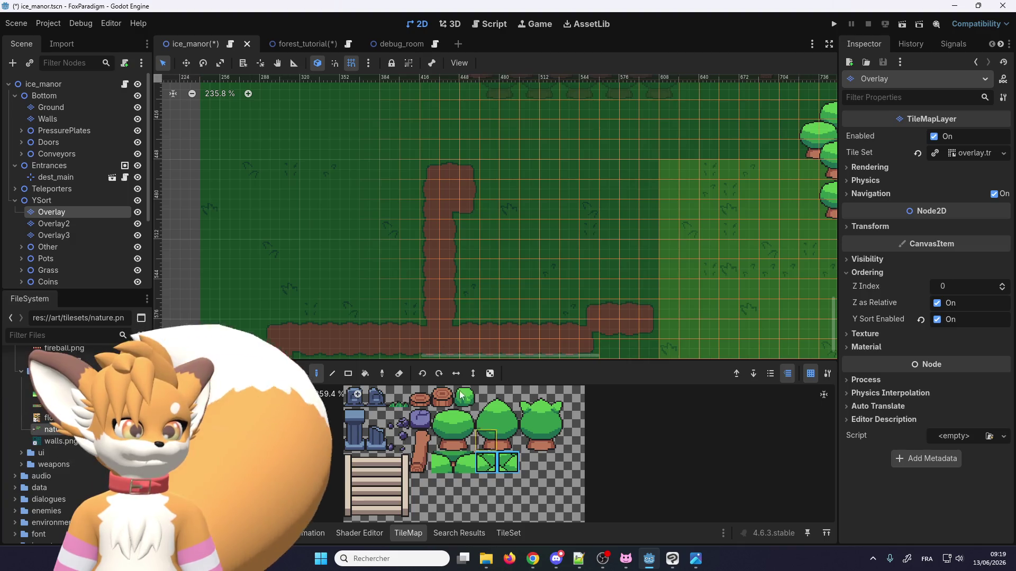
pyautogui.scroll(6, 296, 246)
pyautogui.click(321, 228)
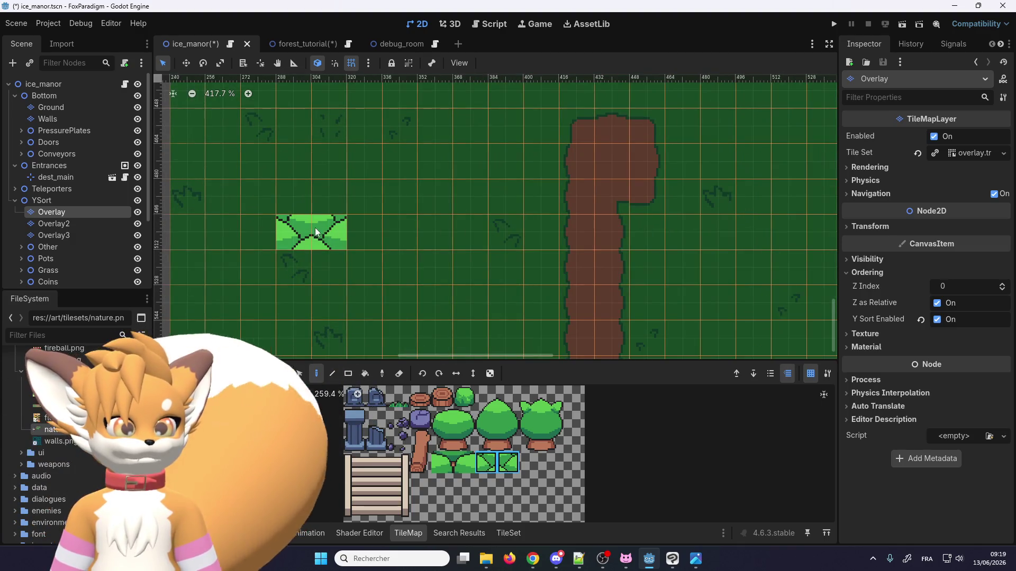
pyautogui.moveTo(315, 227)
pyautogui.mouseDown()
pyautogui.moveTo(503, 226)
pyautogui.moveTo(304, 187)
pyautogui.moveTo(498, 169)
pyautogui.mouseUp()
pyautogui.scroll(-3, 315, 169)
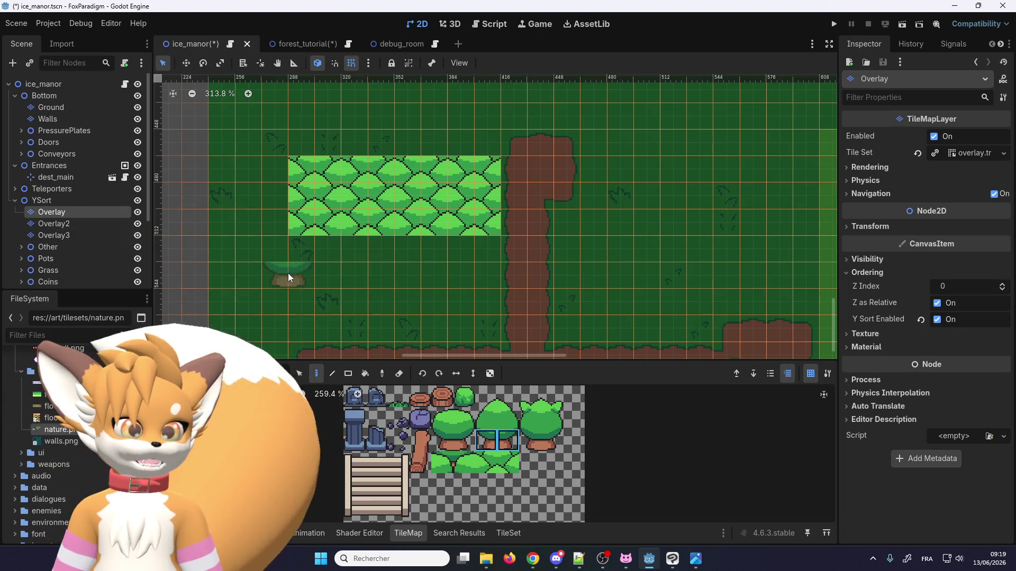
pyautogui.hotkey('ctrl', 'z')
pyautogui.hotkey('ctrl', 'z')
pyautogui.hotkey('ctrl', 'z')
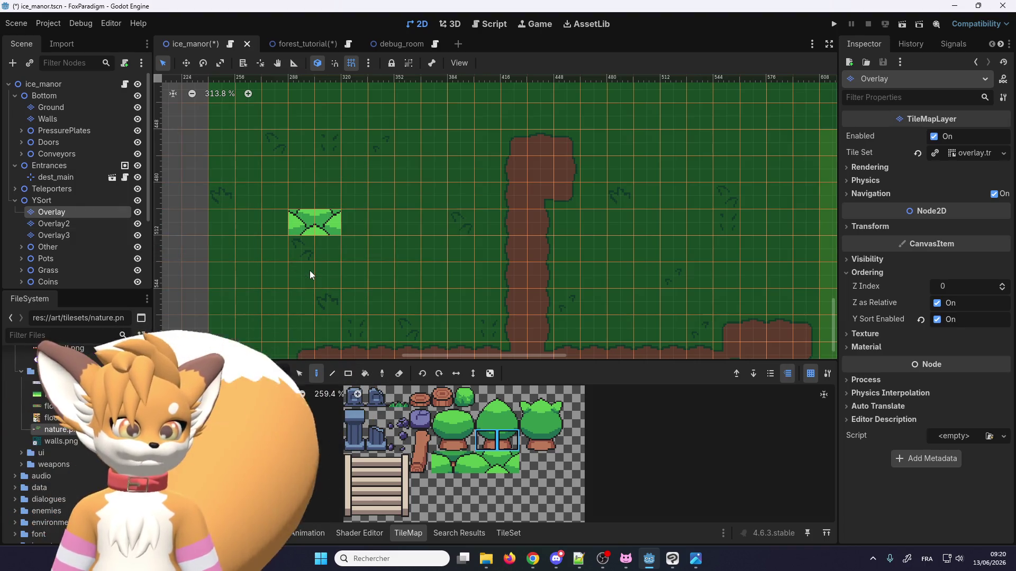
pyautogui.hotkey('ctrl', 'z')
# Step: Paint four tree trunks on Overlay and their tree tops on Overlay2
pyautogui.moveTo(310, 274); pyautogui.dragTo(477, 274)
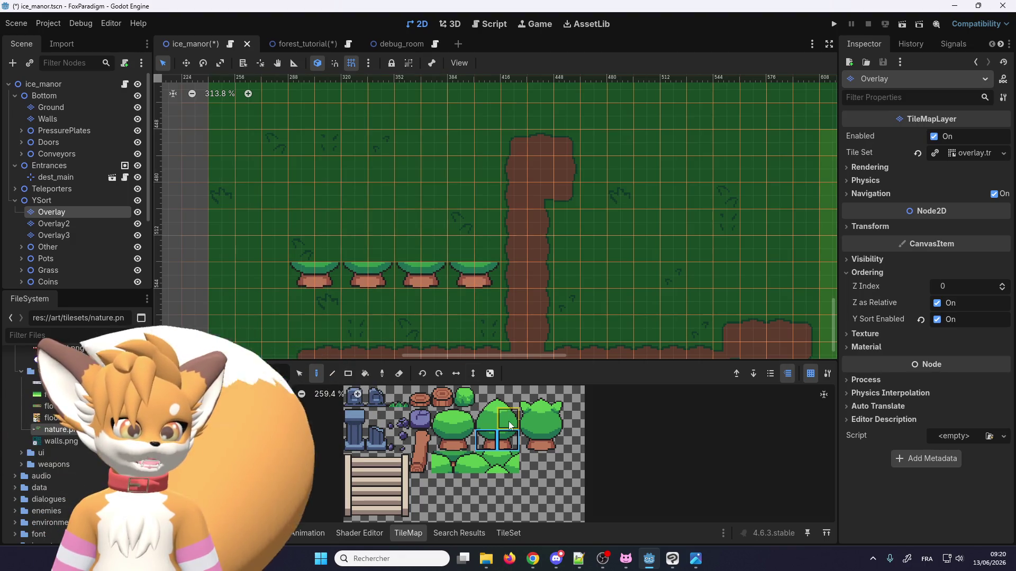
pyautogui.click(79, 224)
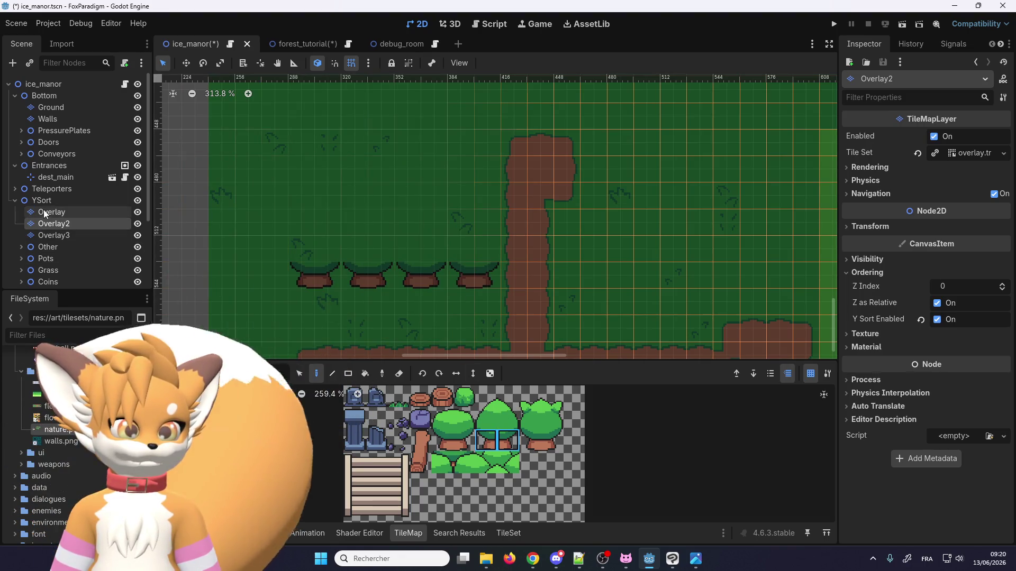
pyautogui.click(498, 418)
pyautogui.click(310, 254)
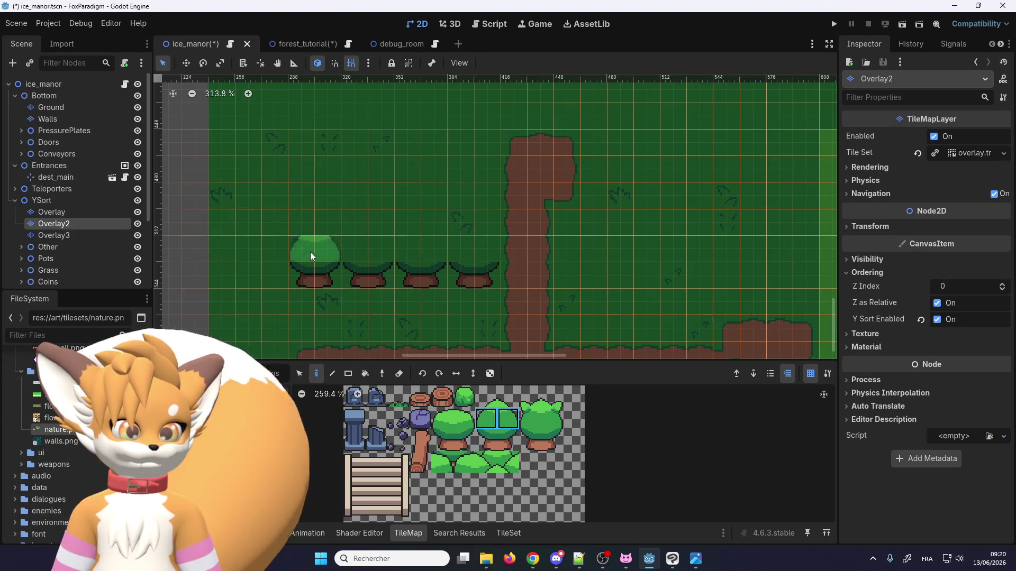
pyautogui.moveTo(310, 252); pyautogui.dragTo(471, 248)
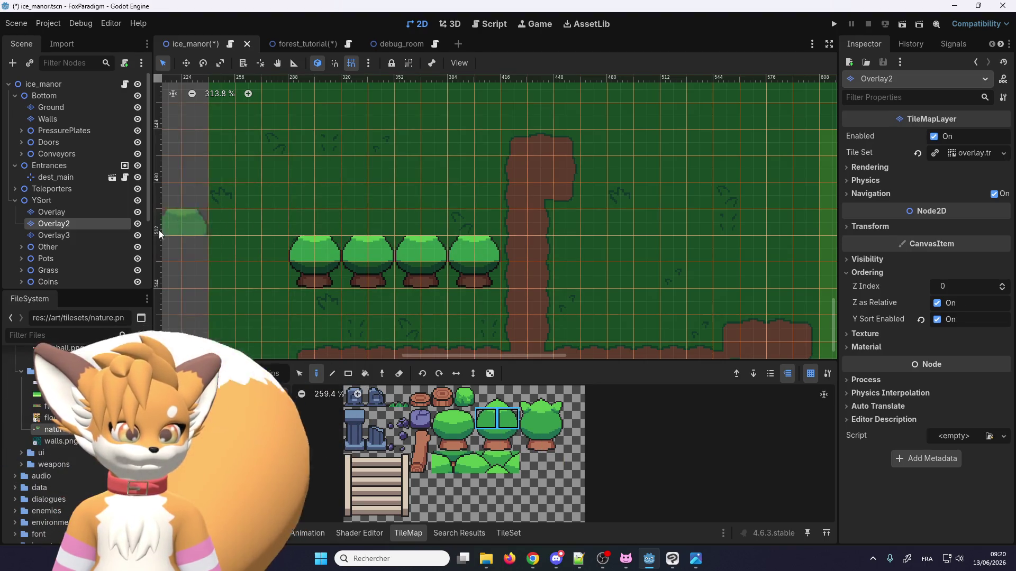
# Step: Paint leafy canopy rows above the four trees on Overlay3
pyautogui.click(53, 235)
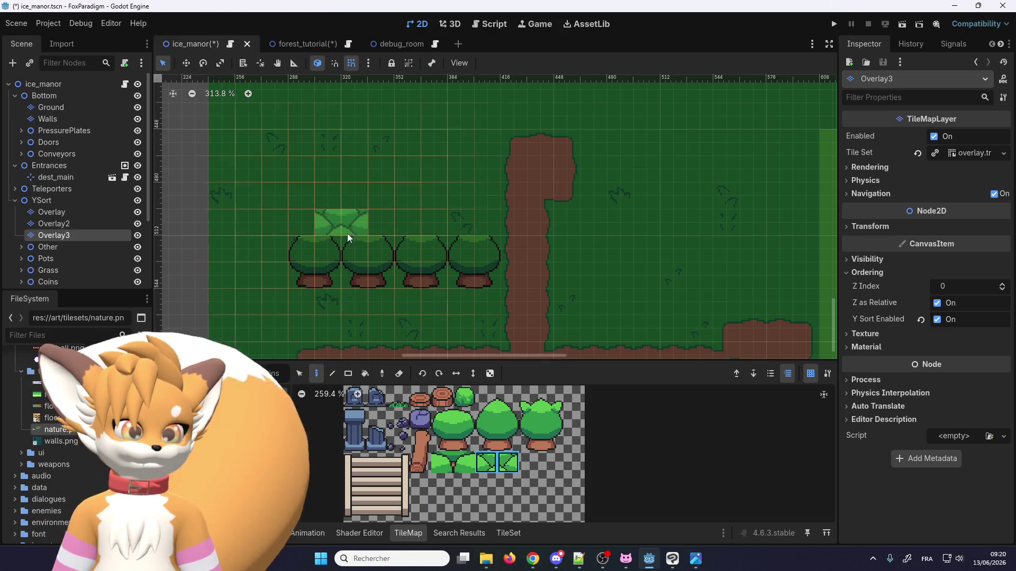
pyautogui.moveTo(311, 235)
pyautogui.mouseDown()
pyautogui.moveTo(442, 226)
pyautogui.moveTo(296, 192)
pyautogui.moveTo(473, 205)
pyautogui.mouseUp()
pyautogui.hotkey('ctrl', 'z')
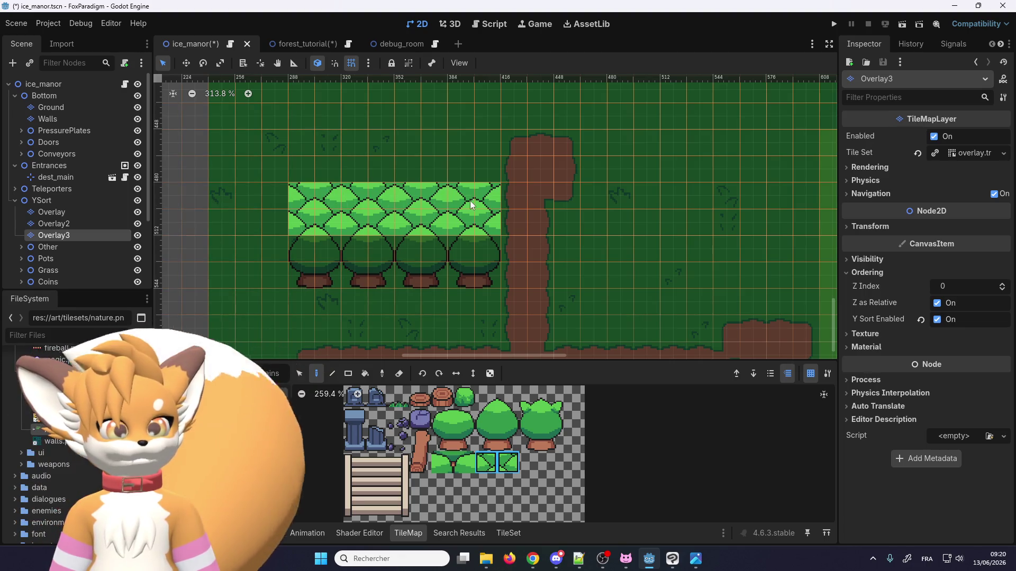
pyautogui.moveTo(475, 169); pyautogui.dragTo(294, 169)
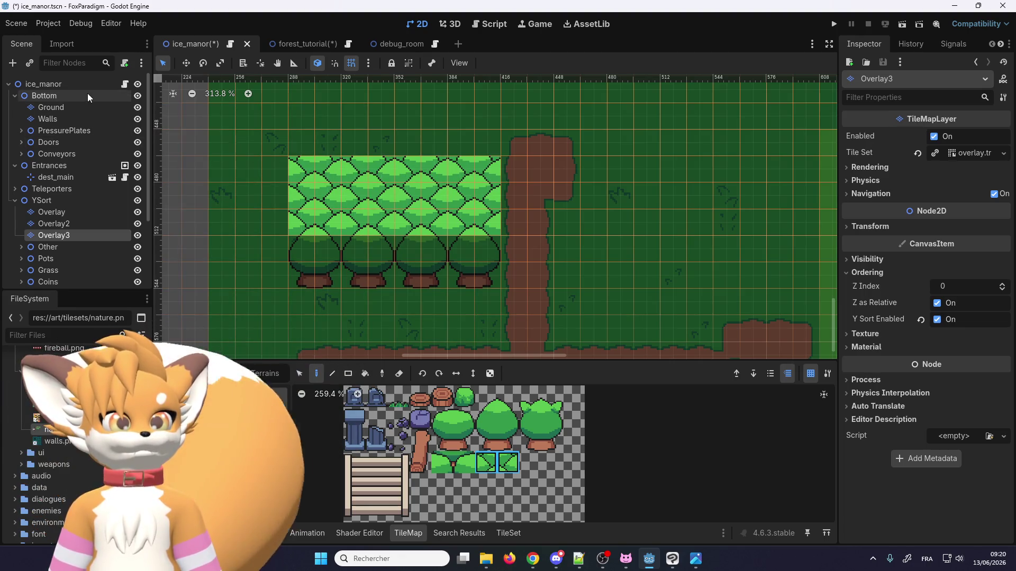
# Step: Select the Bottom node and undo the newly painted ice_manor tree tiles
pyautogui.click(87, 96)
pyautogui.scroll(3, 344, 180)
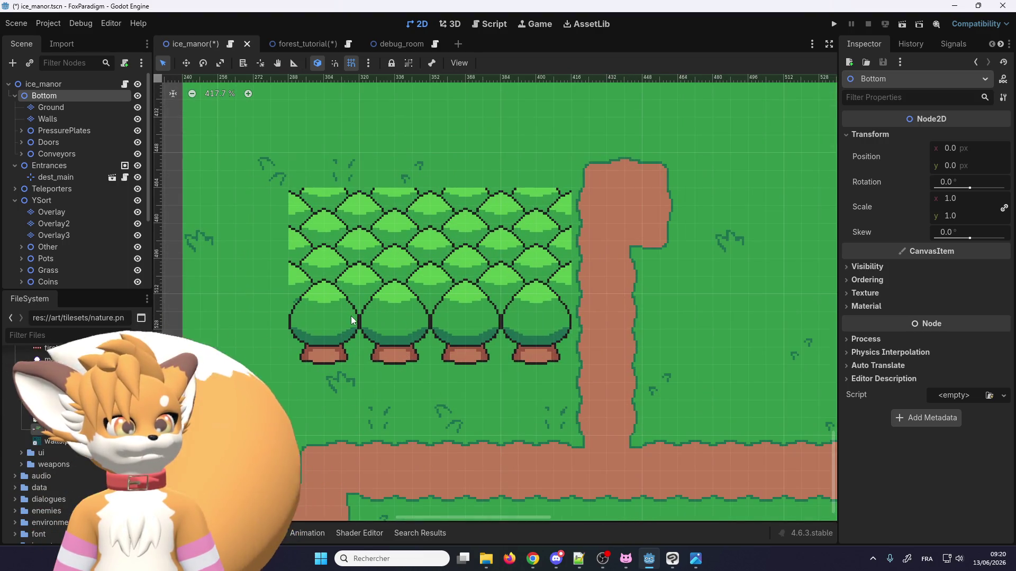
pyautogui.scroll(-2, 351, 316)
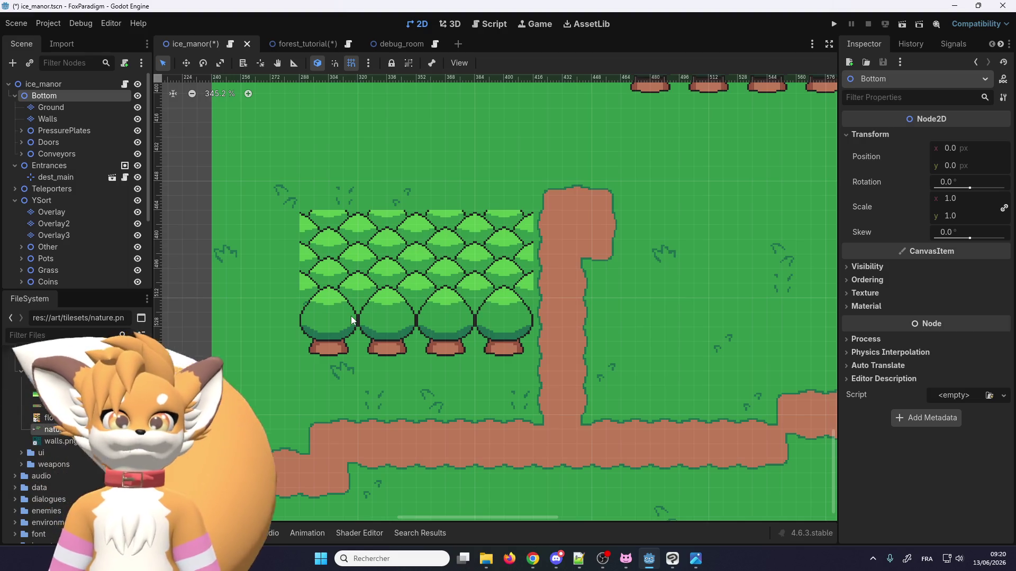
pyautogui.hotkey('ctrl', 'z')
pyautogui.hotkey('ctrl', 'z')
pyautogui.hotkey('ctrl', 'z')
pyautogui.hotkey('ctrl', 'z')
pyautogui.hotkey('ctrl', 'z')
pyautogui.hotkey('ctrl', 'z')
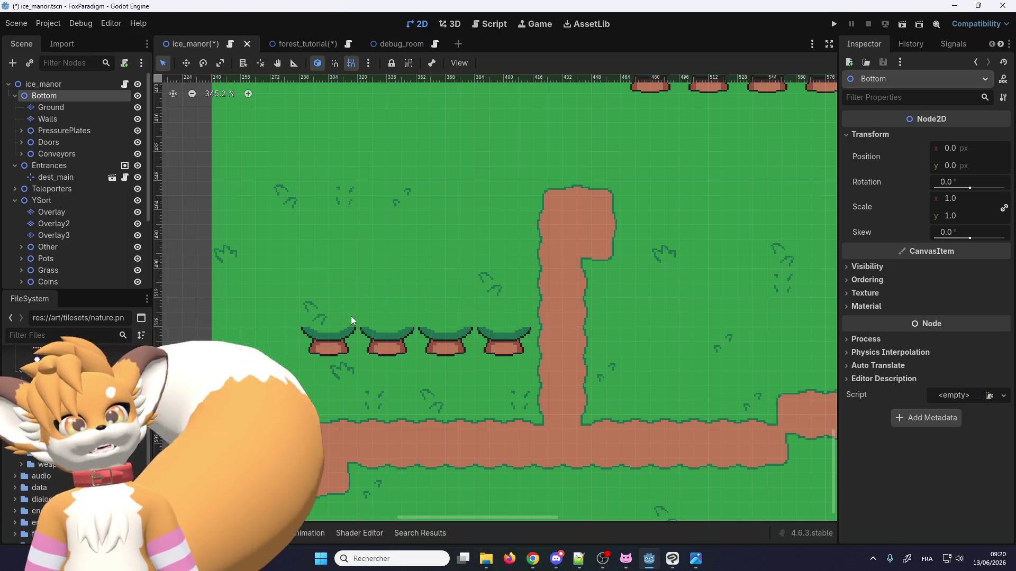
pyautogui.scroll(-6, 341, 278)
pyautogui.scroll(9, 528, 281)
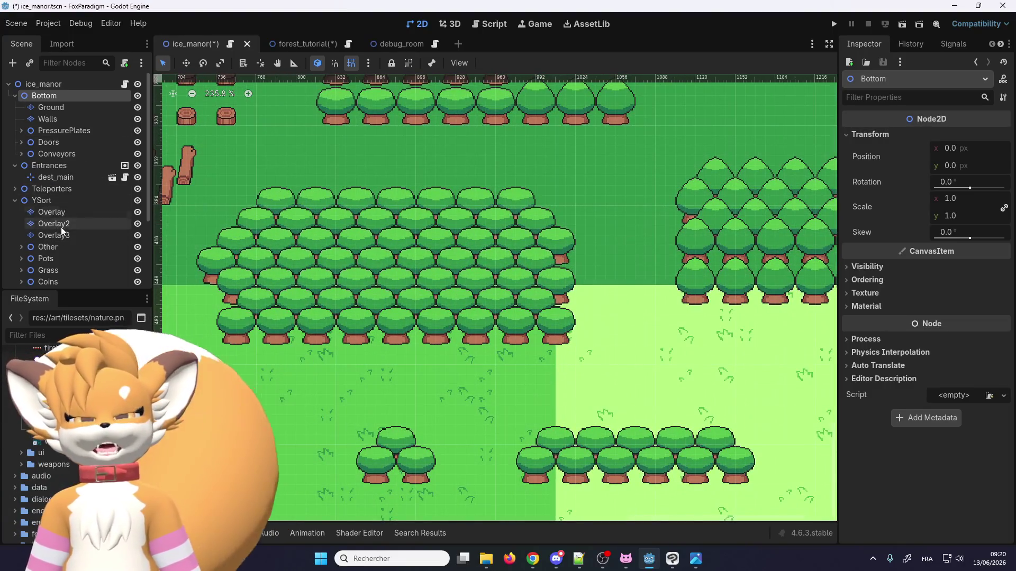
pyautogui.scroll(-4, 629, 184)
pyautogui.scroll(4, 803, 216)
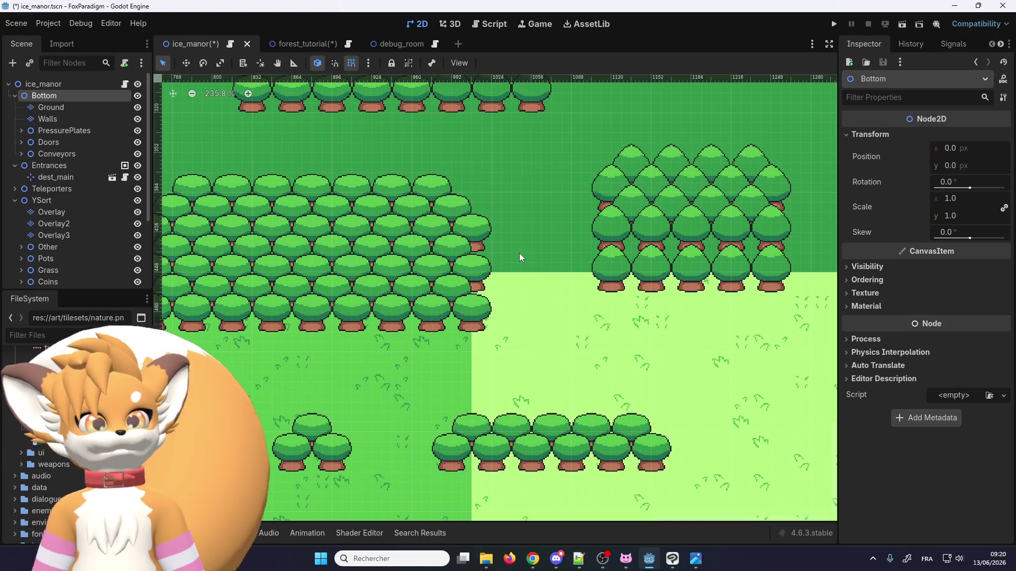
pyautogui.hscroll(2, 645, 215)
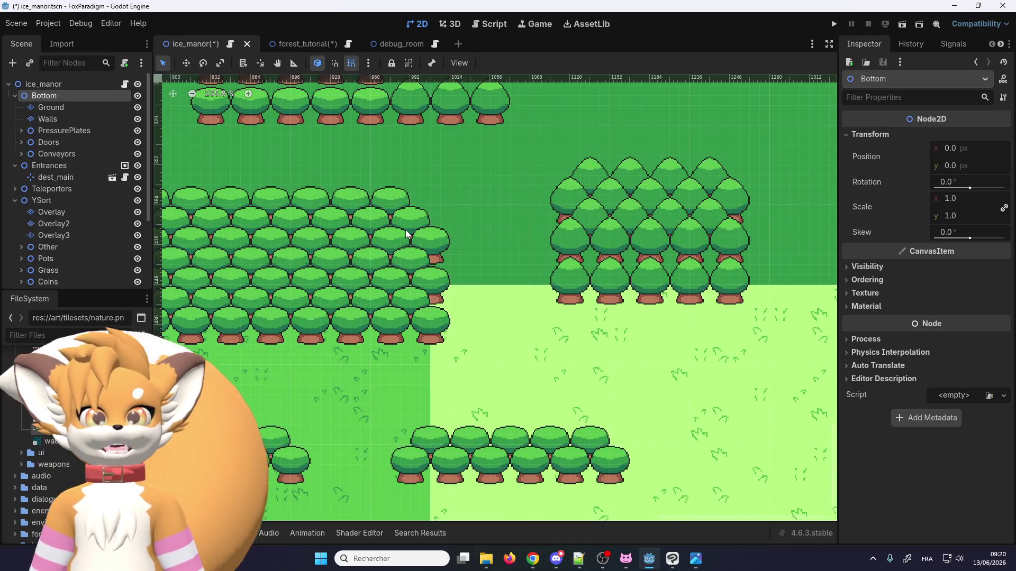
pyautogui.scroll(-2, 451, 221)
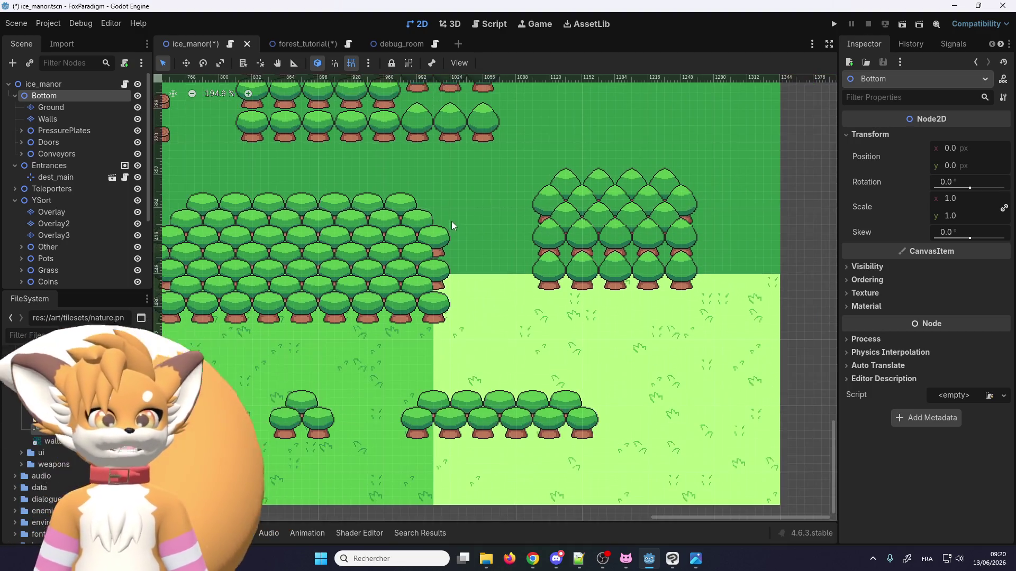
# Step: Return to the forest_tutorial scene
pyautogui.click(304, 51)
pyautogui.scroll(-4, 501, 207)
pyautogui.scroll(3, 427, 121)
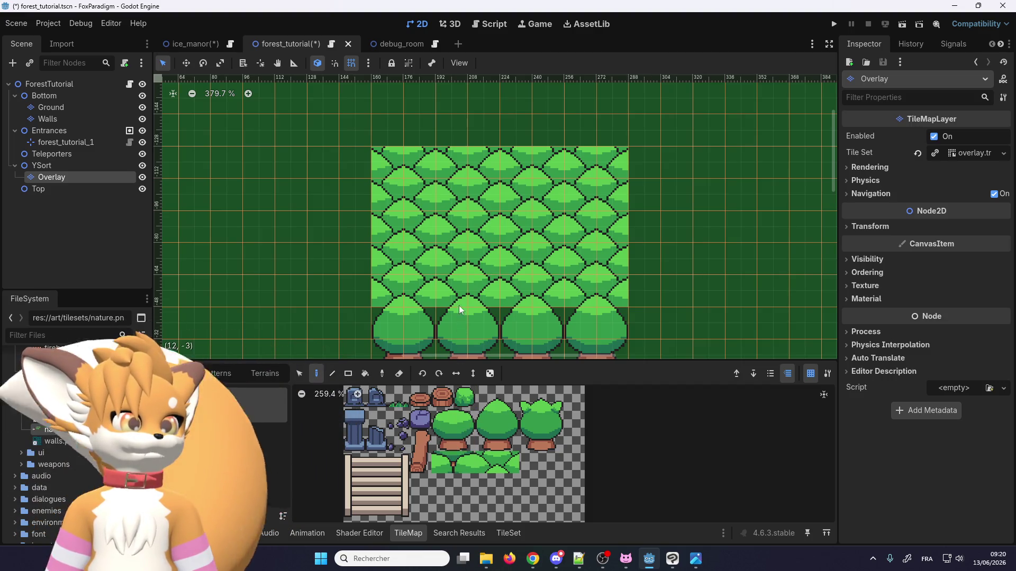
# Step: Pick the stump tile and paint a short vertical line of stumps over the trees
pyautogui.scroll(-6, 459, 310)
pyautogui.scroll(-2, 426, 282)
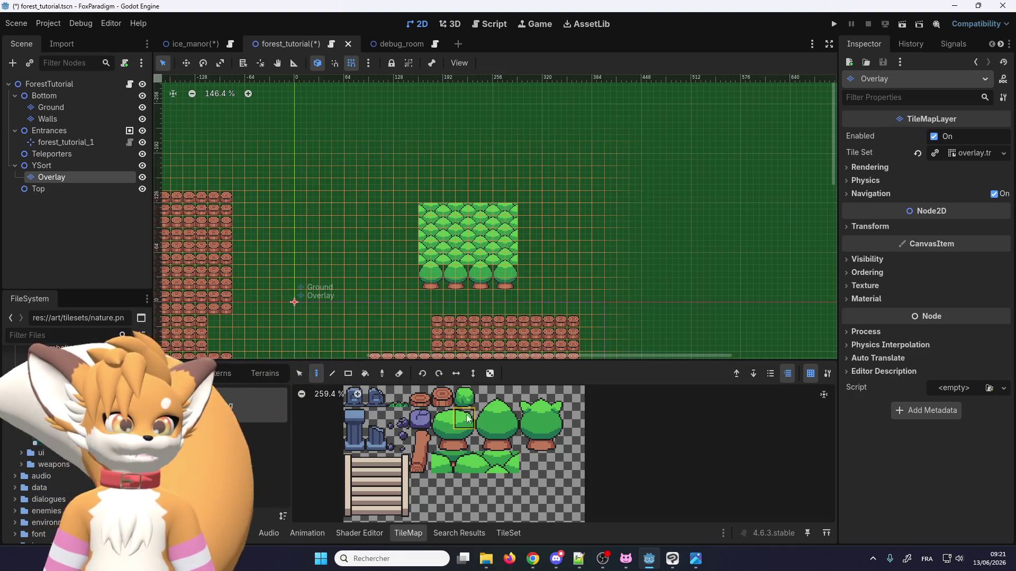
pyautogui.click(442, 396)
pyautogui.scroll(2, 451, 320)
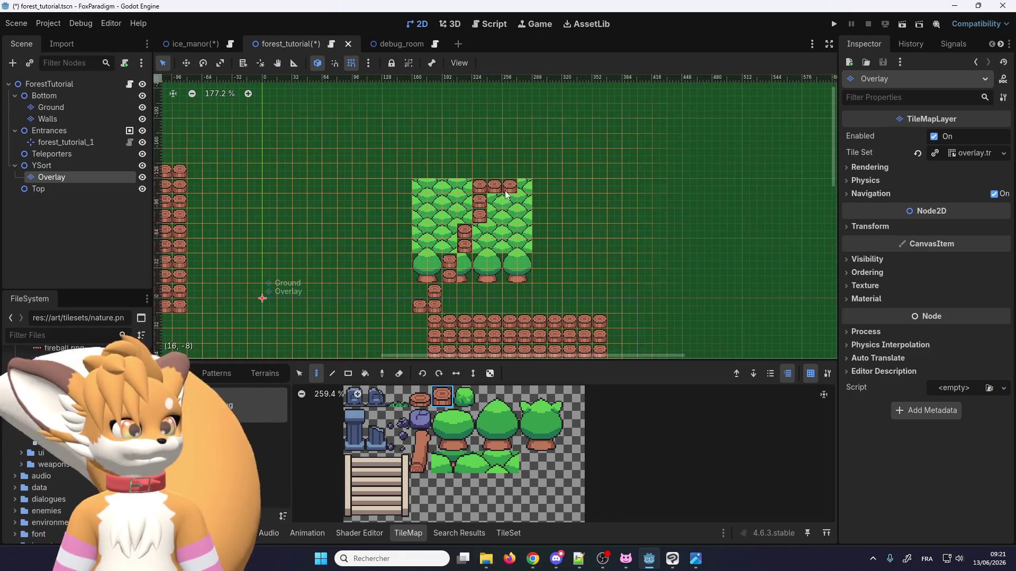
pyautogui.moveTo(507, 195)
pyautogui.mouseDown()
pyautogui.moveTo(480, 306)
pyautogui.moveTo(521, 186)
pyautogui.mouseUp()
pyautogui.click(348, 373)
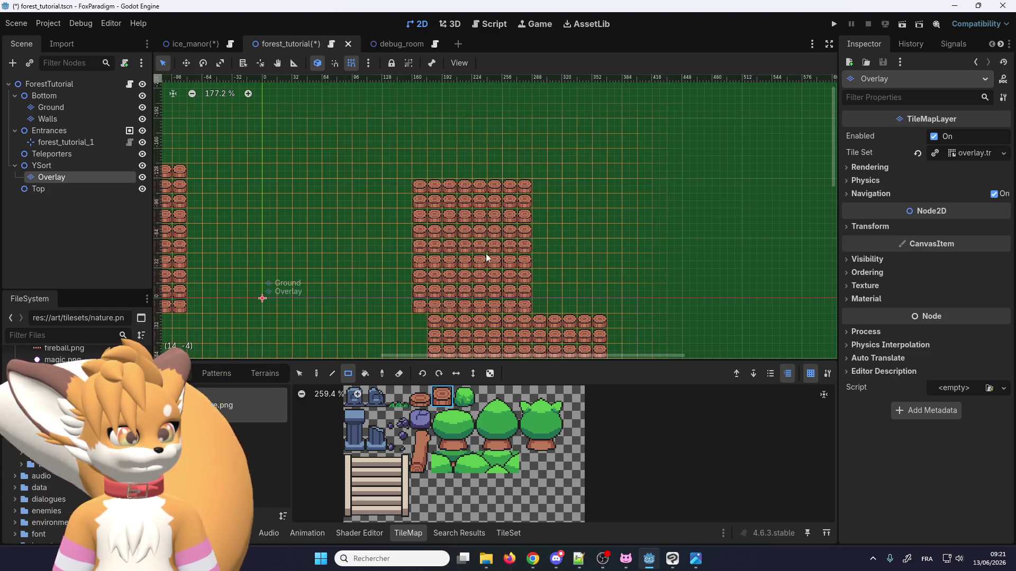
# Step: Paint a right stump block, a small left block, and a block above the right one
pyautogui.scroll(-5, 486, 253)
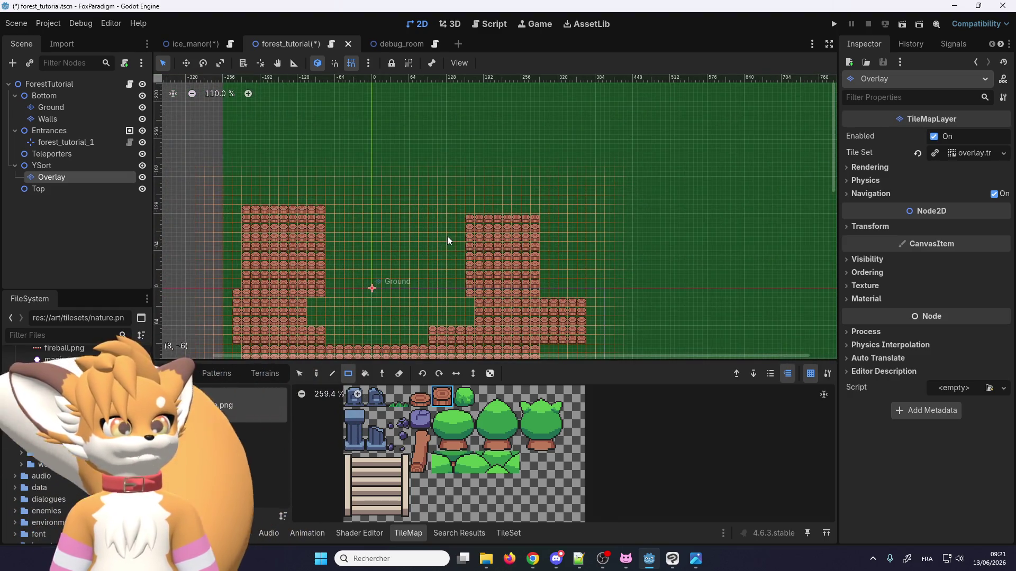
pyautogui.moveTo(426, 228); pyautogui.dragTo(486, 165)
pyautogui.moveTo(342, 218); pyautogui.dragTo(300, 152)
pyautogui.scroll(5, 335, 124)
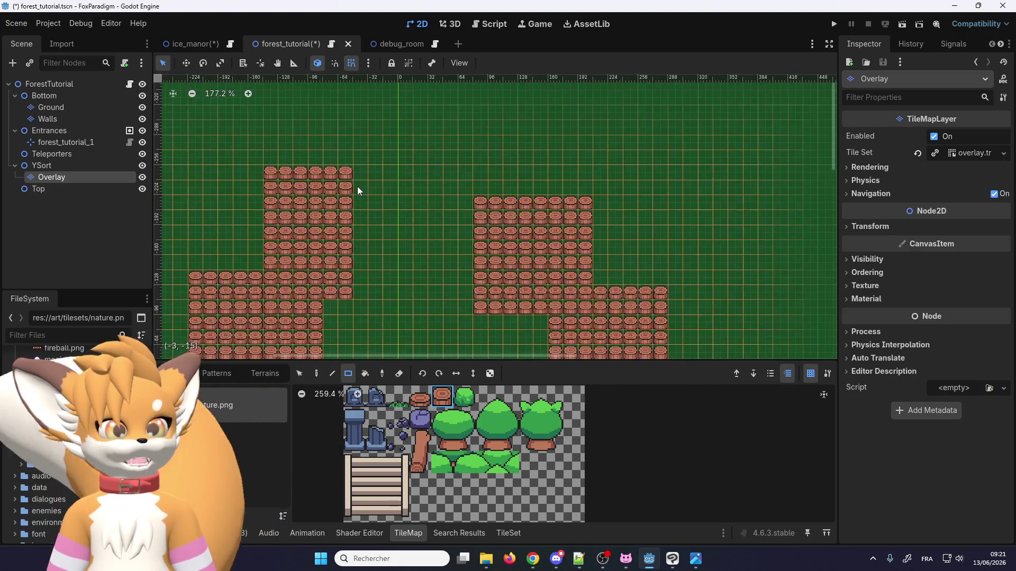
pyautogui.scroll(2, 442, 238)
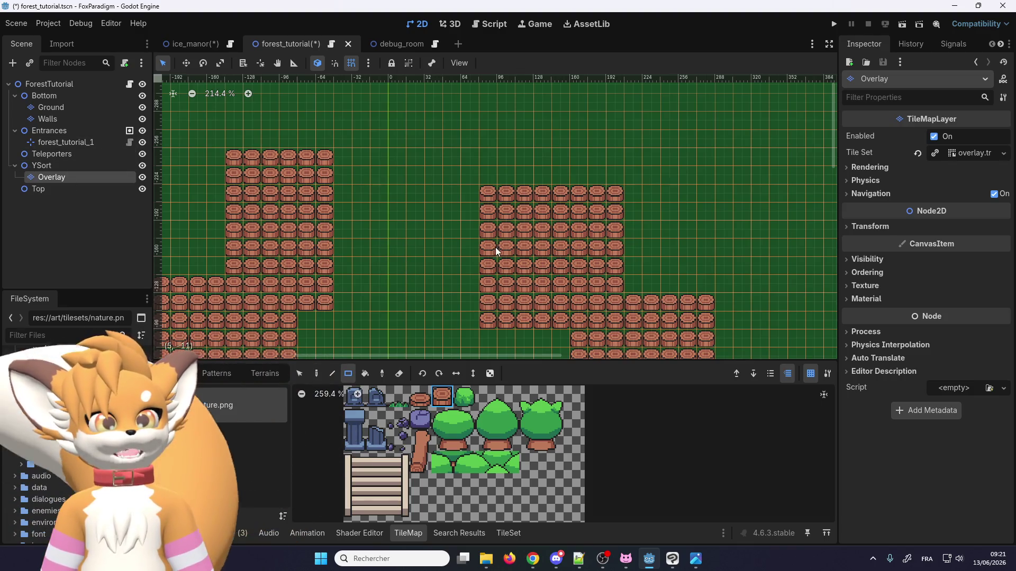
pyautogui.scroll(-9, 445, 160)
pyautogui.scroll(2, 455, 175)
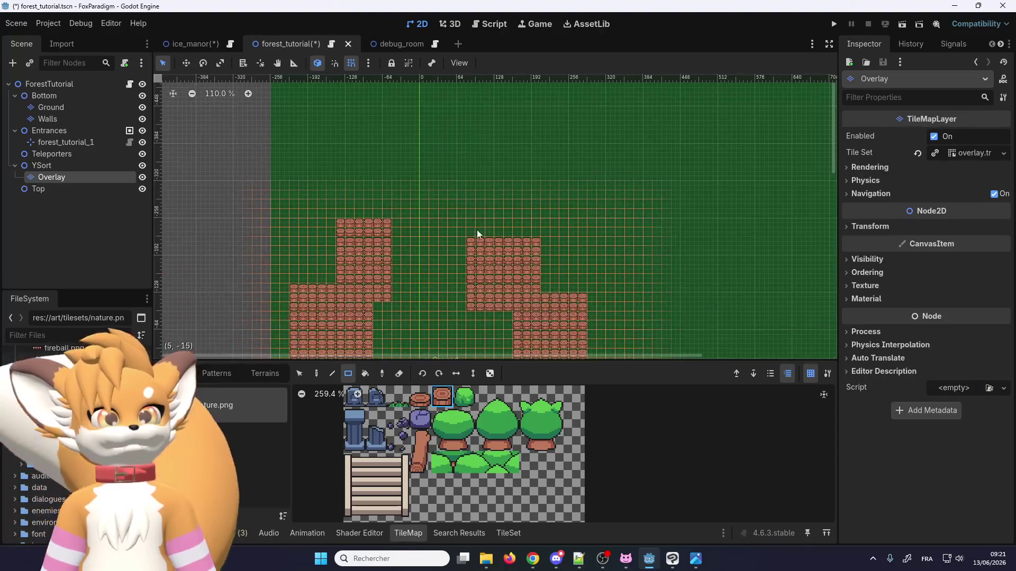
pyautogui.moveTo(477, 230)
pyautogui.mouseDown()
pyautogui.moveTo(493, 208)
pyautogui.moveTo(546, 182)
pyautogui.mouseUp()
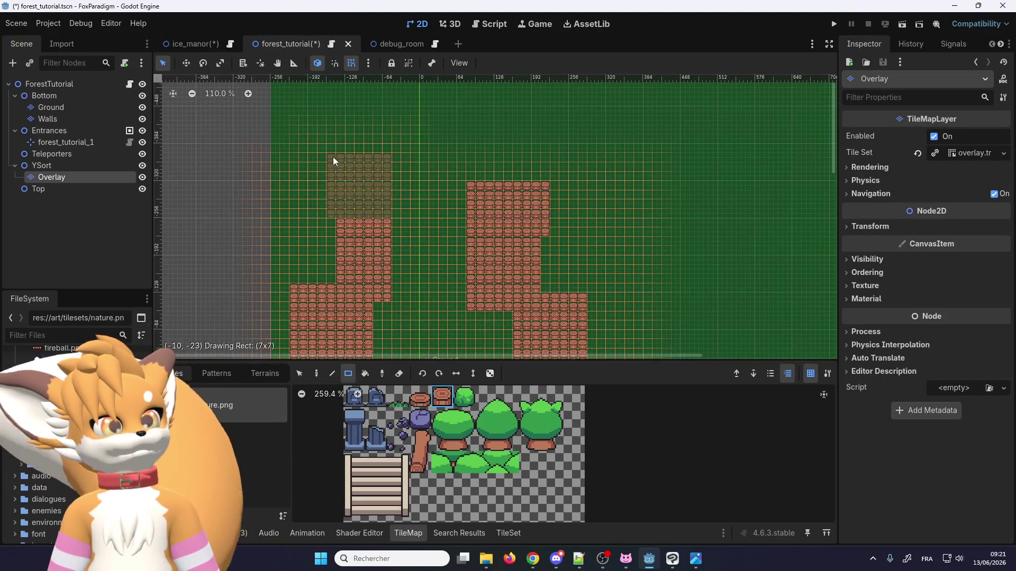
pyautogui.moveTo(334, 159); pyautogui.dragTo(333, 159)
pyautogui.scroll(-2, 450, 167)
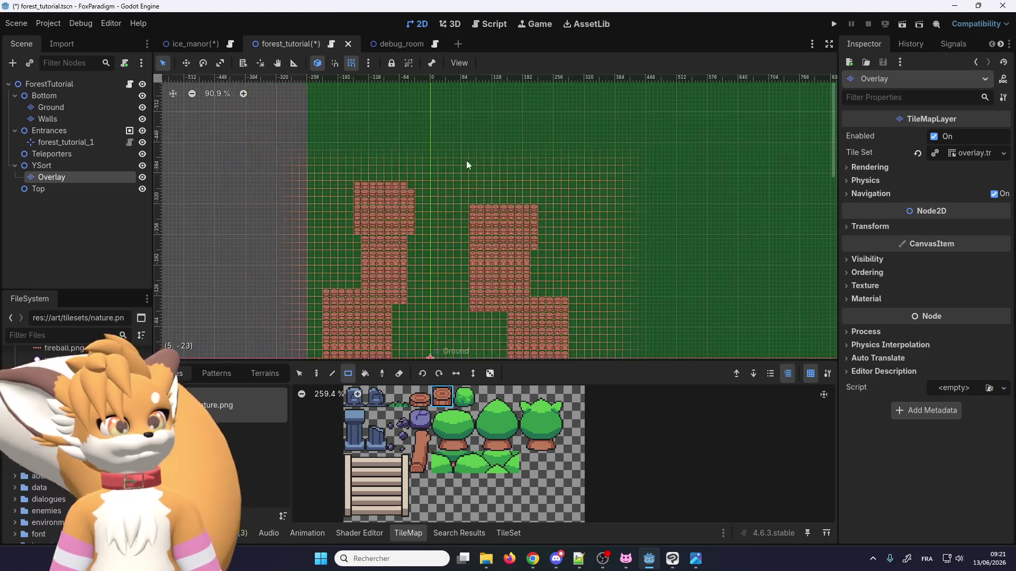
pyautogui.scroll(1, 465, 164)
# Step: Add stumps above the right block, a 6x3 block upper left, and a 7x10 left extension
pyautogui.moveTo(464, 239)
pyautogui.mouseDown()
pyautogui.moveTo(506, 184)
pyautogui.moveTo(585, 145)
pyautogui.moveTo(572, 143)
pyautogui.mouseUp()
pyautogui.scroll(-1, 412, 202)
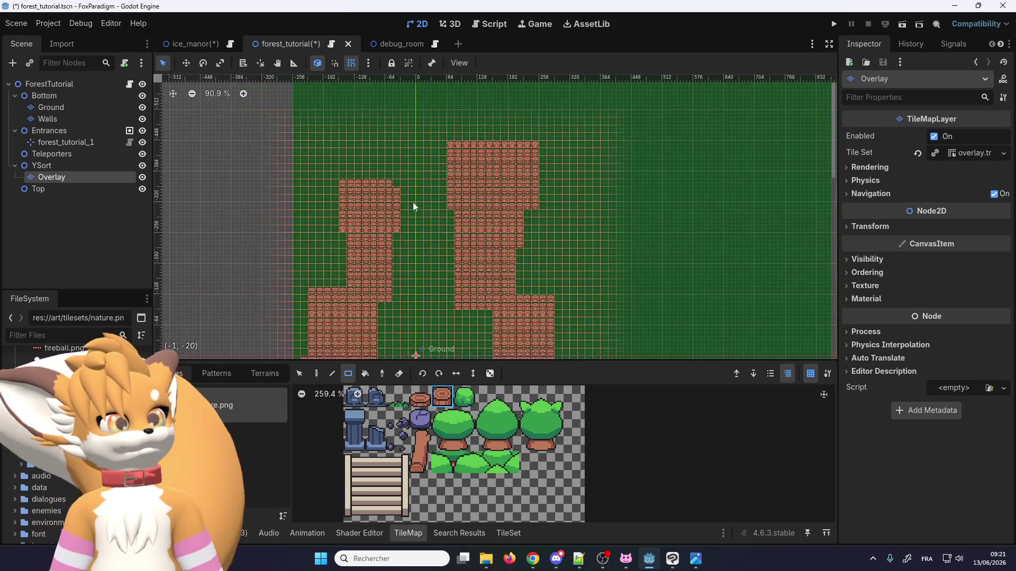
pyautogui.scroll(8, 390, 161)
pyautogui.moveTo(363, 220); pyautogui.dragTo(265, 177)
pyautogui.scroll(-4, 330, 206)
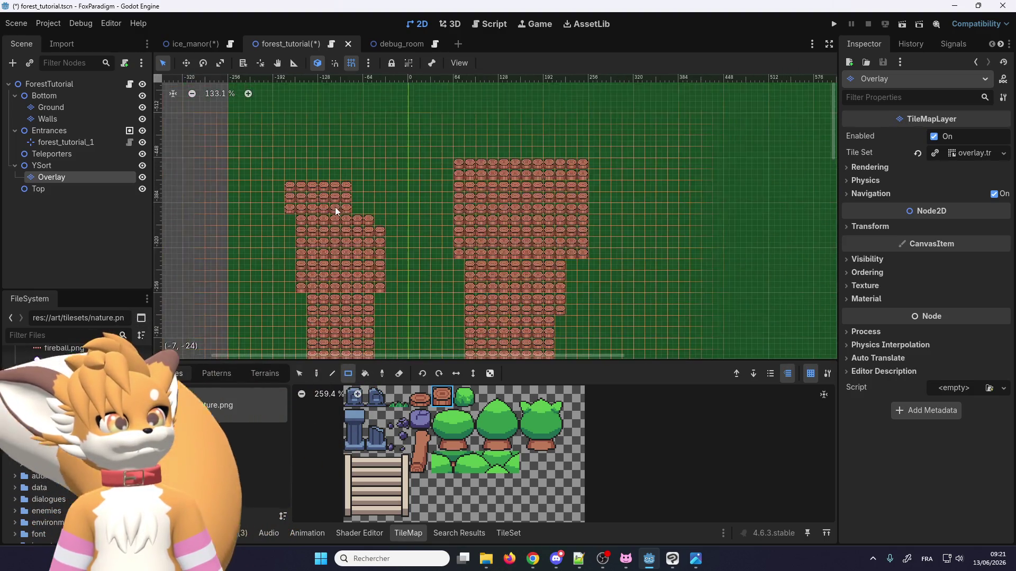
pyautogui.scroll(3, 344, 254)
pyautogui.moveTo(355, 254)
pyautogui.mouseDown()
pyautogui.moveTo(323, 176)
pyautogui.moveTo(248, 119)
pyautogui.mouseUp()
pyautogui.scroll(-4, 442, 181)
pyautogui.scroll(2, 442, 259)
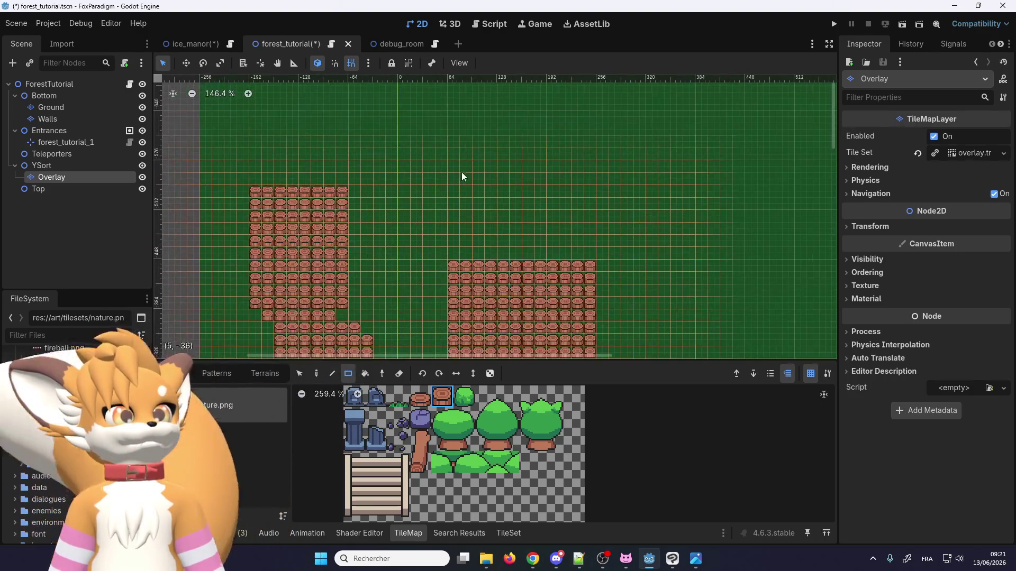
pyautogui.scroll(-1, 449, 151)
# Step: Paint a wide stump block at the top and extend the left block up to it
pyautogui.moveTo(453, 172); pyautogui.dragTo(580, 103)
pyautogui.scroll(-2, 445, 218)
pyautogui.scroll(2, 372, 193)
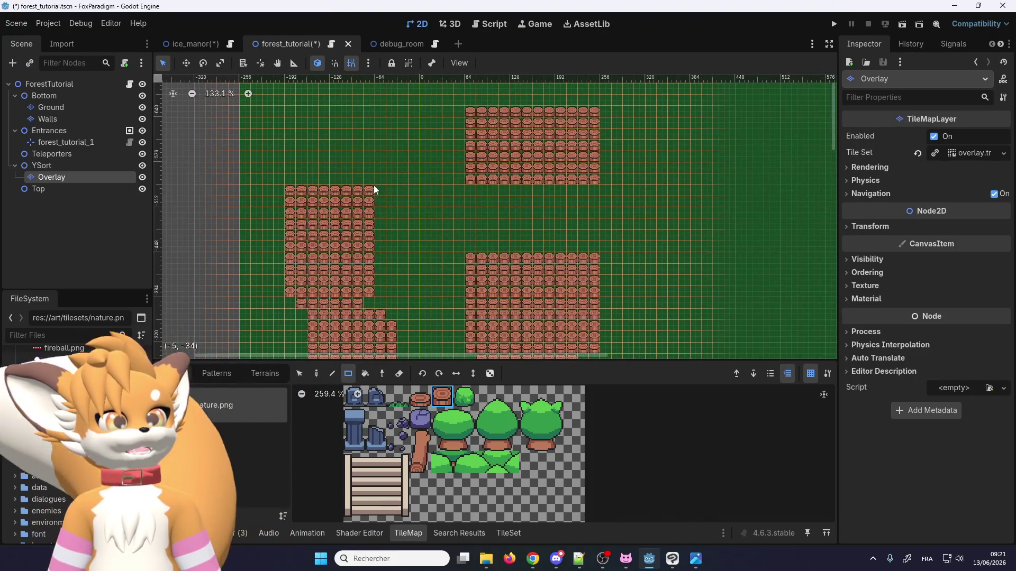
pyautogui.moveTo(374, 185)
pyautogui.mouseDown()
pyautogui.moveTo(300, 97)
pyautogui.moveTo(289, 111)
pyautogui.mouseUp()
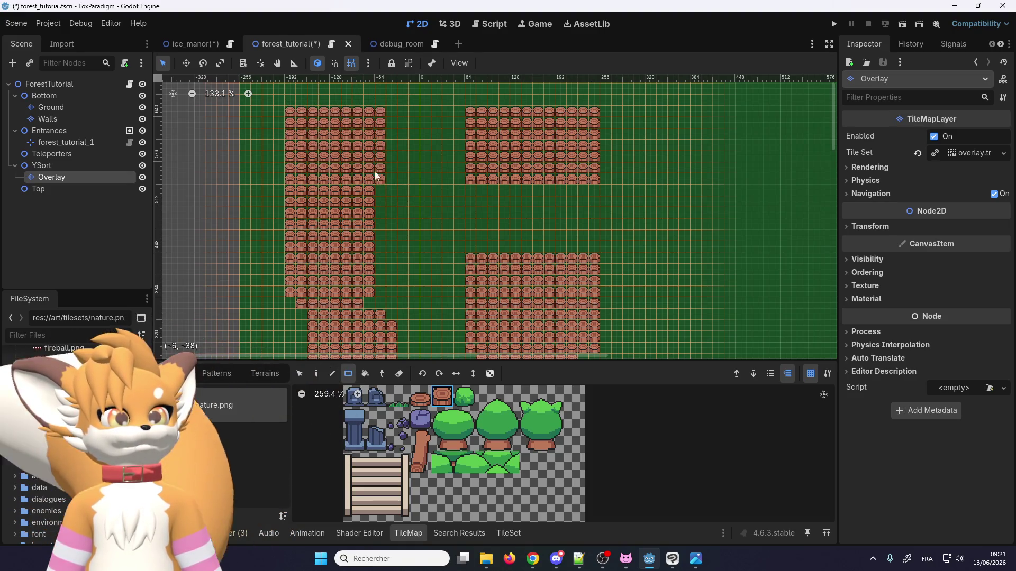
pyautogui.scroll(-10, 424, 134)
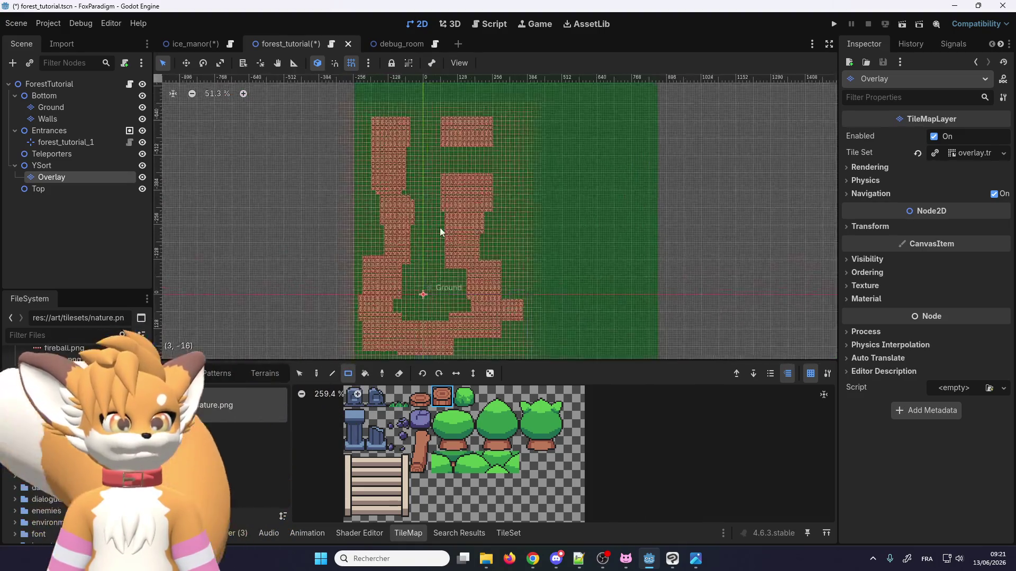
pyautogui.scroll(3, 440, 228)
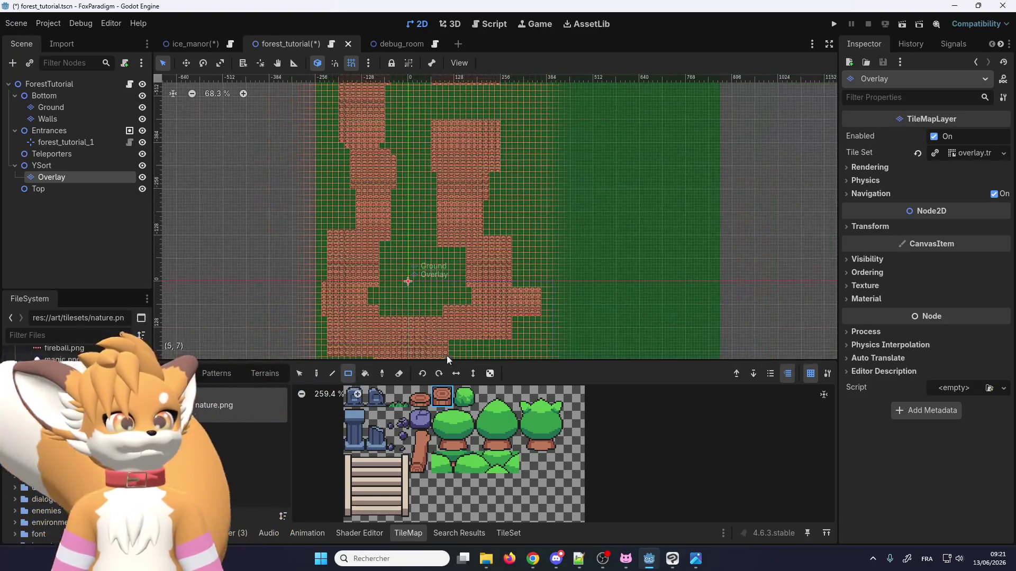
pyautogui.scroll(-5, 412, 154)
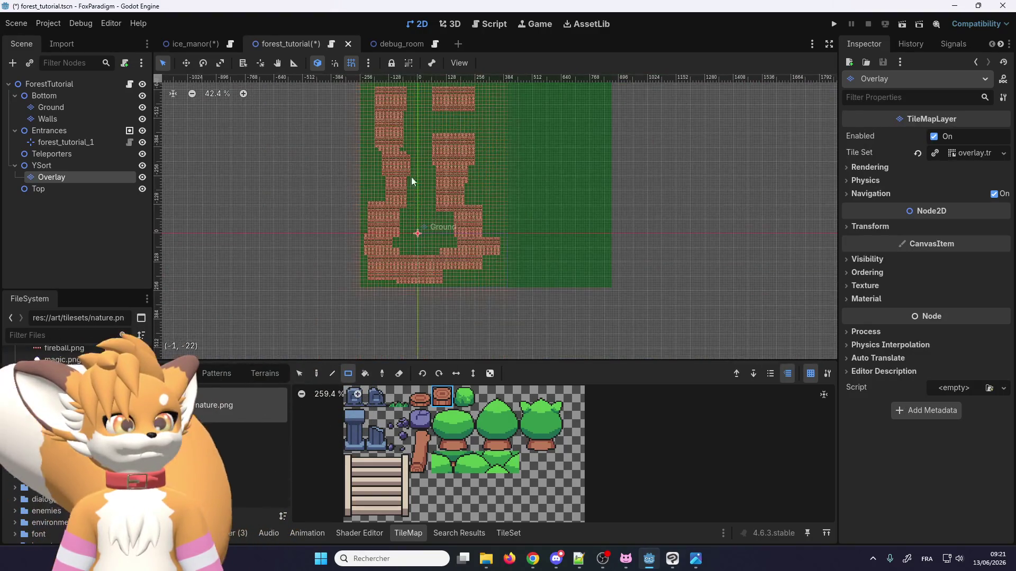
pyautogui.scroll(11, 404, 233)
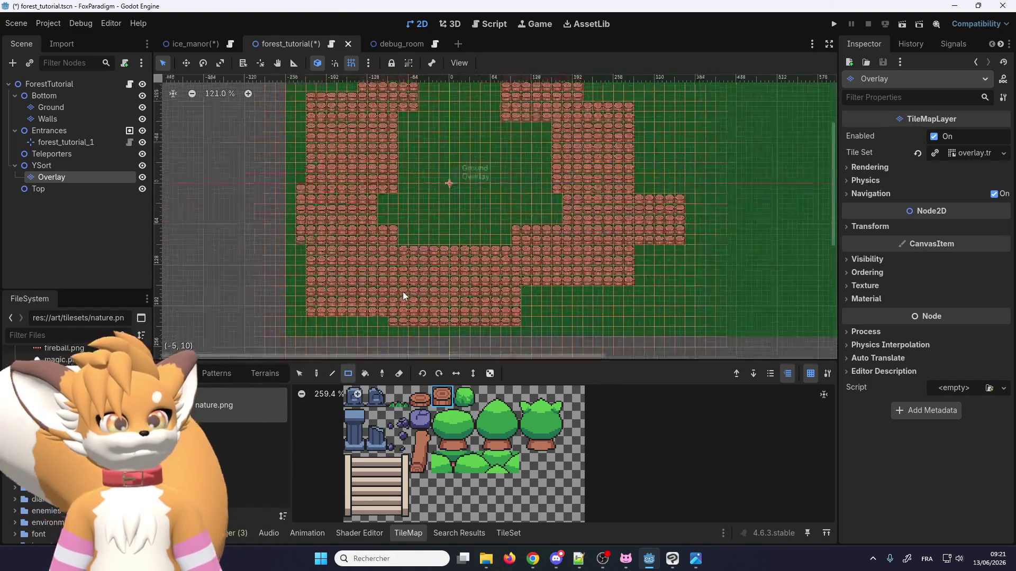
pyautogui.scroll(1, 402, 293)
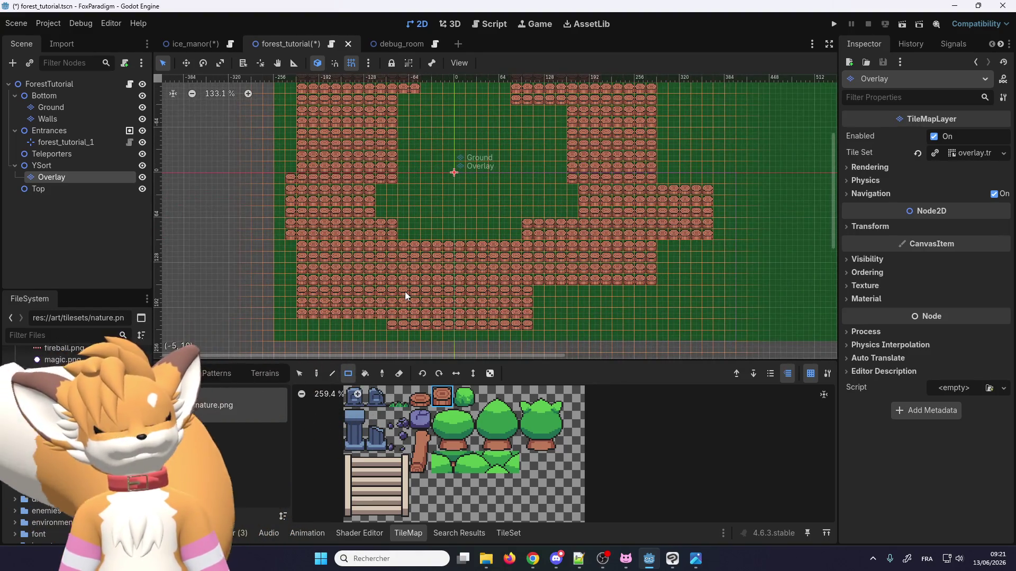
pyautogui.scroll(1, 495, 439)
pyautogui.scroll(4, 490, 305)
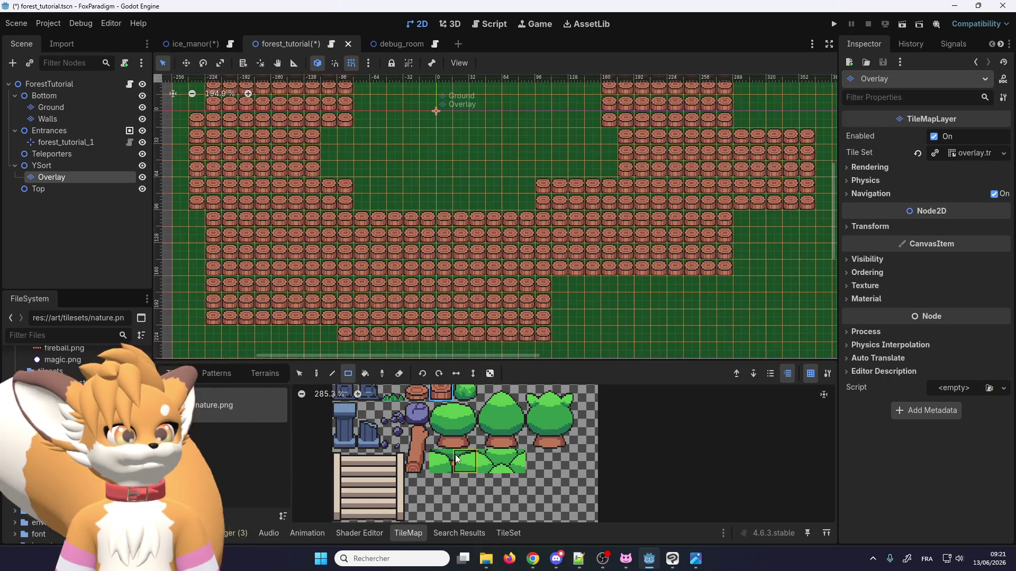
# Step: Pick the two bush tiles, paint a 21-tile trial row along the bottom, then undo it
pyautogui.moveTo(456, 456); pyautogui.dragTo(442, 460)
pyautogui.scroll(1, 174, 328)
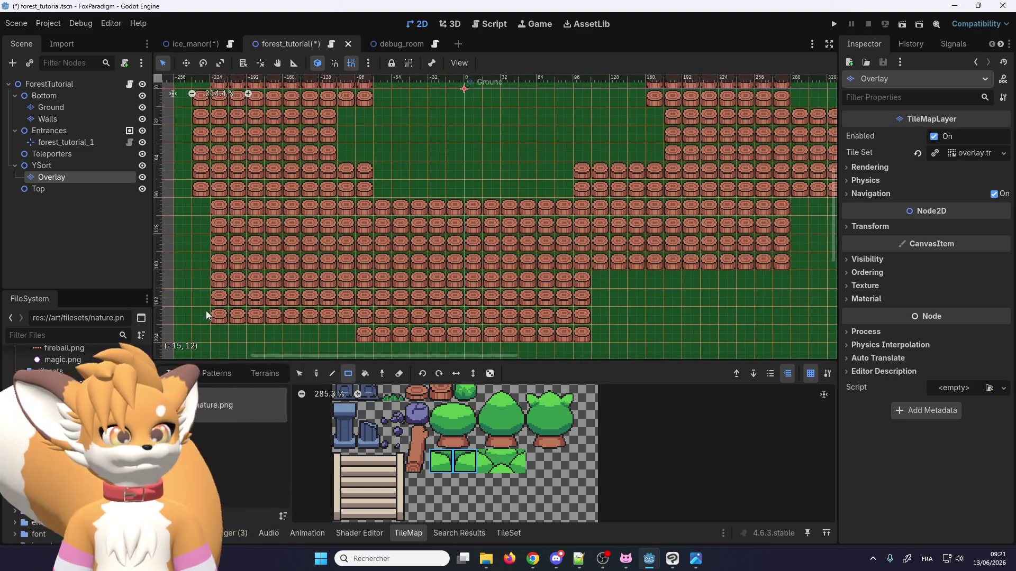
pyautogui.moveTo(220, 316); pyautogui.dragTo(587, 315)
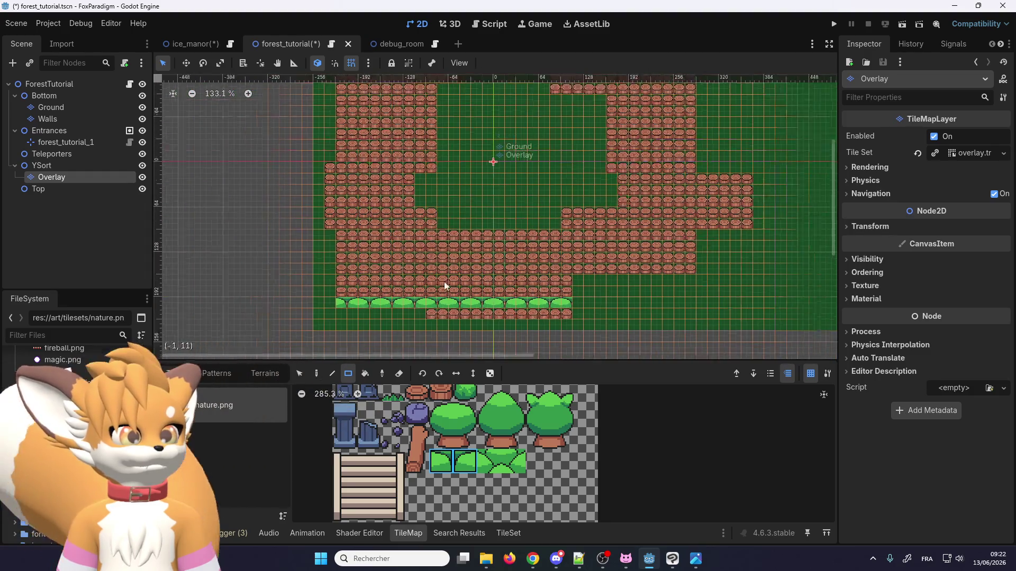
pyautogui.scroll(-2, 512, 294)
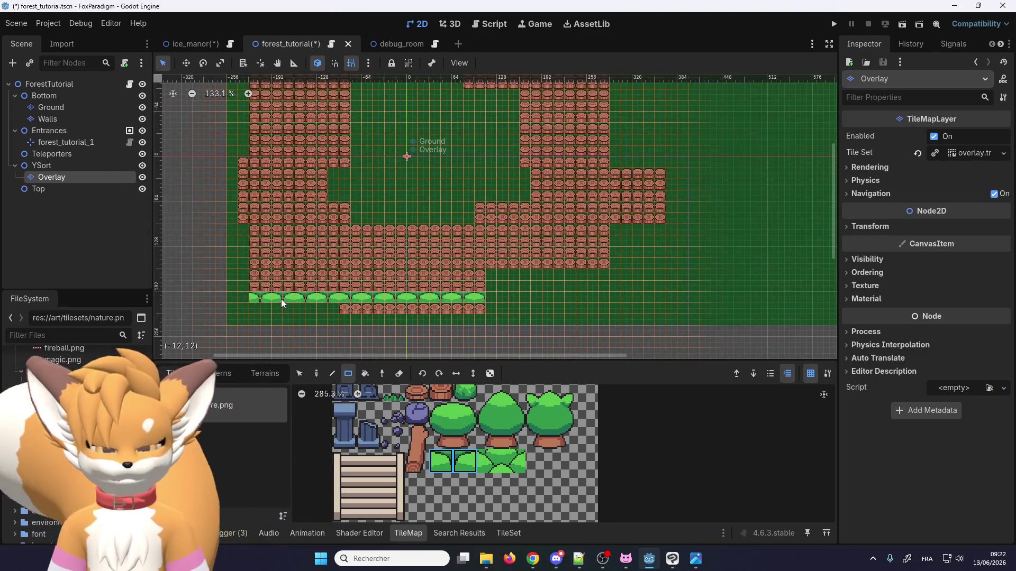
pyautogui.hotkey('ctrl', 'z')
# Step: Paint bush rows along the bottom edge, extending them further to the right
pyautogui.moveTo(236, 297)
pyautogui.mouseDown()
pyautogui.moveTo(499, 289)
pyautogui.moveTo(733, 296)
pyautogui.mouseUp()
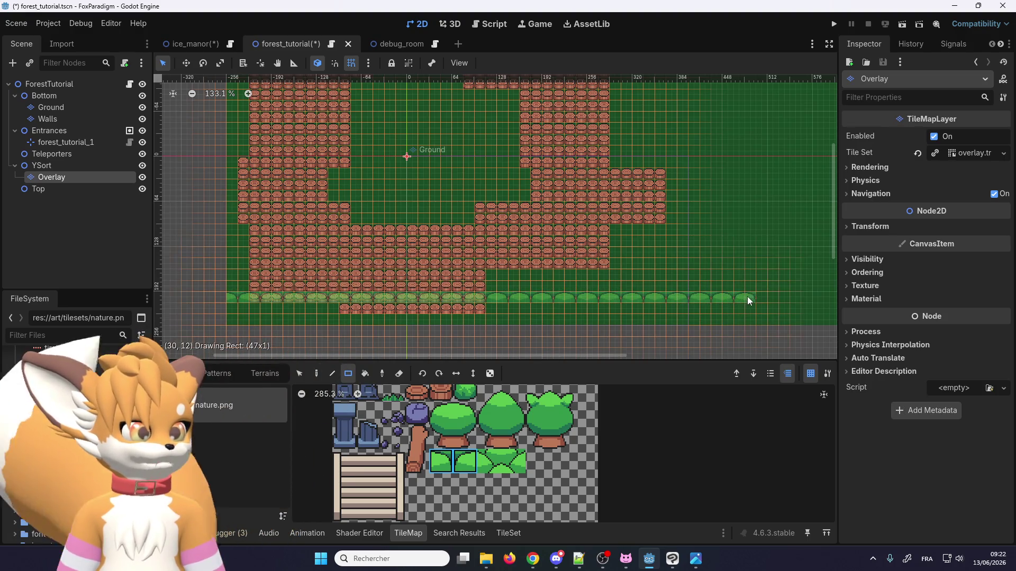
pyautogui.scroll(-5, 523, 296)
pyautogui.scroll(-2, 471, 300)
pyautogui.scroll(3, 625, 296)
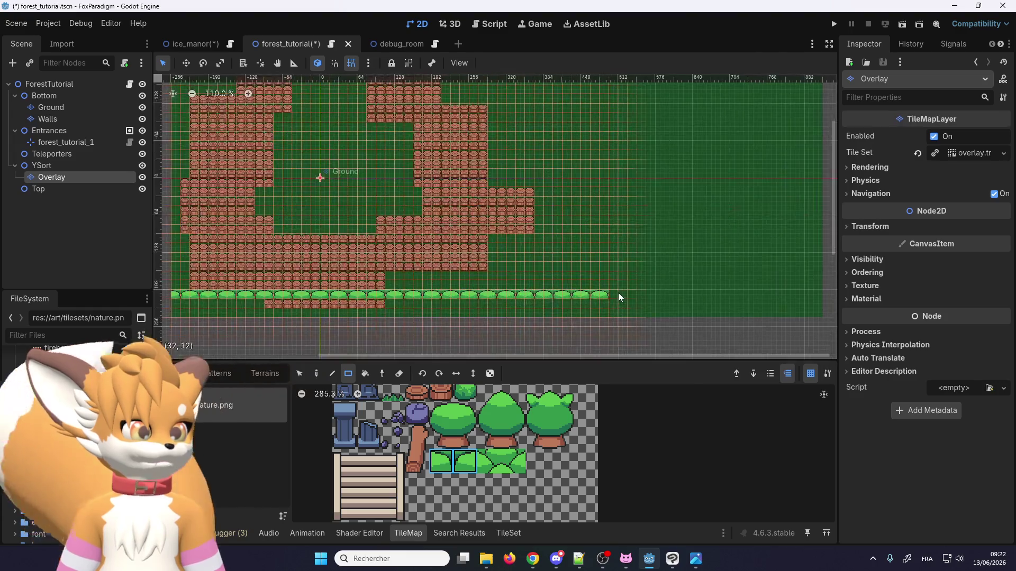
pyautogui.scroll(3, 274, 317)
pyautogui.moveTo(297, 285)
pyautogui.mouseDown()
pyautogui.moveTo(774, 306)
pyautogui.moveTo(795, 288)
pyautogui.mouseUp()
pyautogui.scroll(-3, 712, 306)
pyautogui.scroll(2, 425, 295)
pyautogui.scroll(1, 601, 306)
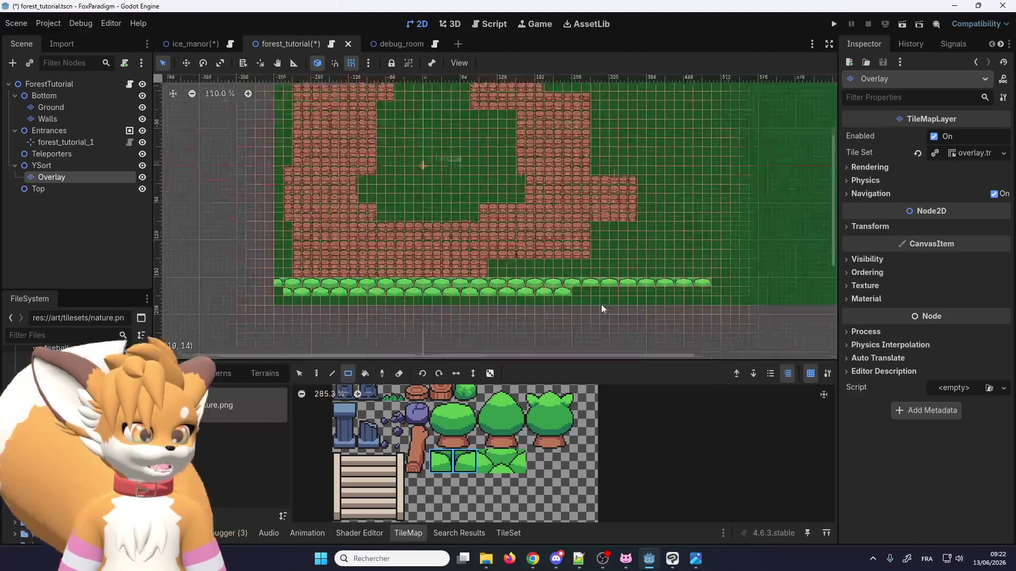
pyautogui.hscroll(3, 564, 284)
pyautogui.moveTo(564, 284)
pyautogui.mouseDown()
pyautogui.moveTo(782, 283)
pyautogui.moveTo(547, 281)
pyautogui.moveTo(783, 284)
pyautogui.mouseUp()
# Step: Stack more bush rows upward (46 and 35 tiles), replacing the lowest stump row
pyautogui.scroll(-4, 773, 248)
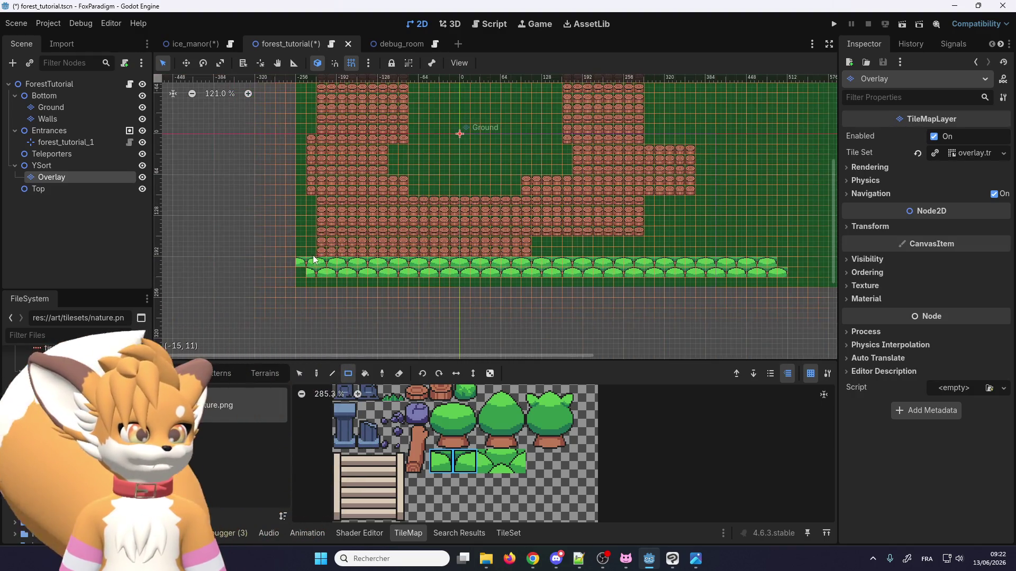
pyautogui.moveTo(315, 253); pyautogui.dragTo(775, 250)
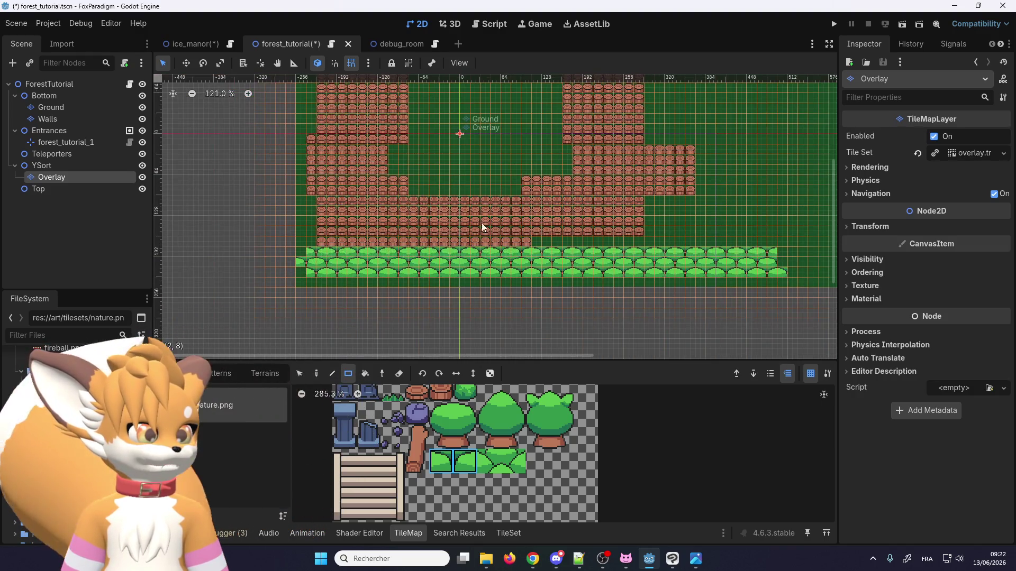
pyautogui.scroll(3, 343, 253)
pyautogui.moveTo(289, 240)
pyautogui.mouseDown()
pyautogui.moveTo(726, 230)
pyautogui.moveTo(810, 240)
pyautogui.mouseUp()
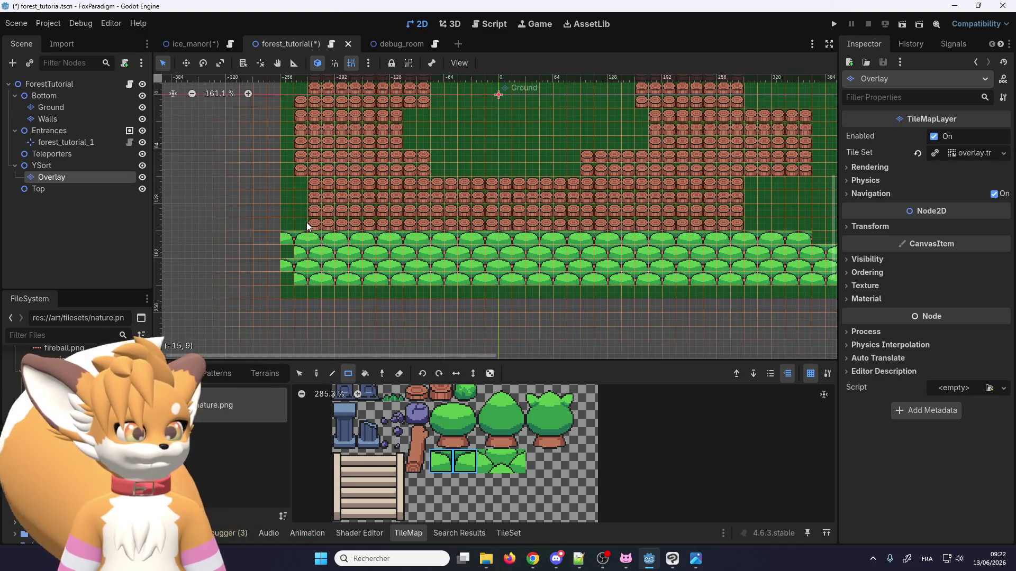
pyautogui.moveTo(309, 227); pyautogui.dragTo(817, 226)
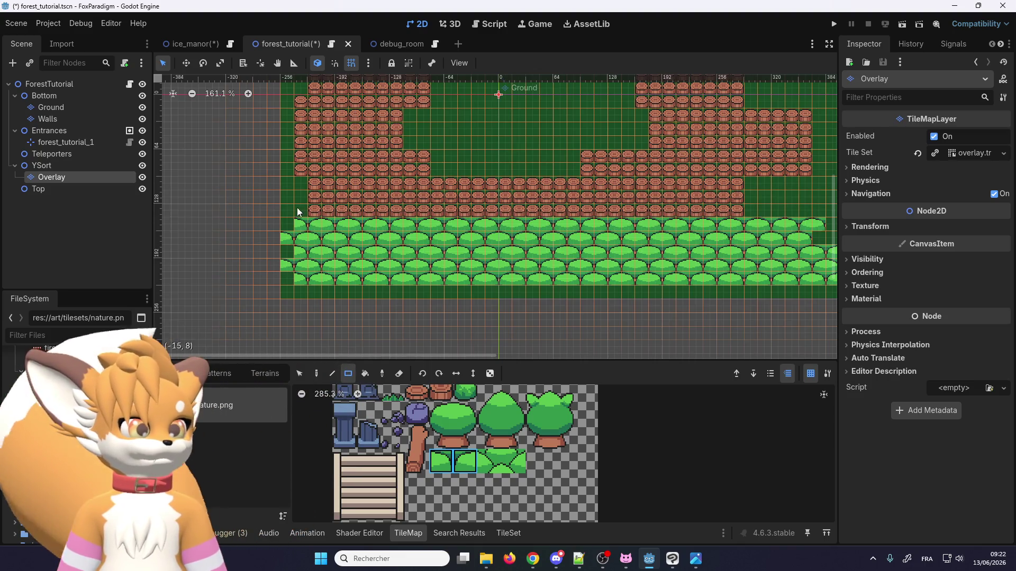
pyautogui.moveTo(296, 211)
pyautogui.mouseDown()
pyautogui.moveTo(824, 212)
pyautogui.moveTo(806, 211)
pyautogui.mouseUp()
pyautogui.scroll(-3, 618, 290)
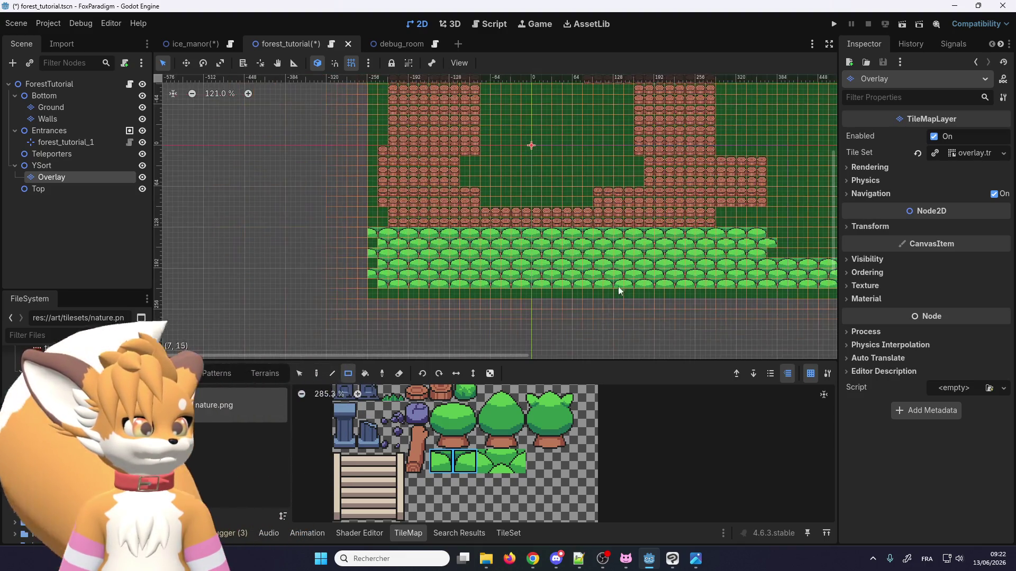
pyautogui.scroll(3, 618, 287)
# Step: Repaint the next several stump rows as bush rows
pyautogui.moveTo(285, 243)
pyautogui.mouseDown()
pyautogui.moveTo(739, 225)
pyautogui.moveTo(769, 242)
pyautogui.mouseUp()
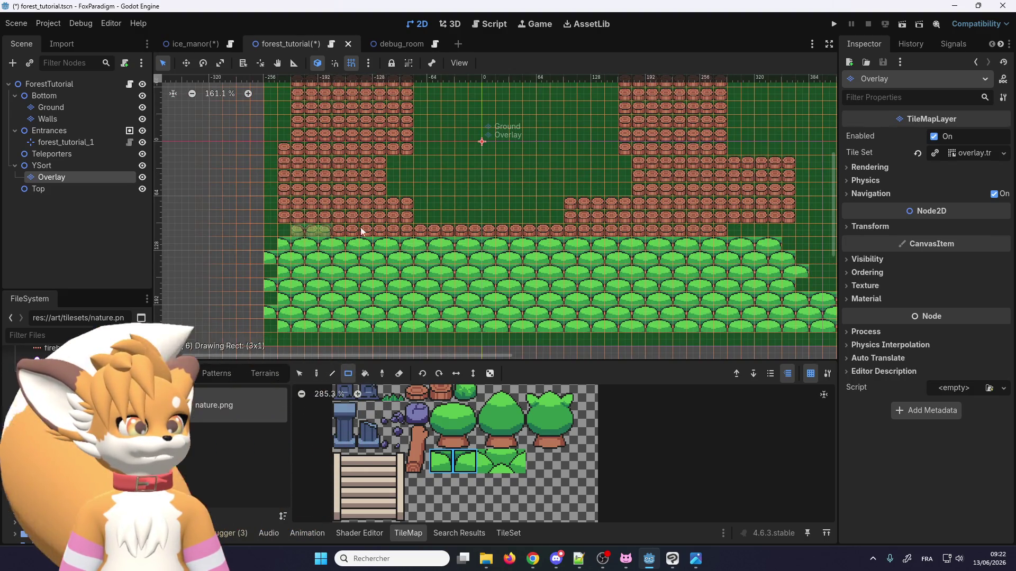
pyautogui.moveTo(362, 232)
pyautogui.mouseDown()
pyautogui.moveTo(795, 230)
pyautogui.moveTo(762, 231)
pyautogui.mouseUp()
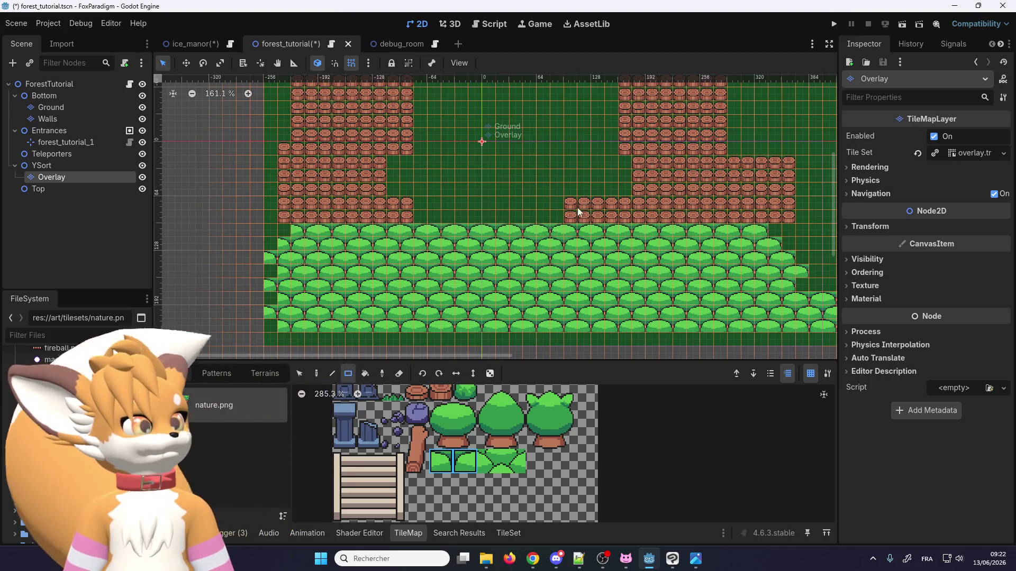
pyautogui.moveTo(585, 218); pyautogui.dragTo(592, 220)
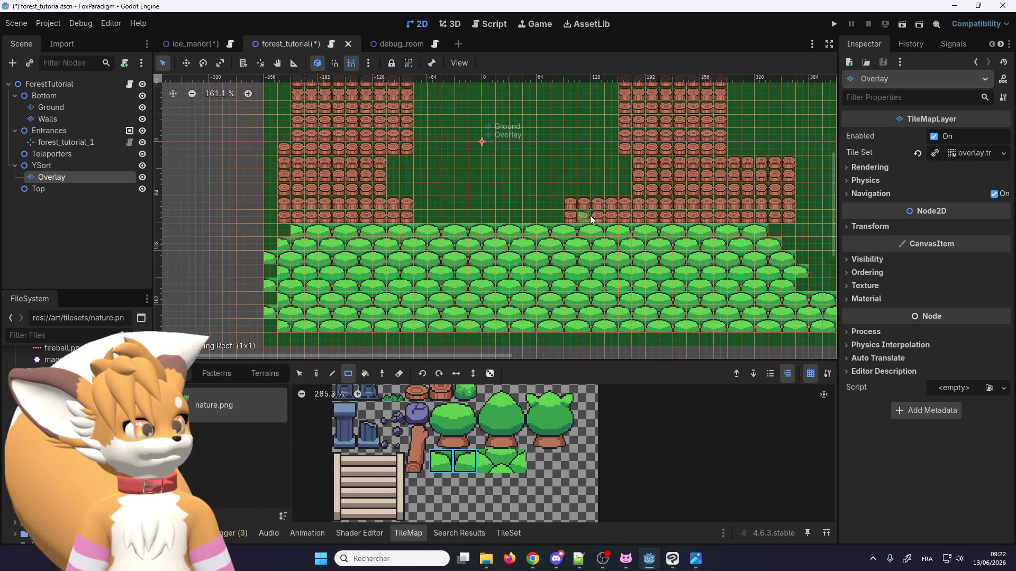
pyautogui.moveTo(729, 206)
pyautogui.mouseDown()
pyautogui.moveTo(821, 219)
pyautogui.moveTo(796, 220)
pyautogui.mouseUp()
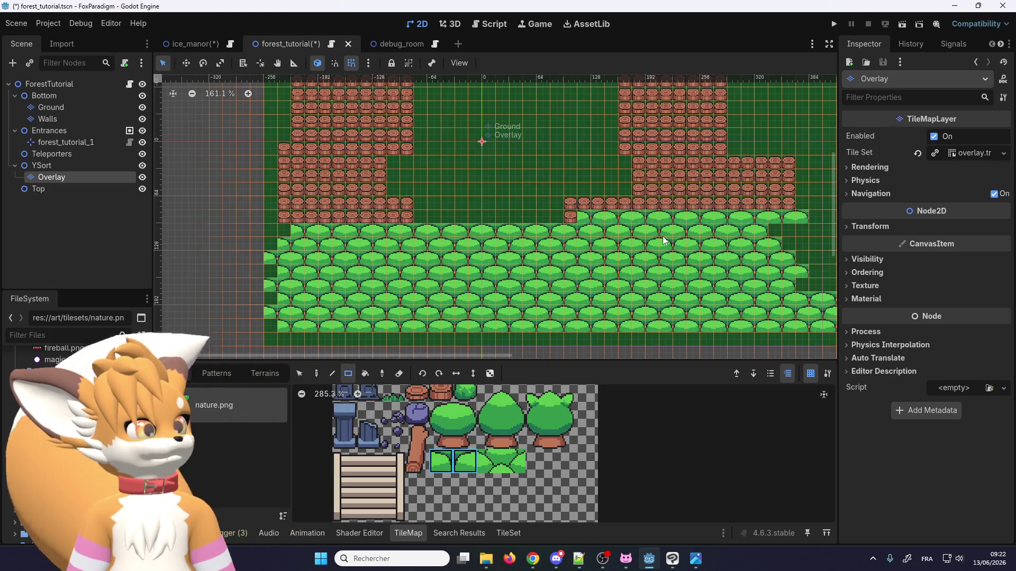
# Step: Paint an 18-tile bush row over the stumps, then undo it
pyautogui.scroll(4, 663, 236)
pyautogui.hscroll(3, 508, 239)
pyautogui.scroll(1, 667, 207)
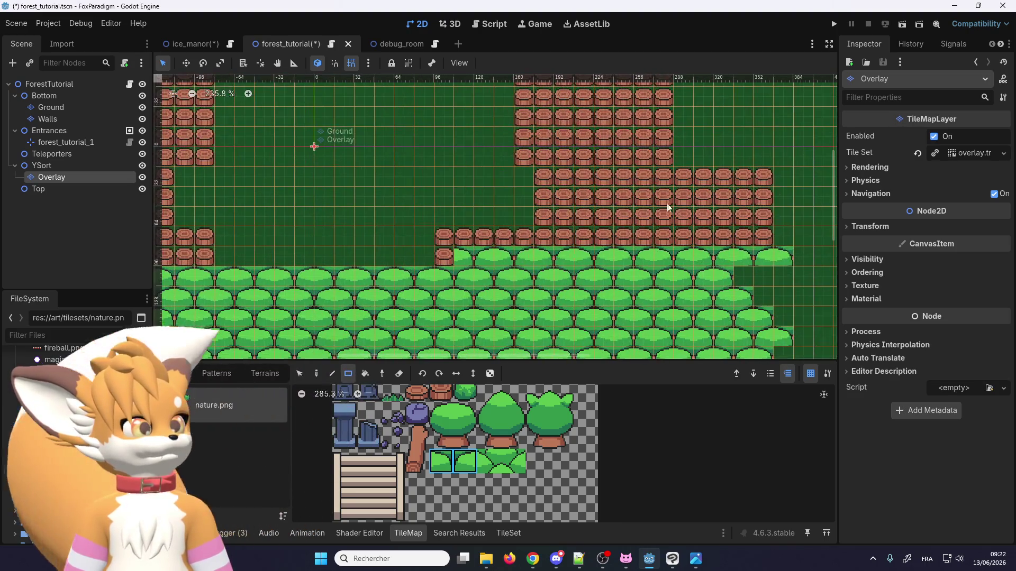
pyautogui.moveTo(446, 236); pyautogui.dragTo(789, 229)
pyautogui.scroll(-1, 645, 189)
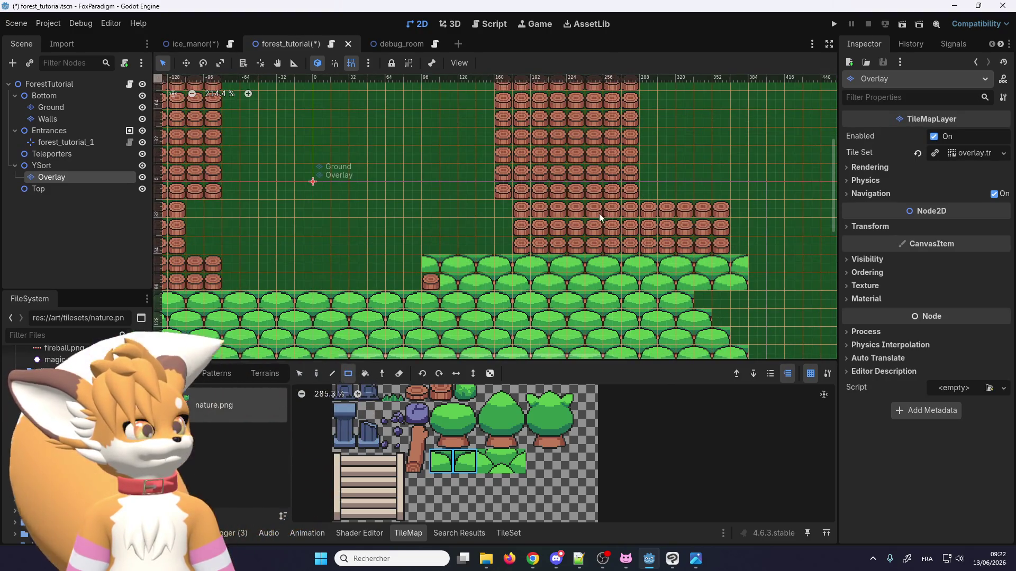
pyautogui.hotkey('ctrl', 'z')
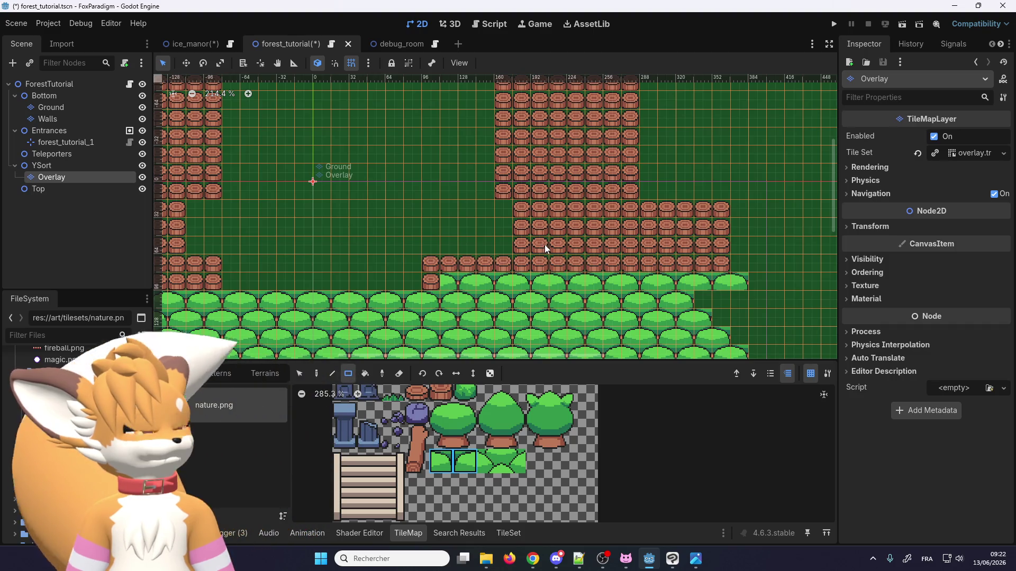
pyautogui.scroll(-5, 541, 249)
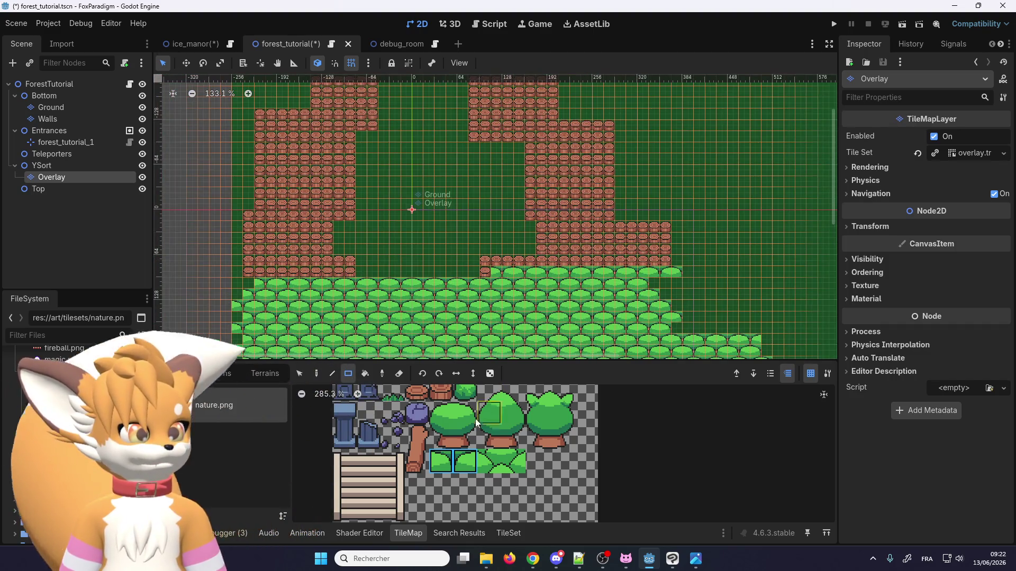
# Step: Choose the two-tile bush brush and paint two bushes over the stumps with the Pencil tool
pyautogui.scroll(9, 476, 259)
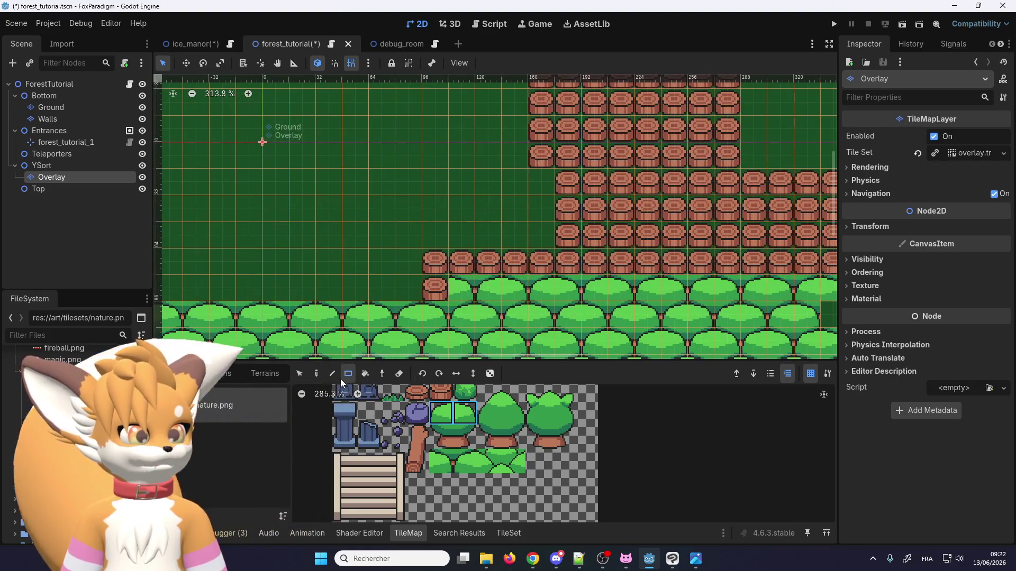
pyautogui.click(300, 373)
pyautogui.scroll(2, 440, 260)
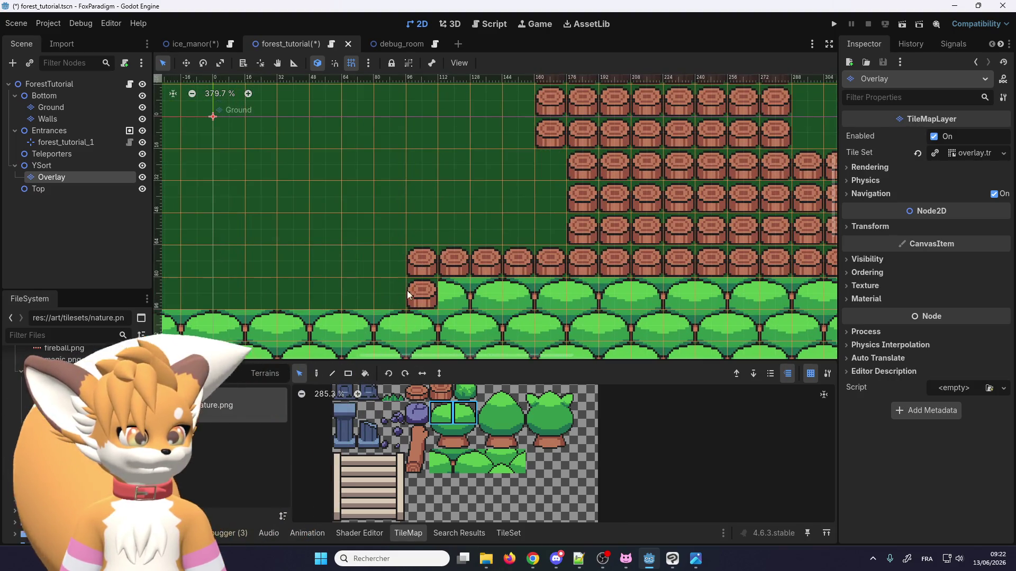
pyautogui.click(426, 261)
pyautogui.moveTo(443, 413); pyautogui.dragTo(466, 415)
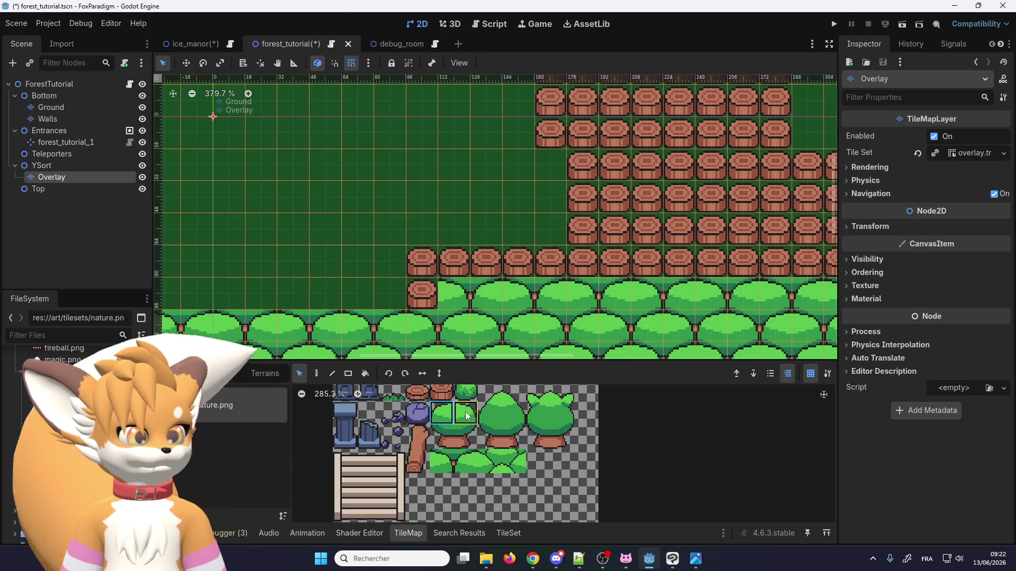
pyautogui.click(317, 373)
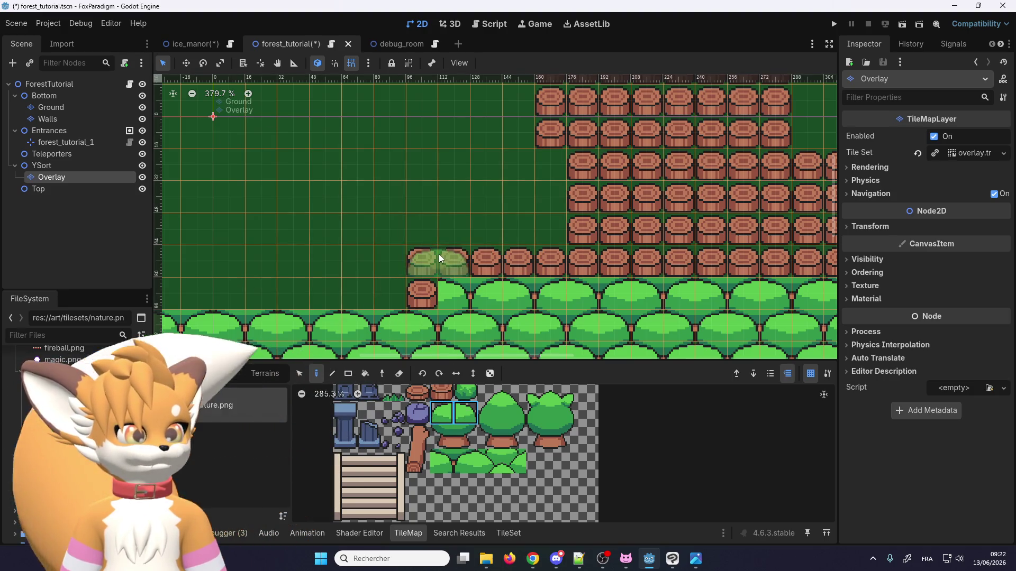
pyautogui.click(476, 259)
pyautogui.click(548, 259)
# Step: Restore the two-tile bush brush and paint a bush row leftward over the stumps
pyautogui.hscroll(3, 426, 211)
pyautogui.scroll(-1, 427, 212)
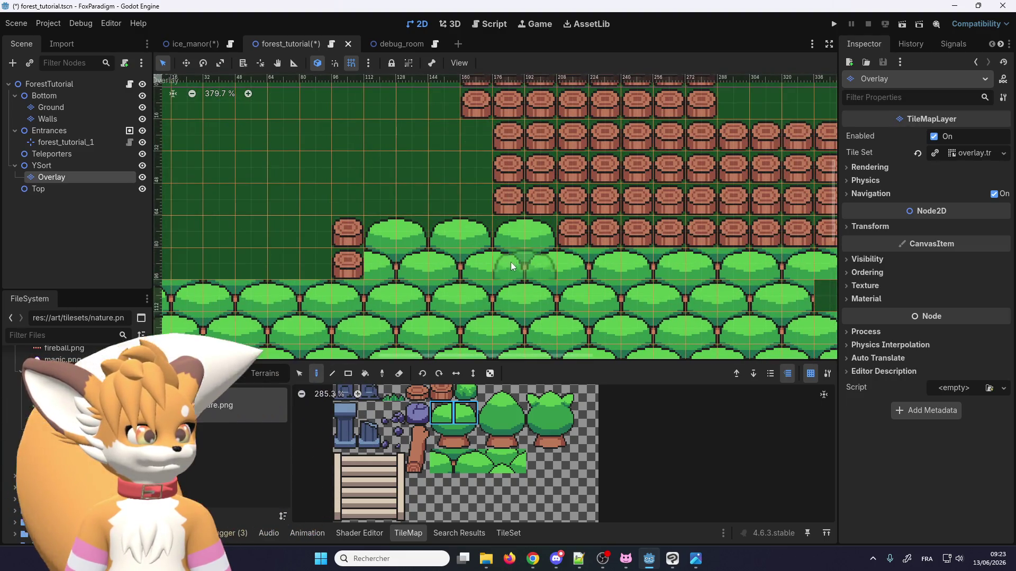
pyautogui.click(441, 414)
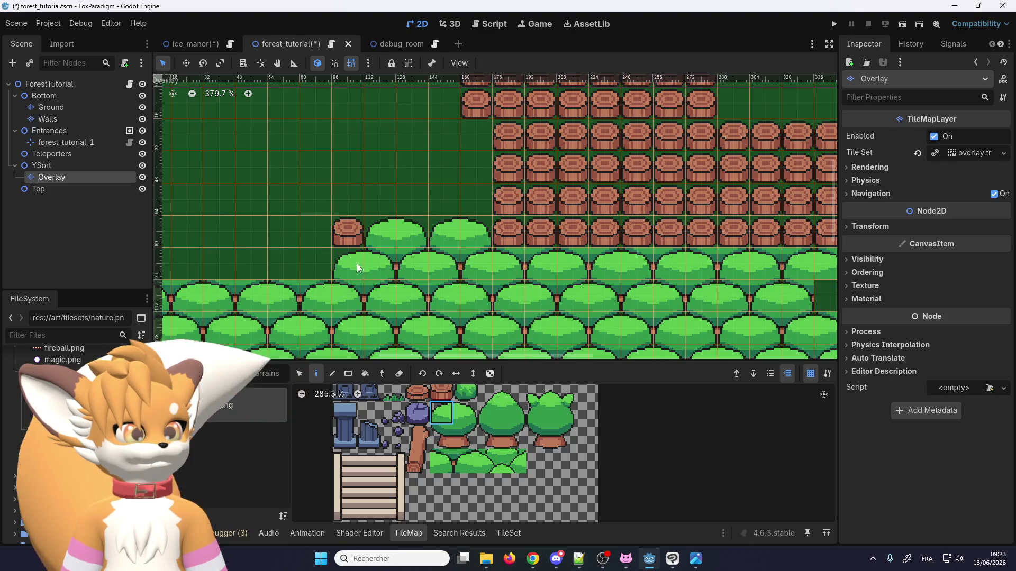
pyautogui.scroll(-2, 357, 263)
pyautogui.moveTo(467, 412); pyautogui.dragTo(445, 420)
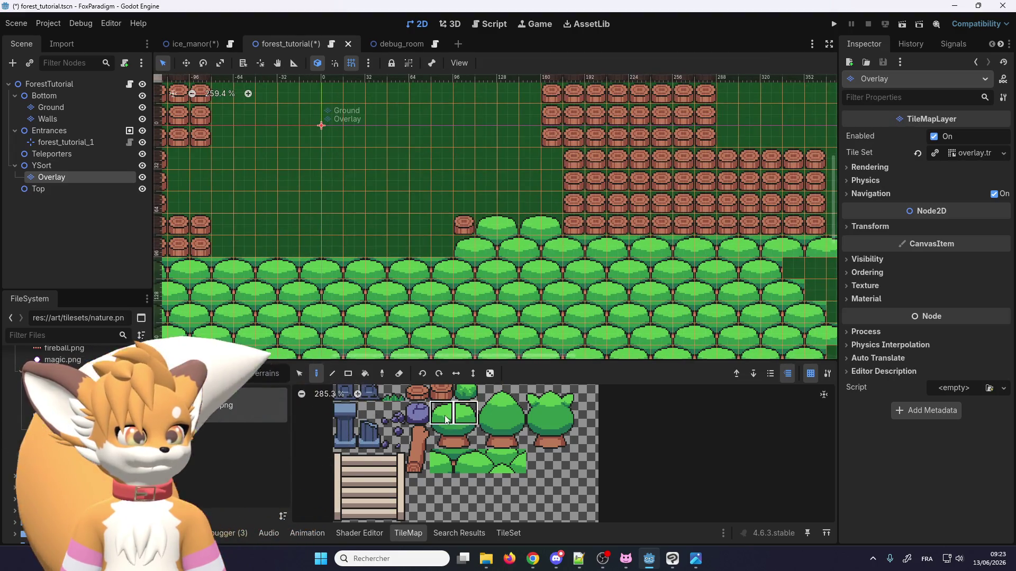
pyautogui.moveTo(423, 255)
pyautogui.mouseDown()
pyautogui.moveTo(422, 247)
pyautogui.moveTo(228, 250)
pyautogui.mouseUp()
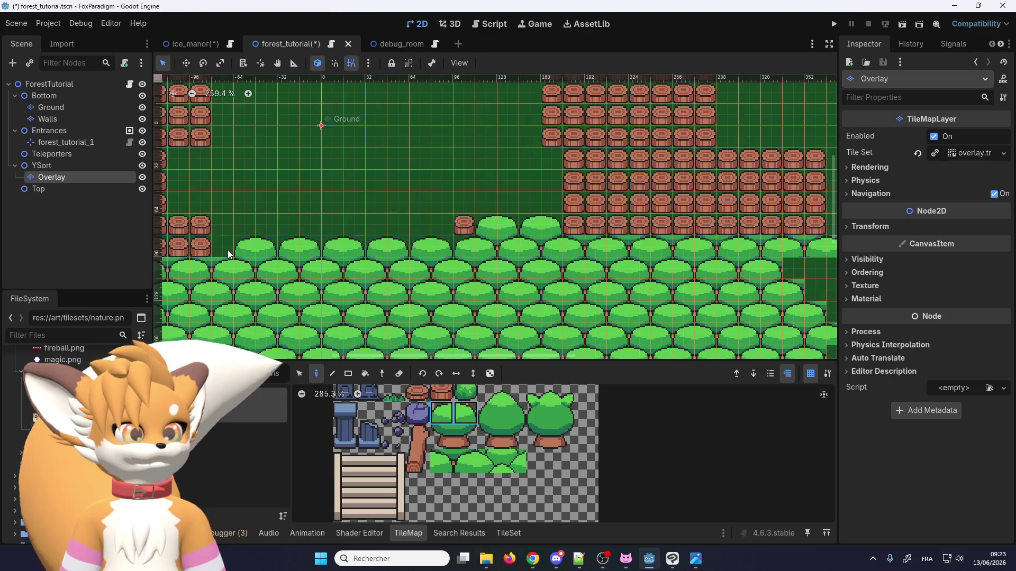
pyautogui.scroll(-2, 463, 228)
pyautogui.scroll(-3, 594, 191)
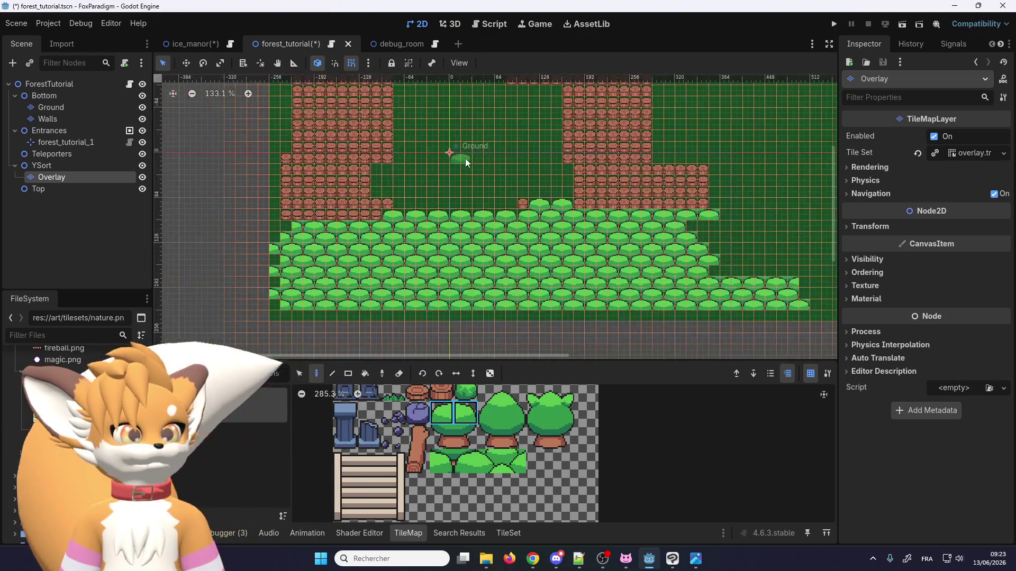
pyautogui.scroll(4, 385, 140)
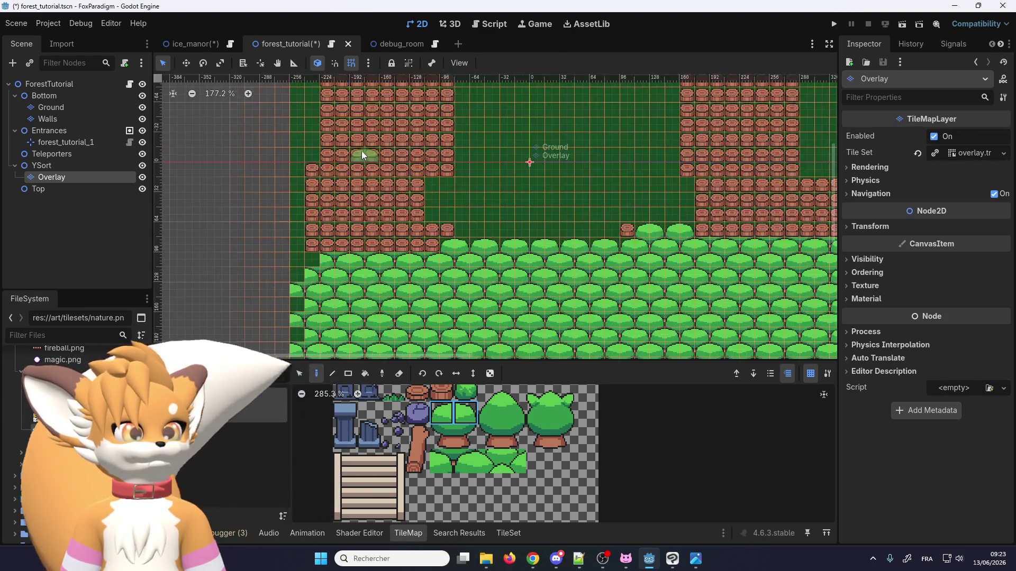
pyautogui.scroll(1, 434, 246)
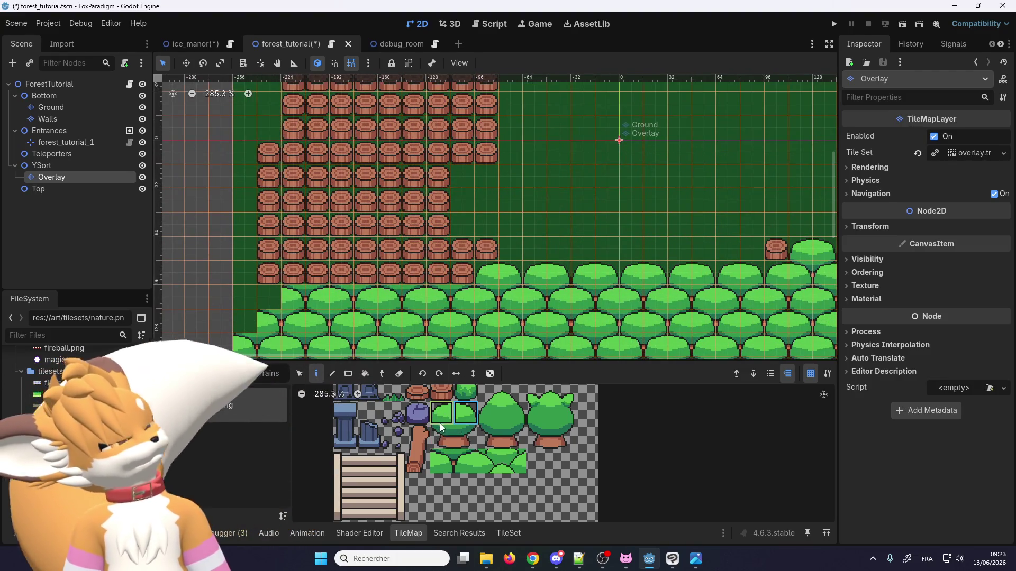
pyautogui.scroll(-1, 444, 421)
pyautogui.scroll(1, 449, 106)
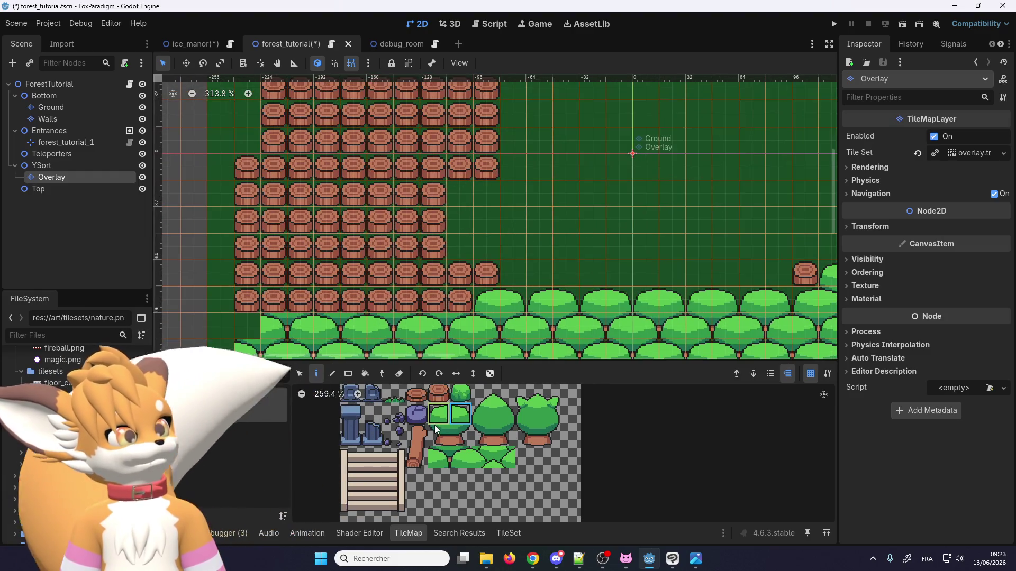
pyautogui.click(952, 559)
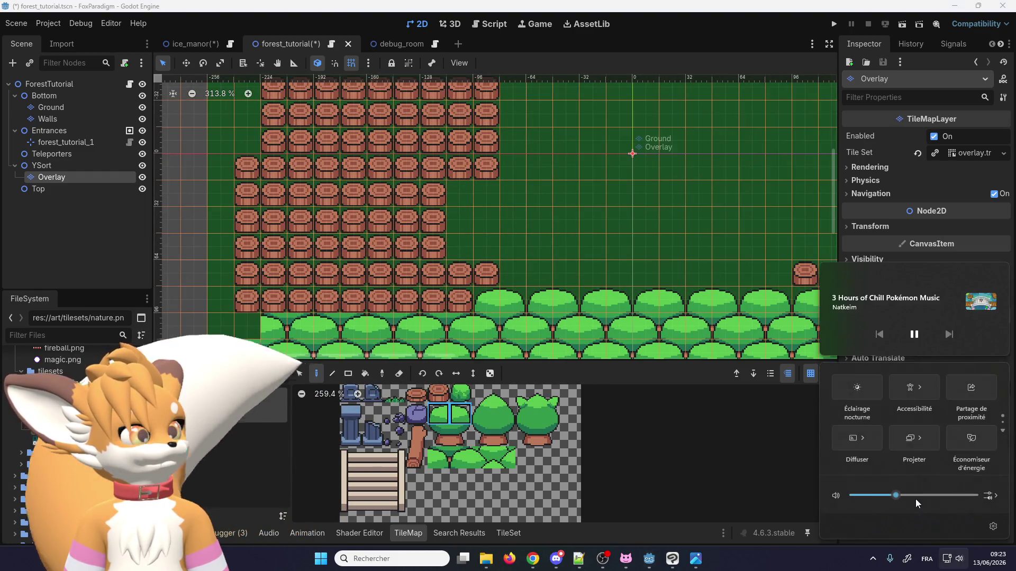
# Step: Dismiss the Windows quick settings and select the two lower bush tiles as the brush
pyautogui.press('Escape')
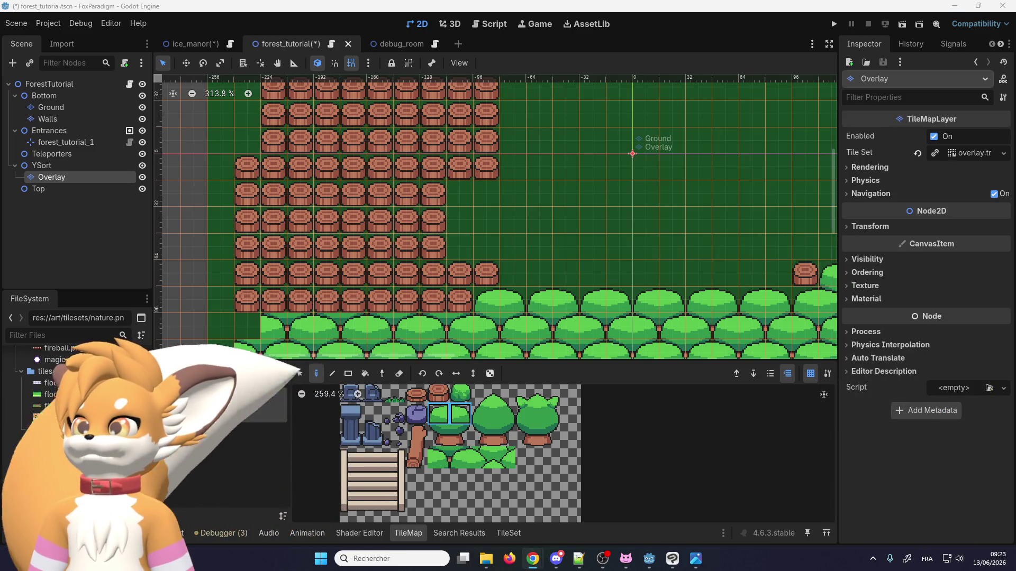
pyautogui.click(947, 559)
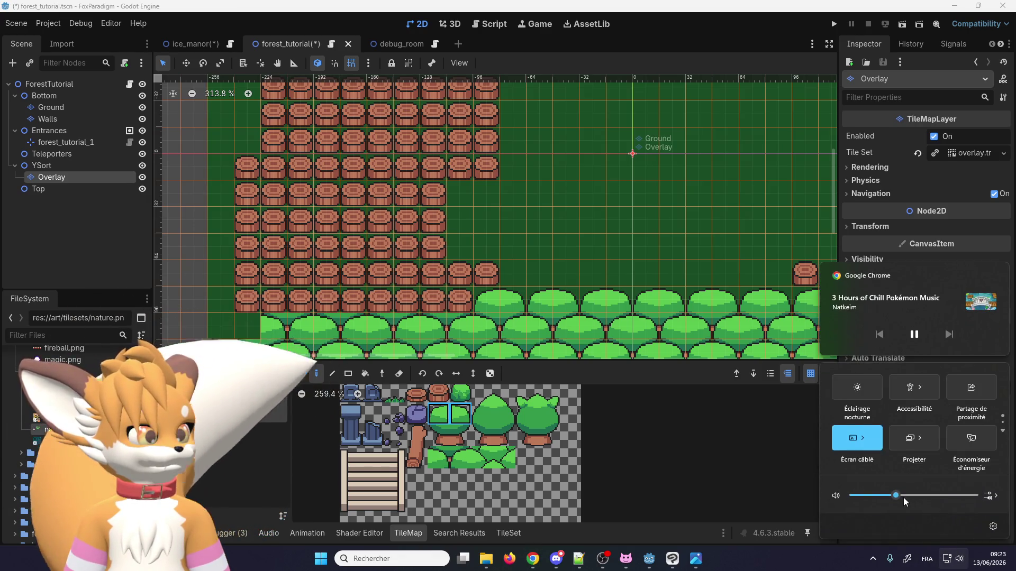
pyautogui.click(446, 300)
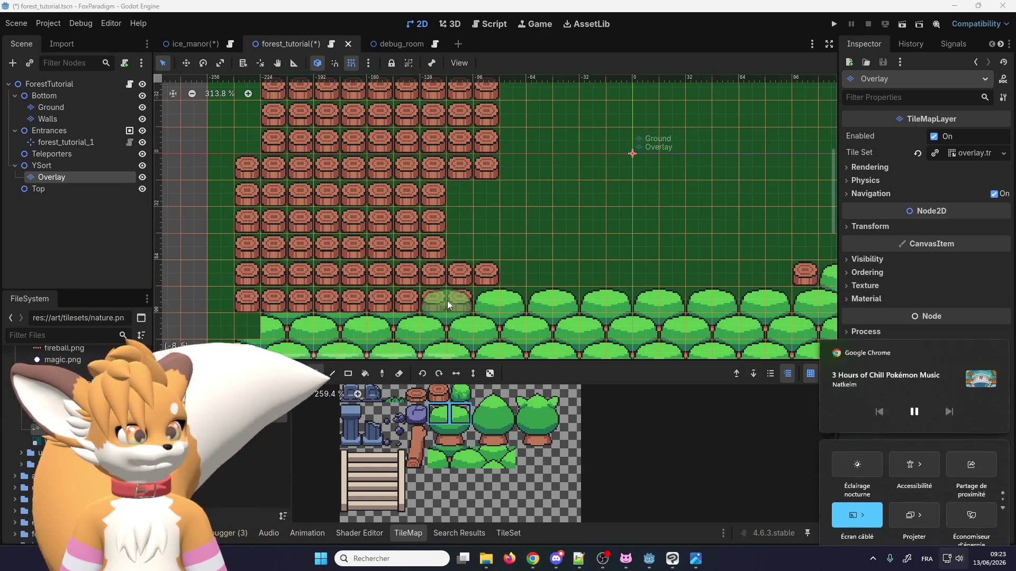
pyautogui.moveTo(455, 459); pyautogui.dragTo(438, 458)
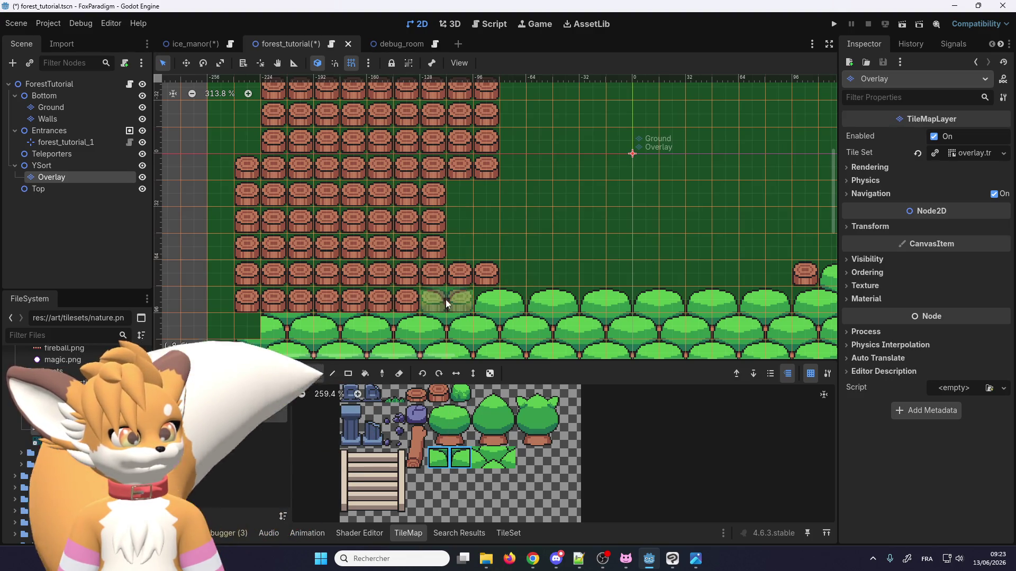
pyautogui.moveTo(446, 299); pyautogui.dragTo(209, 300)
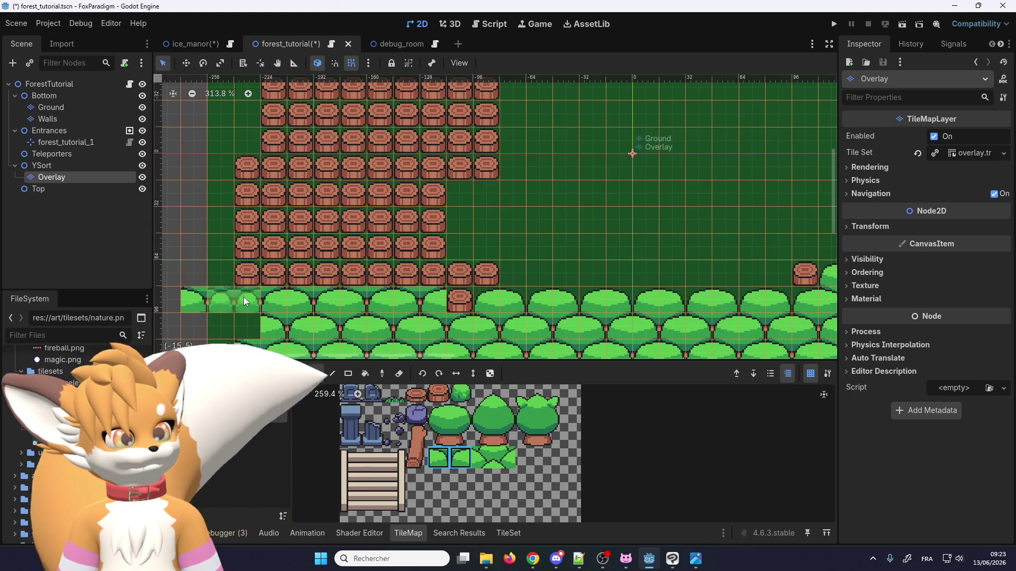
# Step: Paint lower bush tiles into the left-edge cells of the bush rows
pyautogui.scroll(-3, 320, 286)
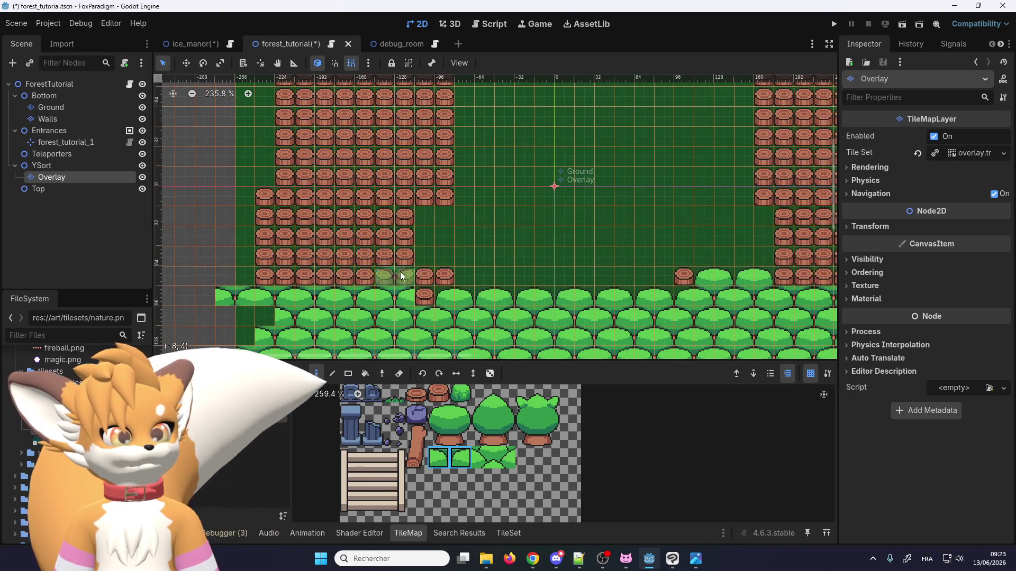
pyautogui.scroll(-10, 339, 237)
pyautogui.scroll(4, 333, 206)
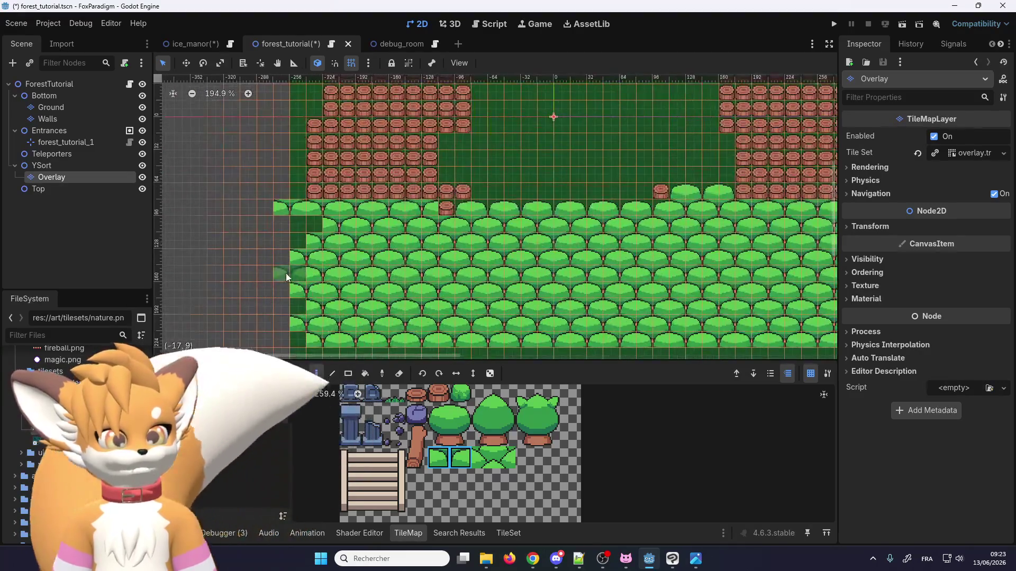
pyautogui.click(294, 276)
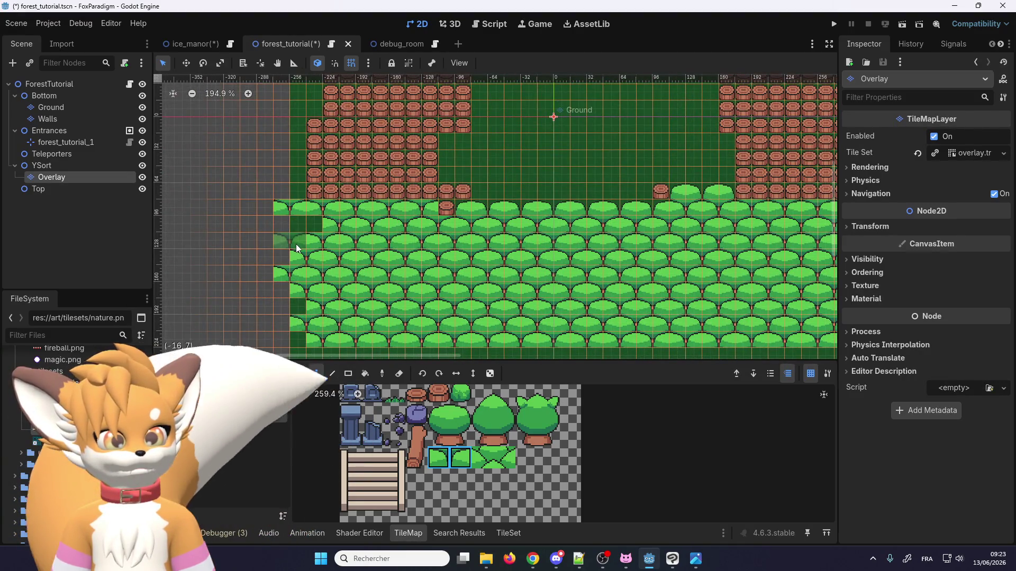
pyautogui.click(296, 243)
pyautogui.scroll(2, 309, 227)
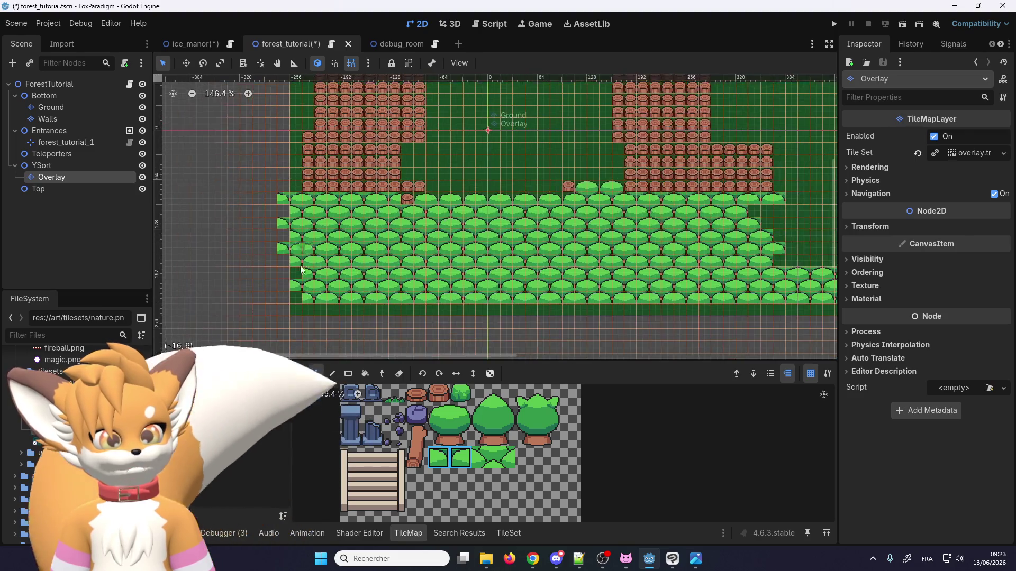
pyautogui.click(265, 269)
pyautogui.scroll(-1, 281, 262)
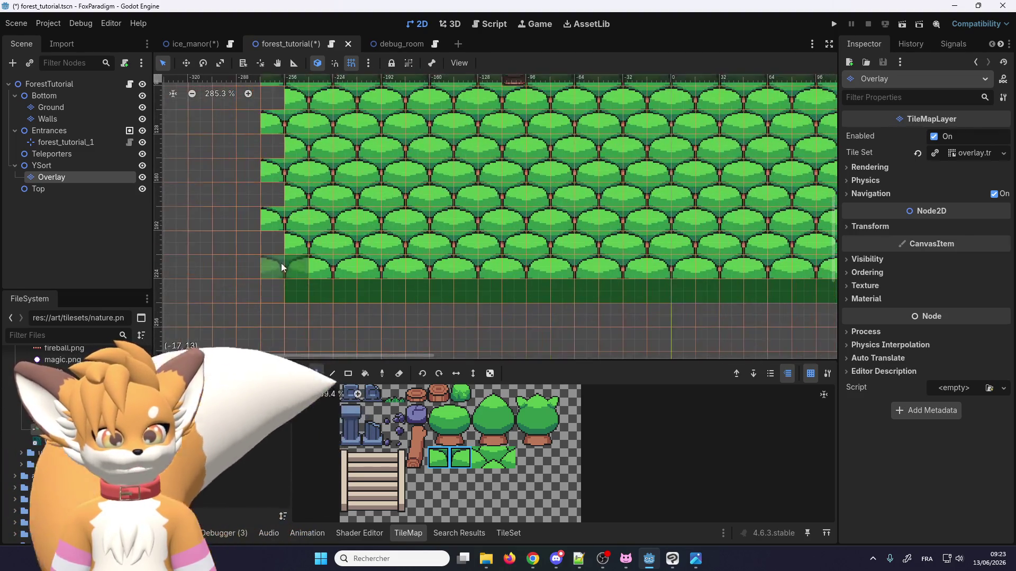
pyautogui.click(280, 260)
# Step: Paint lower bush tiles along the bottom row and extend it further across
pyautogui.click(312, 294)
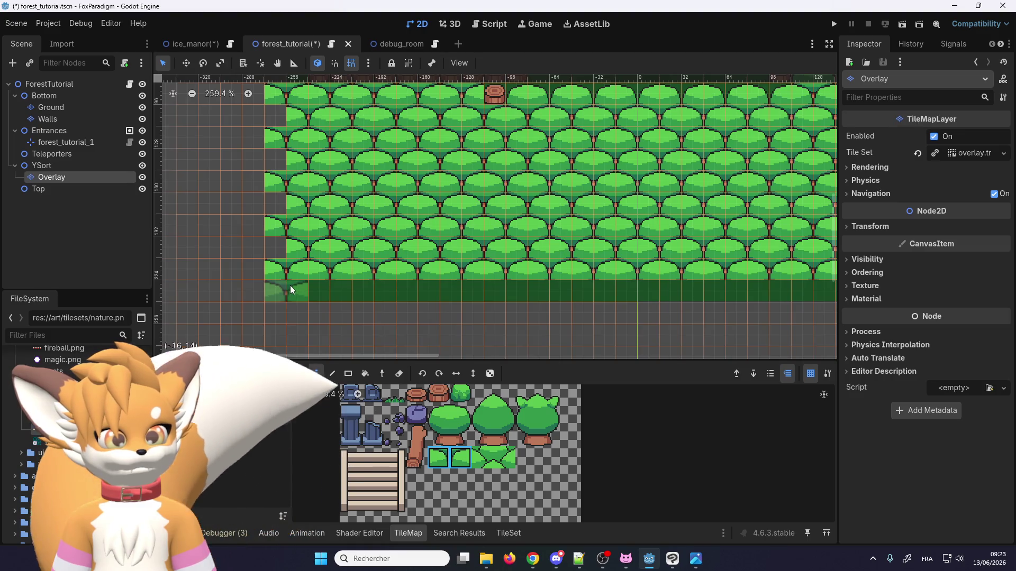
pyautogui.scroll(-2, 297, 288)
pyautogui.moveTo(313, 292); pyautogui.dragTo(794, 291)
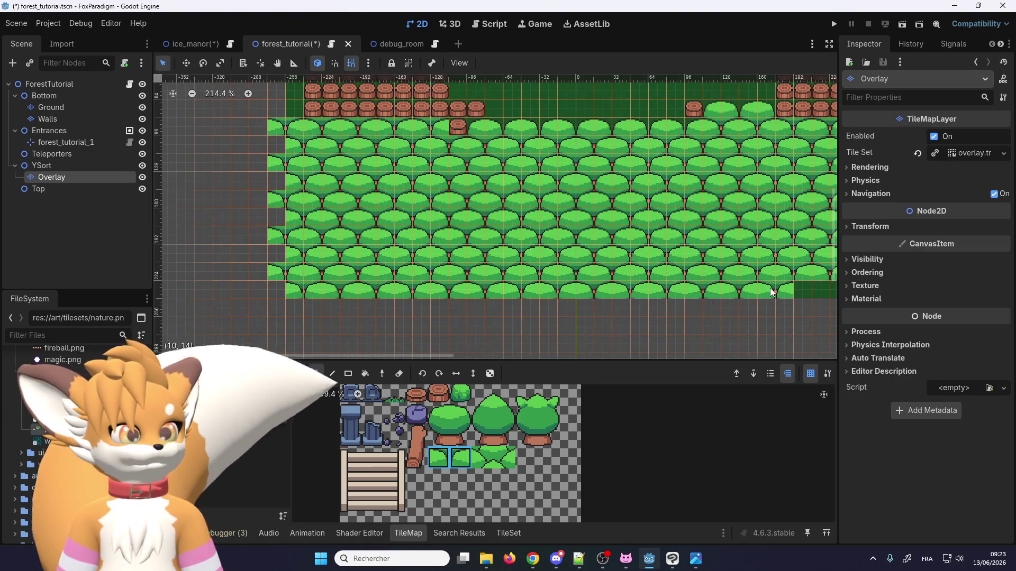
pyautogui.scroll(-2, 236, 316)
pyautogui.hscroll(3, 706, 298)
pyautogui.scroll(2, 706, 293)
pyautogui.moveTo(358, 313); pyautogui.dragTo(689, 310)
pyautogui.scroll(-15, 582, 315)
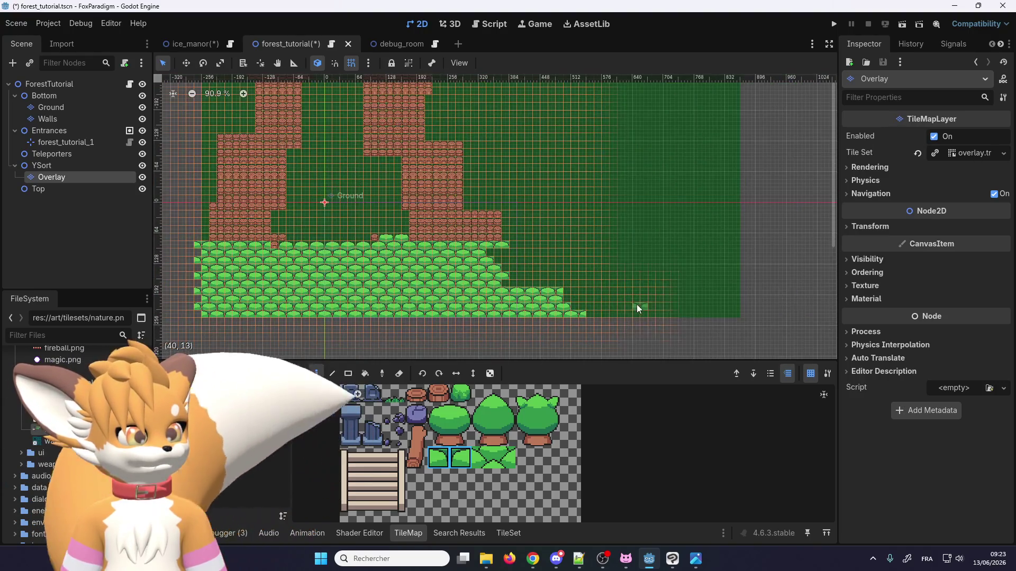
# Step: Select the two top bush tiles in the TileMap atlas as the brush
pyautogui.scroll(2, 573, 316)
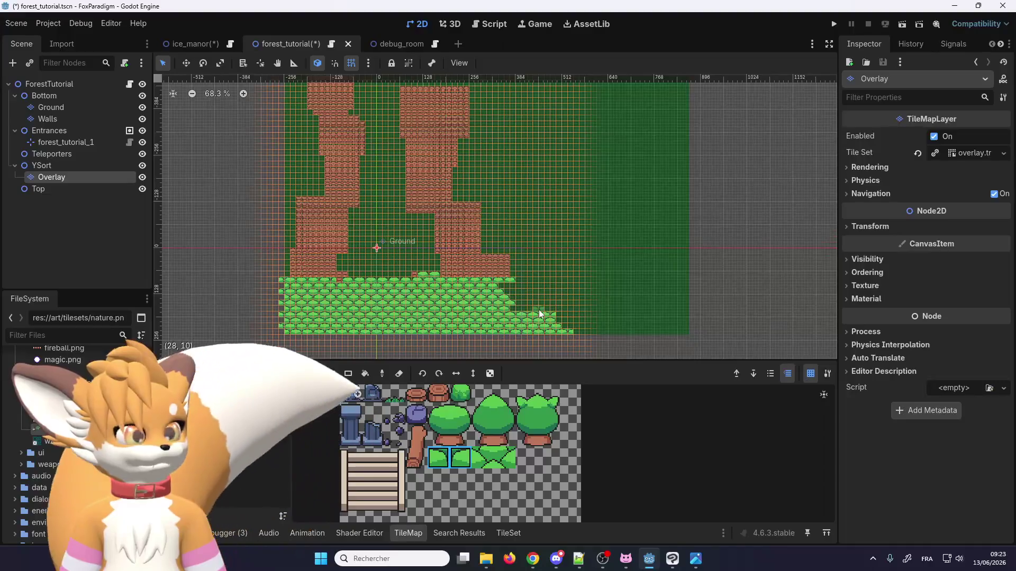
pyautogui.scroll(1, 541, 241)
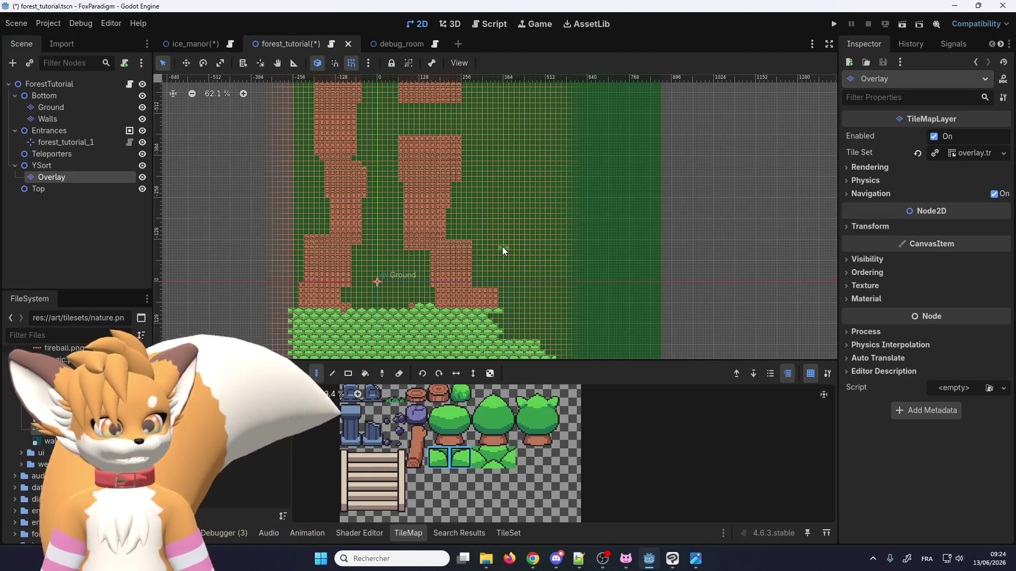
pyautogui.scroll(-1, 503, 247)
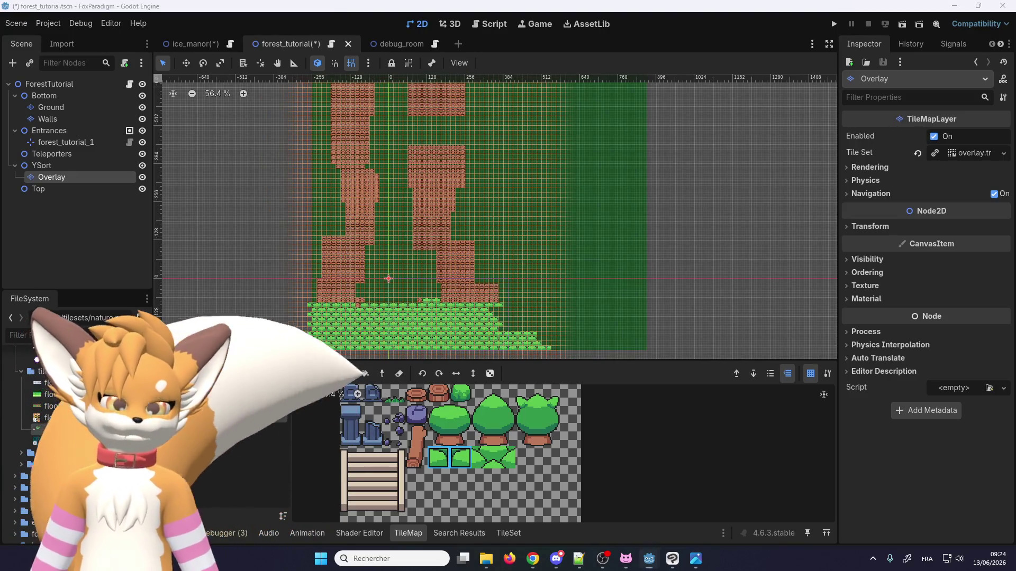
pyautogui.scroll(-1, 476, 295)
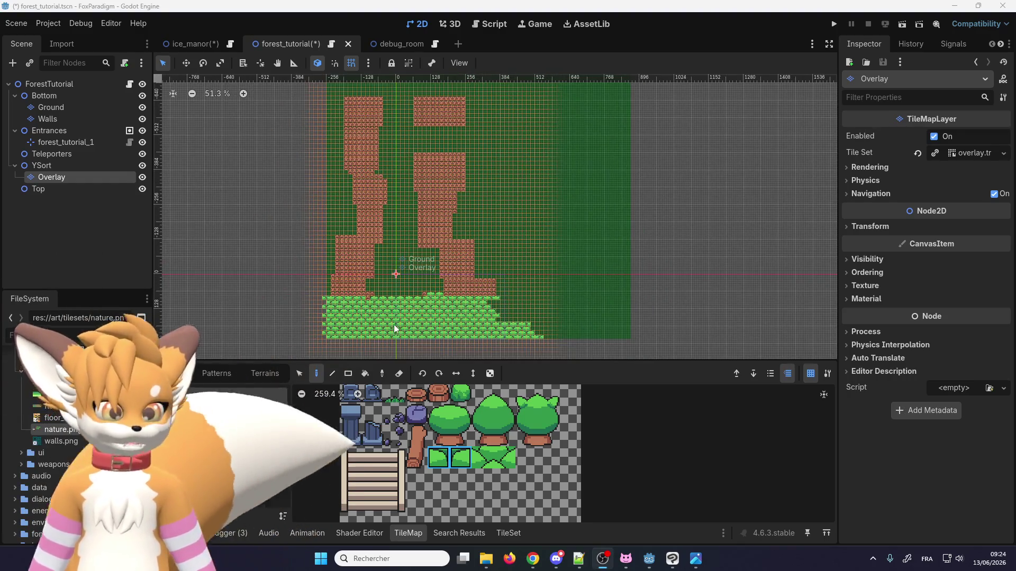
pyautogui.scroll(2, 392, 324)
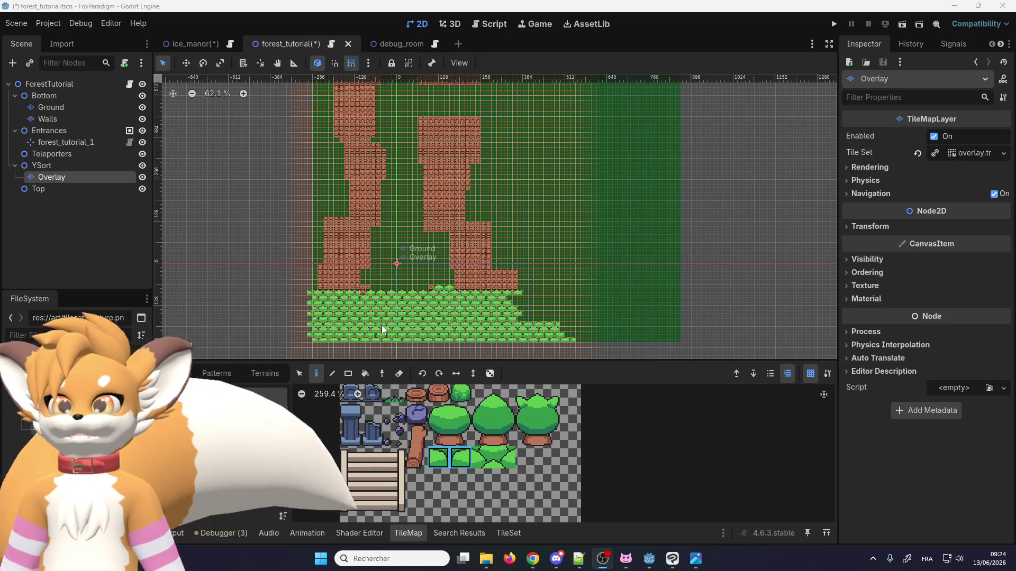
pyautogui.scroll(2, 383, 315)
pyautogui.scroll(10, 385, 310)
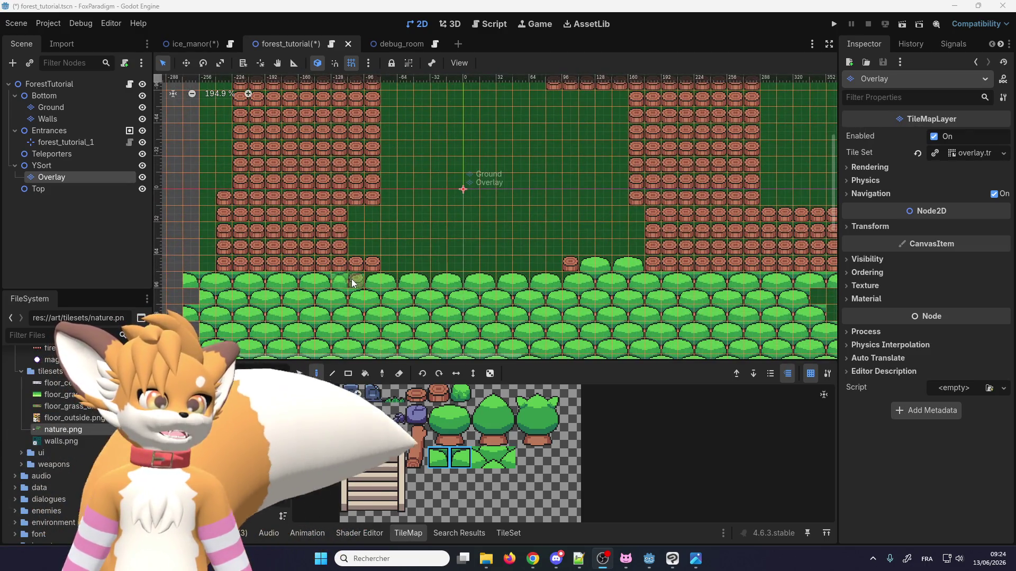
pyautogui.scroll(3, 350, 278)
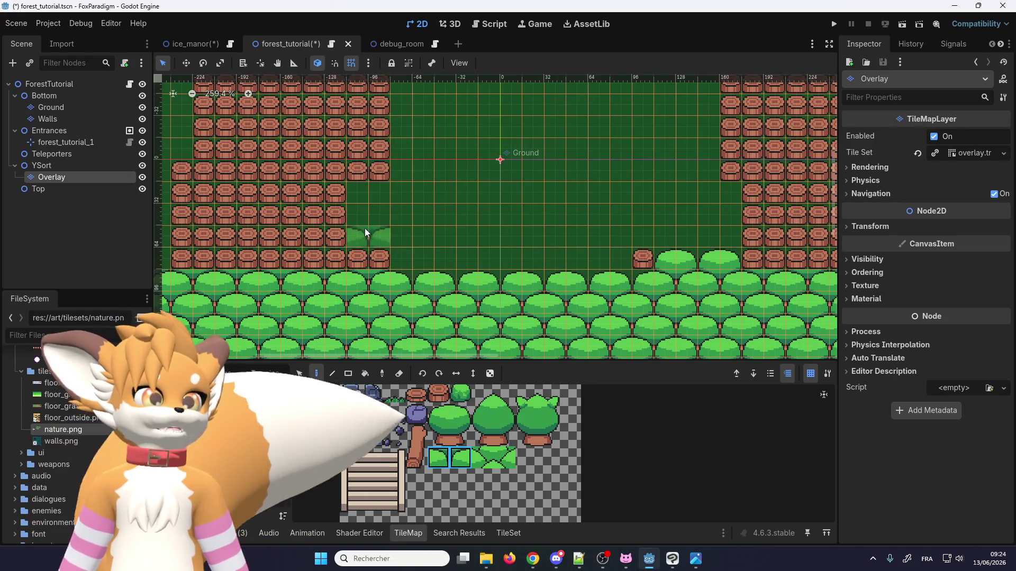
pyautogui.scroll(2, 402, 223)
pyautogui.moveTo(461, 414); pyautogui.dragTo(438, 415)
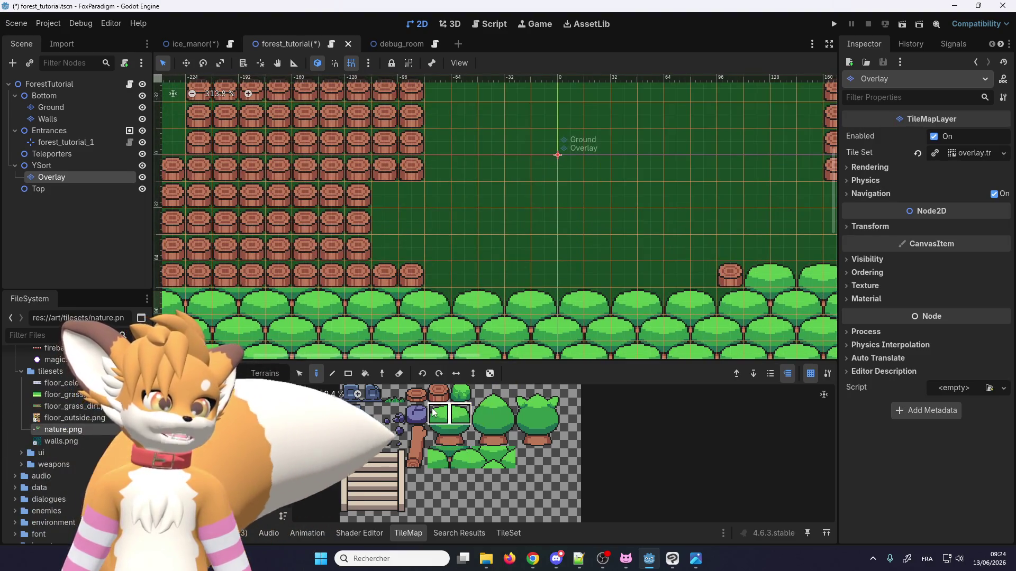
# Step: Scroll around the map to inspect the bush rows along the bottom
pyautogui.scroll(-4, 430, 206)
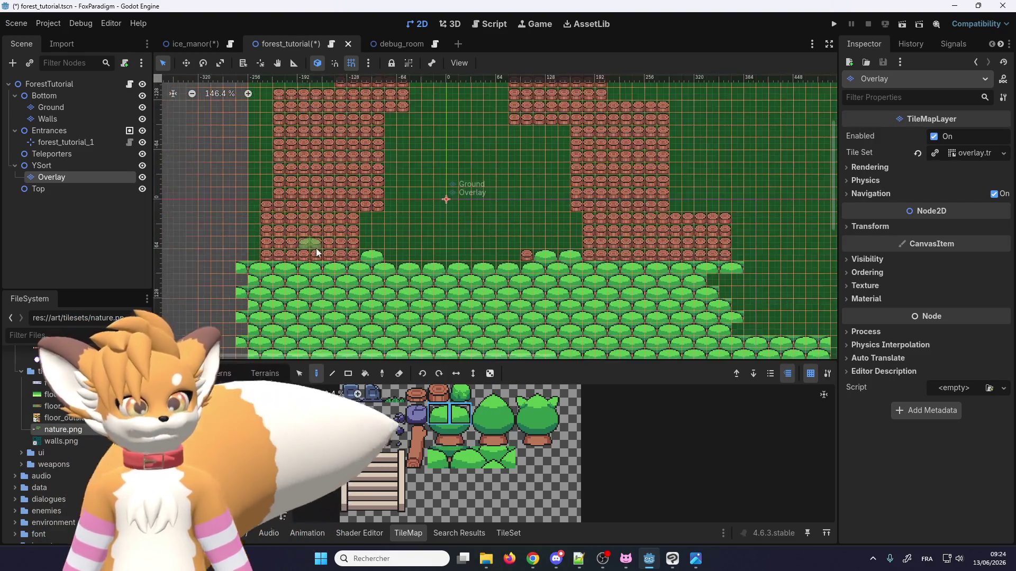
pyautogui.scroll(-2, 329, 281)
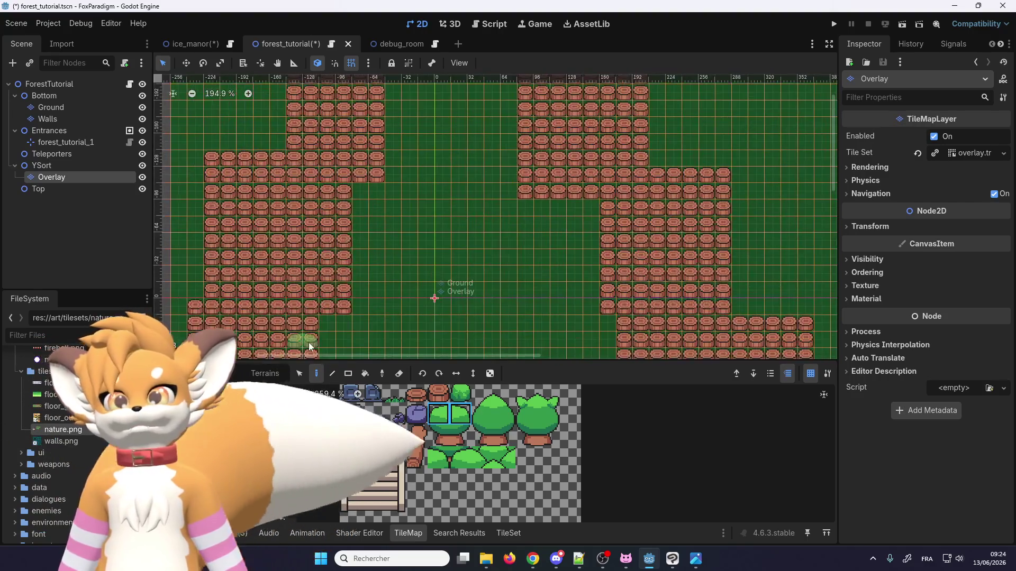
pyautogui.scroll(-2, 296, 262)
pyautogui.hscroll(-1, 337, 181)
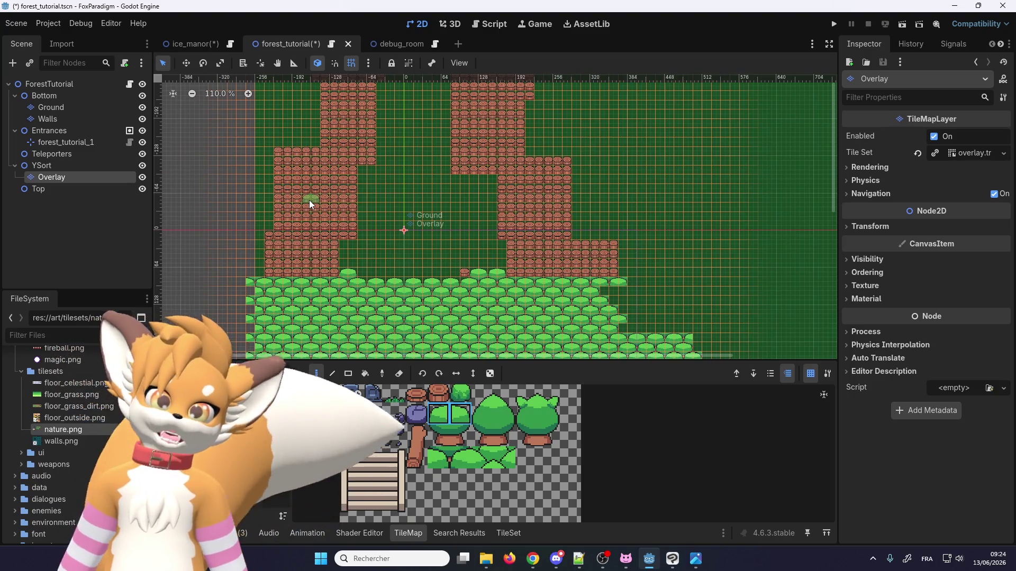
pyautogui.scroll(4, 338, 235)
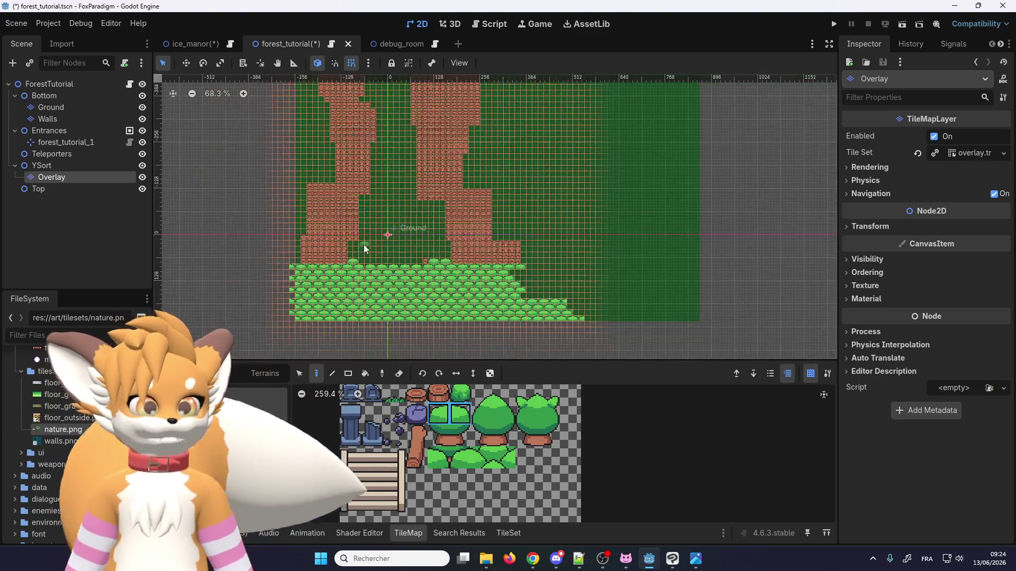
pyautogui.scroll(6, 338, 235)
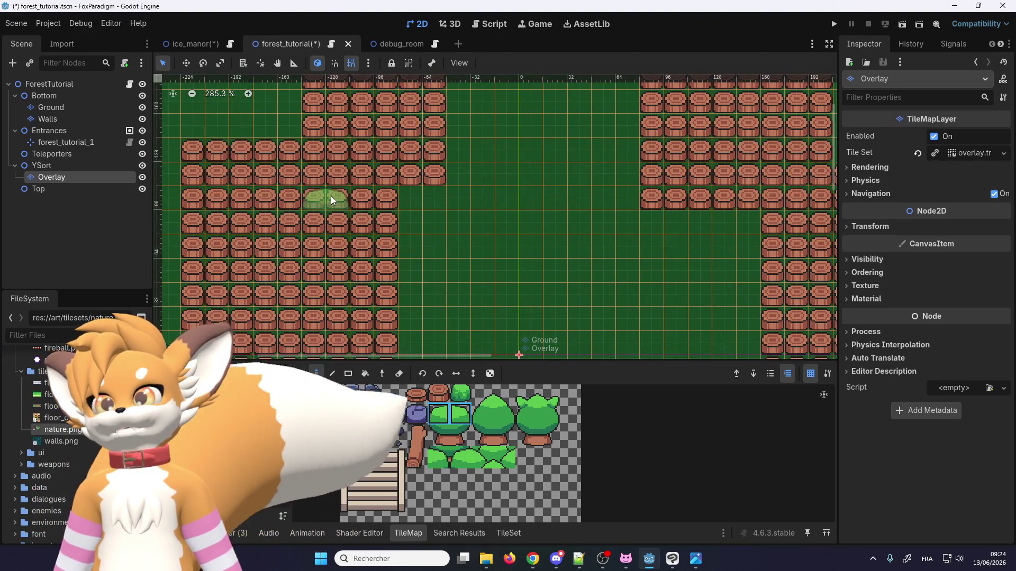
pyautogui.scroll(-8, 333, 199)
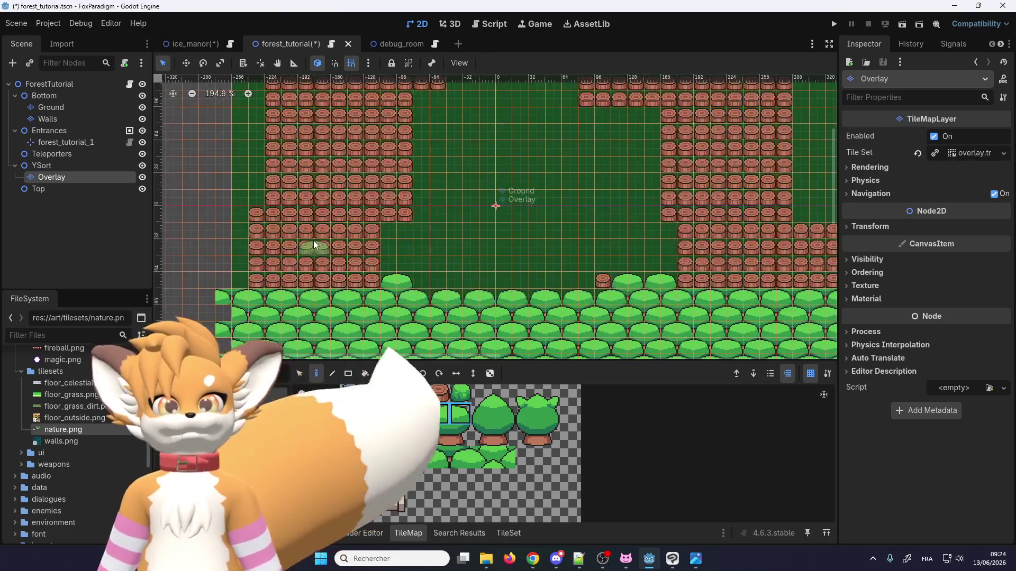
pyautogui.scroll(3, 320, 238)
pyautogui.scroll(-2, 368, 306)
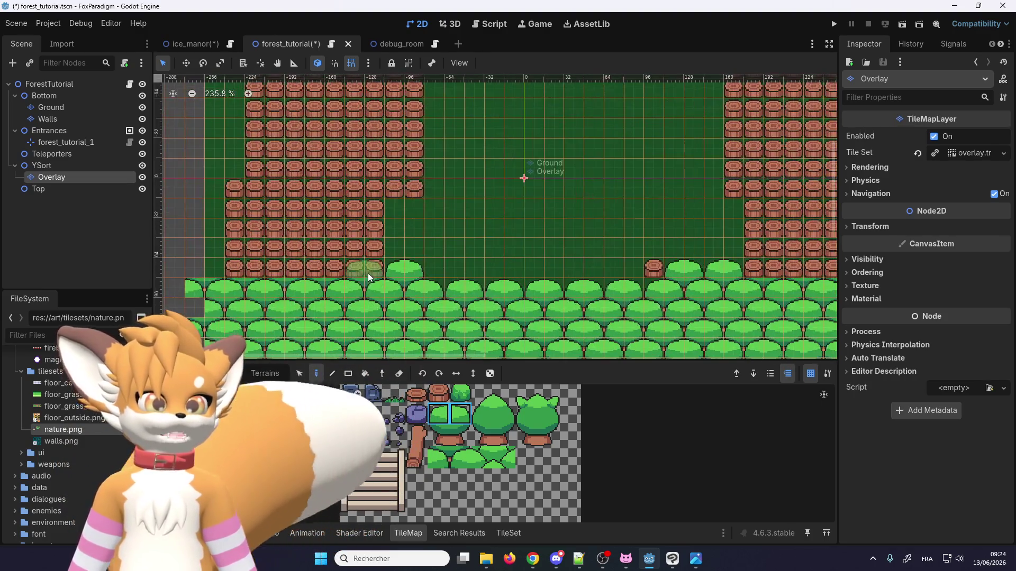
pyautogui.scroll(-3, 337, 213)
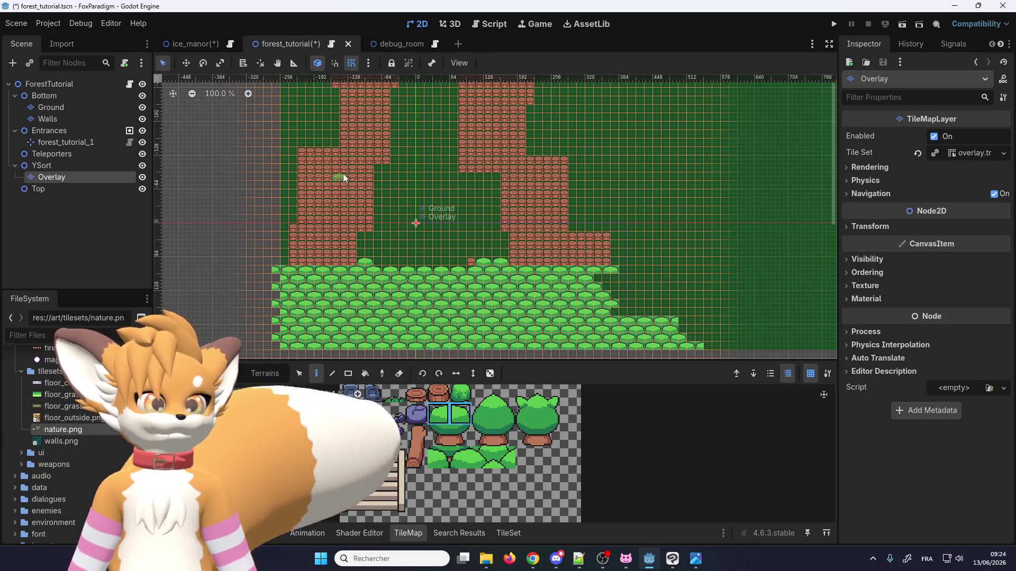
pyautogui.scroll(4, 343, 174)
pyautogui.scroll(6, 351, 286)
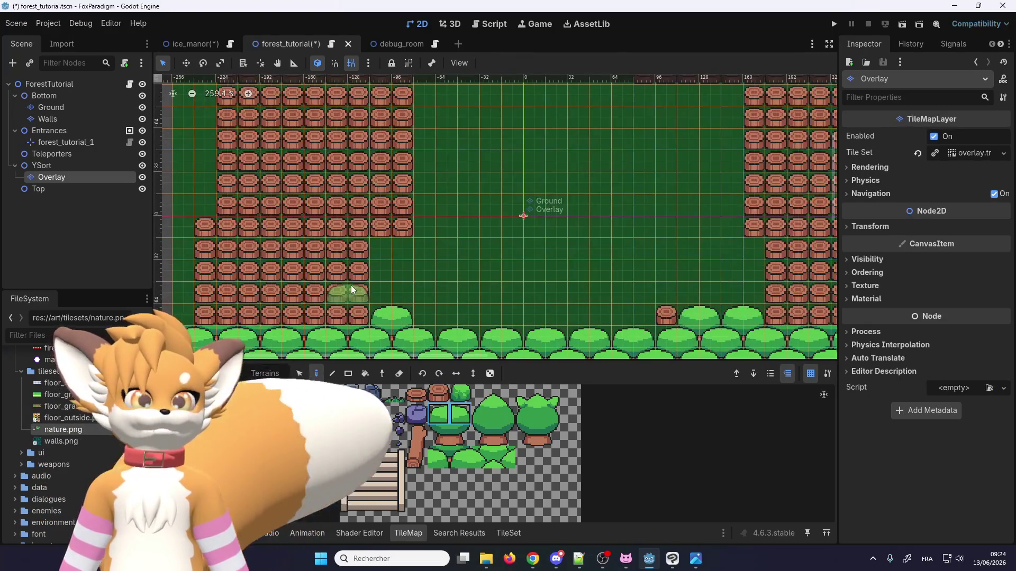
pyautogui.scroll(-2, 344, 218)
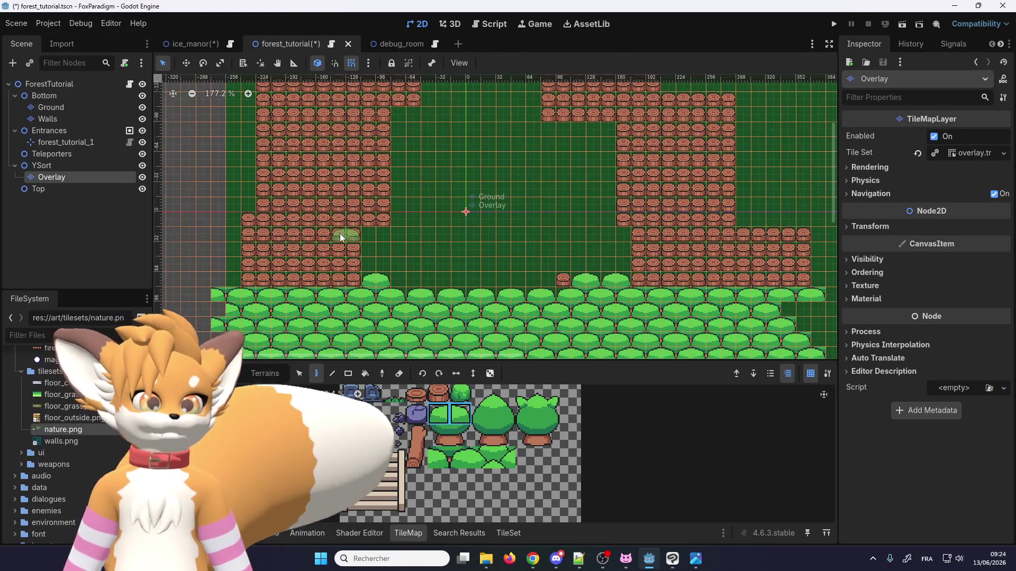
pyautogui.scroll(-11, 454, 233)
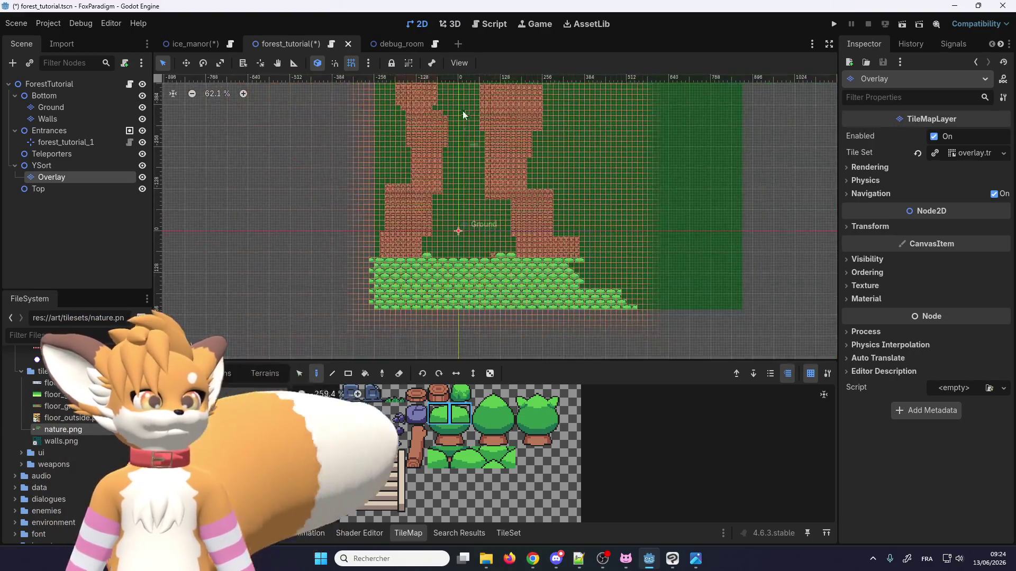
pyautogui.scroll(17, 395, 224)
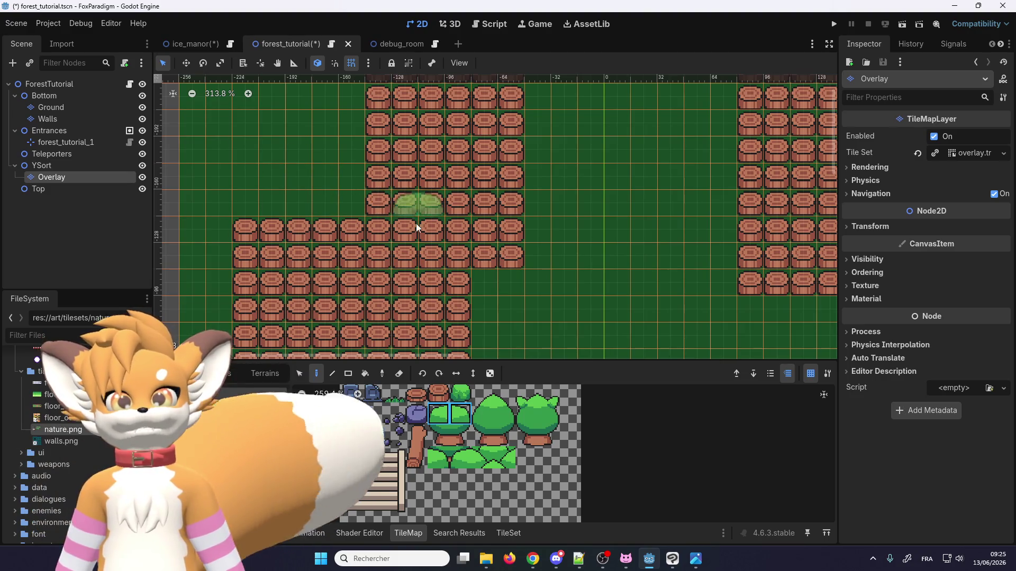
pyautogui.scroll(-2, 423, 232)
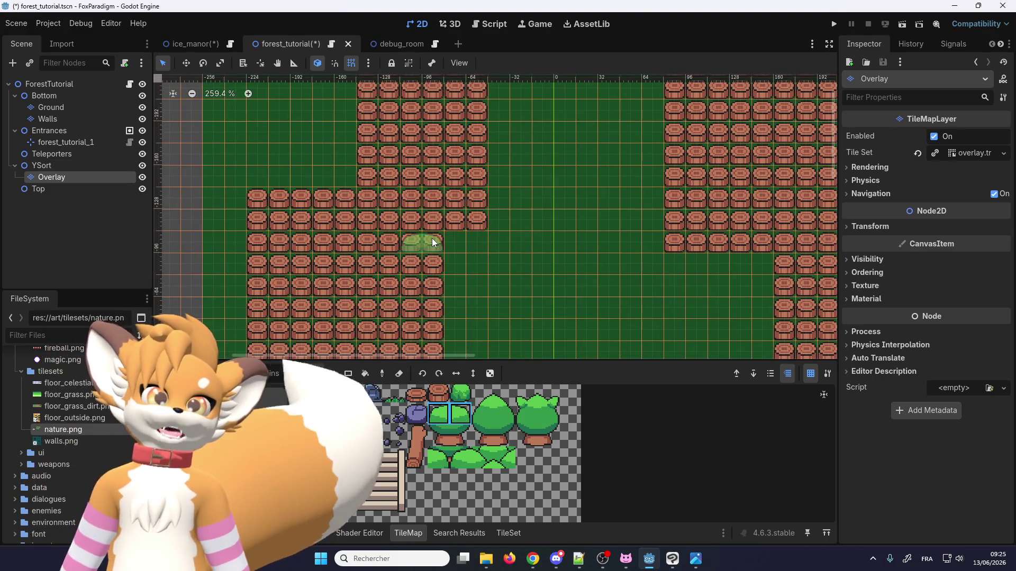
pyautogui.scroll(-16, 350, 173)
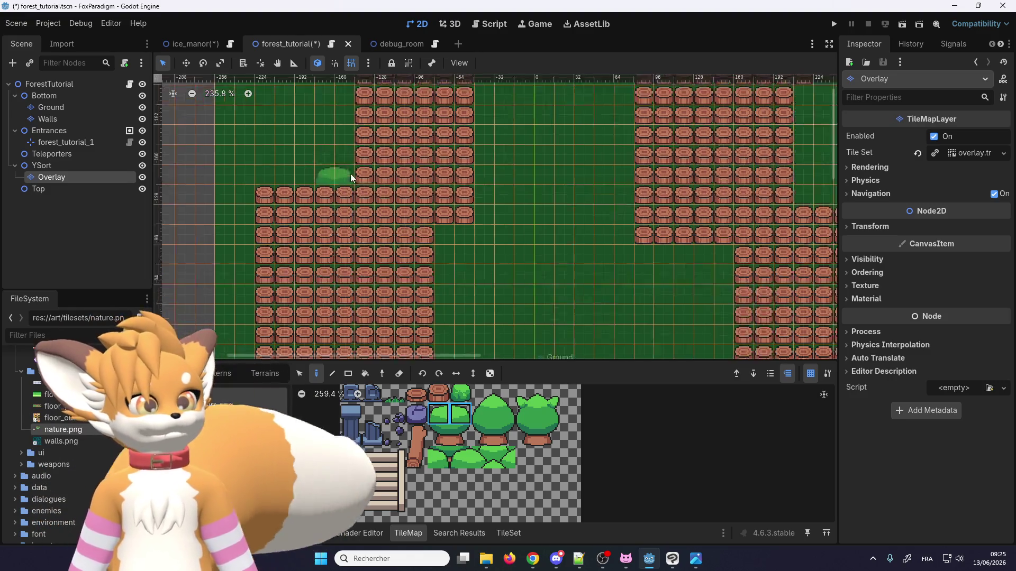
pyautogui.scroll(11, 347, 227)
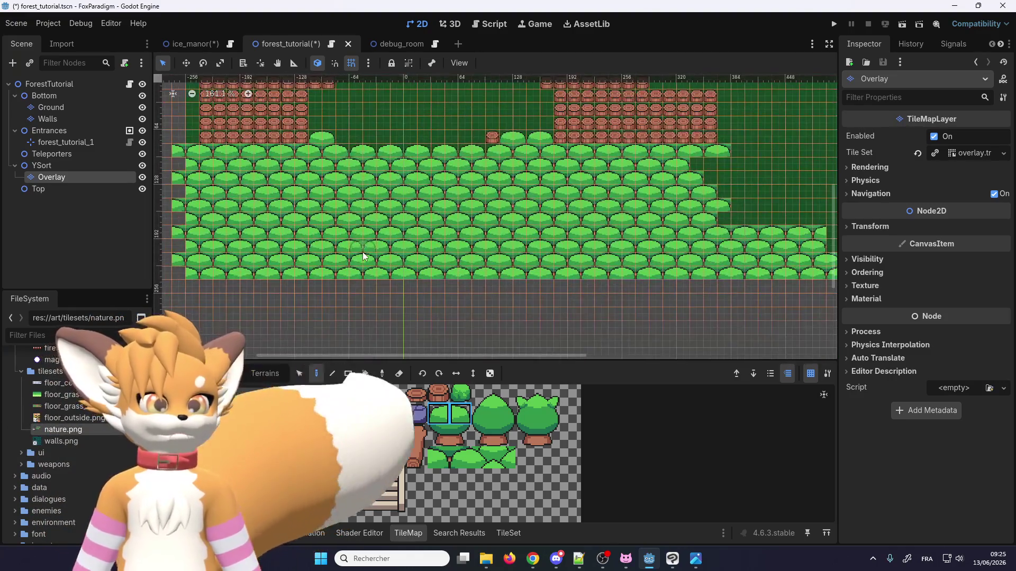
# Step: Save the forest_tutorial scene and pick the tree stump tile in the atlas
pyautogui.click(11, 24)
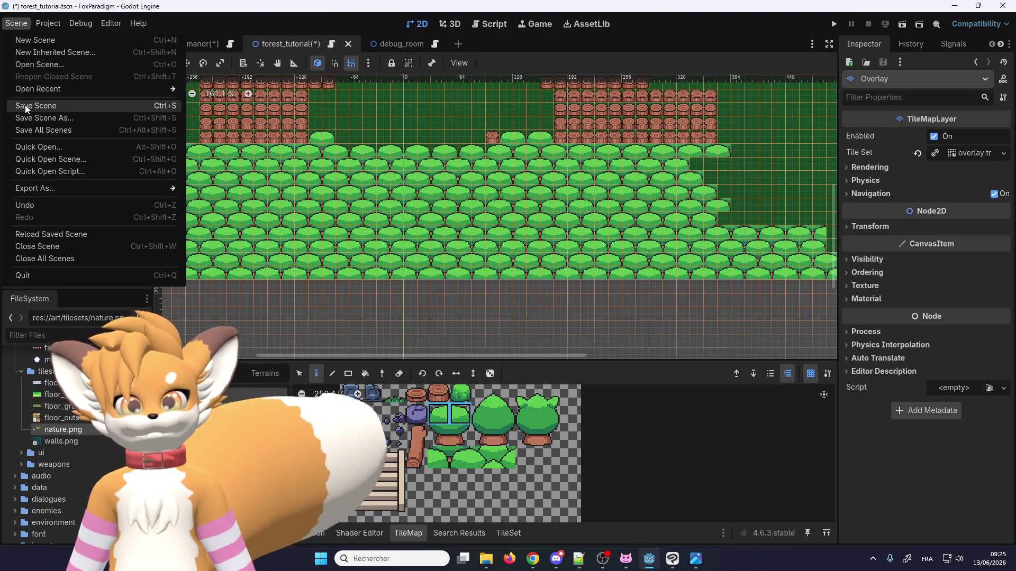
pyautogui.click(22, 106)
pyautogui.press('1')
pyautogui.scroll(5, 334, 163)
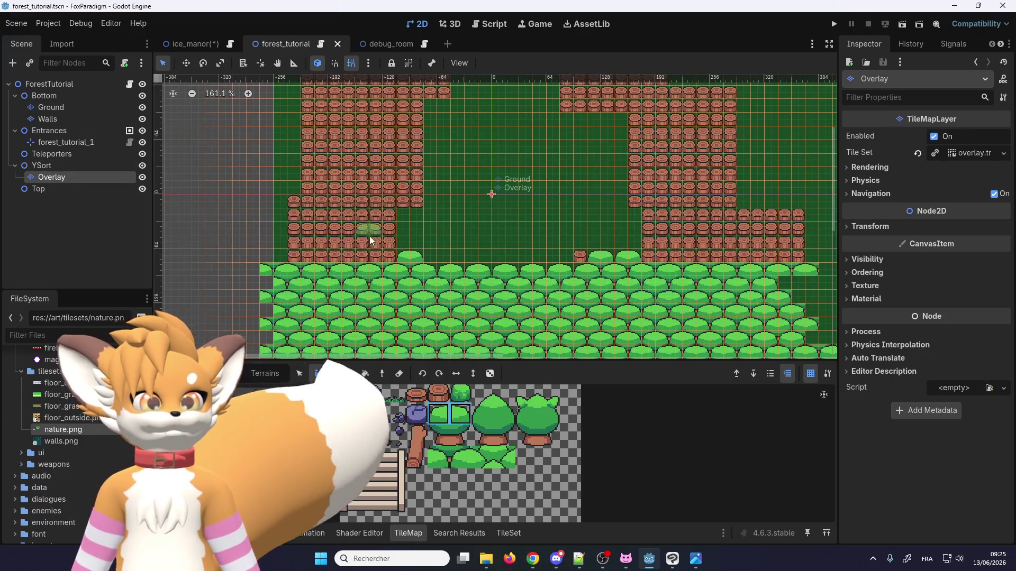
pyautogui.scroll(-4, 429, 427)
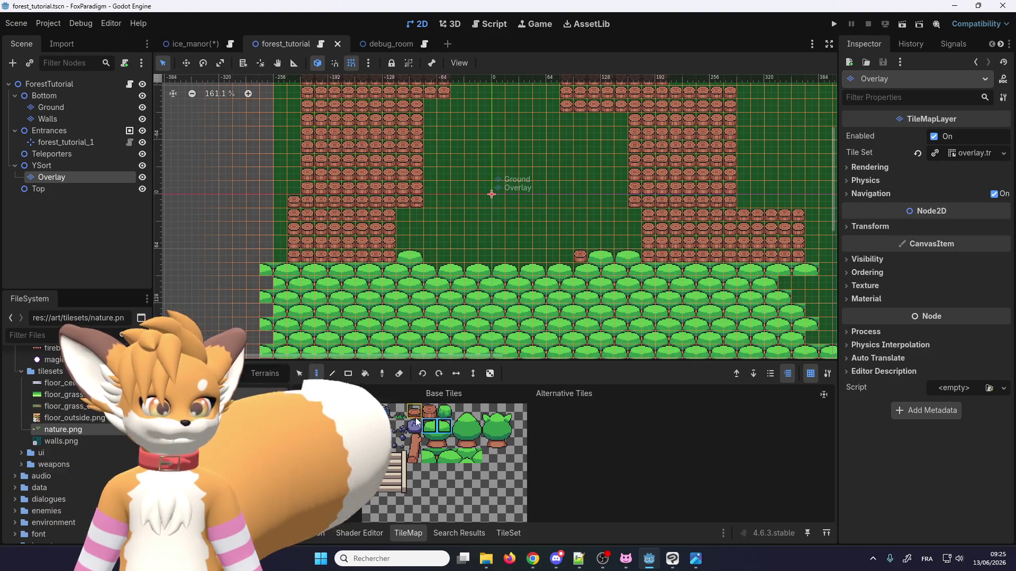
pyautogui.scroll(1, 434, 427)
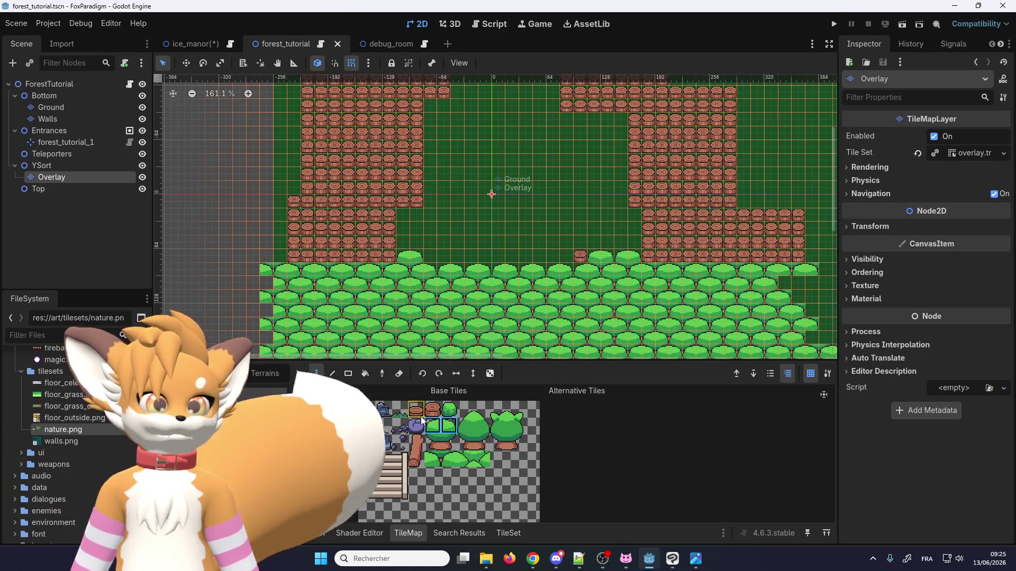
pyautogui.click(417, 409)
pyautogui.scroll(2, 403, 290)
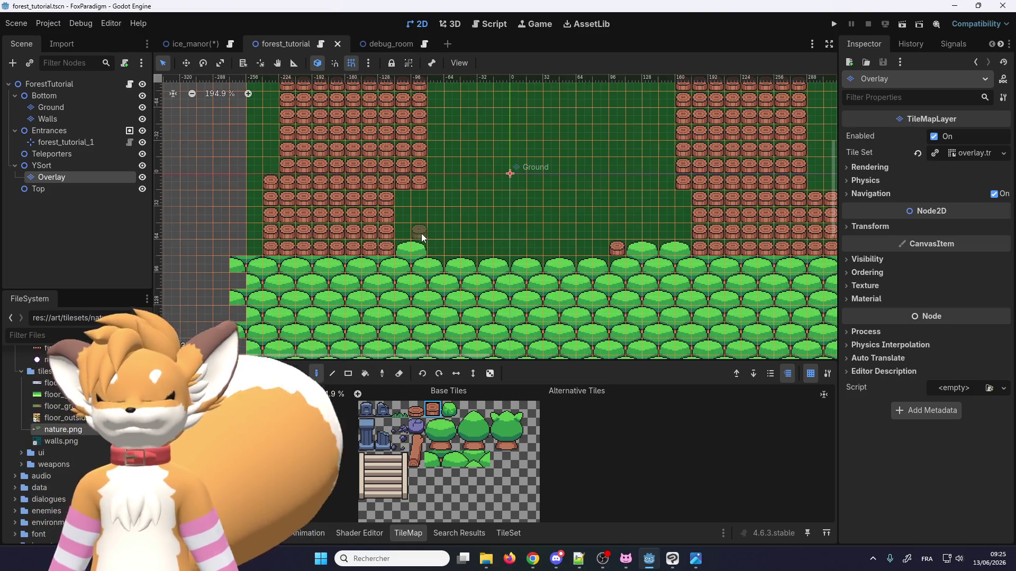
pyautogui.scroll(-1, 421, 233)
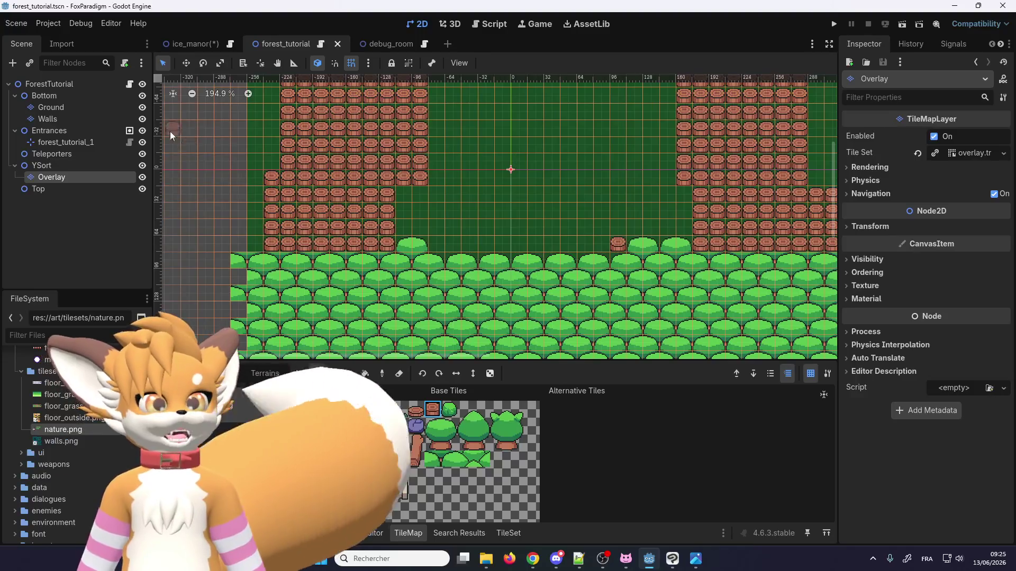
# Step: Save the ice_manor scene, then return to the forest_tutorial scene
pyautogui.click(198, 45)
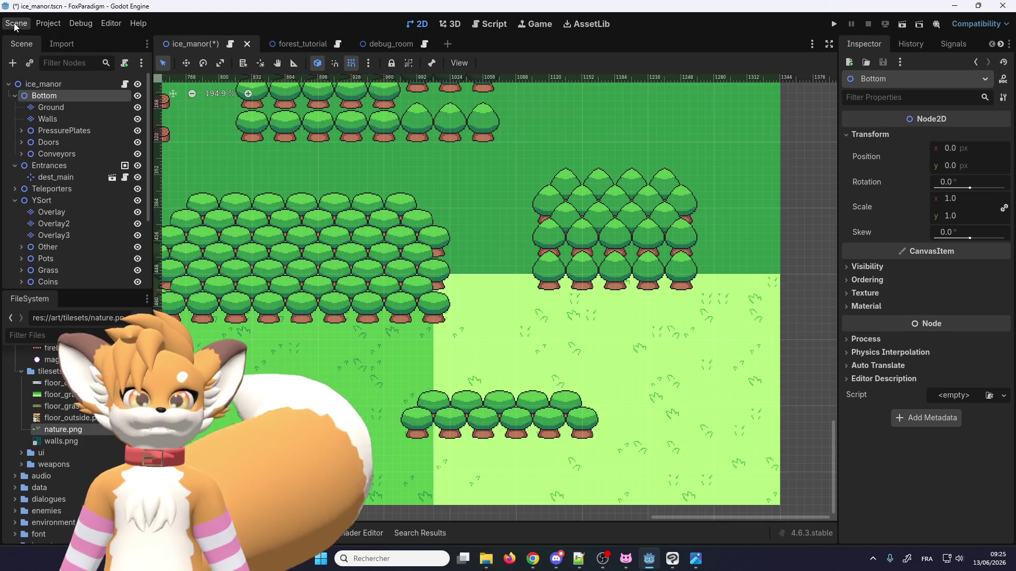
pyautogui.click(16, 25)
pyautogui.click(38, 130)
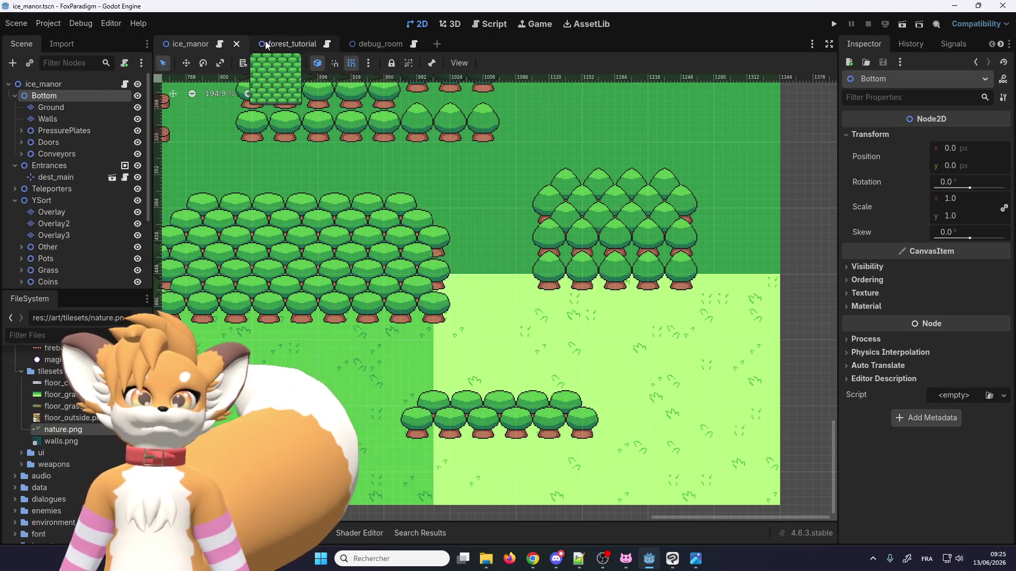
pyautogui.click(284, 45)
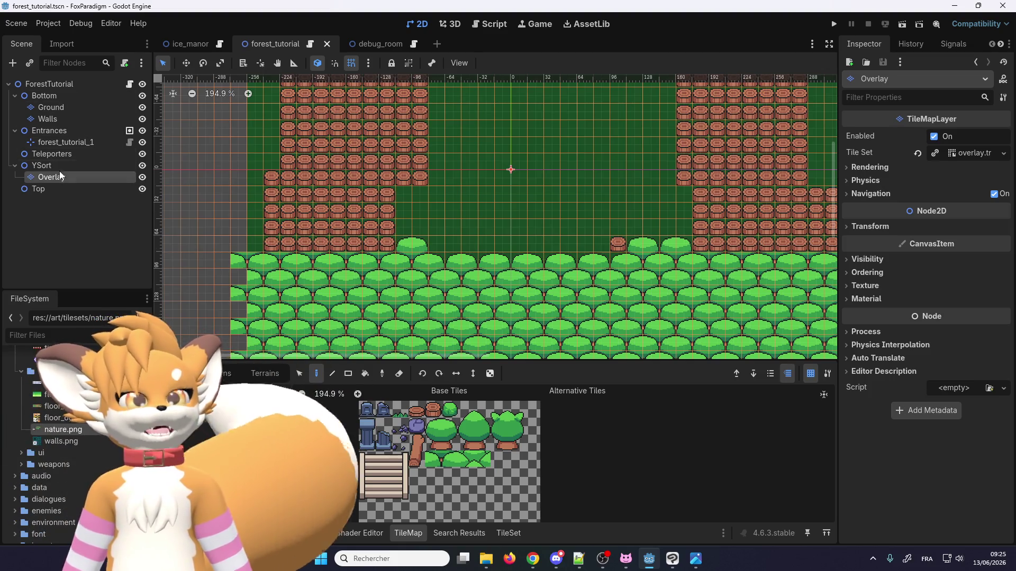
pyautogui.rightClick(58, 177)
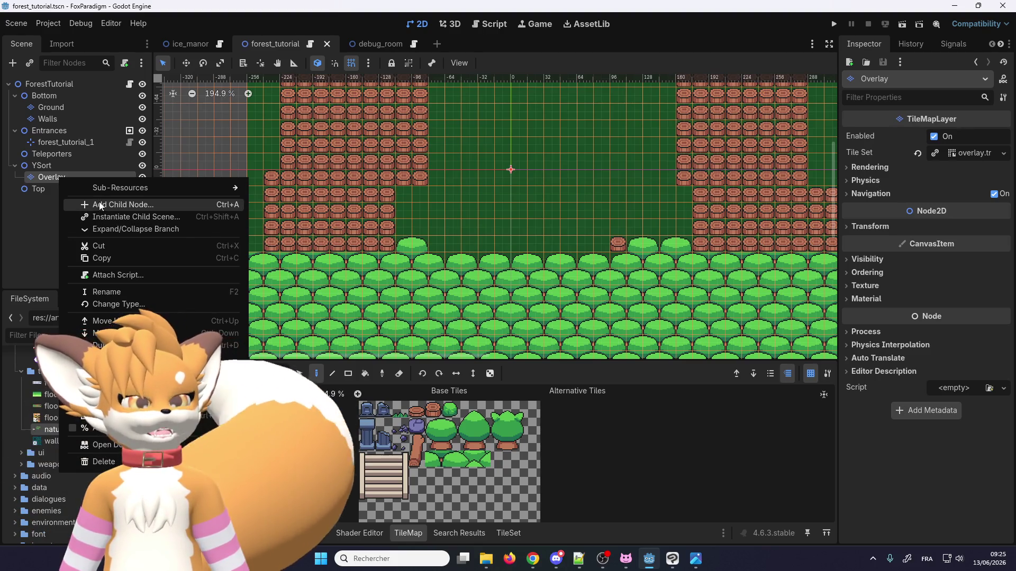
# Step: Start attaching a script to Overlay and browse to the res://scripts folder
pyautogui.click(126, 63)
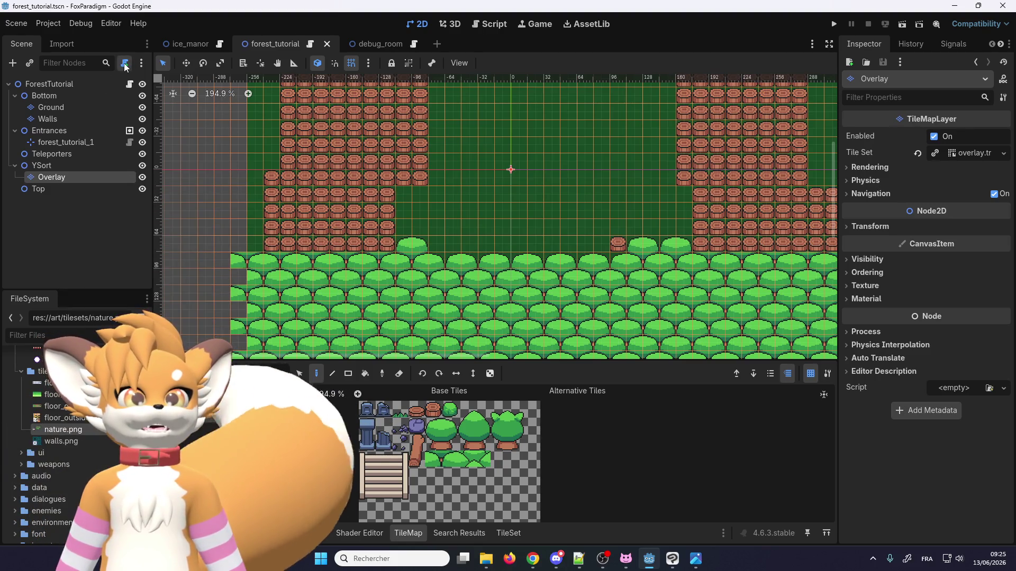
pyautogui.click(126, 65)
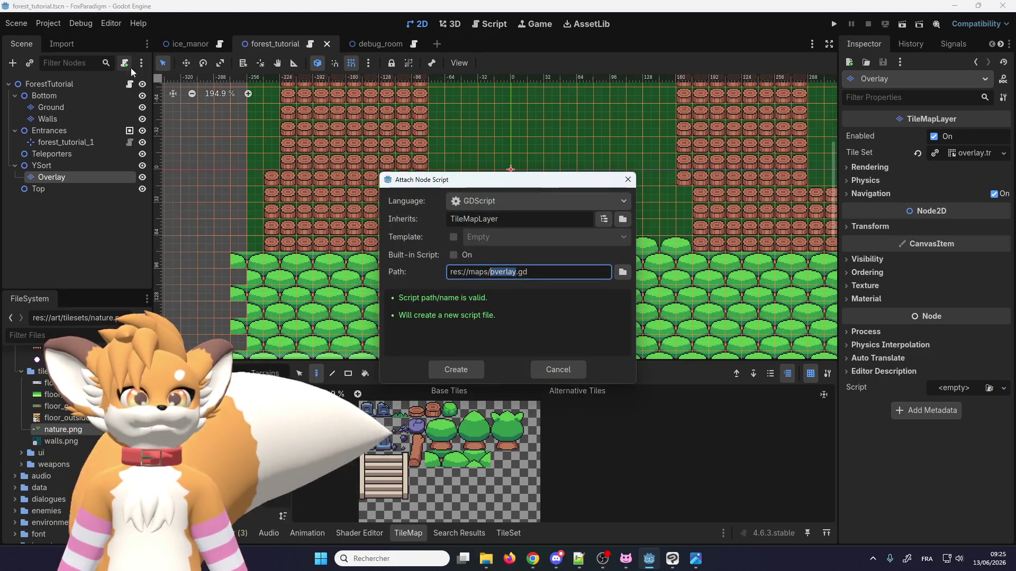
pyautogui.click(622, 272)
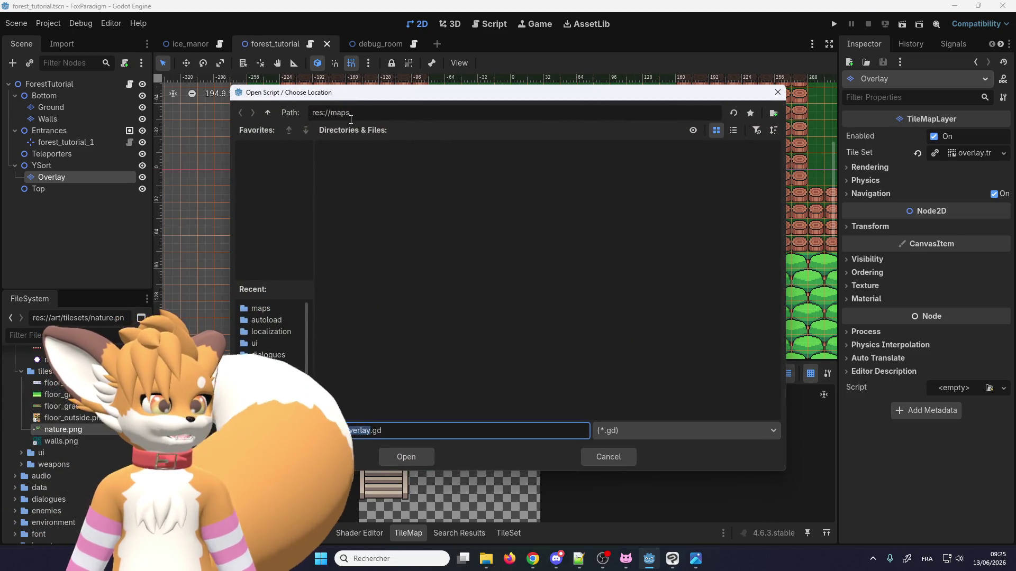
pyautogui.click(269, 113)
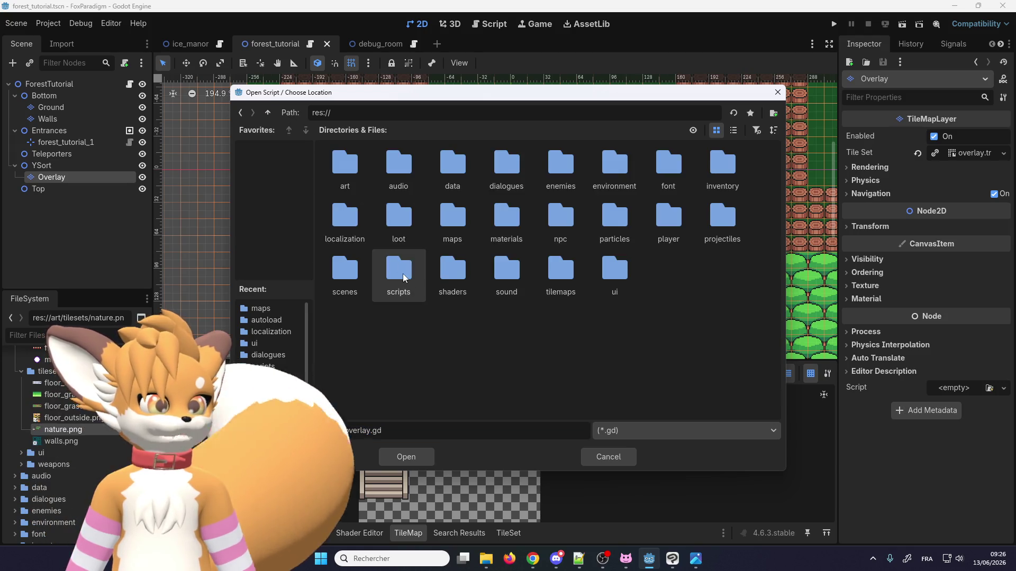
pyautogui.doubleClick(402, 275)
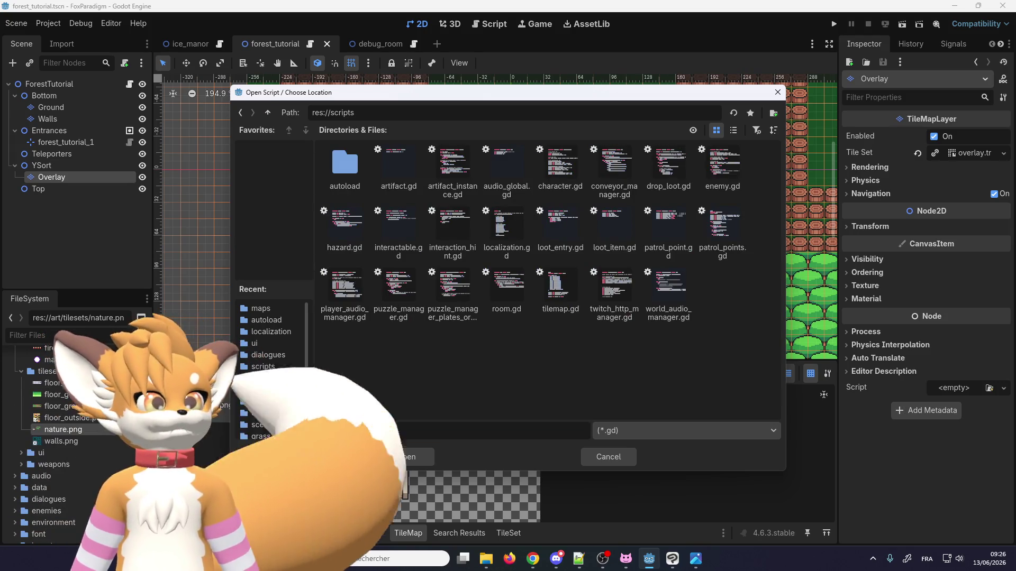
# Step: Name the script automatic_trees.gd and create it
pyautogui.doubleClick(361, 431)
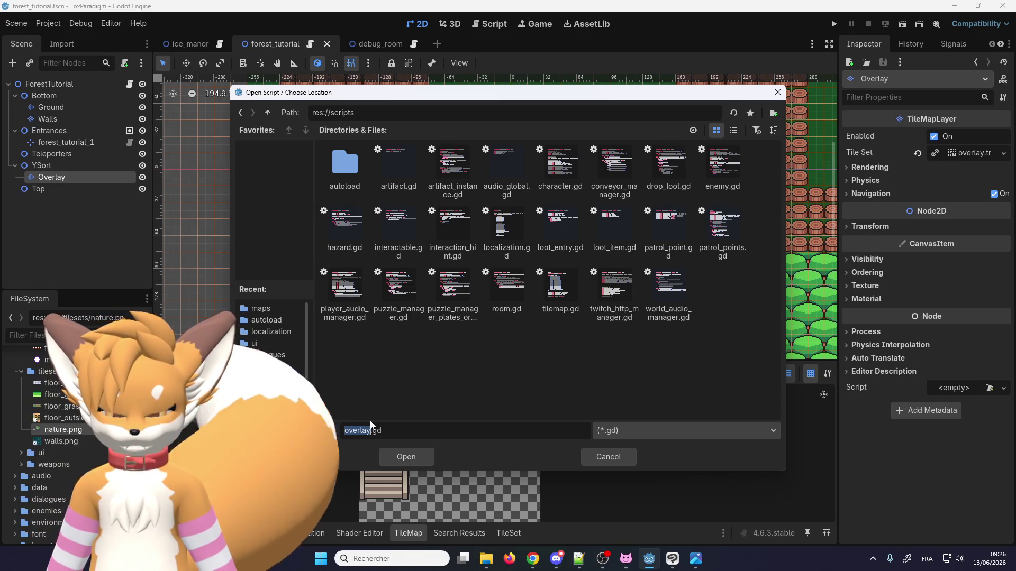
pyautogui.write('automatic_trees')
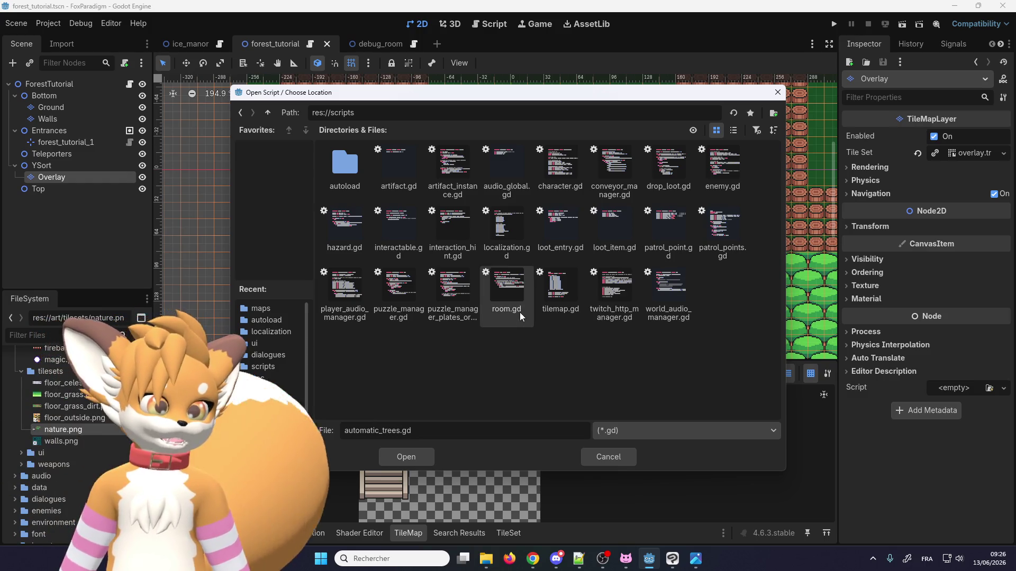
pyautogui.click(407, 456)
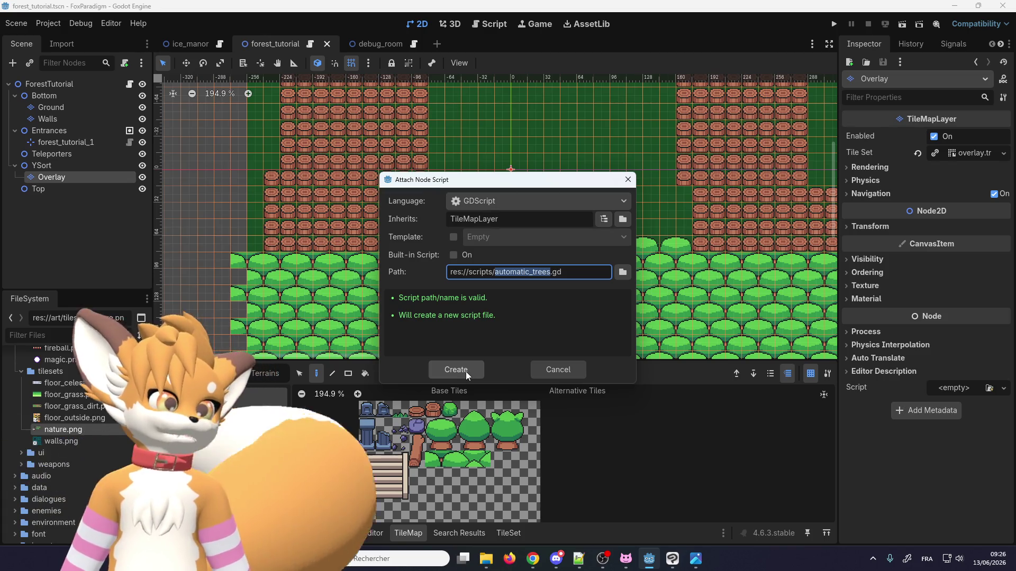
pyautogui.click(465, 370)
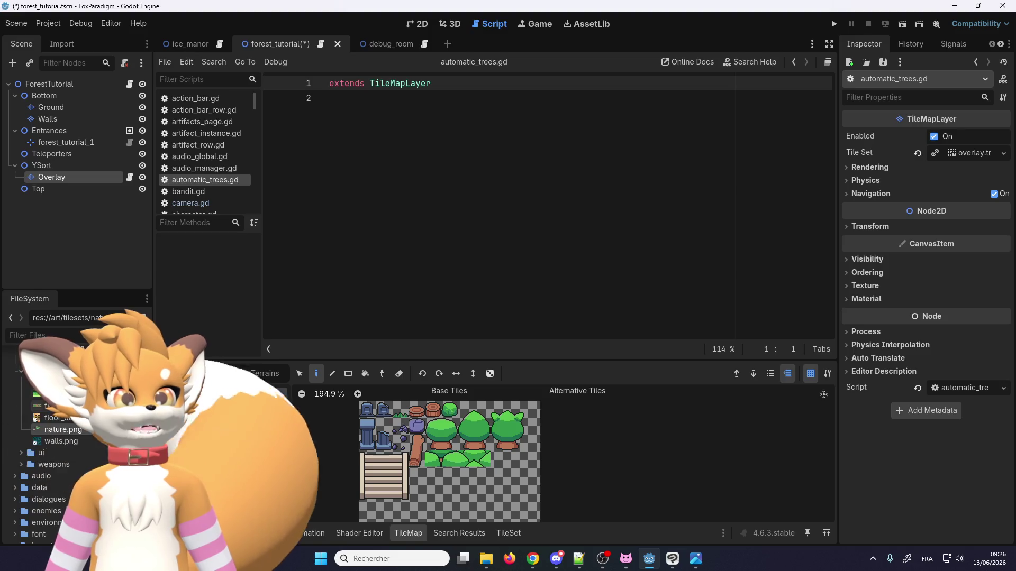
pyautogui.click(78, 329)
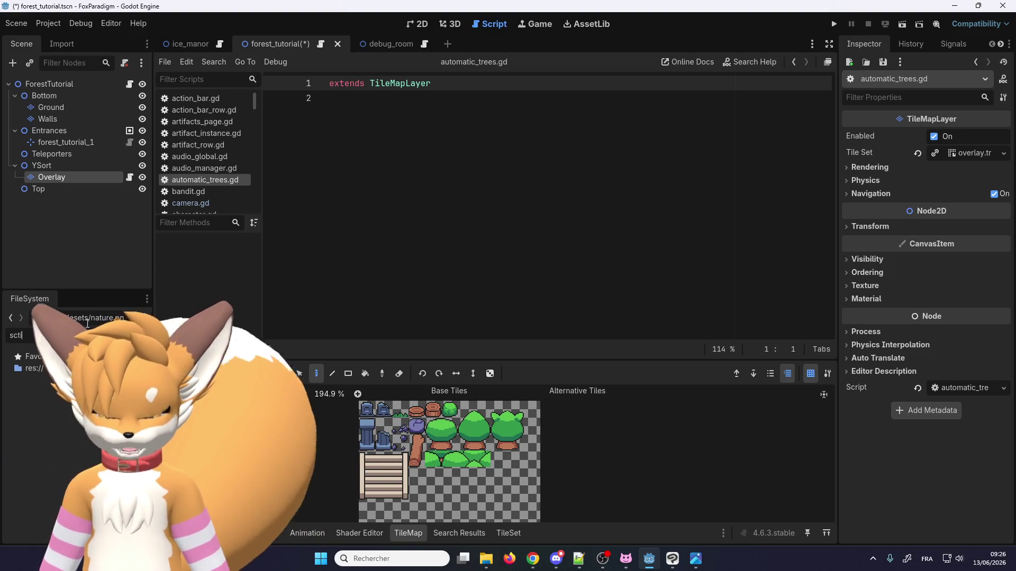
pyautogui.write('script')
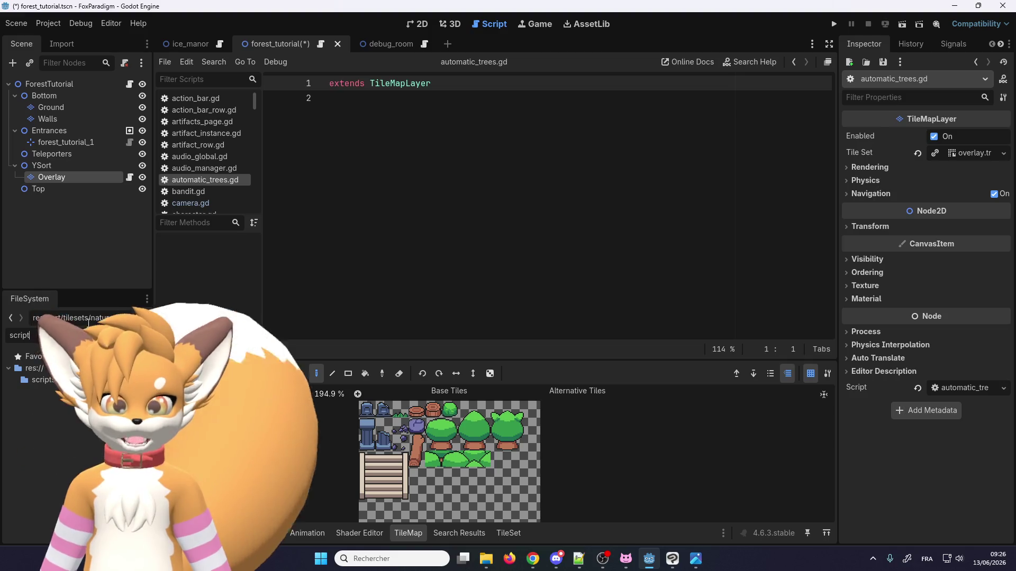
pyautogui.press('BackSpace')
pyautogui.press('BackSpace')
pyautogui.press('BackSpace')
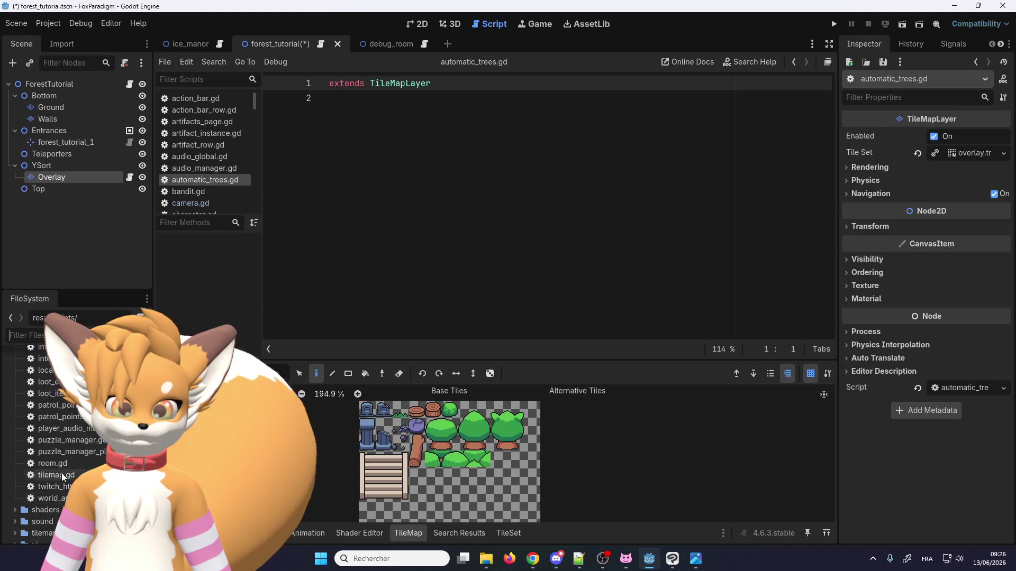
pyautogui.scroll(-5, 62, 446)
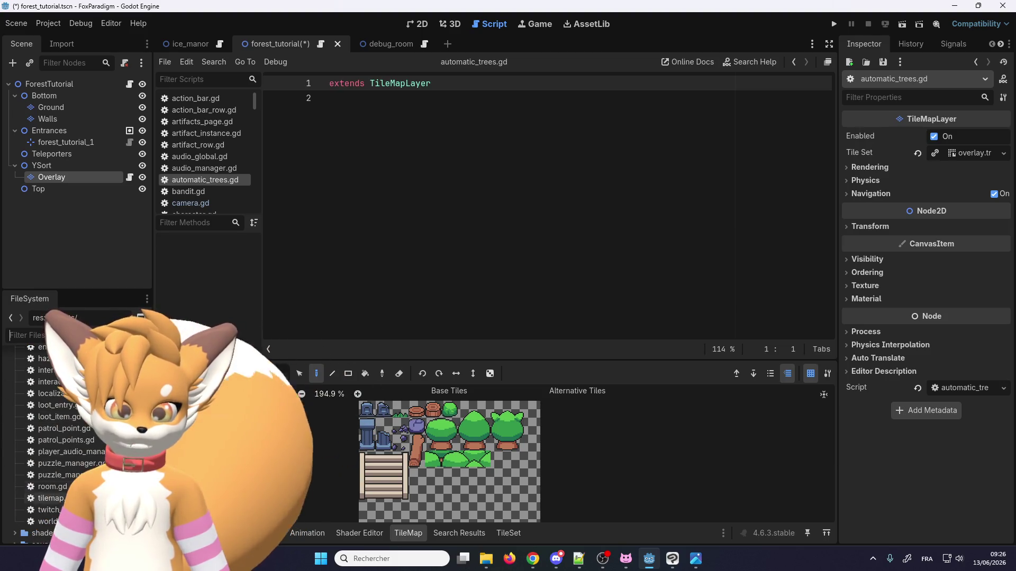
pyautogui.doubleClick(62, 477)
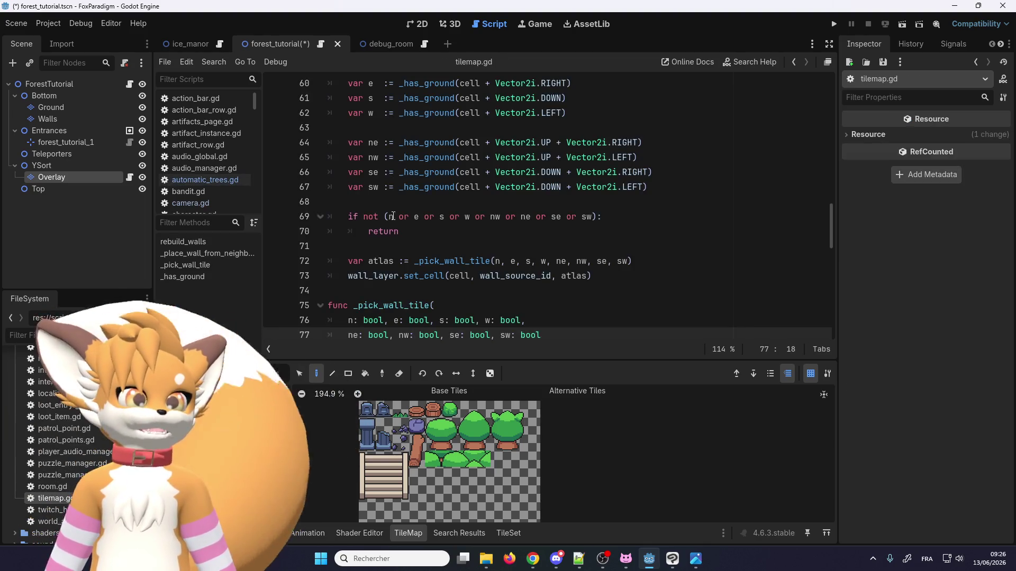
pyautogui.scroll(15, 404, 212)
pyautogui.scroll(2, 404, 212)
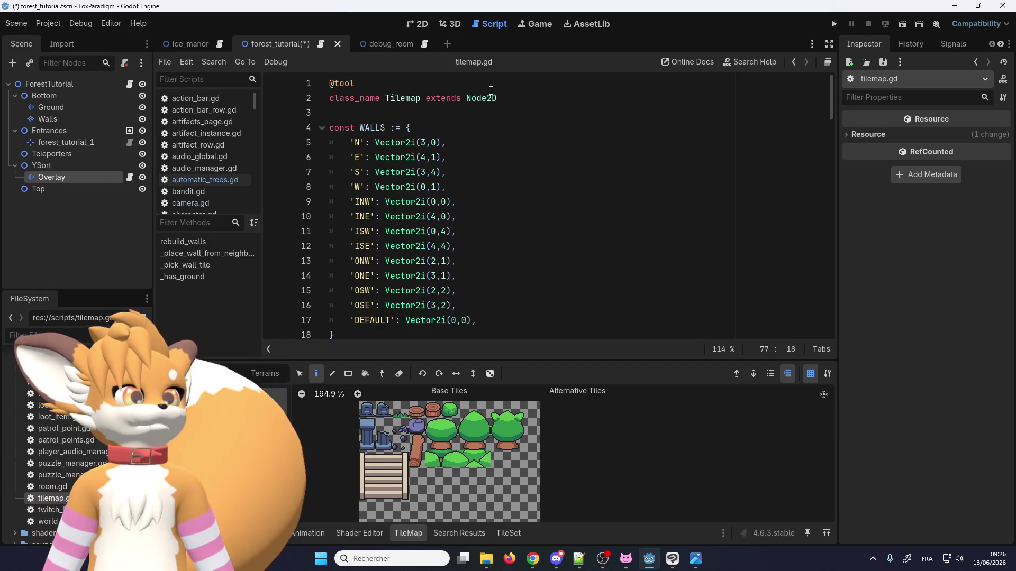
pyautogui.click(353, 83)
pyautogui.keyDown('shift'); pyautogui.click(328, 80); pyautogui.keyUp('shift')
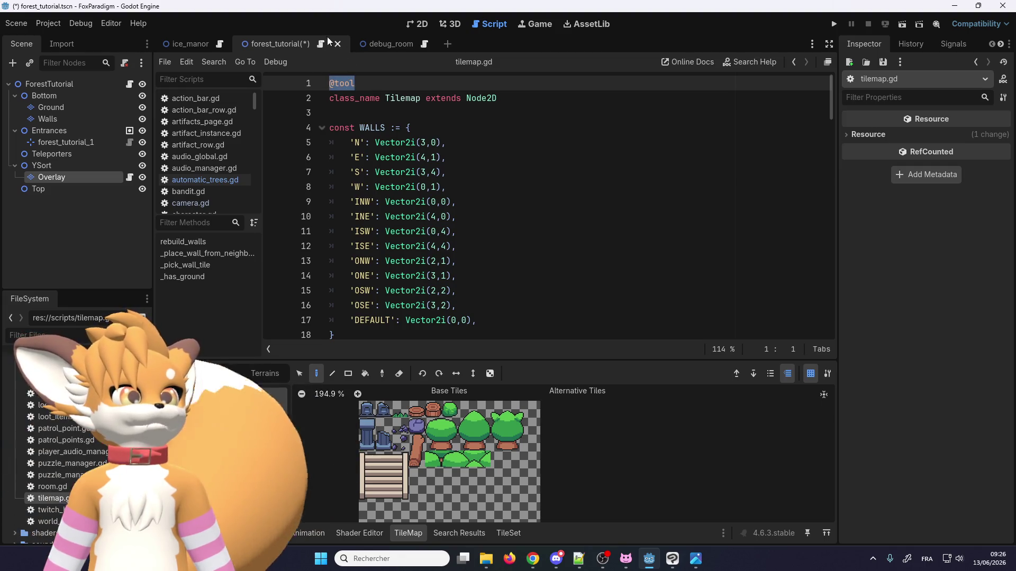
pyautogui.hotkey('alt', 'Left')
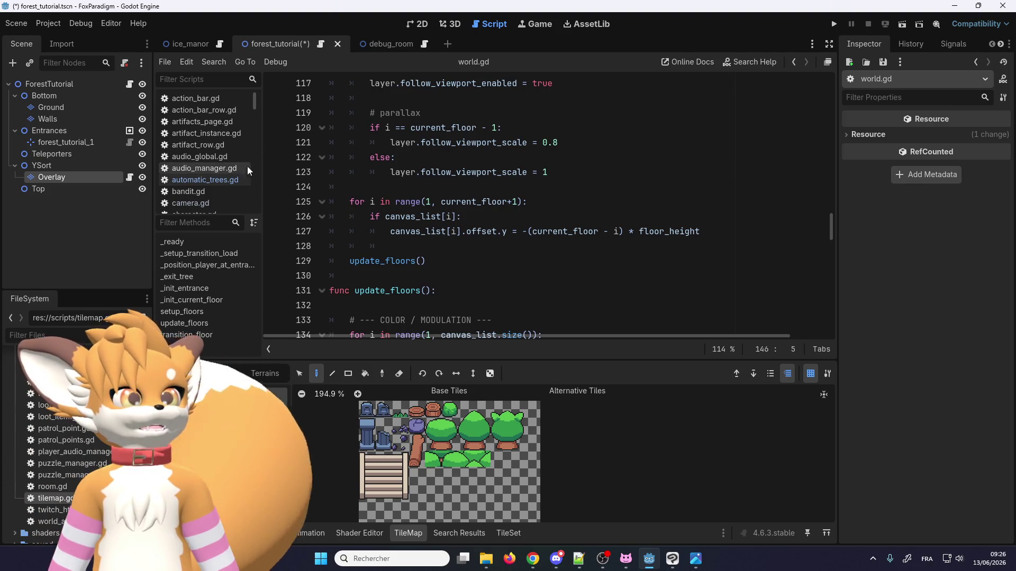
pyautogui.click(222, 181)
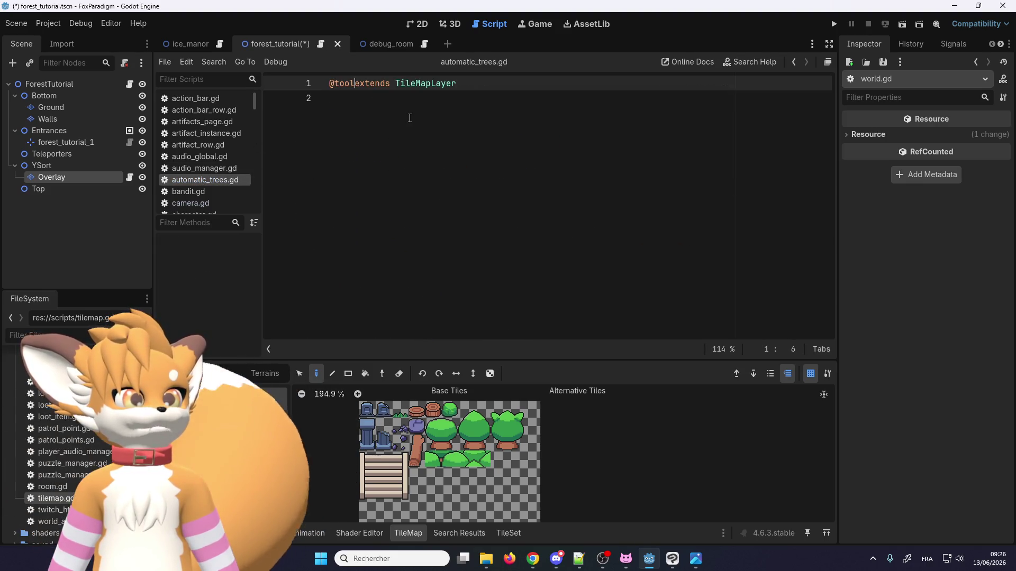
pyautogui.press('Return')
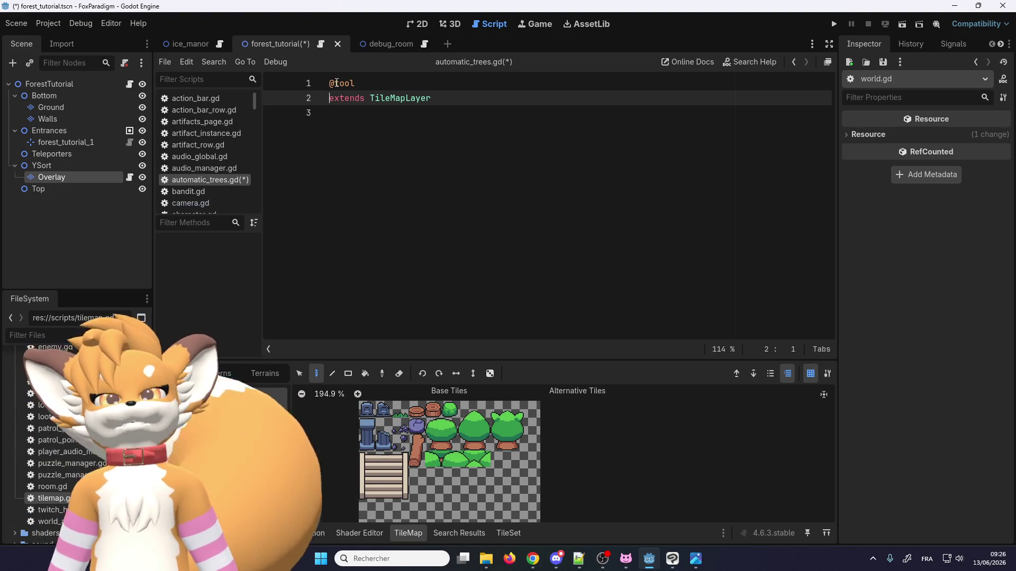
pyautogui.moveTo(356, 83); pyautogui.dragTo(322, 85)
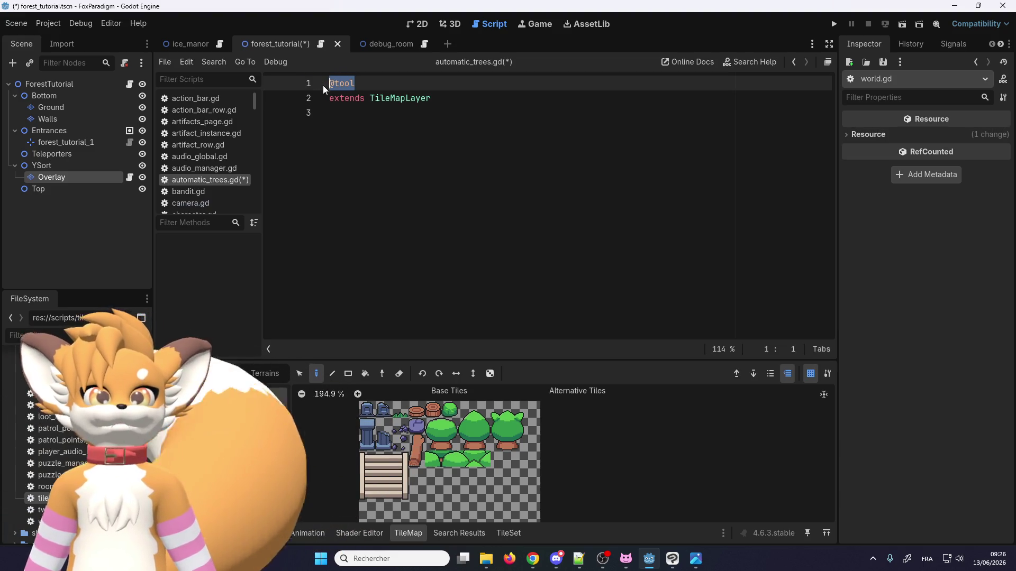
pyautogui.click(348, 84)
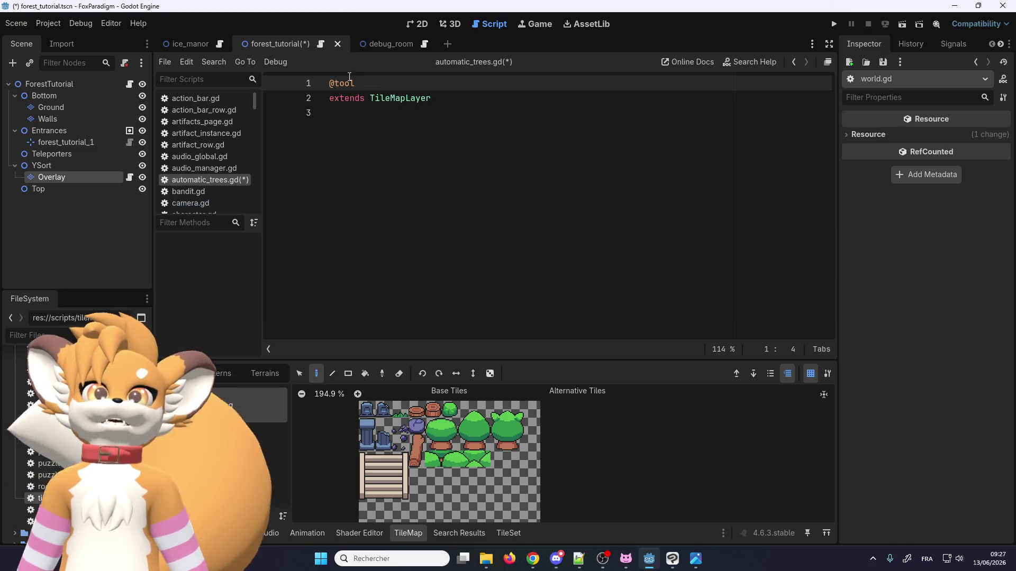
pyautogui.moveTo(349, 77)
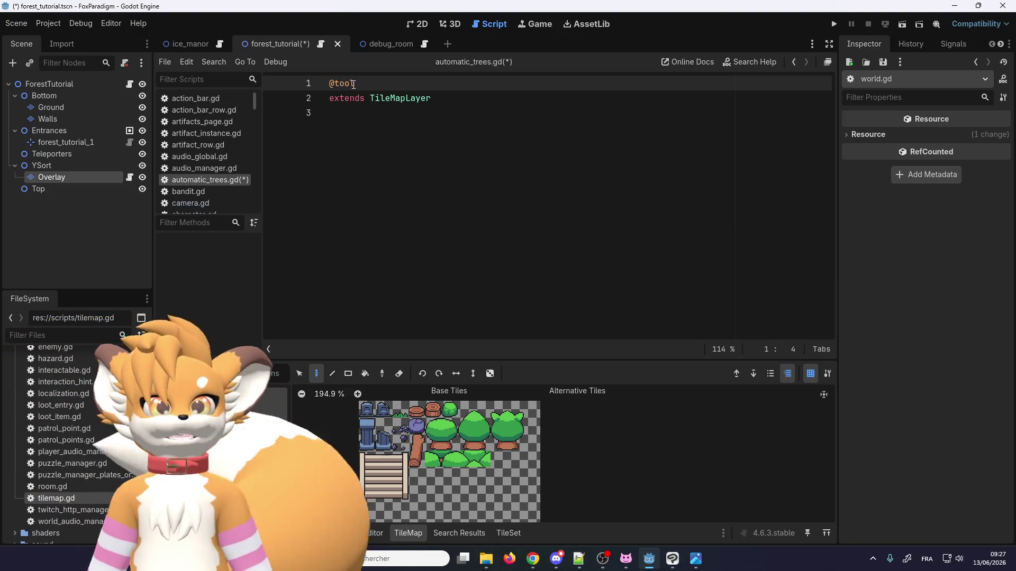
pyautogui.moveTo(379, 52)
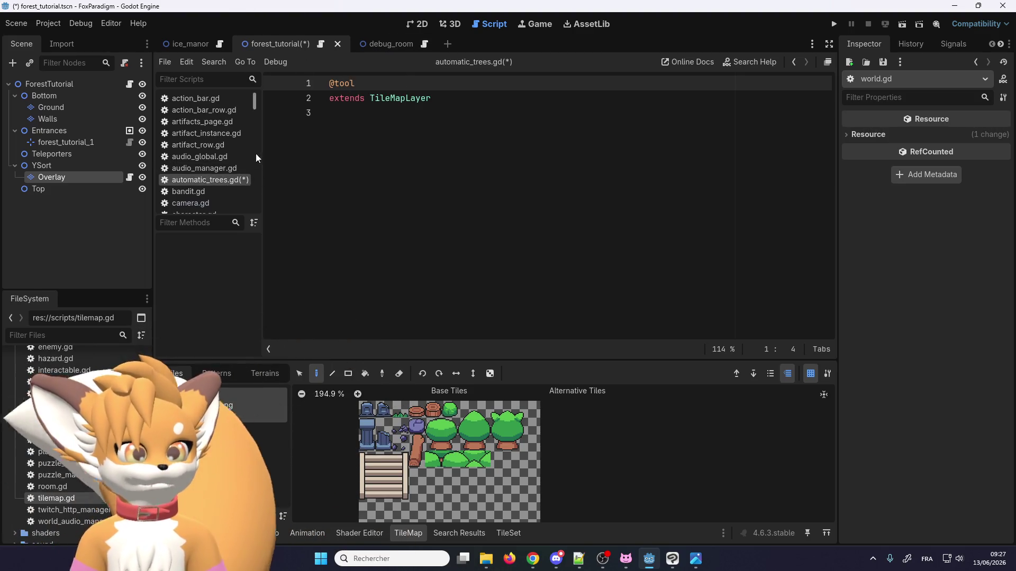
pyautogui.scroll(-2, 207, 170)
pyautogui.scroll(-8, 202, 172)
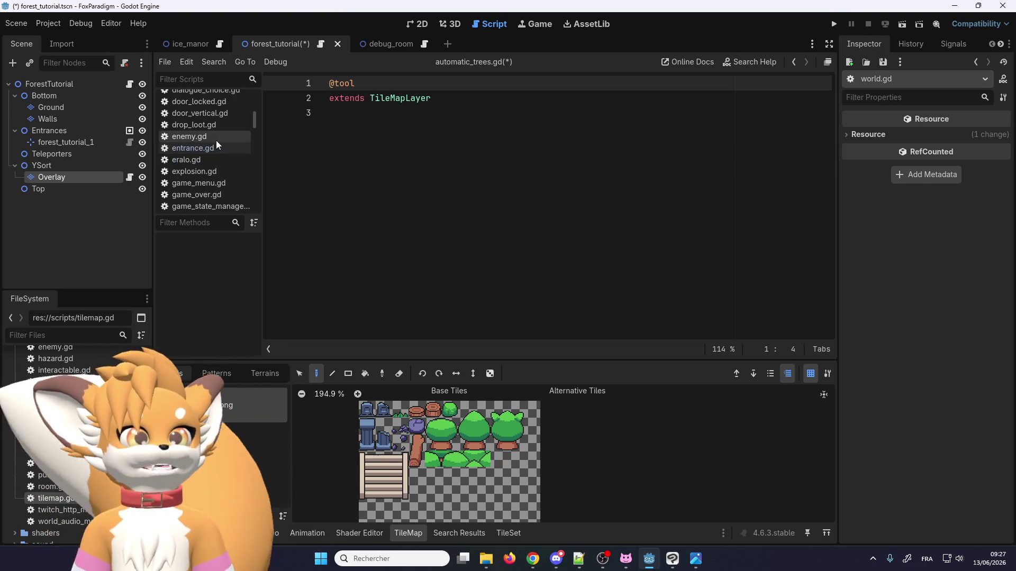
pyautogui.scroll(-3, 211, 169)
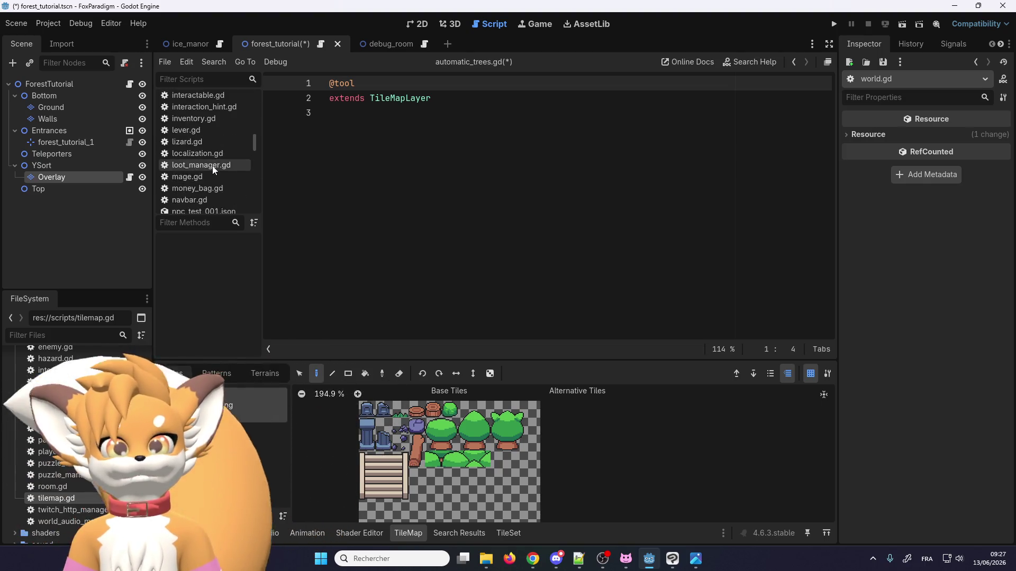
# Step: Open tilemap.gd and look over its rebuild export and wall-building code
pyautogui.doubleClick(72, 499)
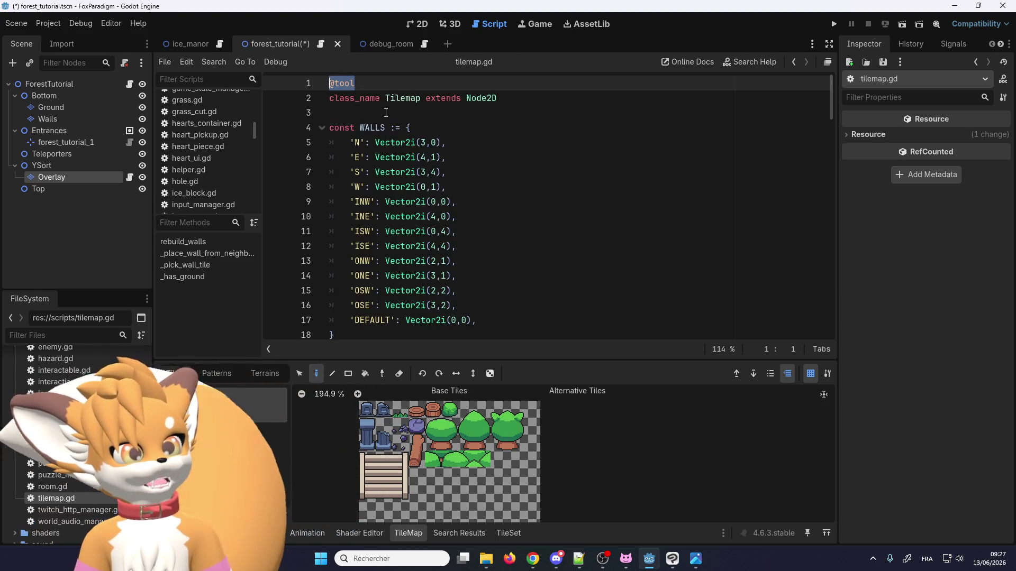
pyautogui.scroll(-1, 372, 114)
pyautogui.scroll(-3, 377, 137)
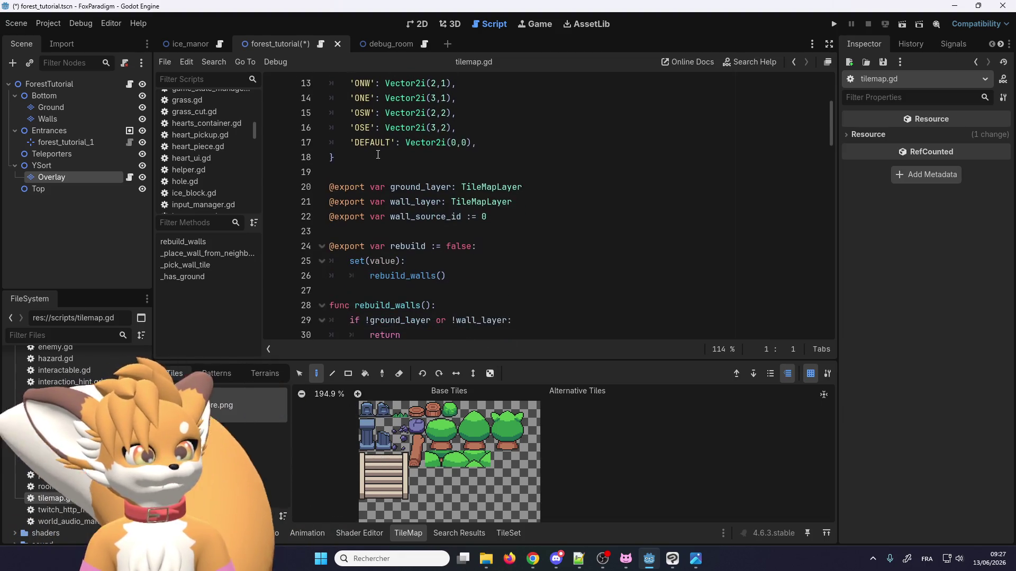
pyautogui.scroll(1, 508, 271)
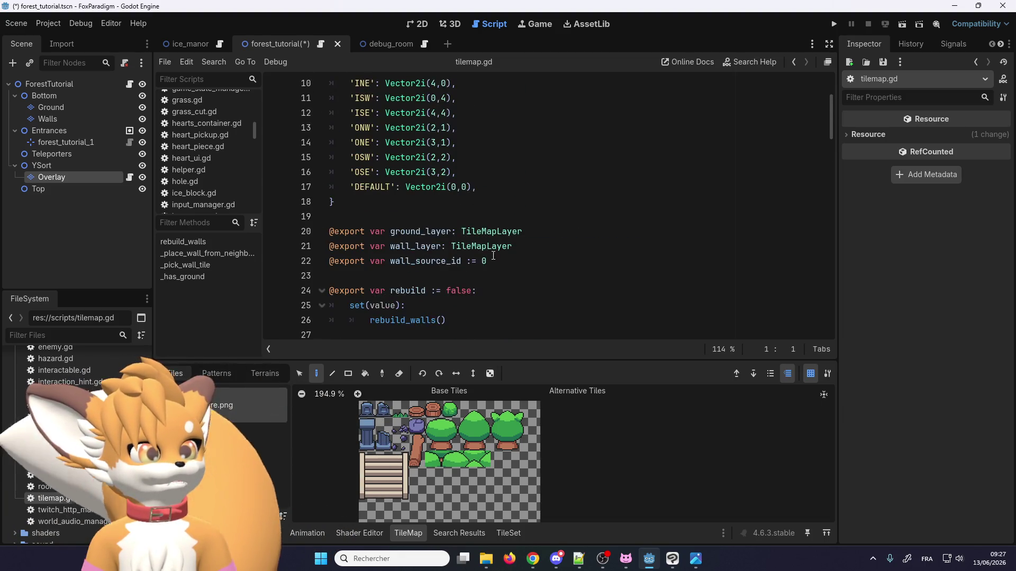
pyautogui.scroll(-2, 508, 272)
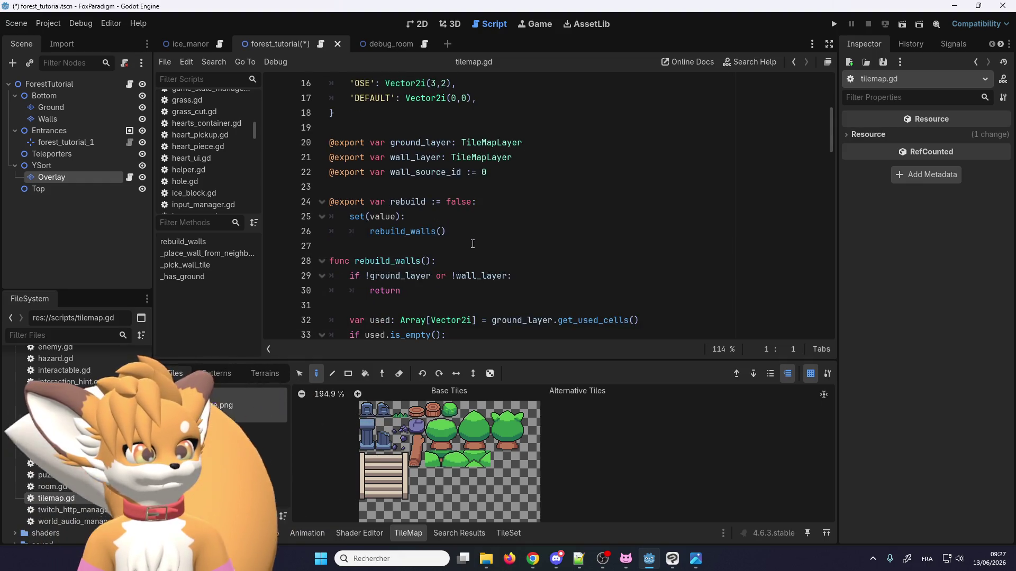
pyautogui.moveTo(457, 227); pyautogui.dragTo(330, 201)
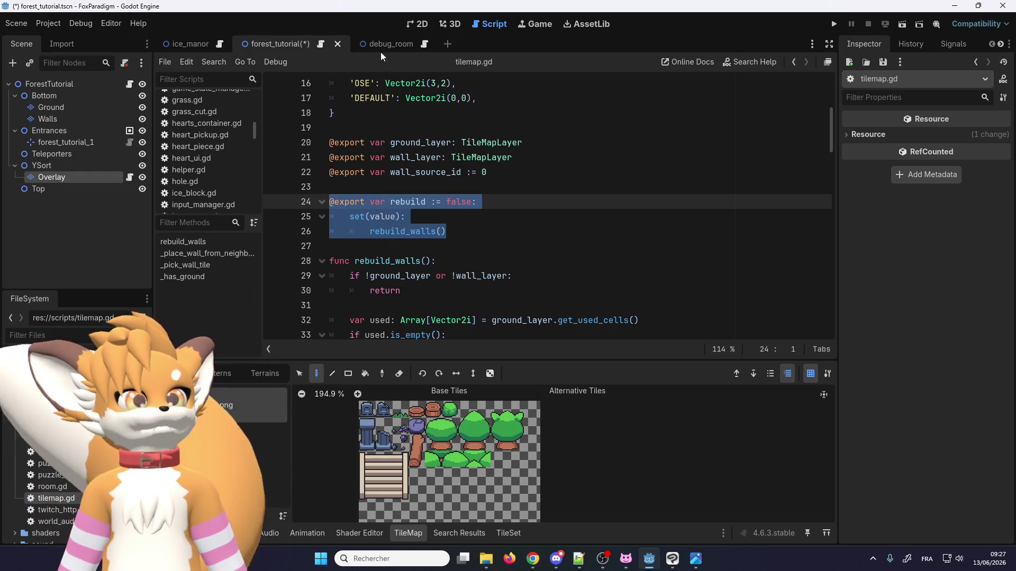
# Step: Select and copy all of tilemap.gd's code below the header lines
pyautogui.scroll(-20, 521, 278)
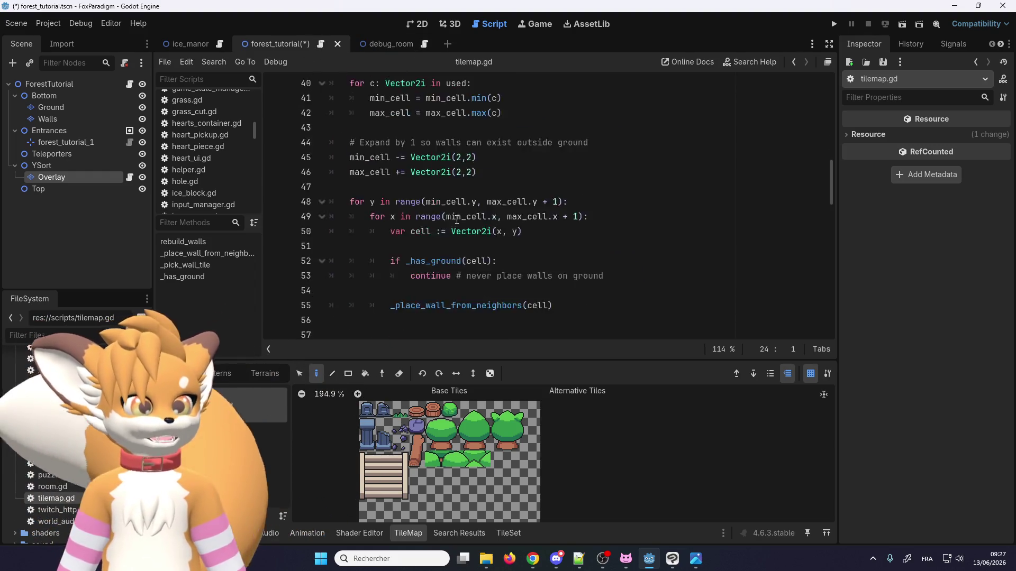
pyautogui.scroll(-2, 520, 278)
pyautogui.moveTo(576, 325)
pyautogui.mouseDown()
pyautogui.moveTo(416, 214)
pyautogui.moveTo(339, 235)
pyautogui.moveTo(316, 120)
pyautogui.mouseUp()
pyautogui.scroll(20, 416, 217)
pyautogui.scroll(13, 339, 236)
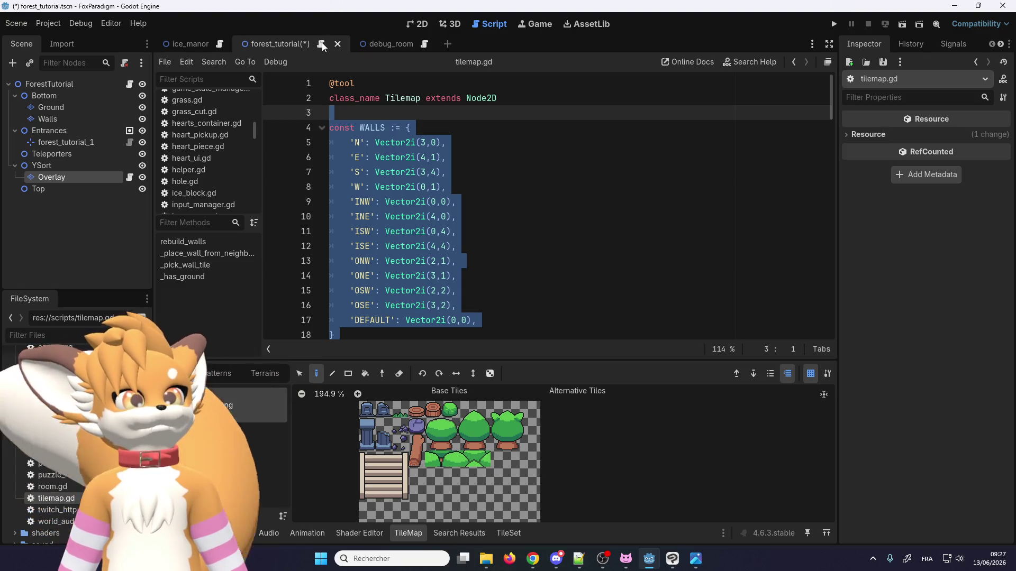
pyautogui.scroll(-1, 195, 194)
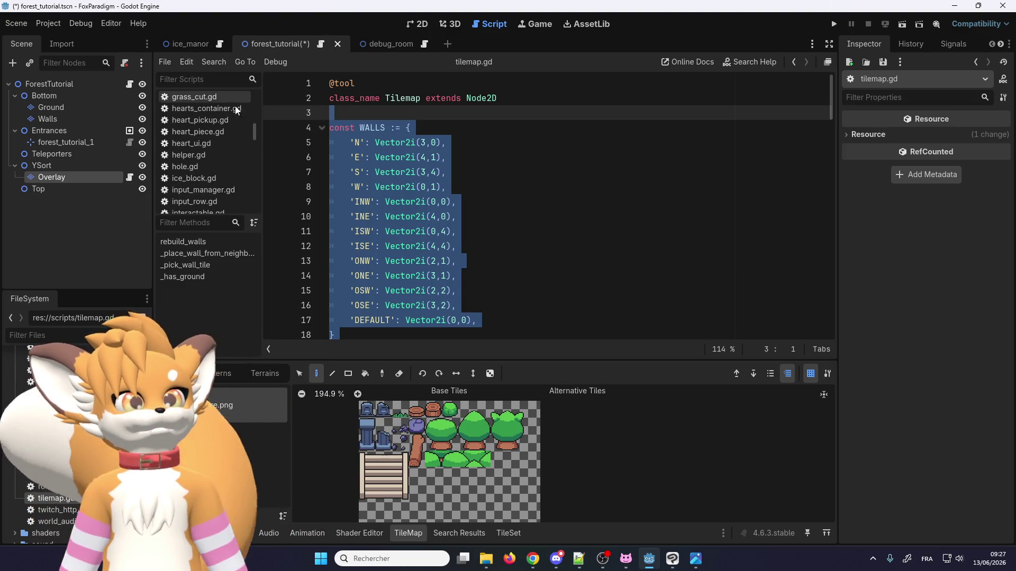
pyautogui.scroll(3, 218, 166)
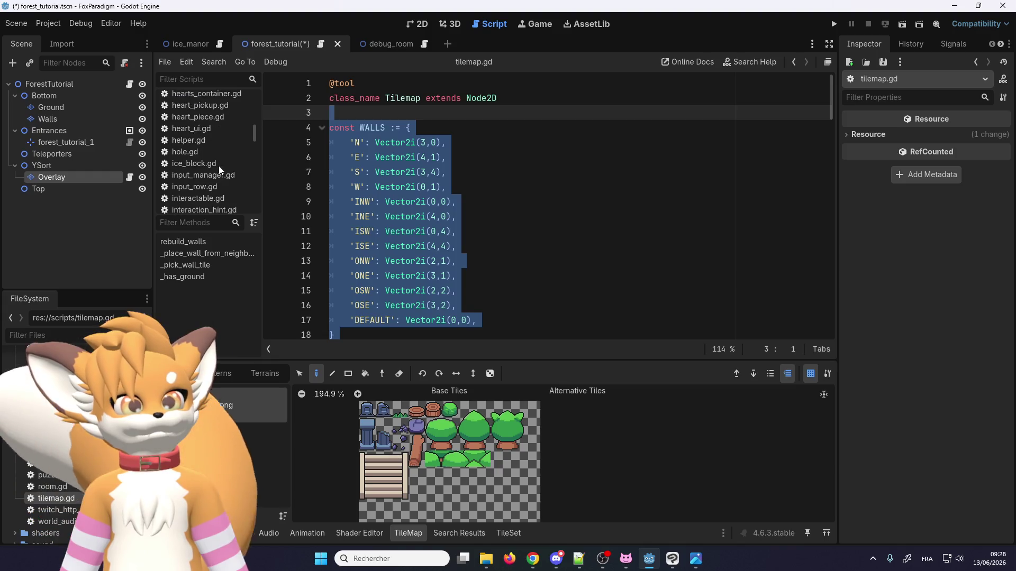
pyautogui.scroll(5, 195, 156)
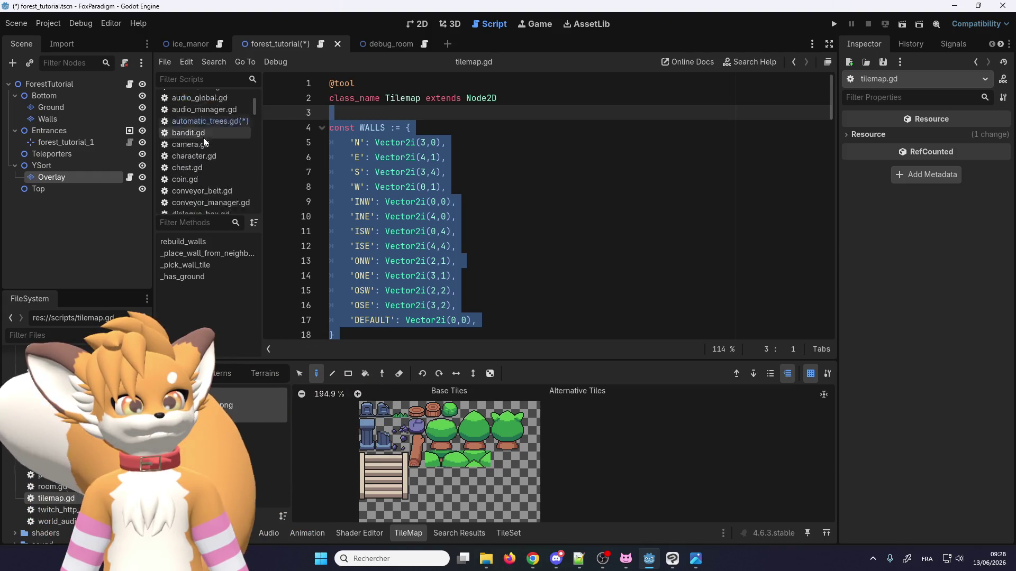
pyautogui.click(201, 152)
# Step: Paste the copied wall code into automatic_trees.gd on a new line after the header
pyautogui.click(368, 117)
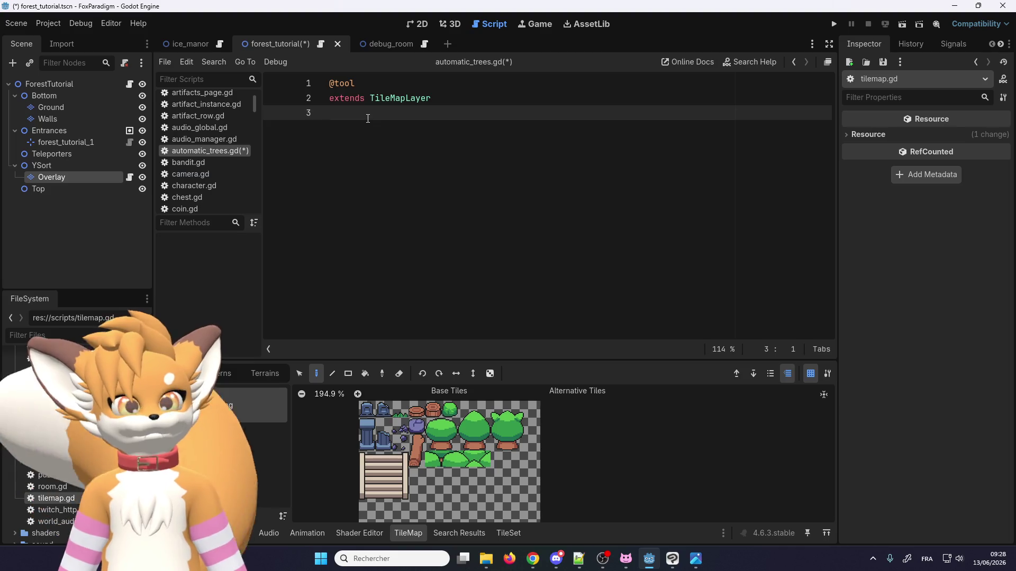
pyautogui.press('Return')
pyautogui.hotkey('ctrl', 'v')
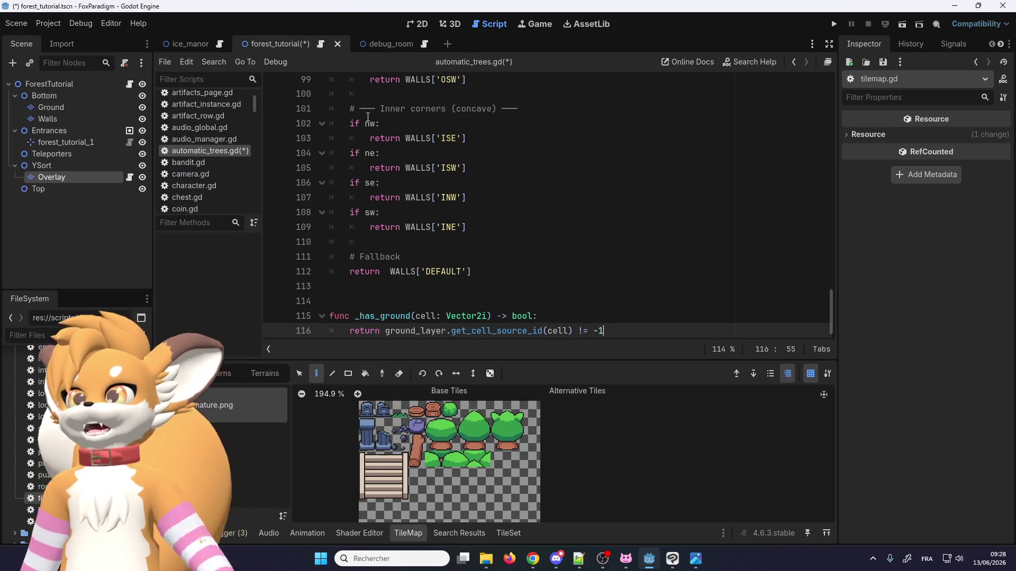
pyautogui.scroll(7, 425, 179)
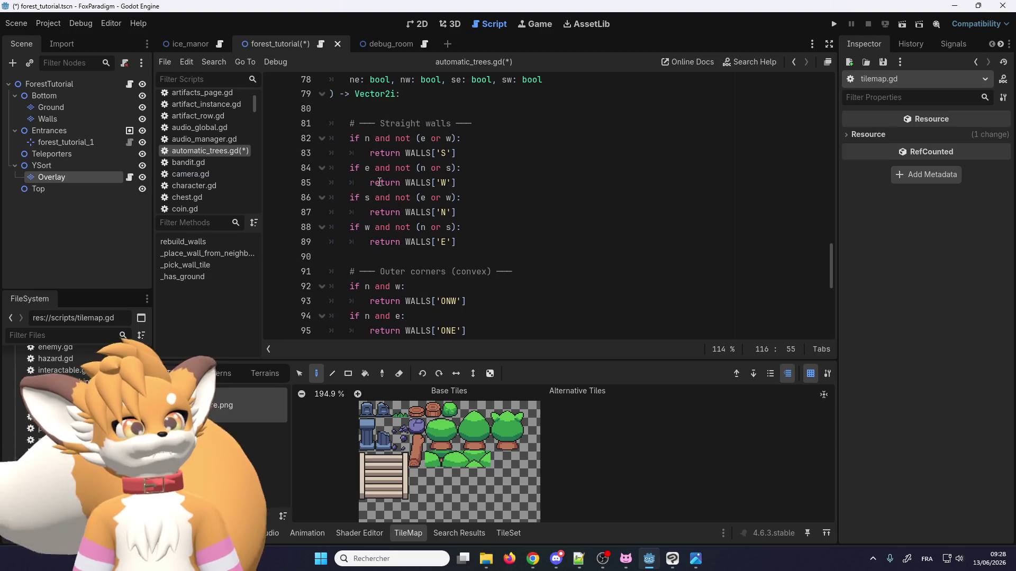
pyautogui.click(196, 533)
# Step: Rename the WALLS dictionary to TREES and bring up the TileSet atlas
pyautogui.scroll(18, 390, 259)
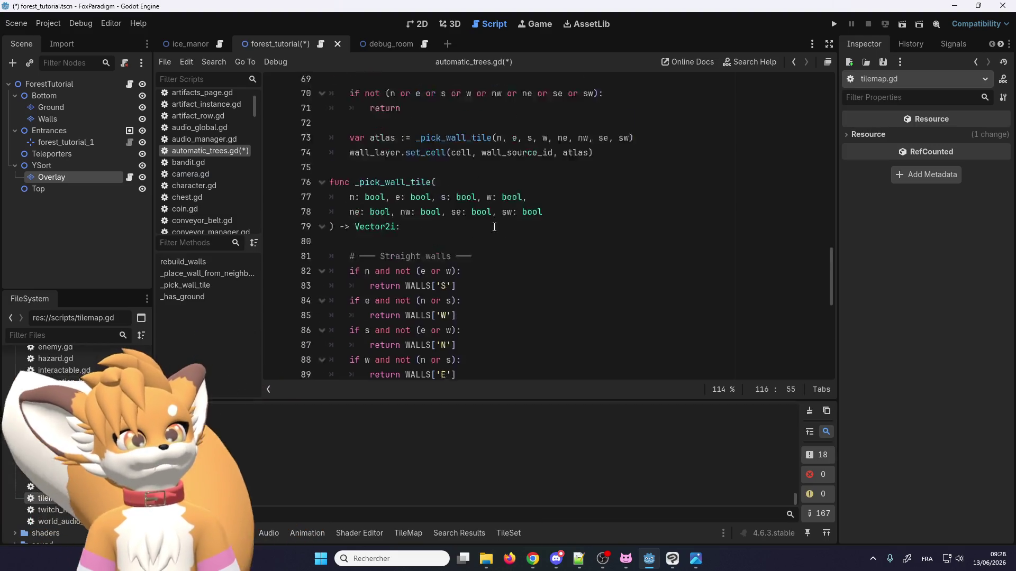
pyautogui.scroll(8, 390, 258)
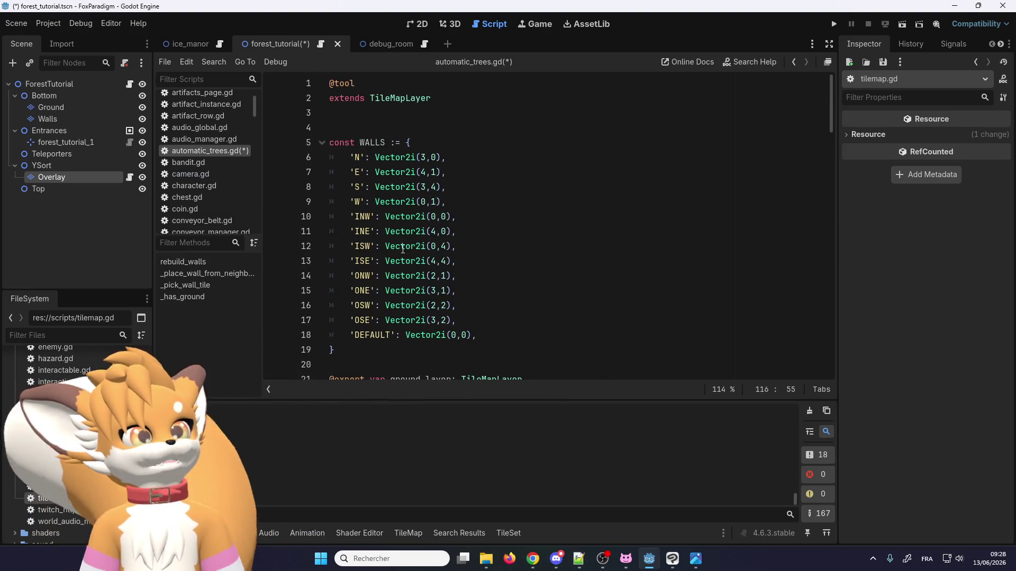
pyautogui.doubleClick(374, 143)
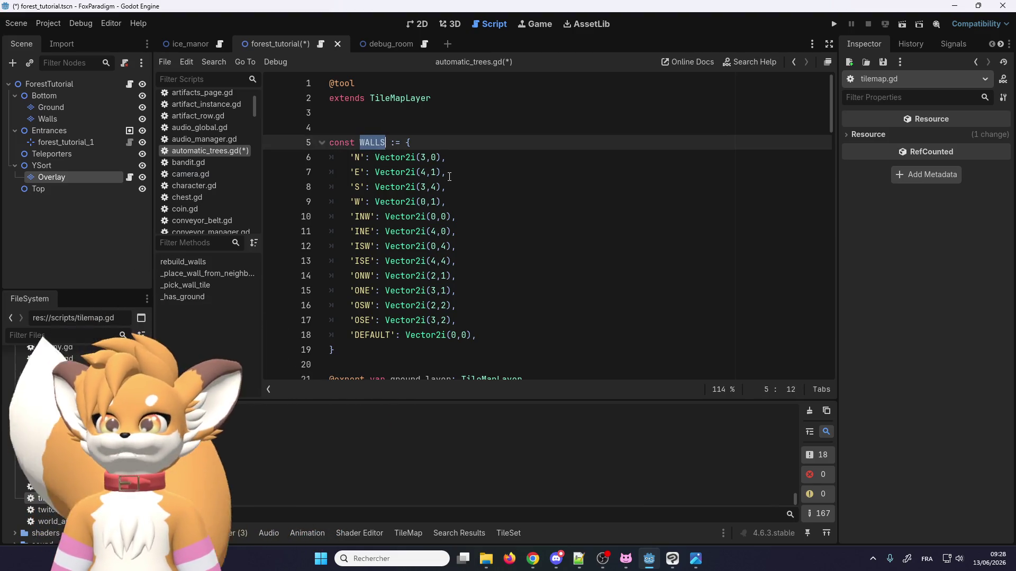
pyautogui.write('TR')
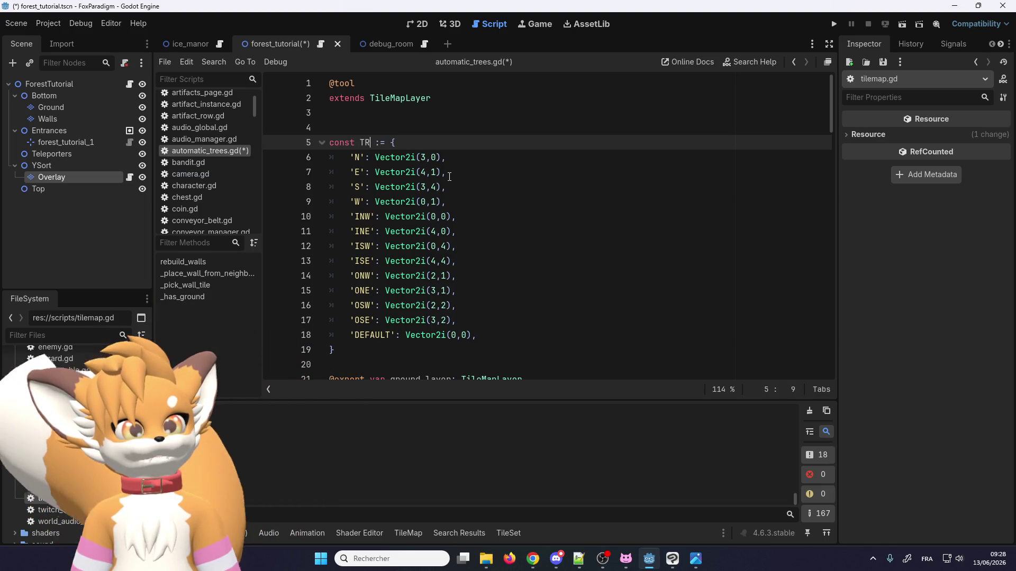
pyautogui.write('EES')
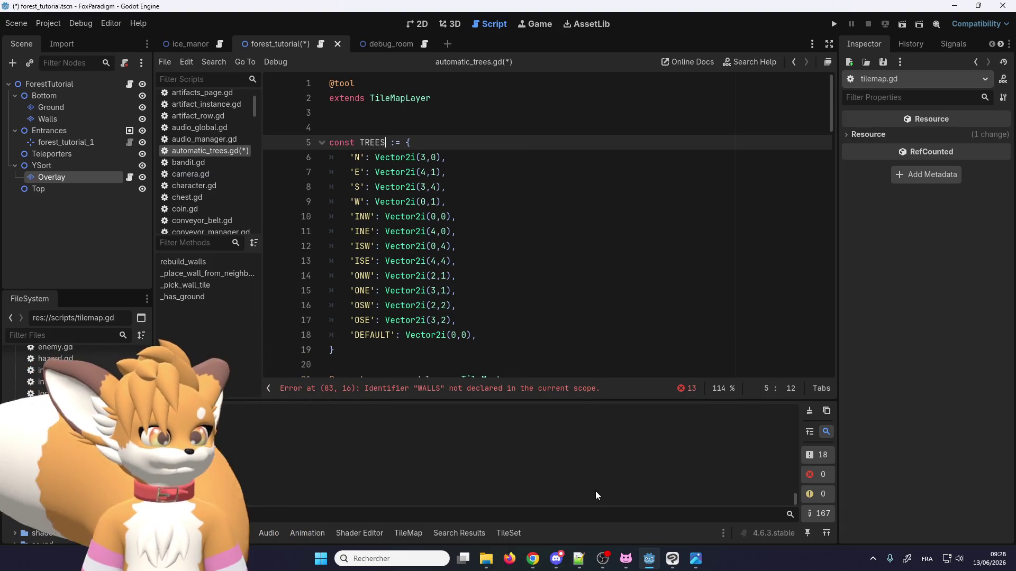
pyautogui.click(191, 533)
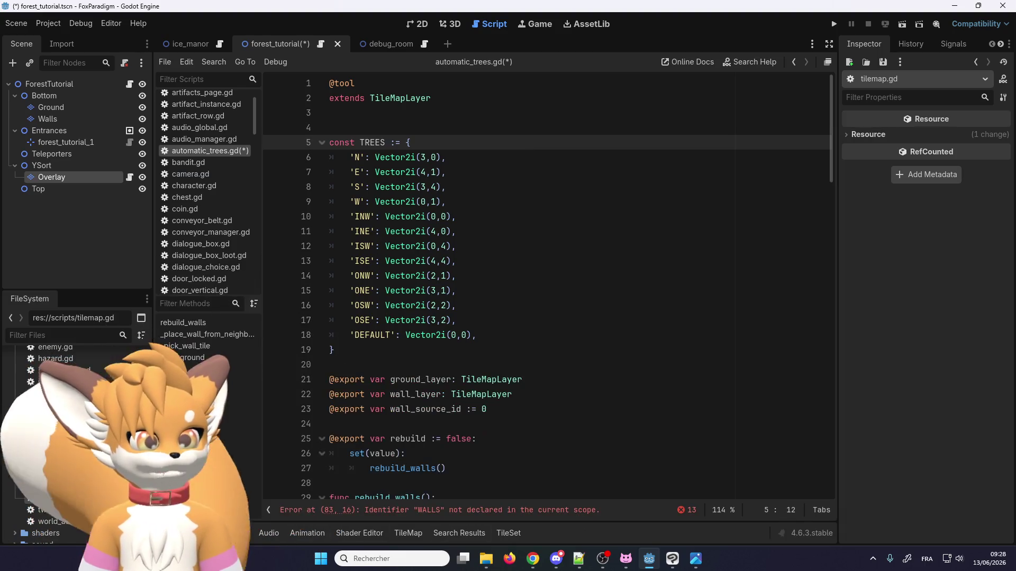
pyautogui.click(236, 532)
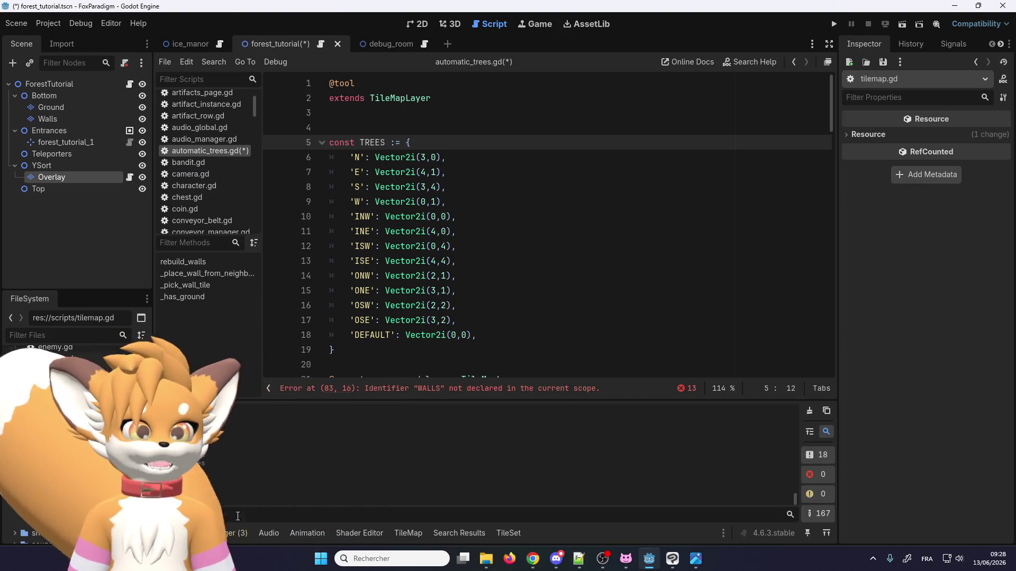
pyautogui.click(516, 533)
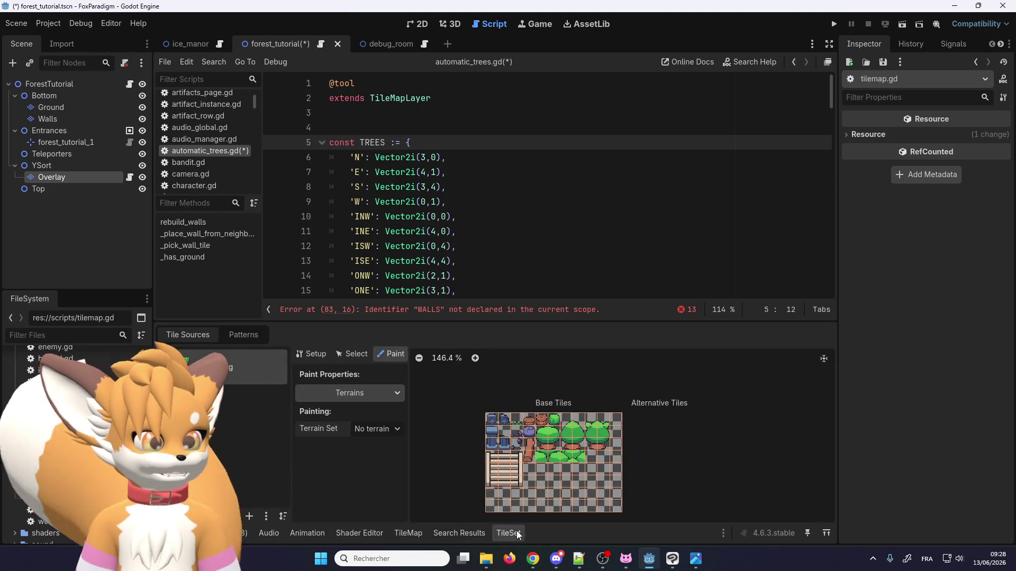
# Step: Edit the first TREES entry: set its coordinate to 4 and remove the N from its key
pyautogui.scroll(5, 555, 450)
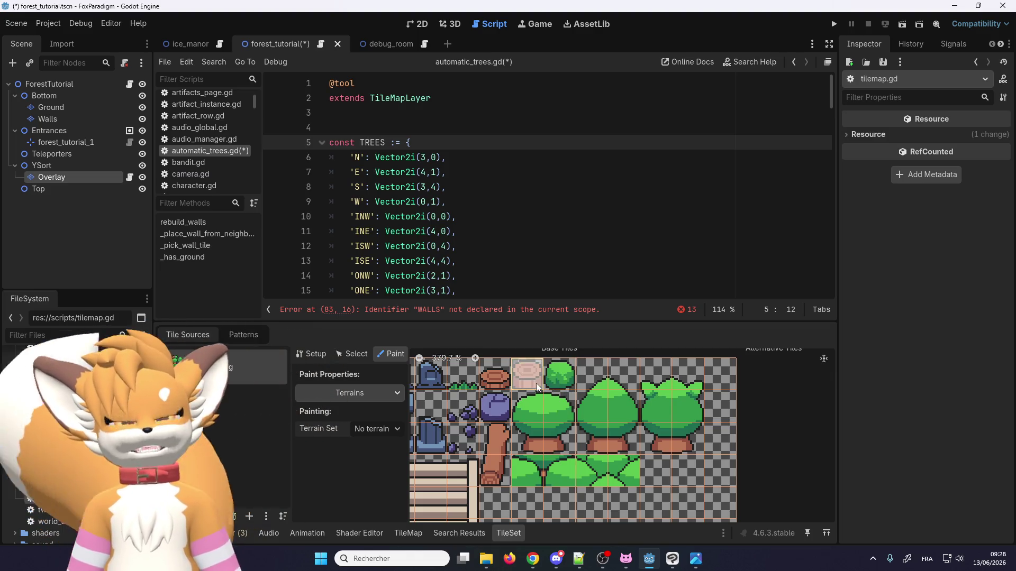
pyautogui.scroll(-2, 477, 385)
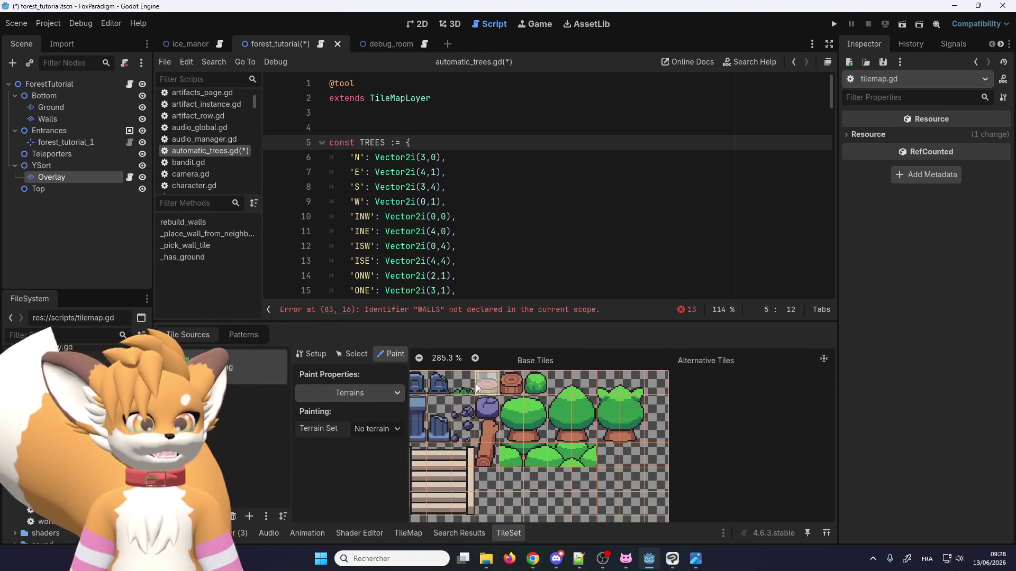
pyautogui.scroll(1, 479, 389)
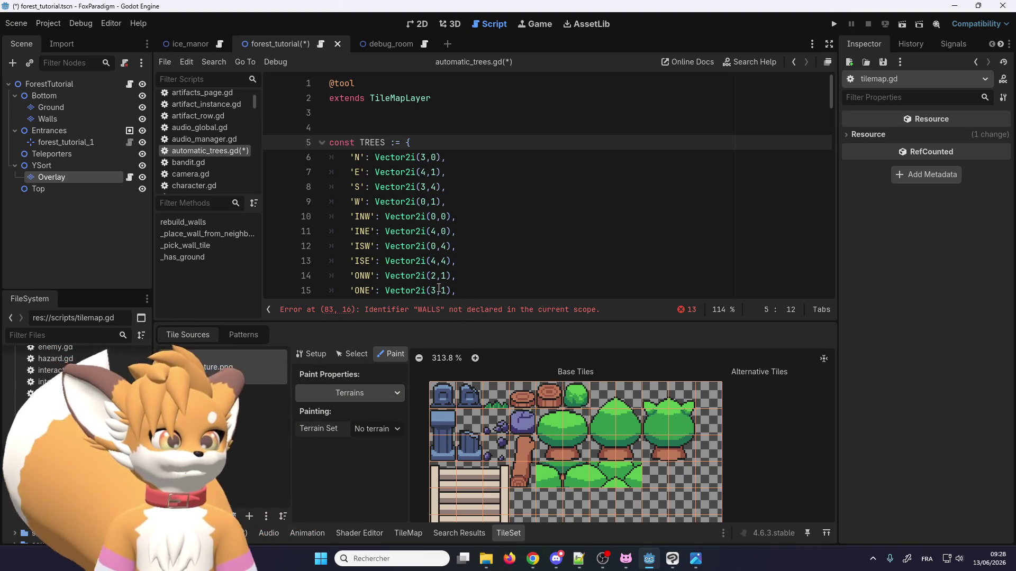
pyautogui.click(426, 158)
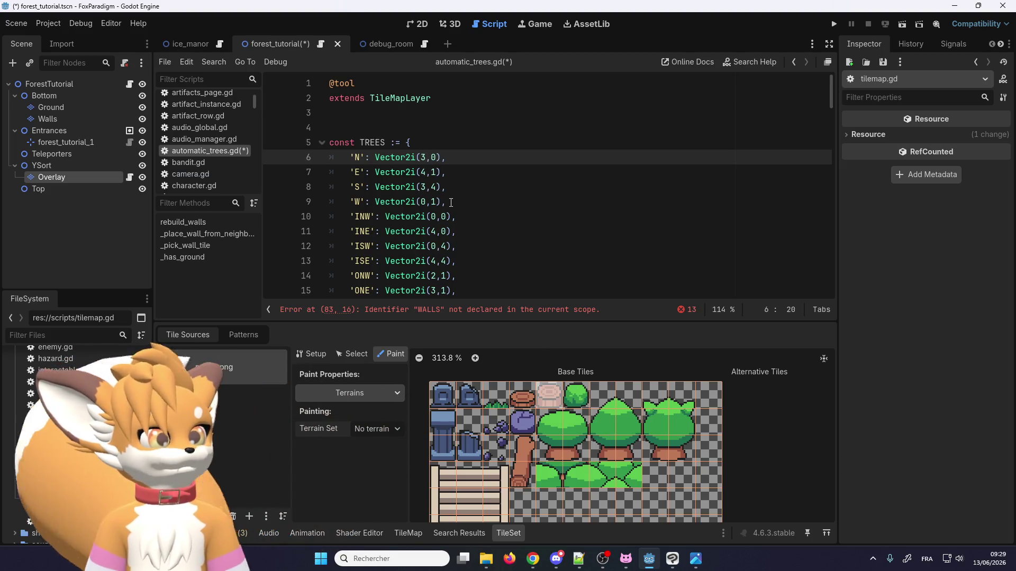
pyautogui.write('4')
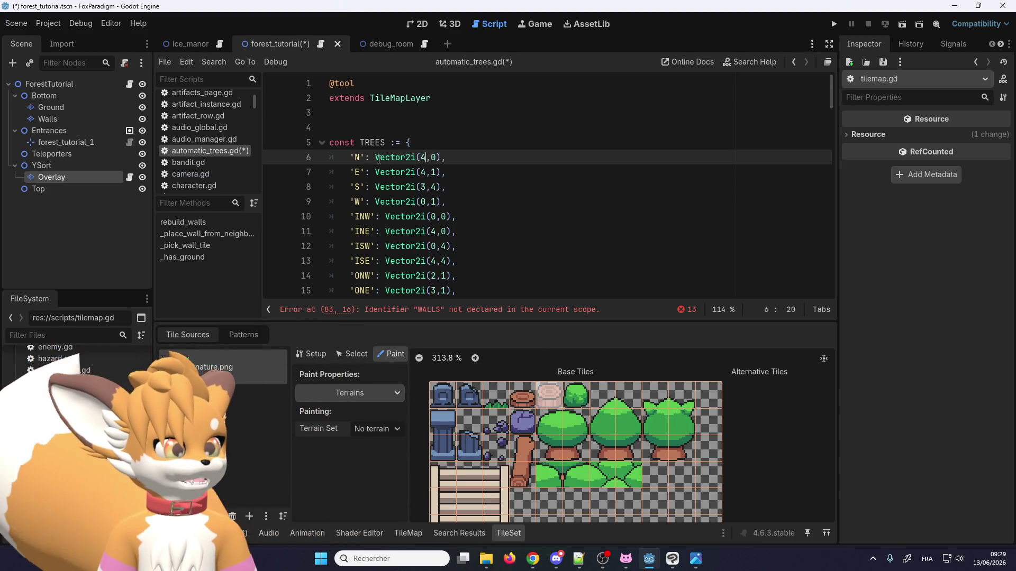
pyautogui.click(362, 154)
pyautogui.press('BackSpace')
pyautogui.write('O')
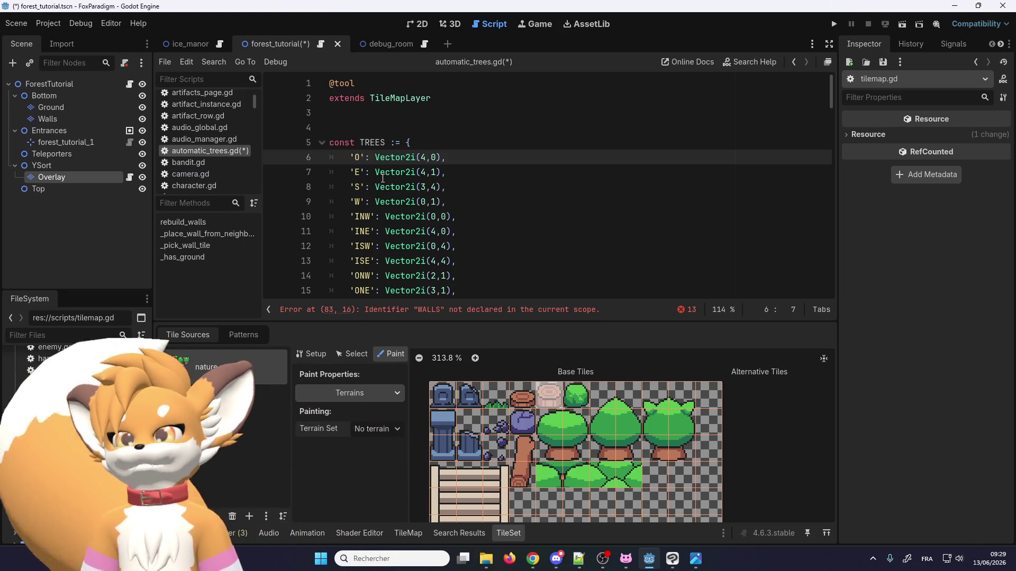
# Step: Move down to the E entry and select the lower TREES entries
pyautogui.moveTo(382, 178)
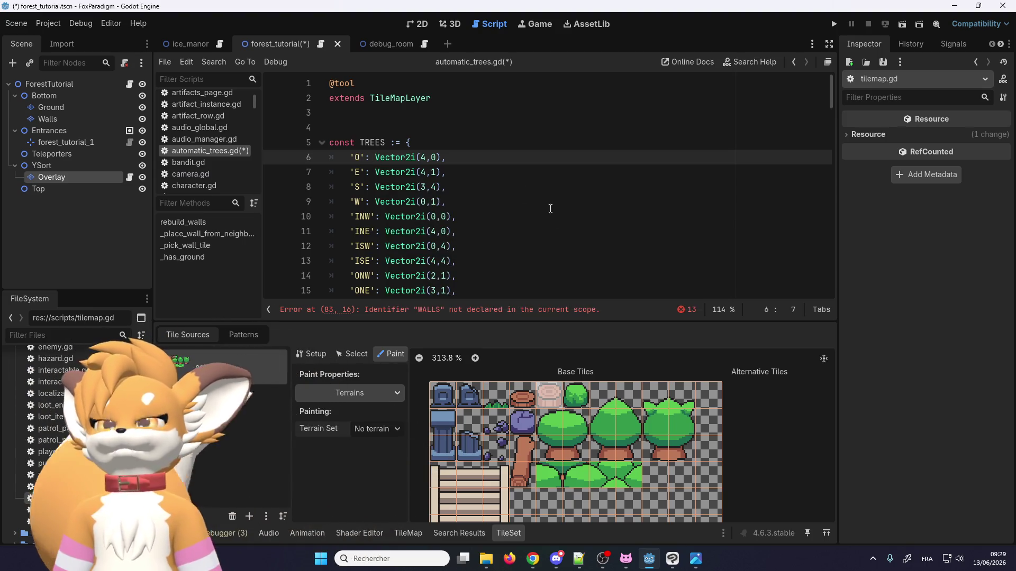
pyautogui.press('Down')
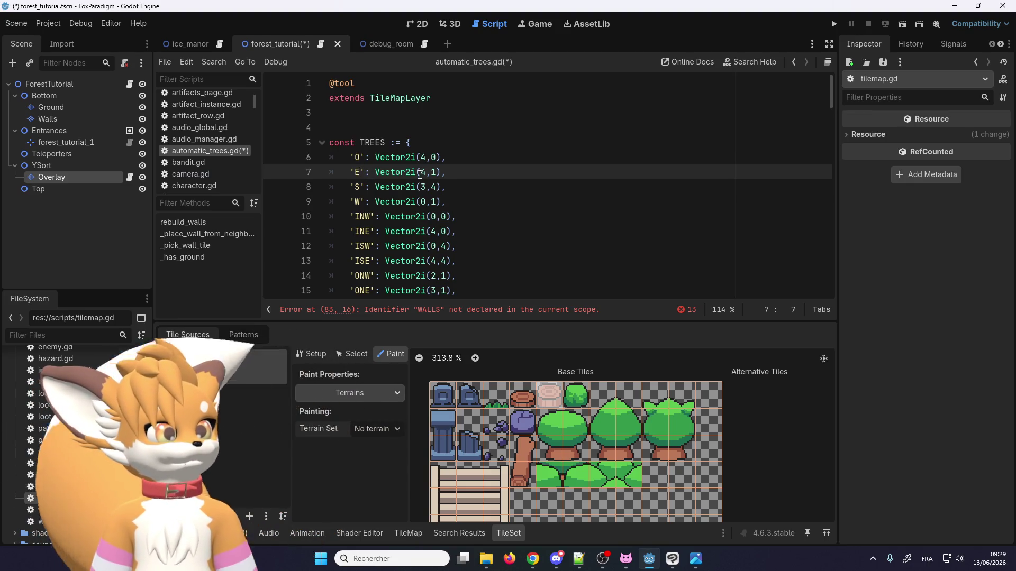
pyautogui.scroll(-2, 410, 196)
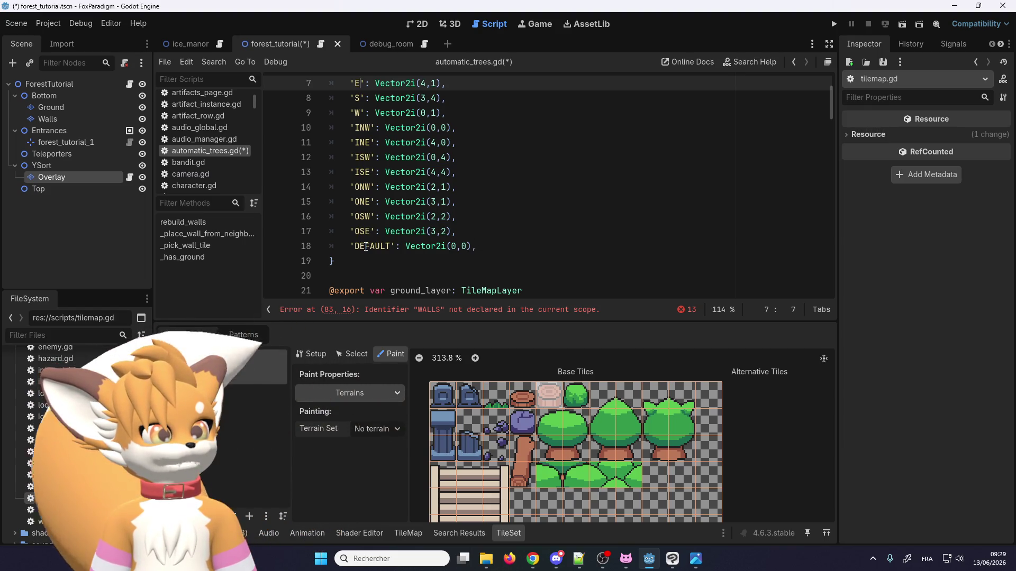
pyautogui.scroll(1, 367, 249)
pyautogui.moveTo(477, 291)
pyautogui.mouseDown()
pyautogui.moveTo(370, 288)
pyautogui.moveTo(347, 179)
pyautogui.moveTo(352, 246)
pyautogui.mouseUp()
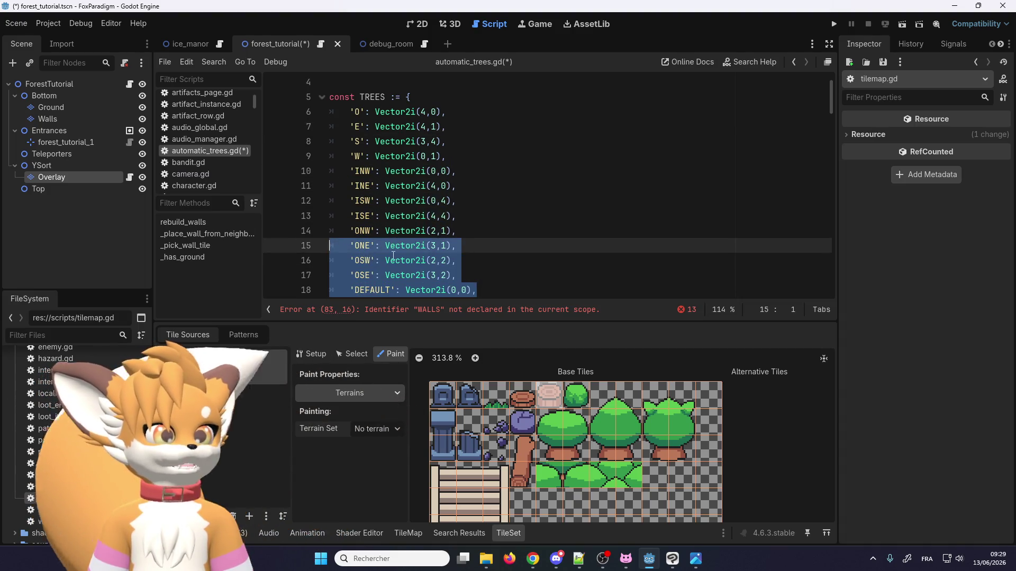
# Step: Delete the ISE through OSE entries from the TREES dictionary
pyautogui.click(466, 261)
pyautogui.moveTo(476, 280)
pyautogui.mouseDown()
pyautogui.moveTo(360, 211)
pyautogui.moveTo(339, 203)
pyautogui.moveTo(329, 216)
pyautogui.mouseUp()
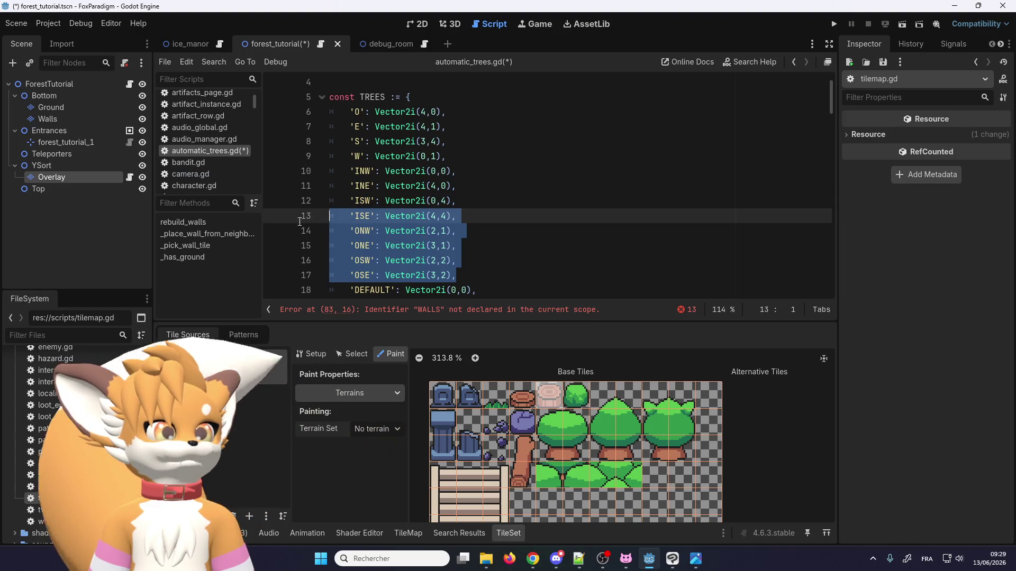
pyautogui.press('BackSpace')
pyautogui.press('BackSpace')
pyautogui.scroll(1, 371, 201)
# Step: Rename the E and S keys to NO and N, and set line 8's tile to (5,1)
pyautogui.click(360, 172)
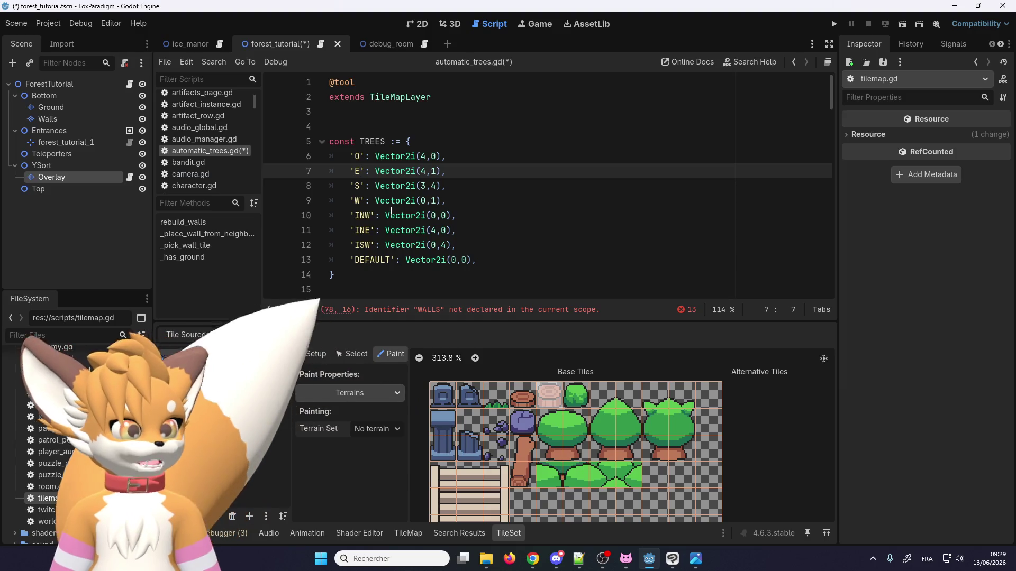
pyautogui.press('BackSpace')
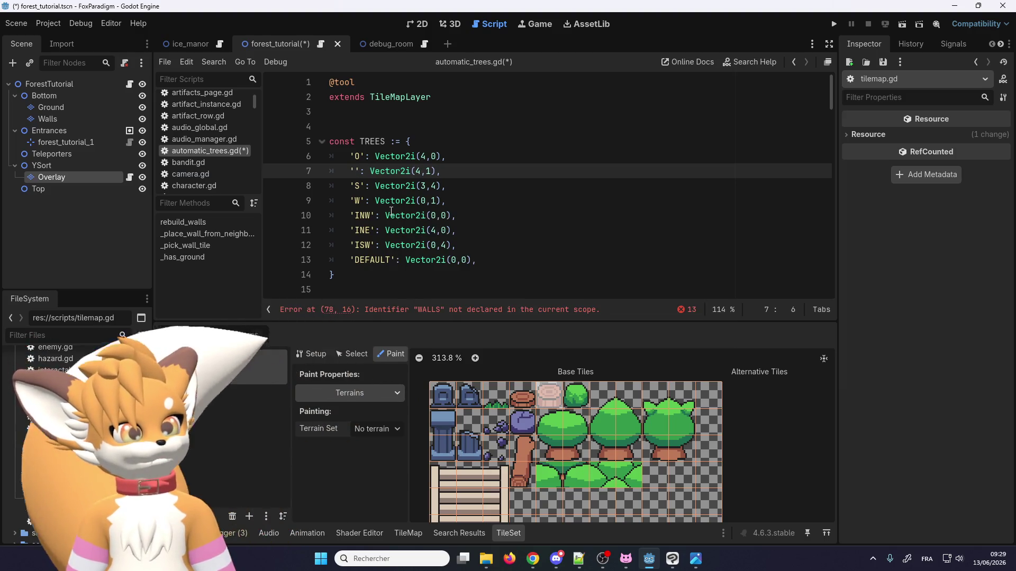
pyautogui.write('NO')
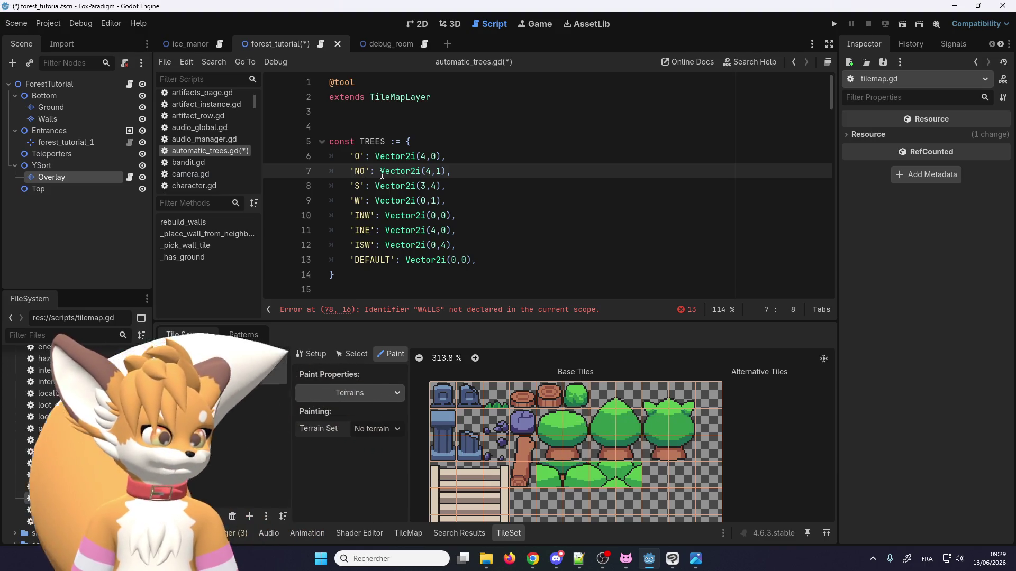
pyautogui.doubleClick(360, 187)
pyautogui.write('NE')
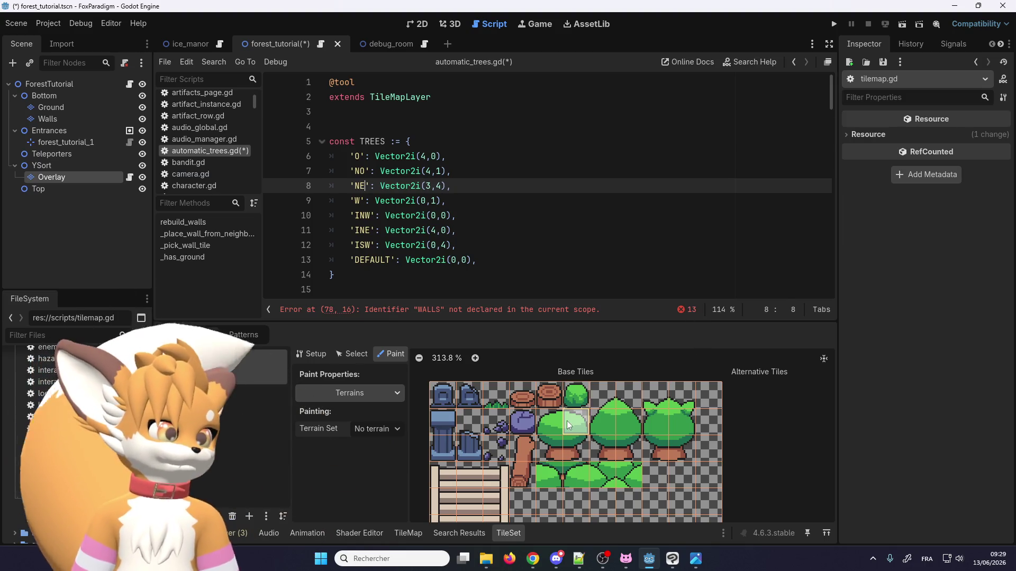
pyautogui.click(426, 187)
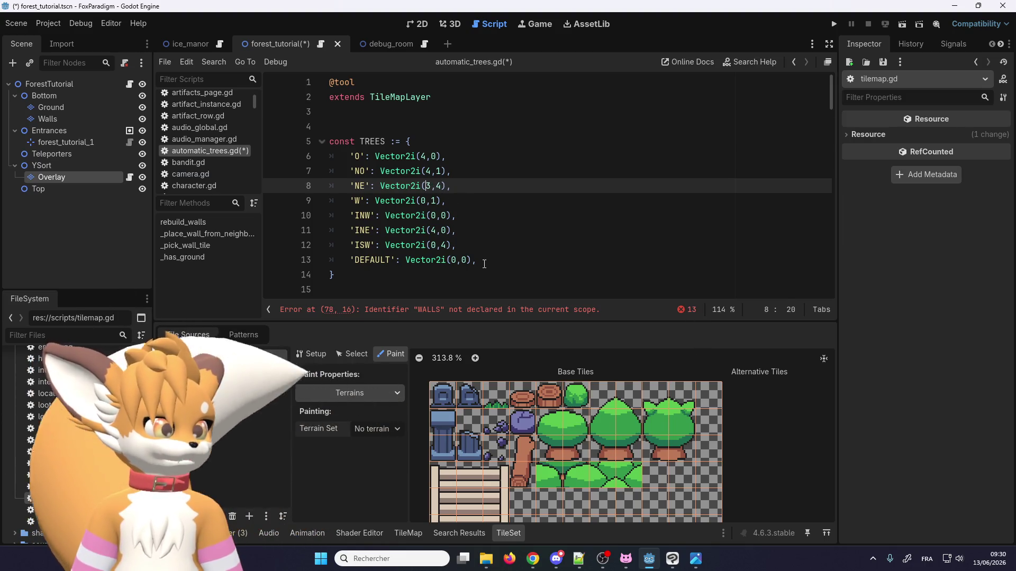
pyautogui.press('Delete')
pyautogui.write('5')
pyautogui.press('Right')
pyautogui.press('Delete')
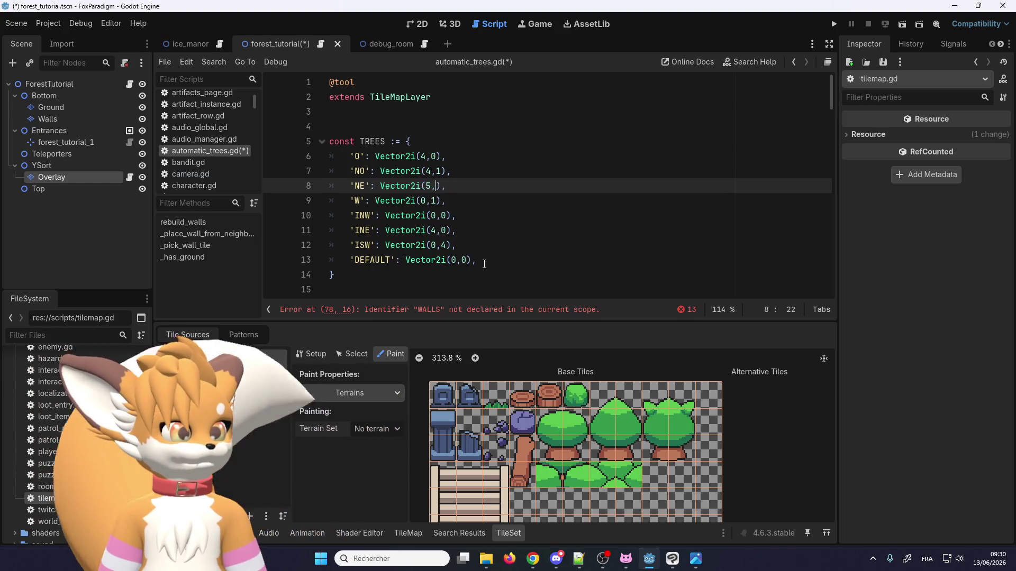
pyautogui.press('BackSpace')
pyautogui.write('1')
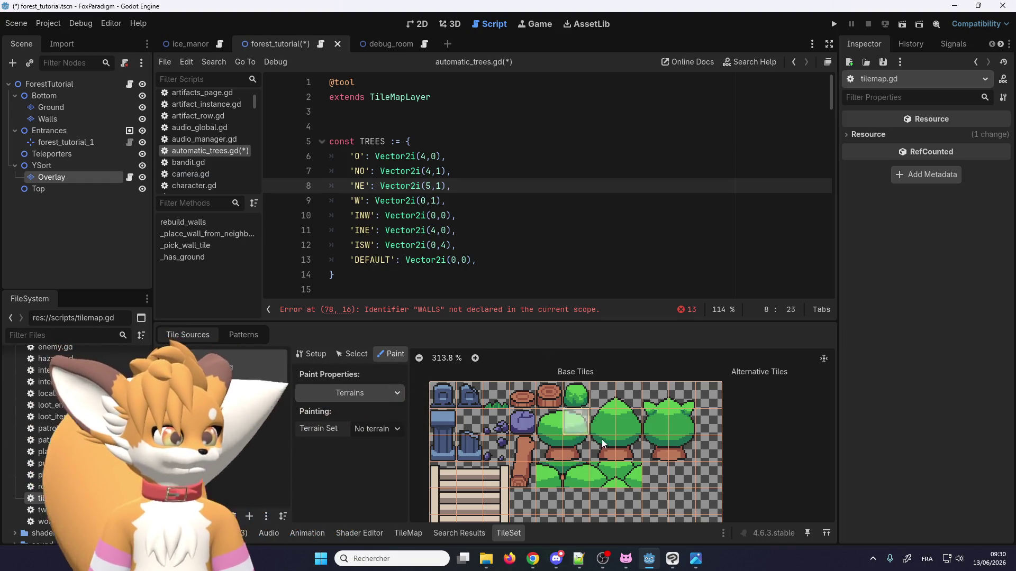
# Step: Rename the W and INW keys to SO and SE, with line 10's tile at (5,2)
pyautogui.click(426, 200)
pyautogui.write('4')
pyautogui.press('Right')
pyautogui.press('Right')
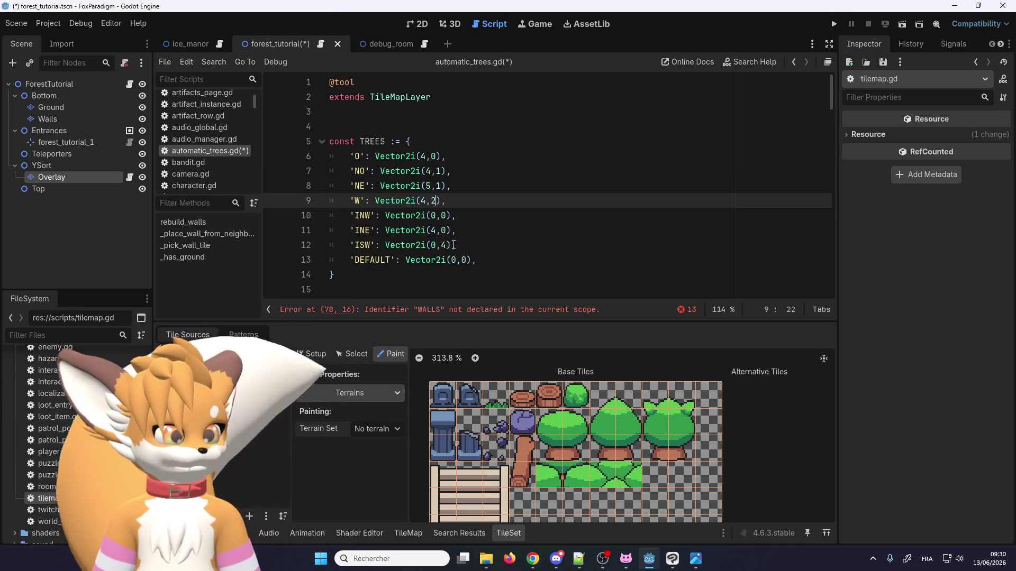
pyautogui.click(358, 200)
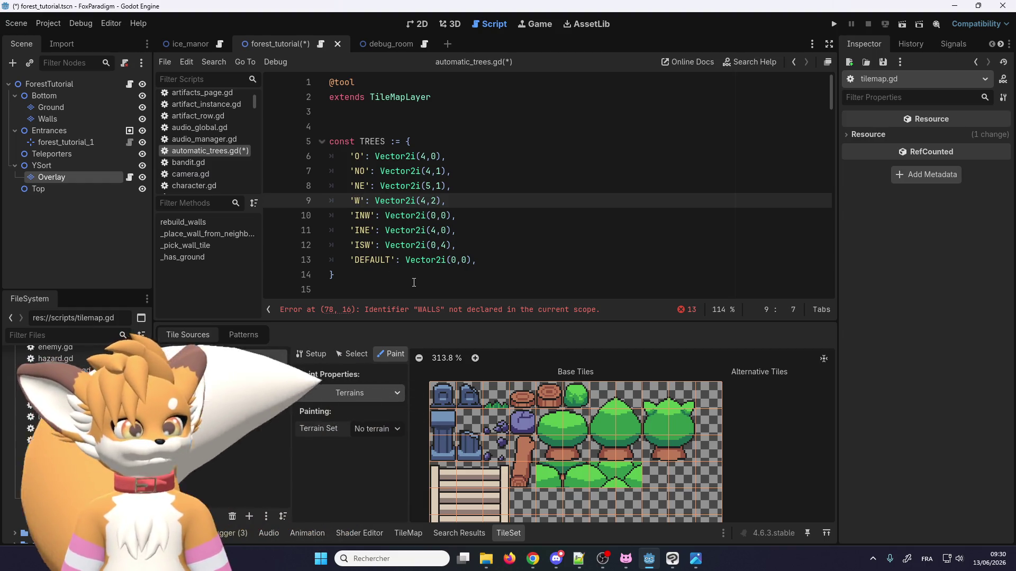
pyautogui.press('BackSpace')
pyautogui.write('SO')
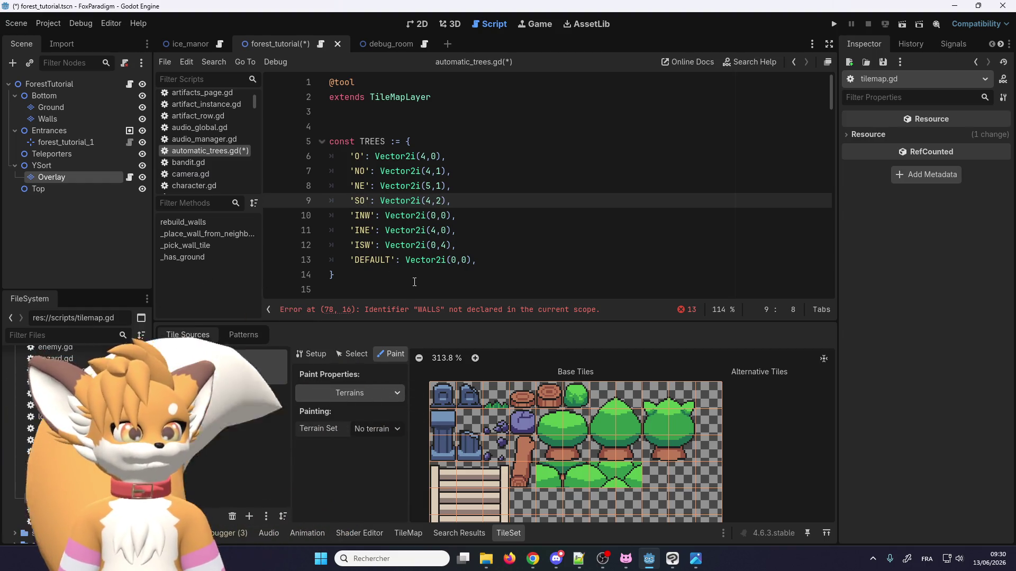
pyautogui.doubleClick(364, 216)
pyautogui.write('SE')
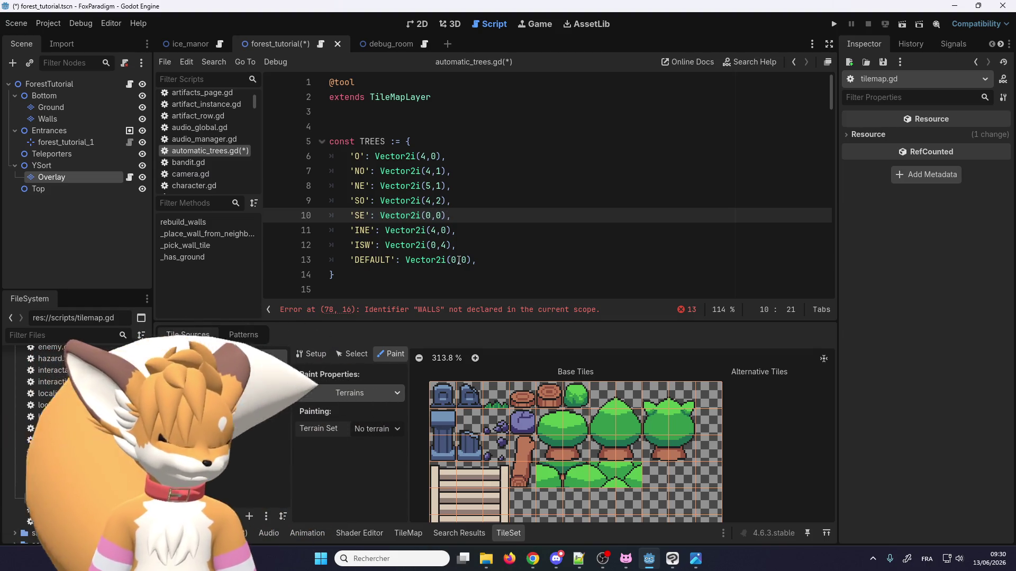
pyautogui.press('BackSpace')
pyautogui.write('5')
pyautogui.press('Delete')
pyautogui.press('Delete')
pyautogui.write(',2')
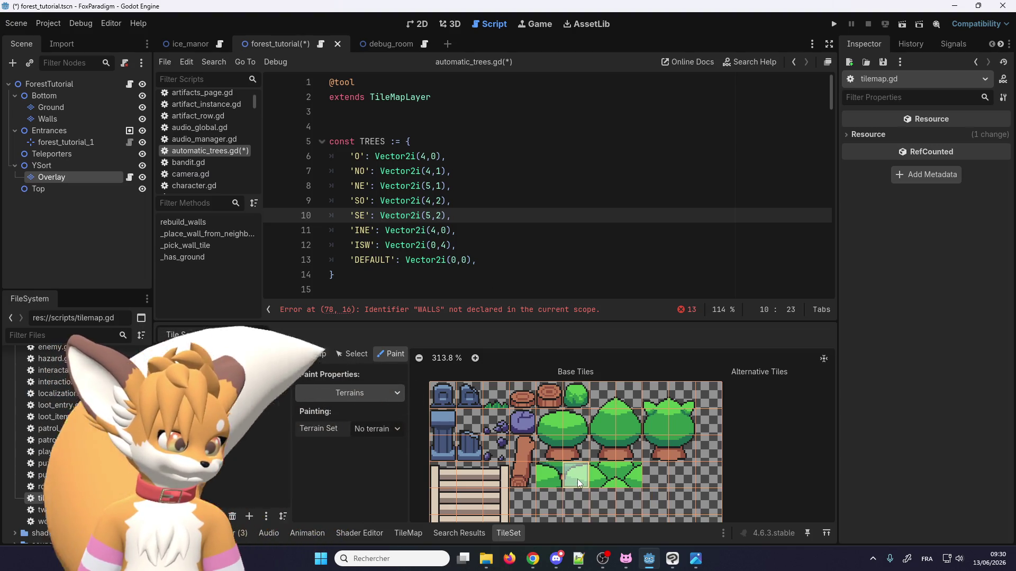
# Step: Update line 11–12 coordinates and rename the INE and ISW keys to MO and ME
pyautogui.click(447, 230)
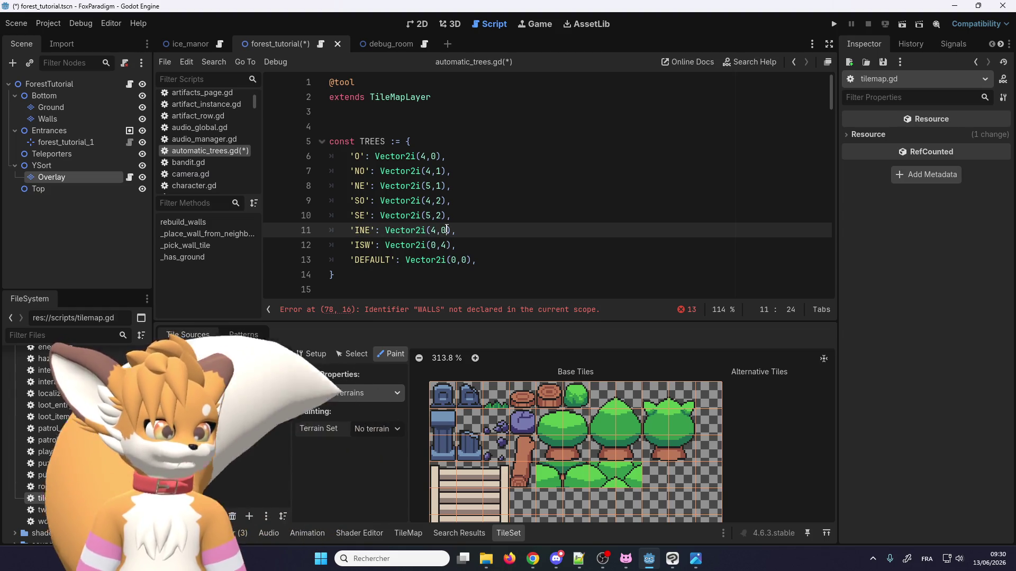
pyautogui.press('BackSpace')
pyautogui.write('3')
pyautogui.press('Down')
pyautogui.press('Left')
pyautogui.press('Left')
pyautogui.press('BackSpace')
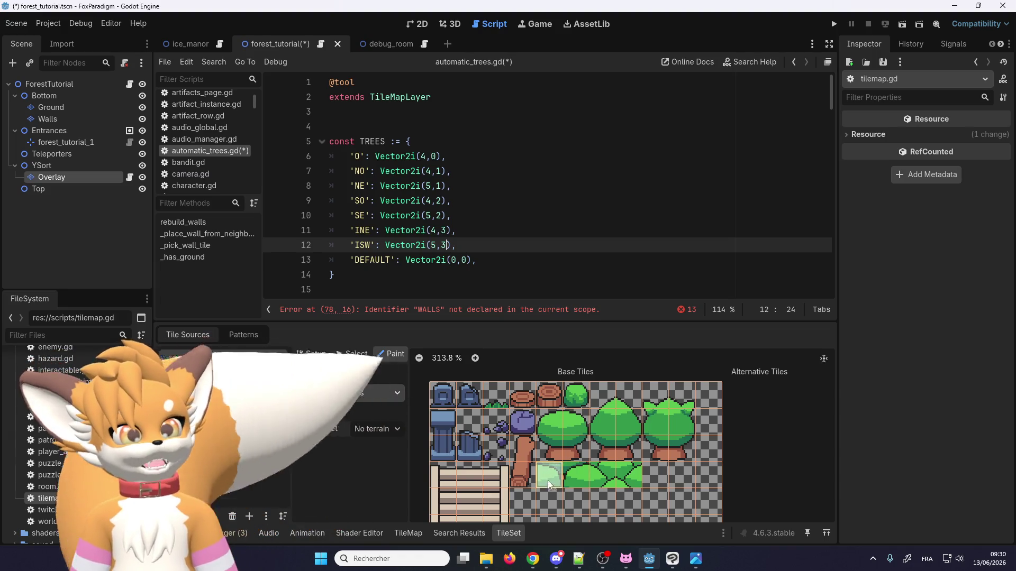
pyautogui.doubleClick(365, 230)
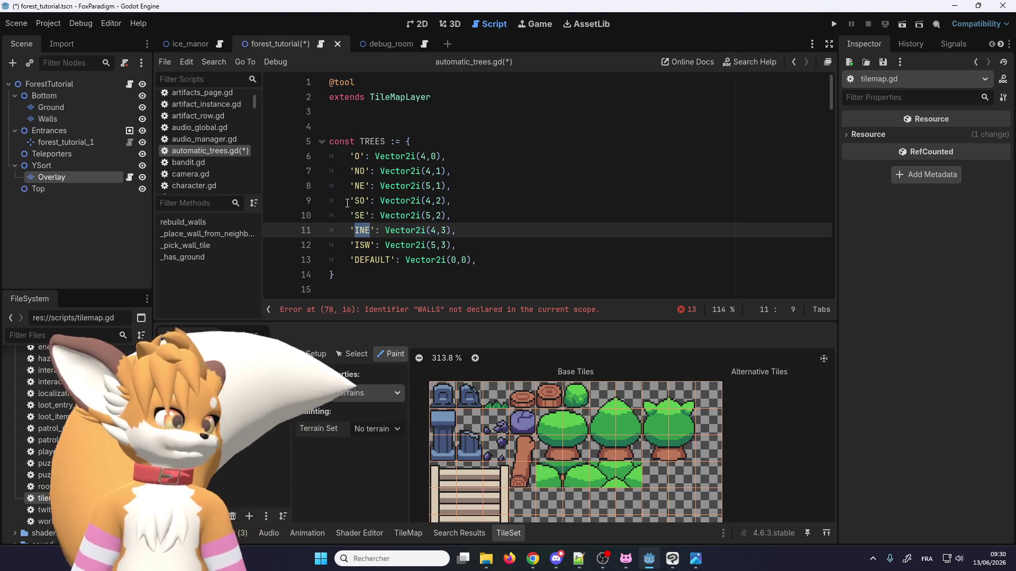
pyautogui.write('M')
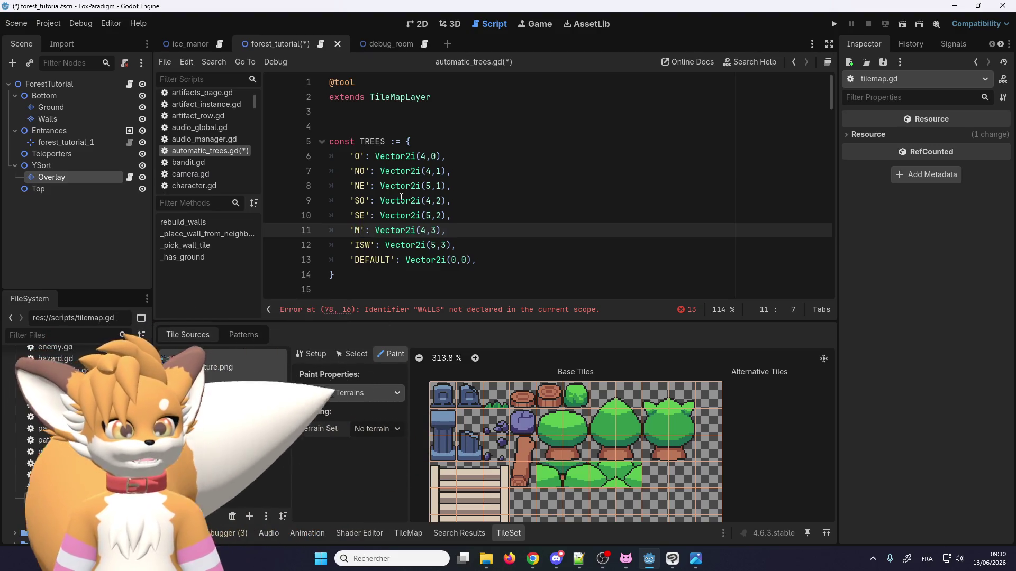
pyautogui.write('O')
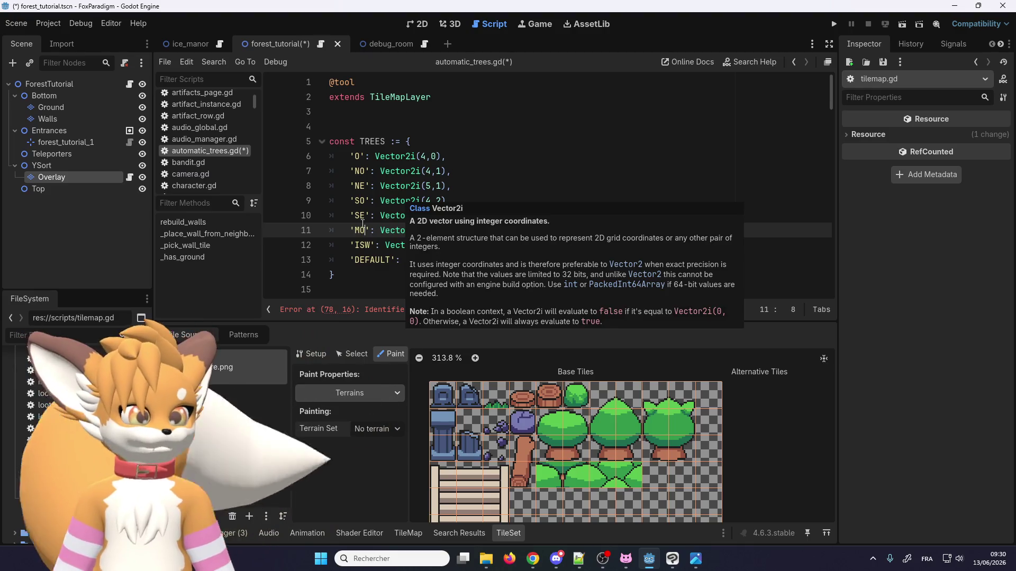
pyautogui.click(359, 245)
pyautogui.write('ME')
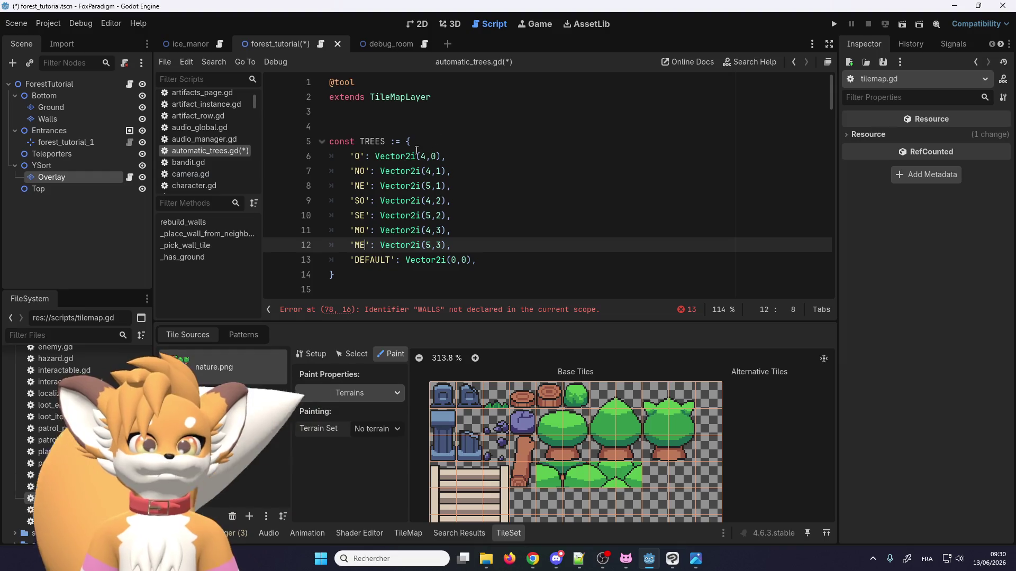
# Step: Change the NO, SO and MO keys to NW, SW and MW
pyautogui.click(371, 171)
pyautogui.press('BackSpace')
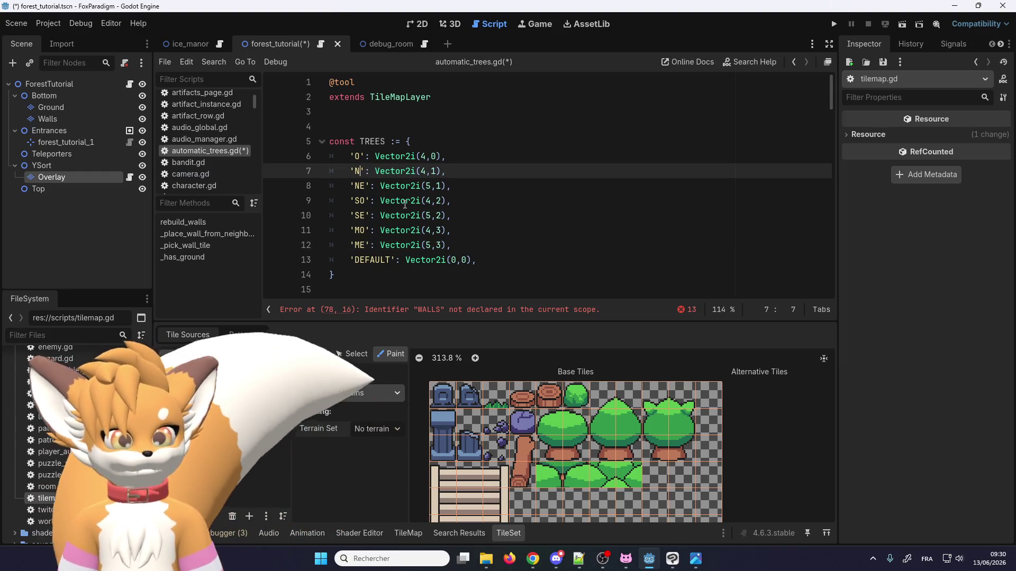
pyautogui.write('W')
pyautogui.moveTo(406, 204)
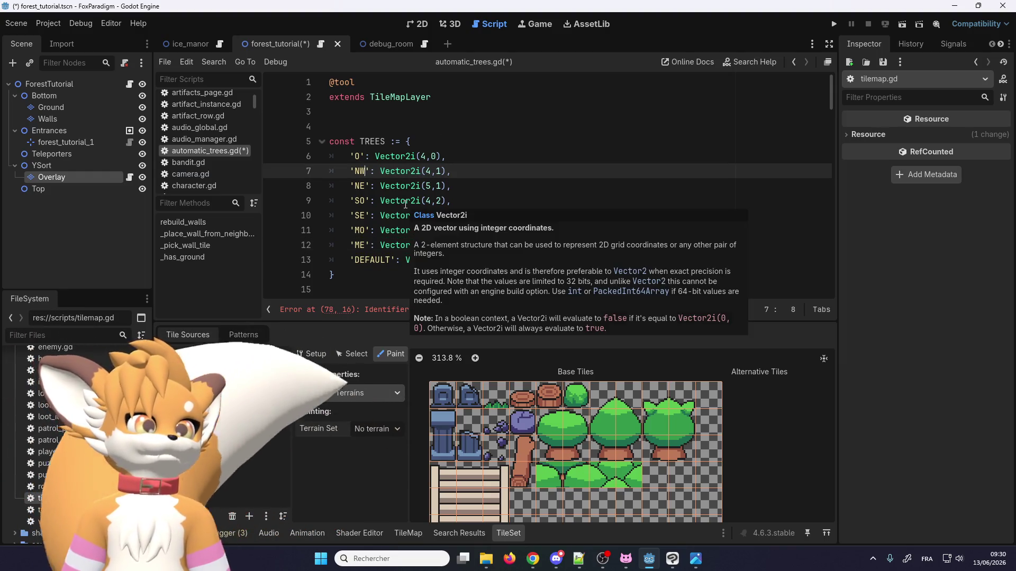
pyautogui.press('BackSpace')
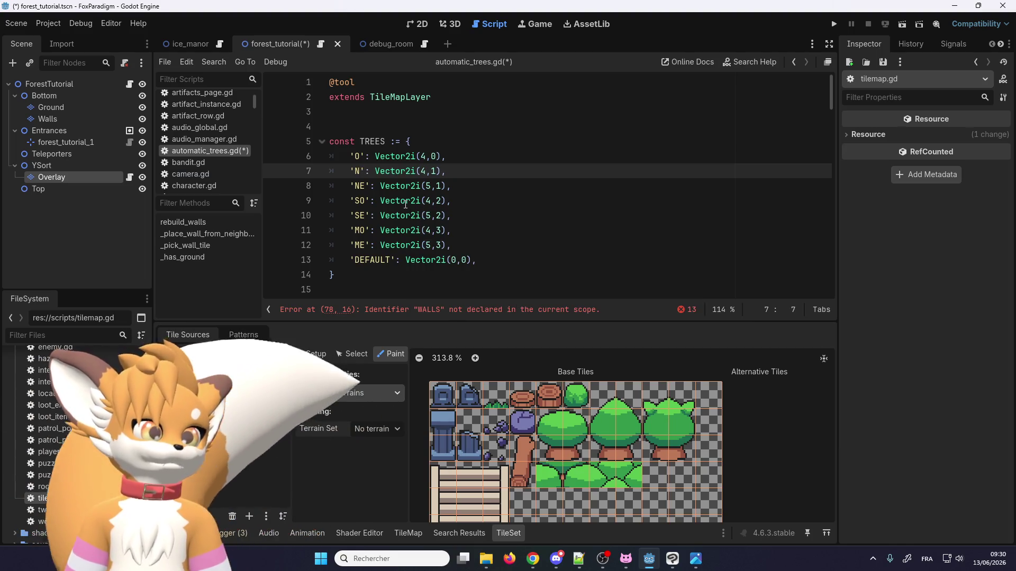
pyautogui.write('W')
pyautogui.press('Down')
pyautogui.press('Down')
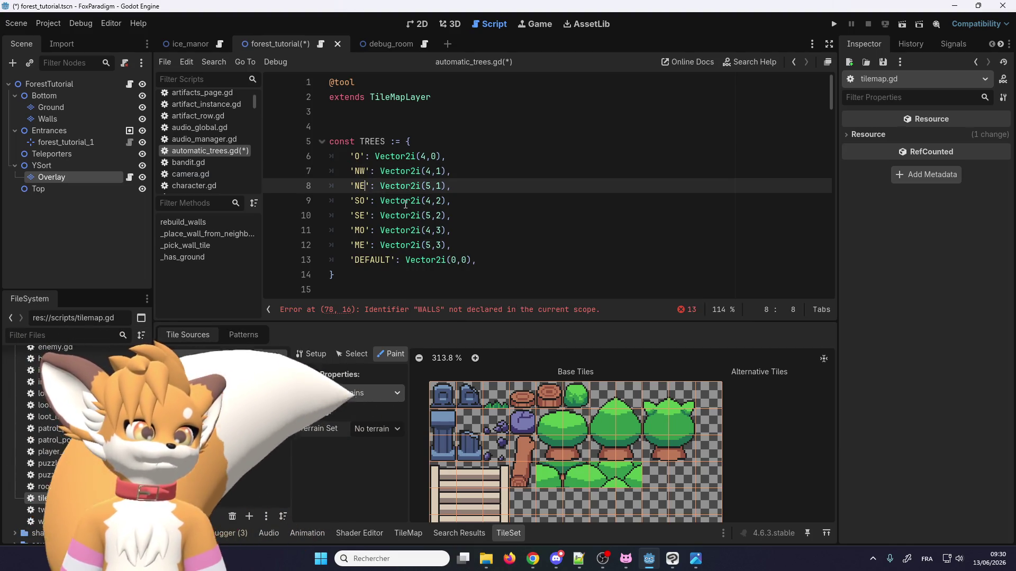
pyautogui.write('W')
pyautogui.press('Down')
pyautogui.press('Down')
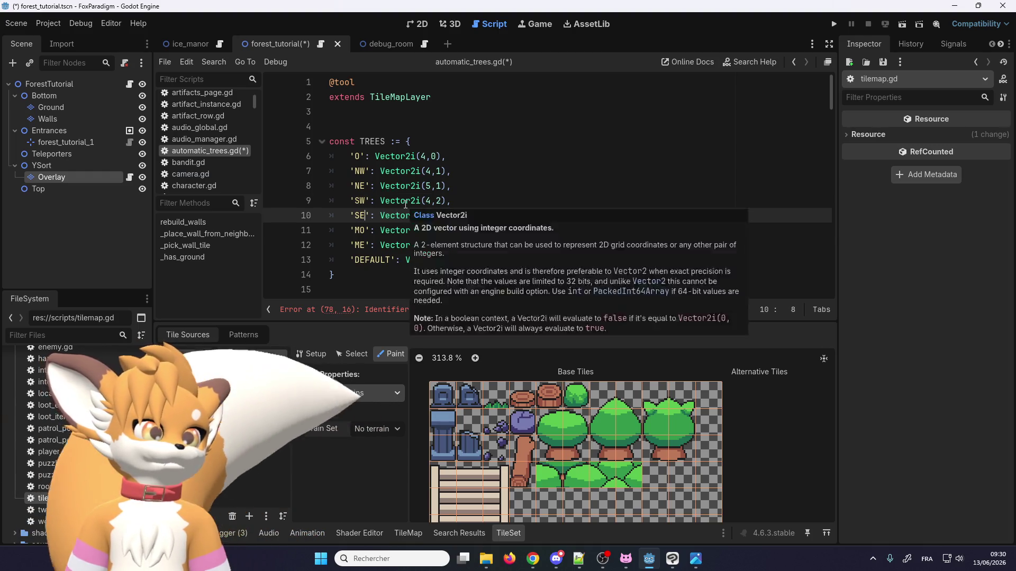
pyautogui.write('W')
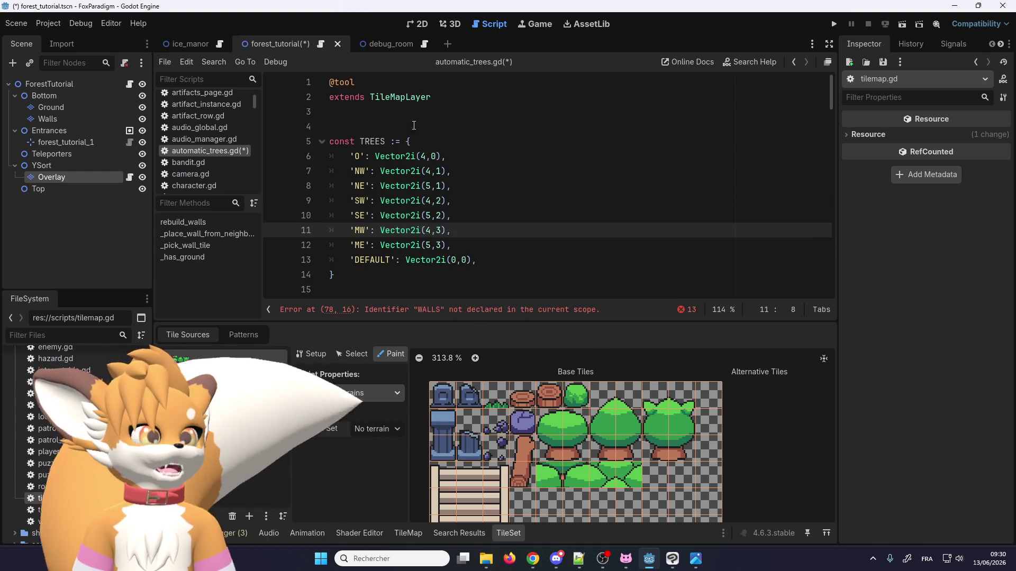
pyautogui.click(370, 239)
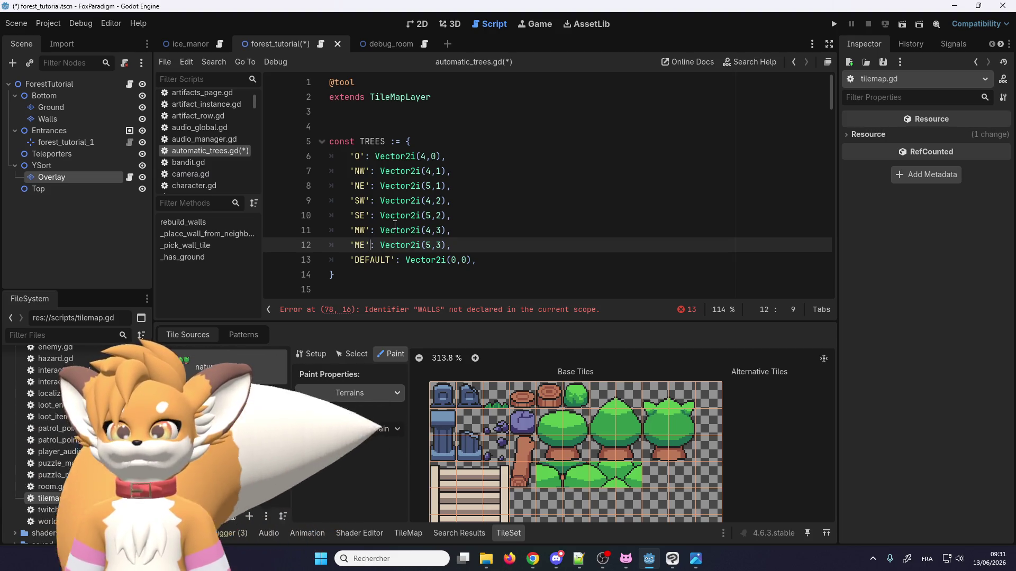
pyautogui.moveTo(394, 224)
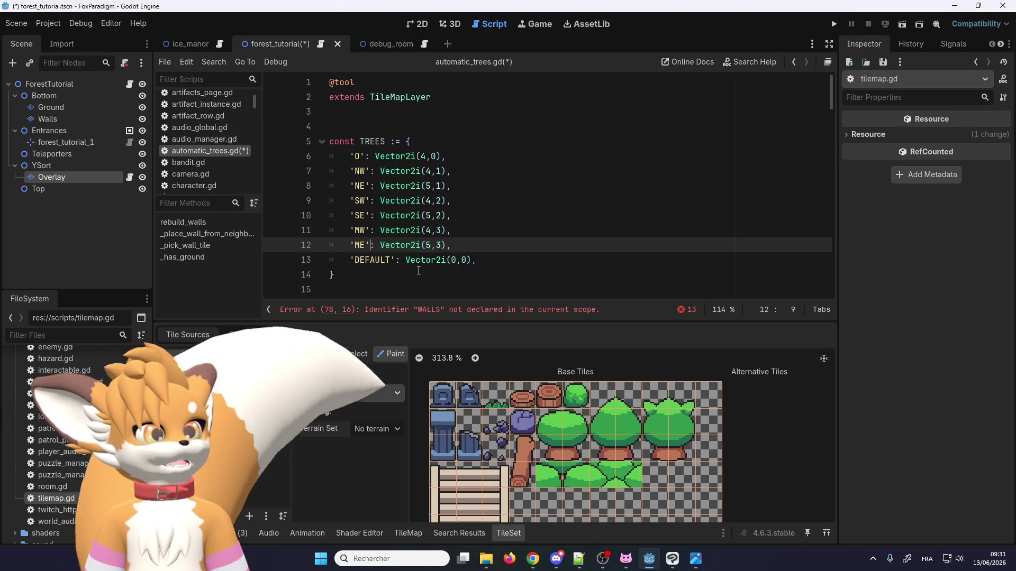
pyautogui.scroll(-1, 416, 259)
pyautogui.scroll(1, 415, 250)
pyautogui.scroll(-1, 397, 236)
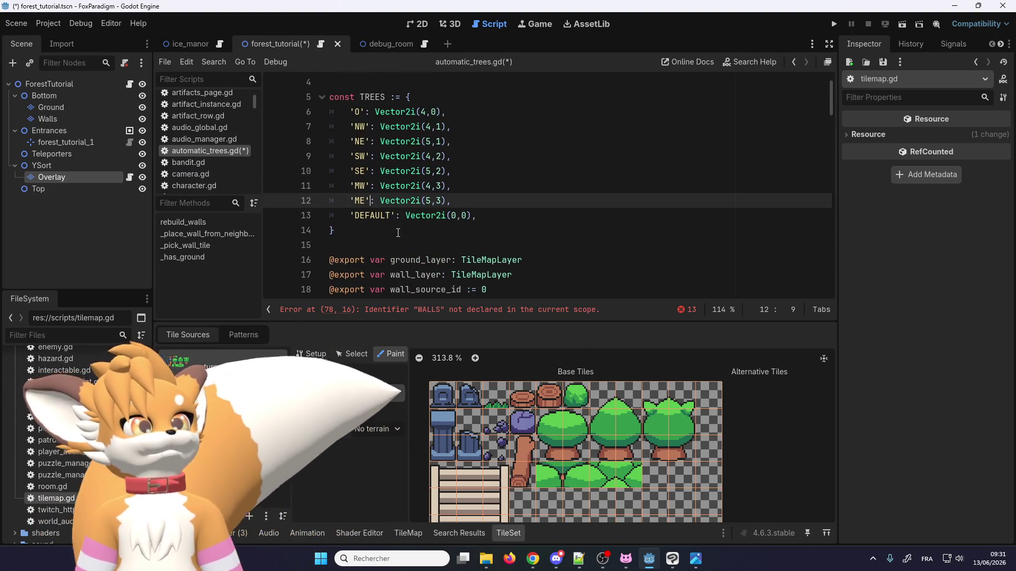
pyautogui.scroll(-1, 373, 247)
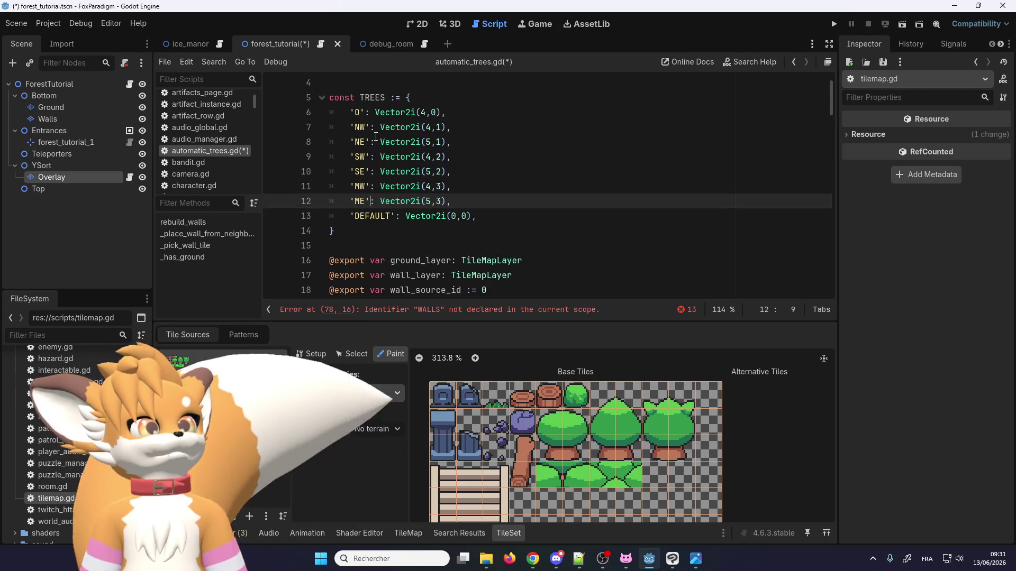
pyautogui.scroll(-1, 416, 206)
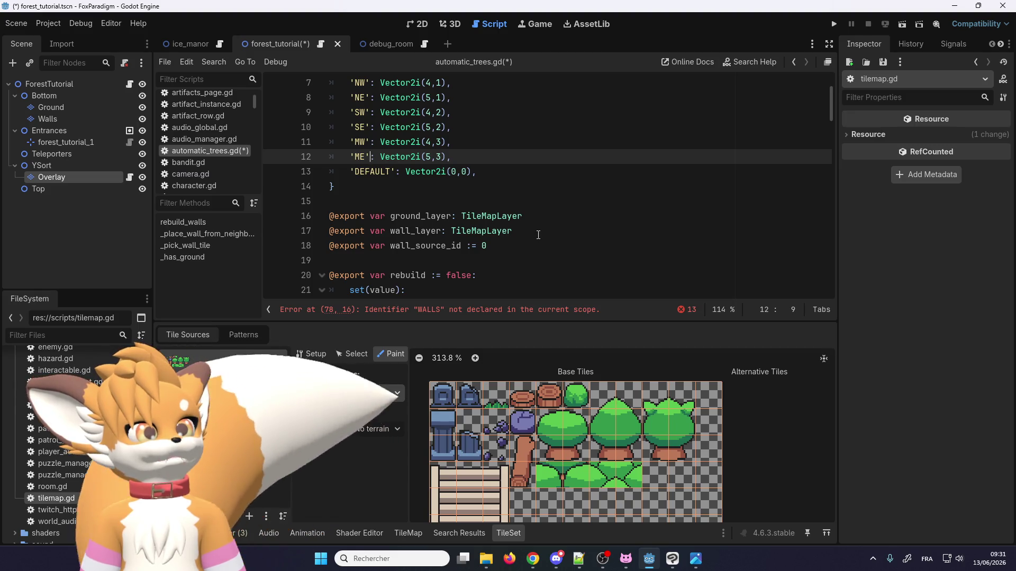
pyautogui.moveTo(516, 231); pyautogui.dragTo(307, 221)
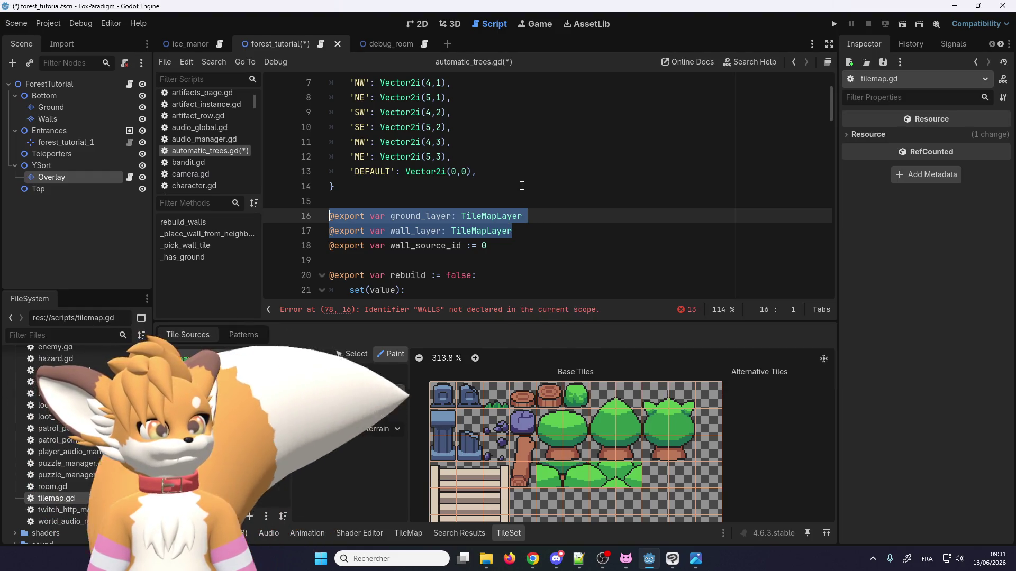
pyautogui.press('BackSpace')
pyautogui.press('BackSpace')
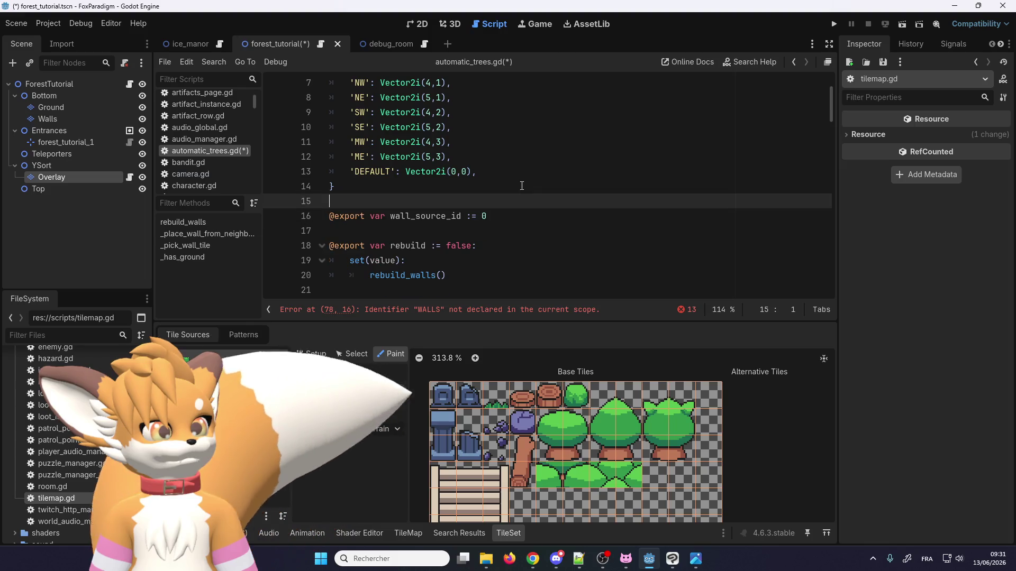
pyautogui.scroll(-1, 416, 207)
pyautogui.scroll(2, 429, 227)
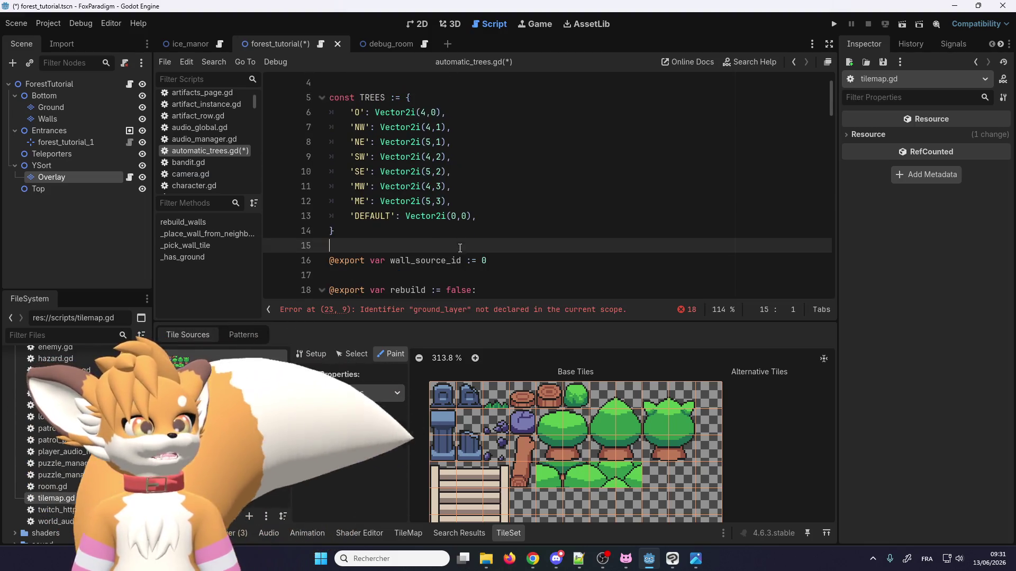
pyautogui.scroll(-4, 440, 254)
pyautogui.scroll(3, 440, 240)
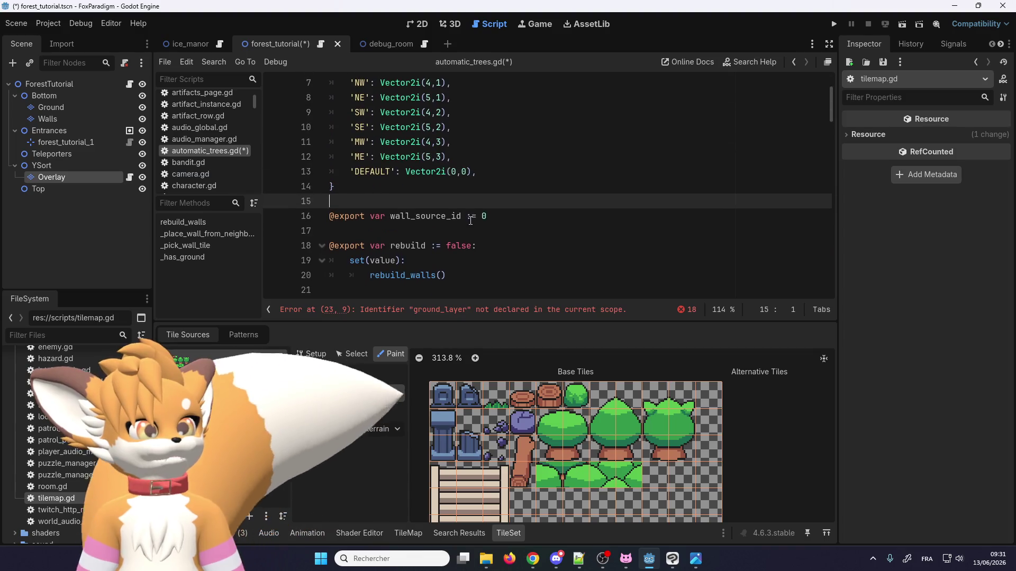
pyautogui.press('Down')
pyautogui.hotkey('shift', 'Down')
pyautogui.press('BackSpace')
pyautogui.press('BackSpace')
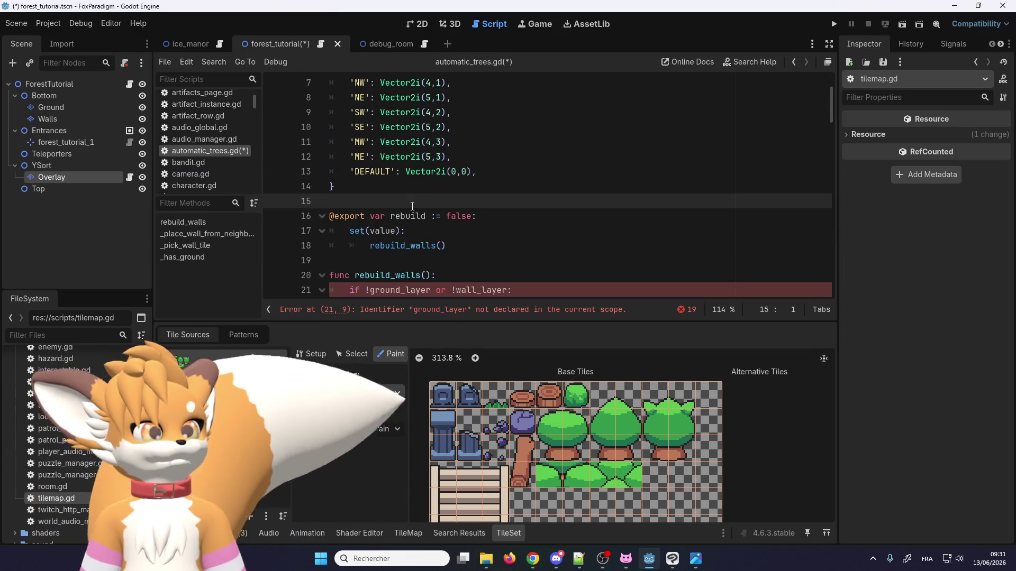
pyautogui.scroll(-1, 412, 206)
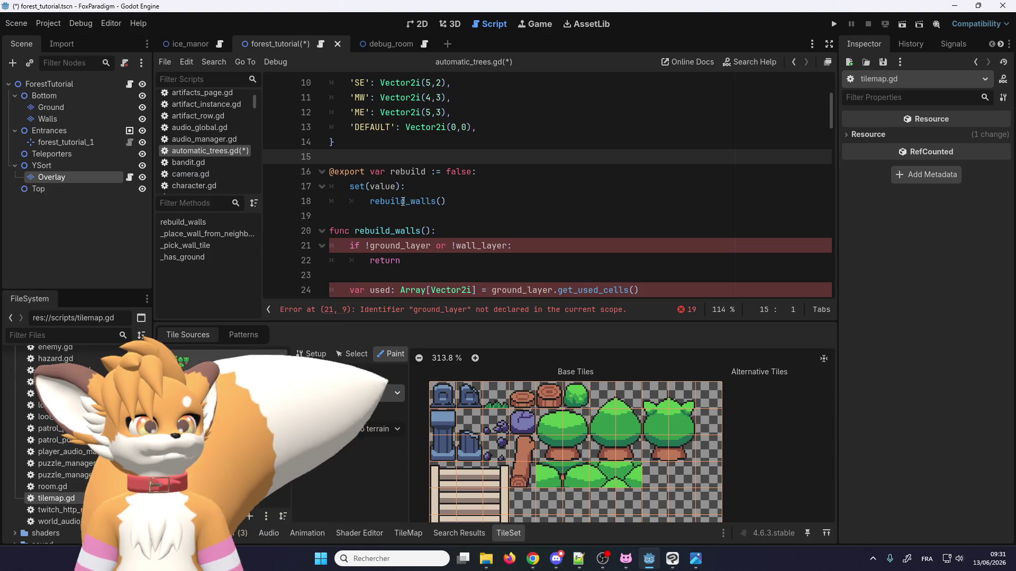
# Step: Rename rebuild_walls to rebuild_trees in both the setter call and the func definition
pyautogui.click(401, 201)
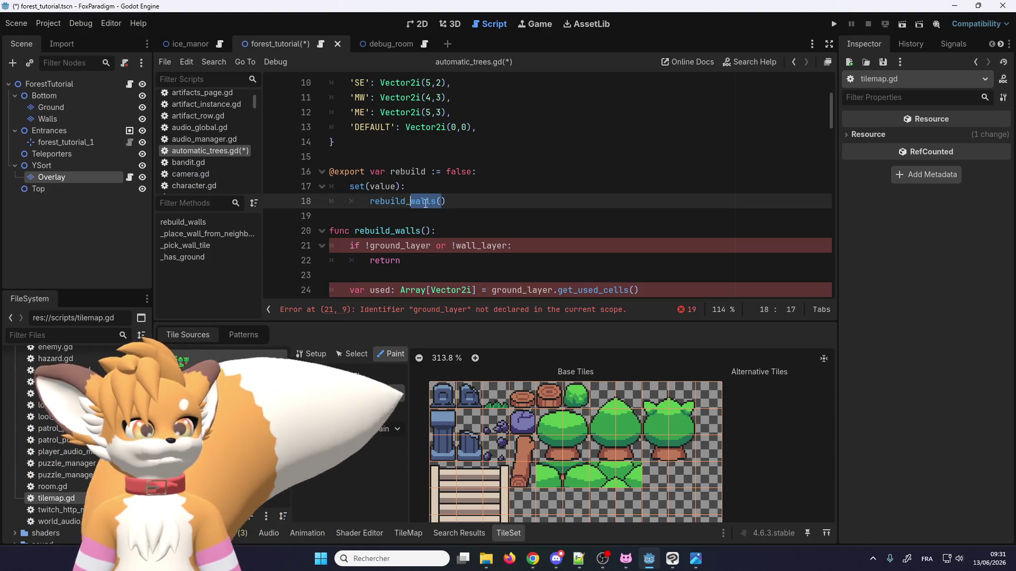
pyautogui.moveTo(437, 204); pyautogui.dragTo(415, 202)
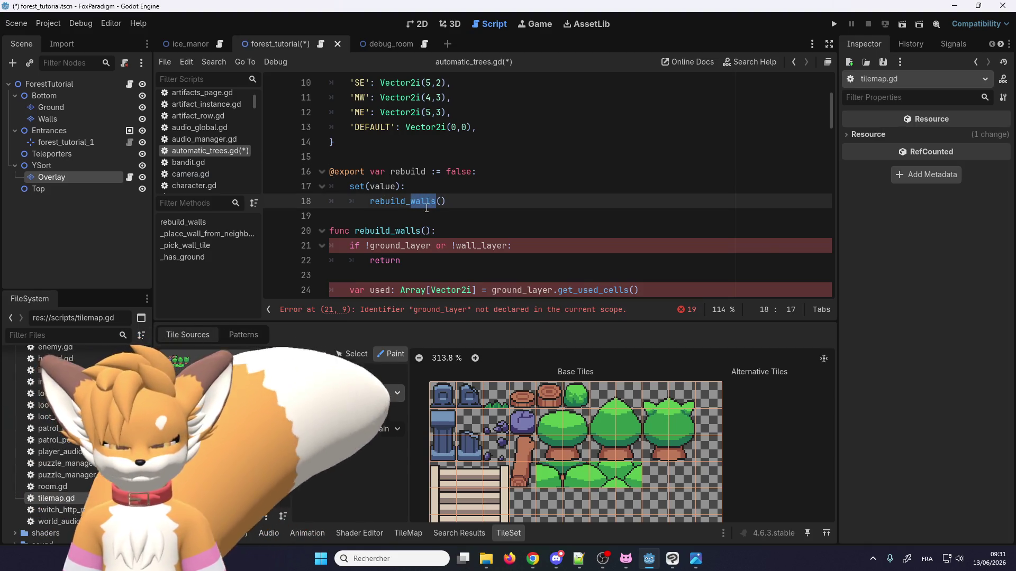
pyautogui.write('tree')
pyautogui.click(407, 207)
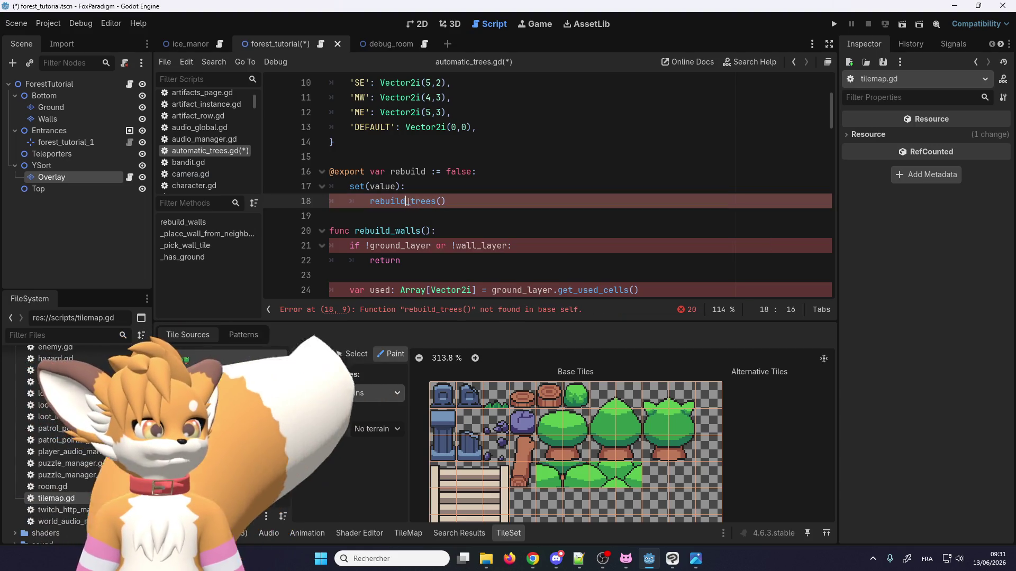
pyautogui.doubleClick(408, 202)
pyautogui.hotkey('ctrl', 'c')
pyautogui.doubleClick(385, 232)
pyautogui.hotkey('ctrl', 'v')
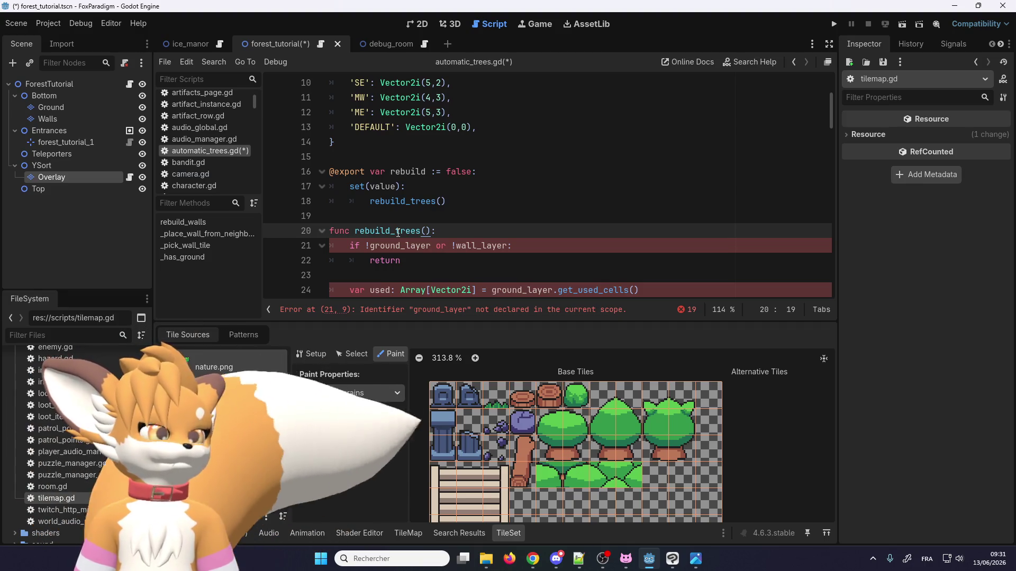
# Step: Delete the ground/wall layer guard and the 'ground_layer.' prefix before get_used_cells()
pyautogui.scroll(-1, 408, 226)
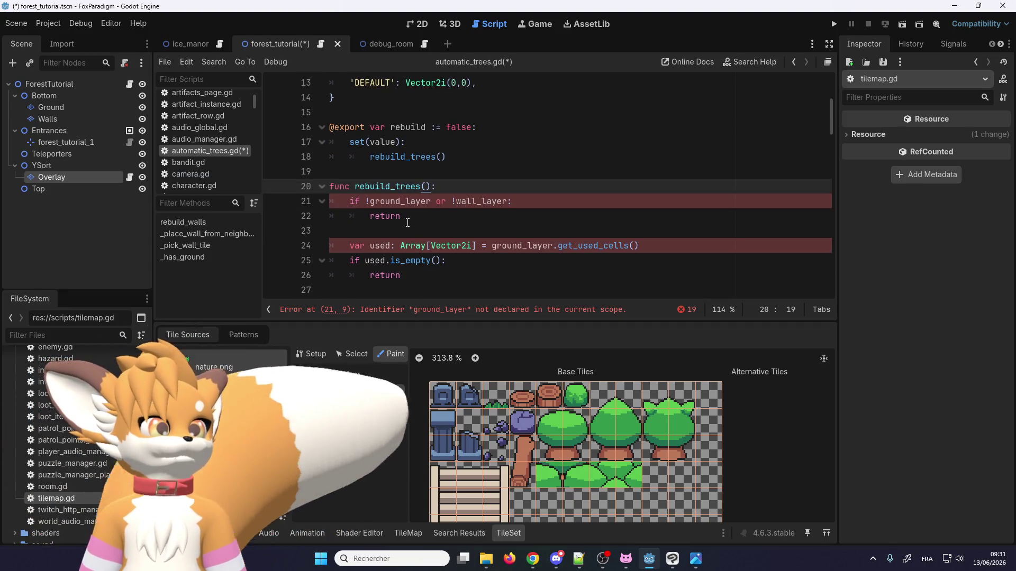
pyautogui.moveTo(408, 217); pyautogui.dragTo(321, 204)
pyautogui.press('Delete')
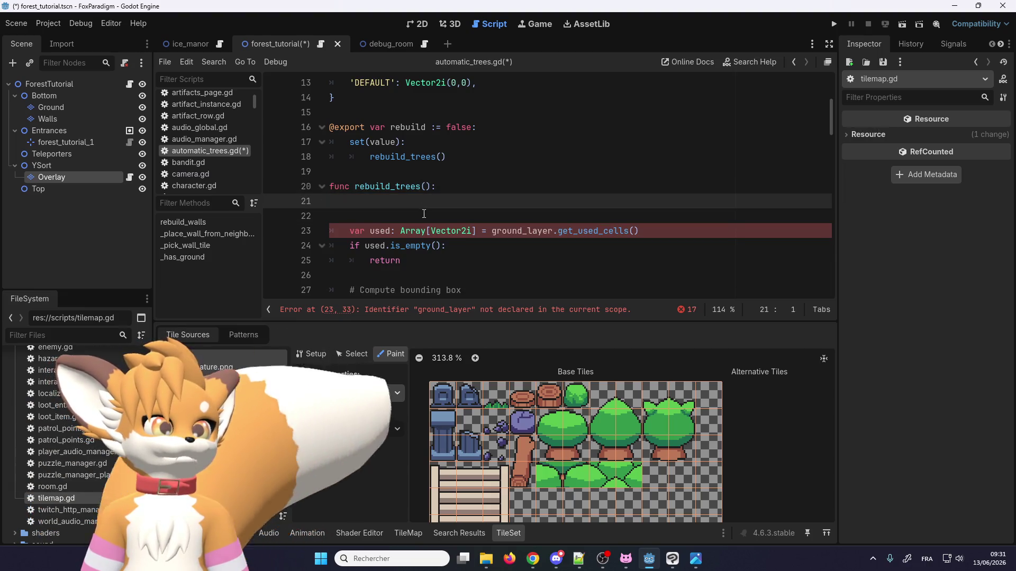
pyautogui.press('Delete')
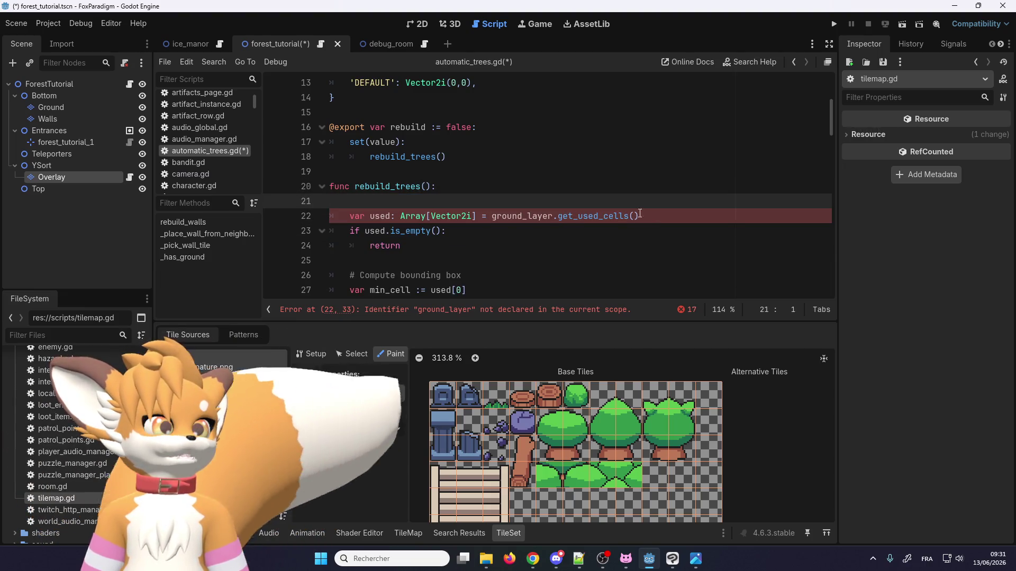
pyautogui.doubleClick(522, 216)
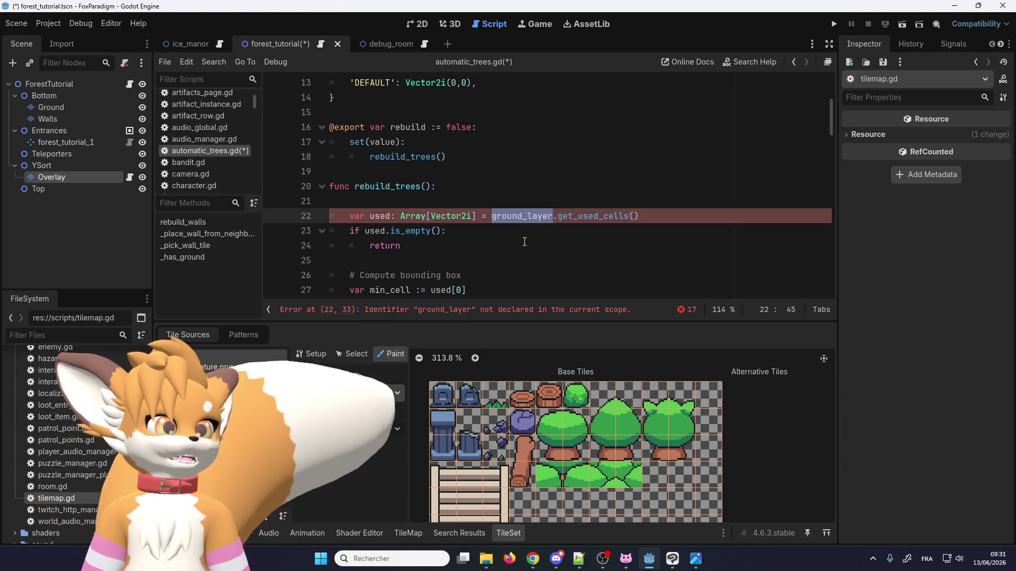
pyautogui.press('Delete')
pyautogui.press('Delete')
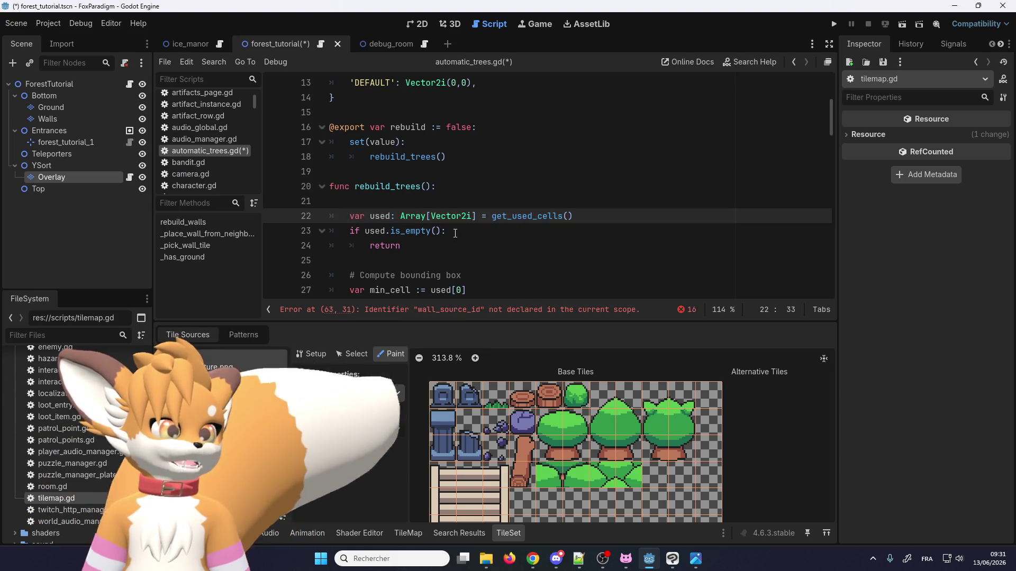
pyautogui.click(402, 205)
pyautogui.press('BackSpace')
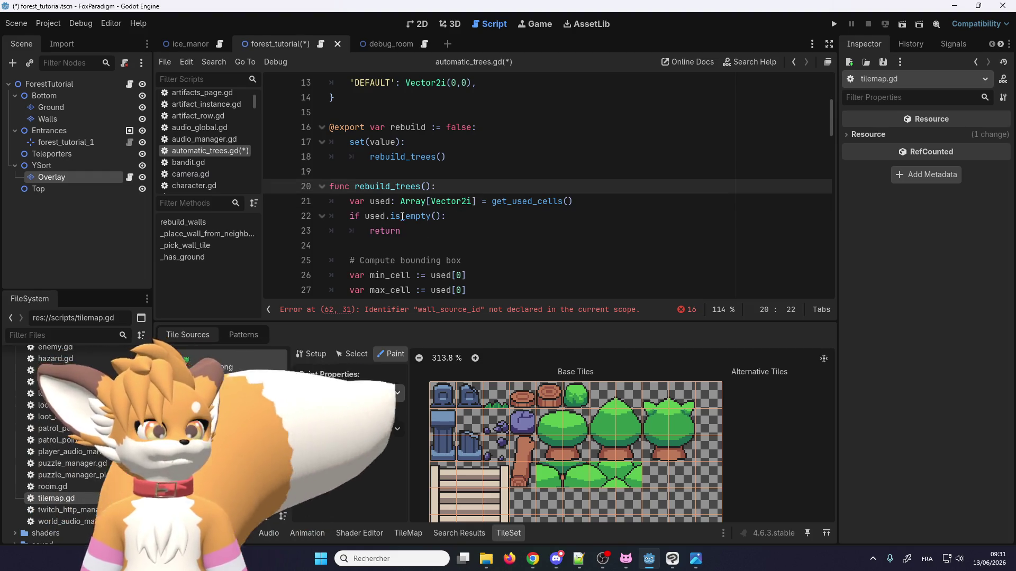
# Step: Delete the '# Expand by 1' comment along with the min_cell -= and max_cell += lines
pyautogui.scroll(-3, 407, 202)
pyautogui.scroll(3, 402, 207)
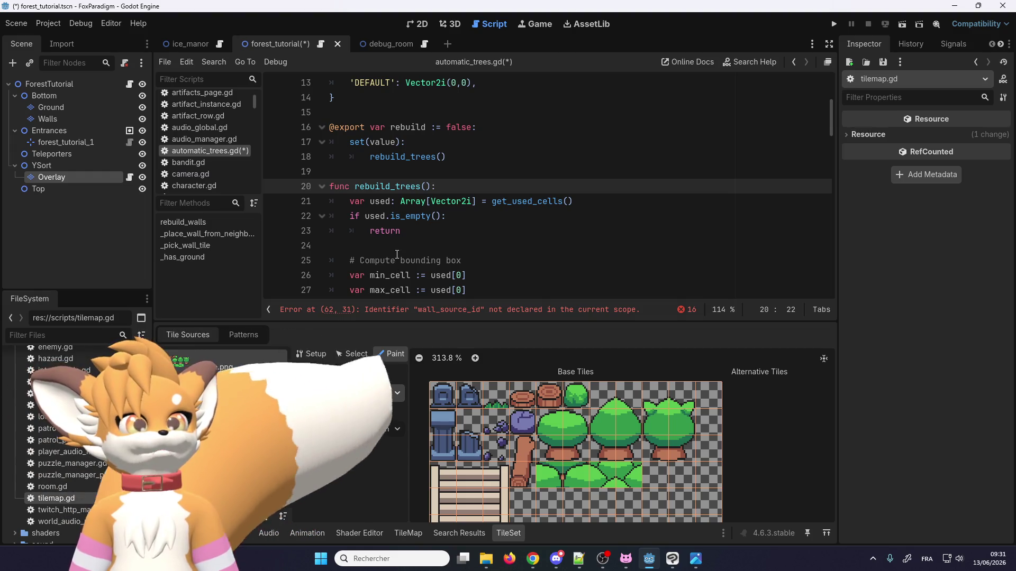
pyautogui.scroll(-2, 397, 254)
pyautogui.scroll(1, 387, 217)
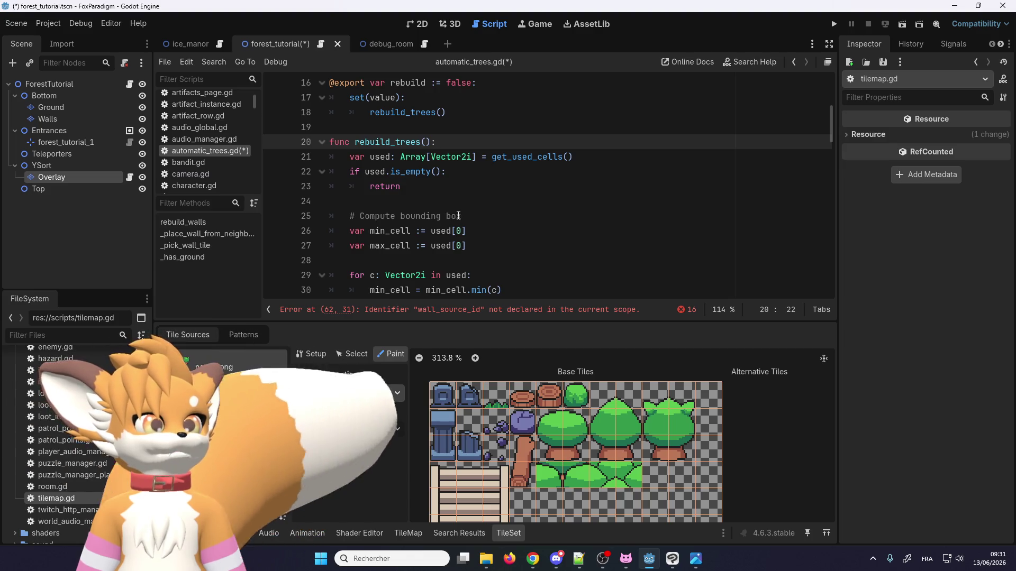
pyautogui.click(461, 246)
pyautogui.scroll(-1, 420, 238)
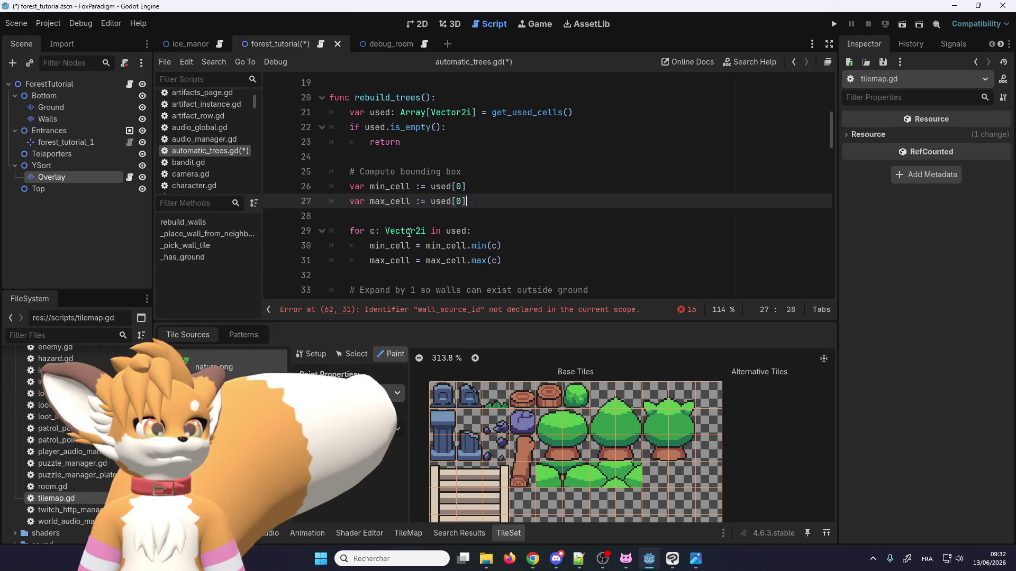
pyautogui.scroll(-1, 402, 225)
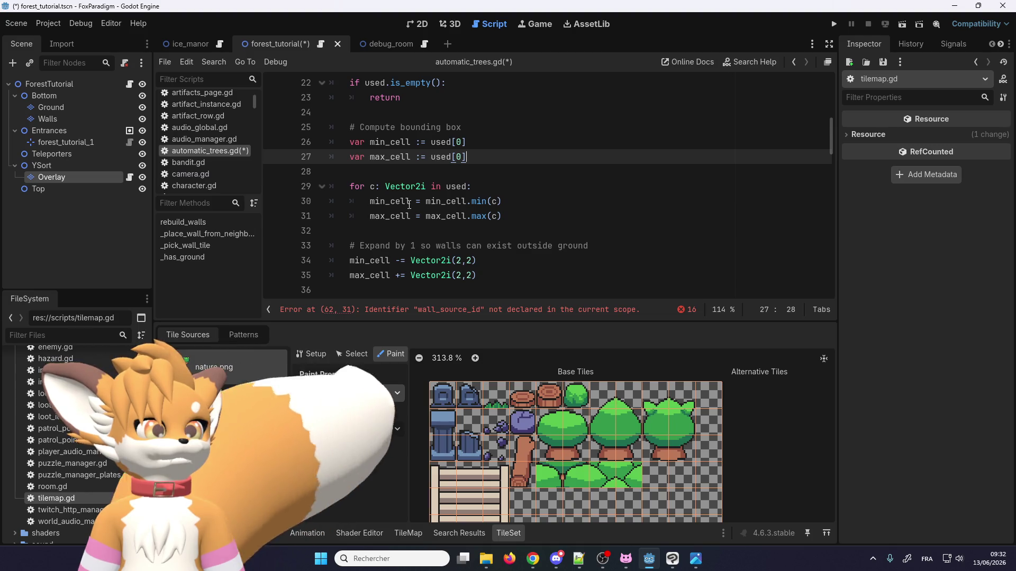
pyautogui.scroll(-1, 408, 205)
pyautogui.scroll(1, 405, 204)
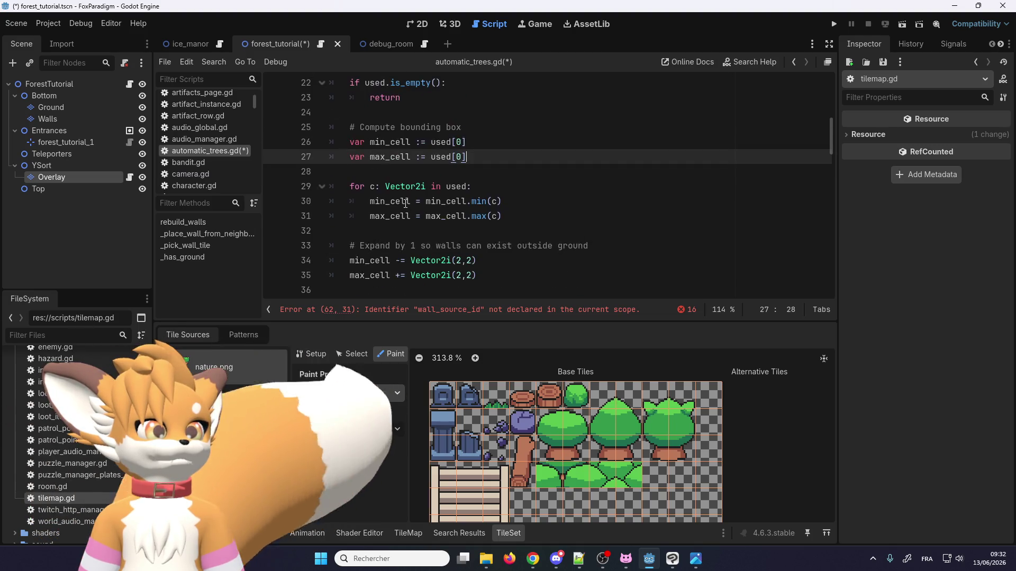
pyautogui.moveTo(511, 274); pyautogui.dragTo(426, 232)
pyautogui.press('BackSpace')
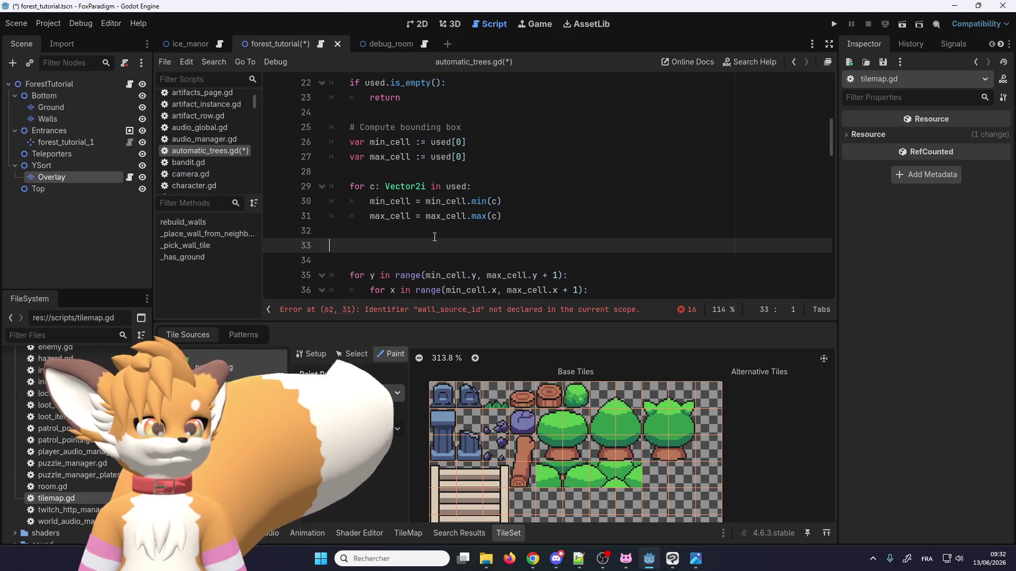
pyautogui.press('Left')
pyautogui.scroll(-2, 426, 231)
pyautogui.scroll(1, 485, 215)
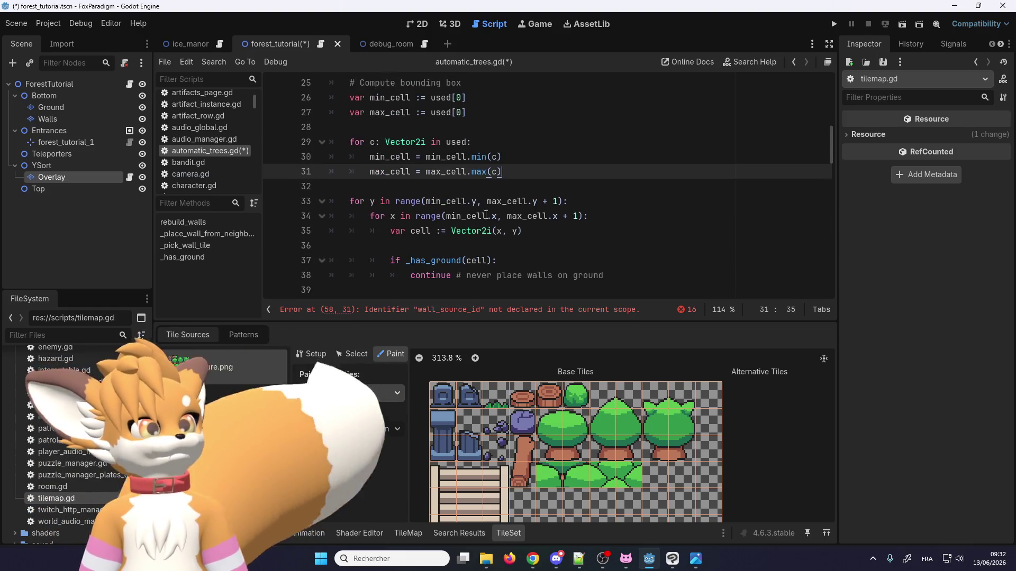
pyautogui.scroll(-1, 398, 199)
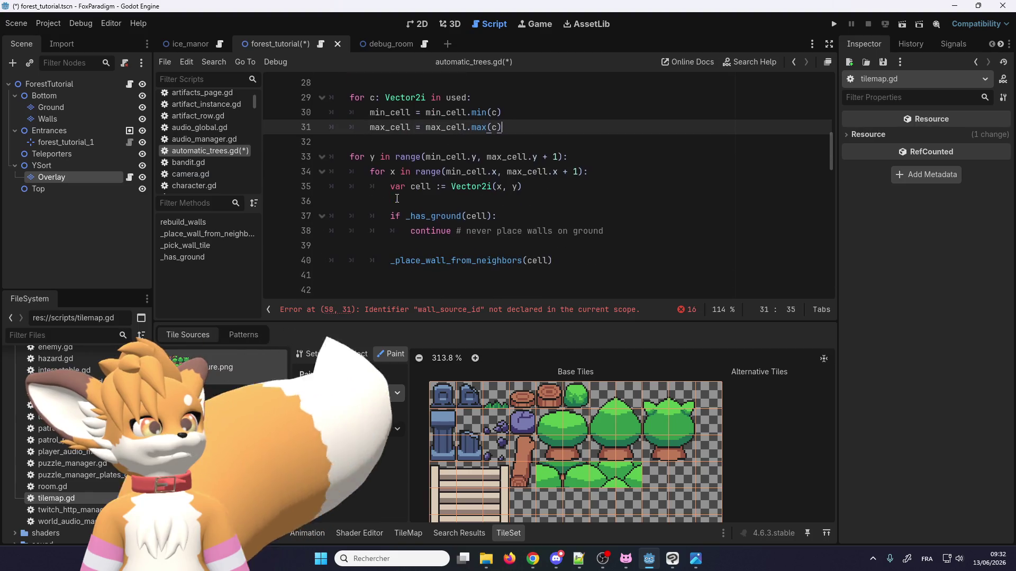
pyautogui.scroll(1, 398, 199)
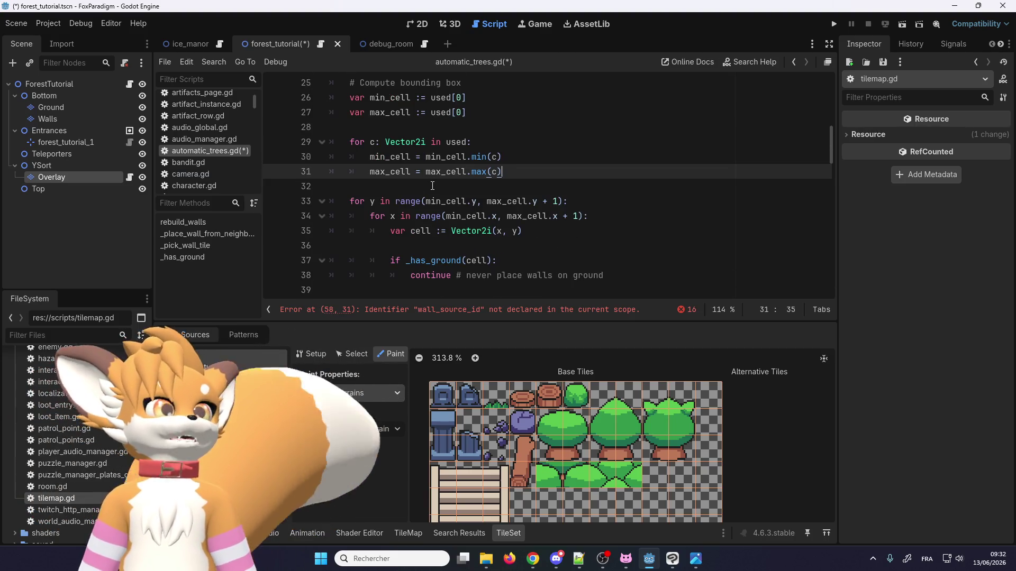
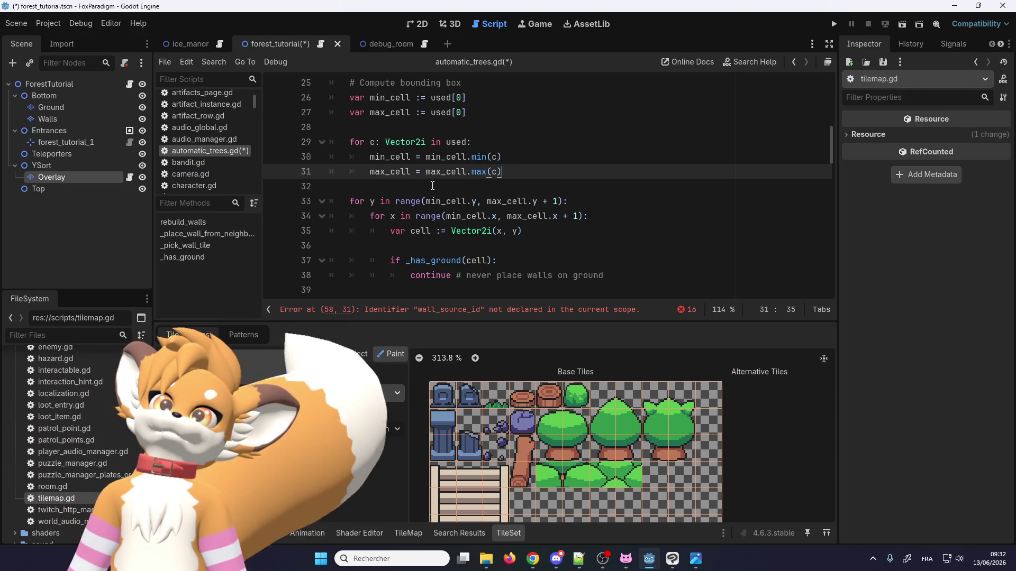
# Step: Undo the last edit and delete the 'Expand by 1' comment, both Vector2i(2,2) lines and leftover blank lines
pyautogui.hotkey('ctrl', 'z')
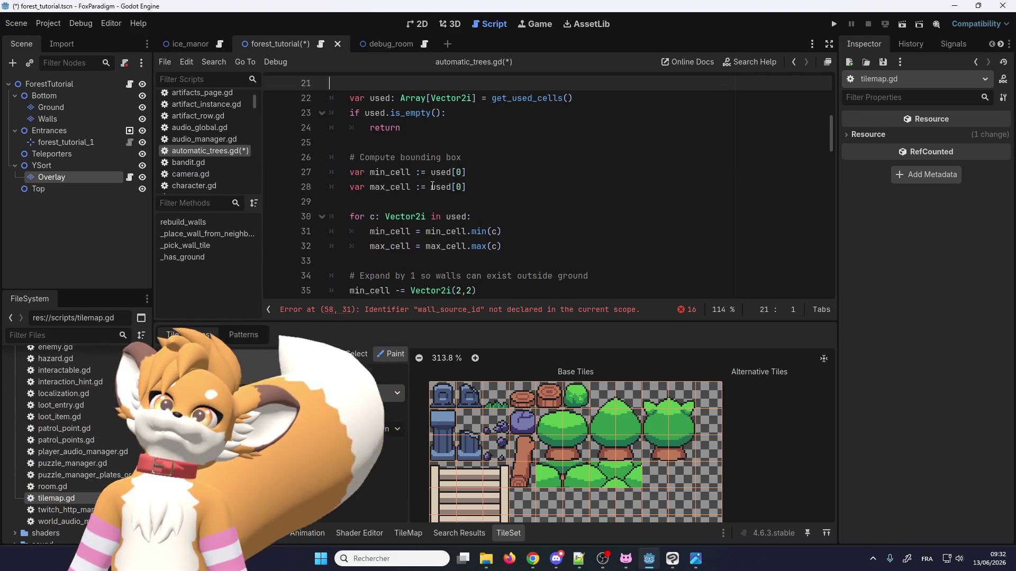
pyautogui.press('BackSpace')
pyautogui.scroll(2, 432, 193)
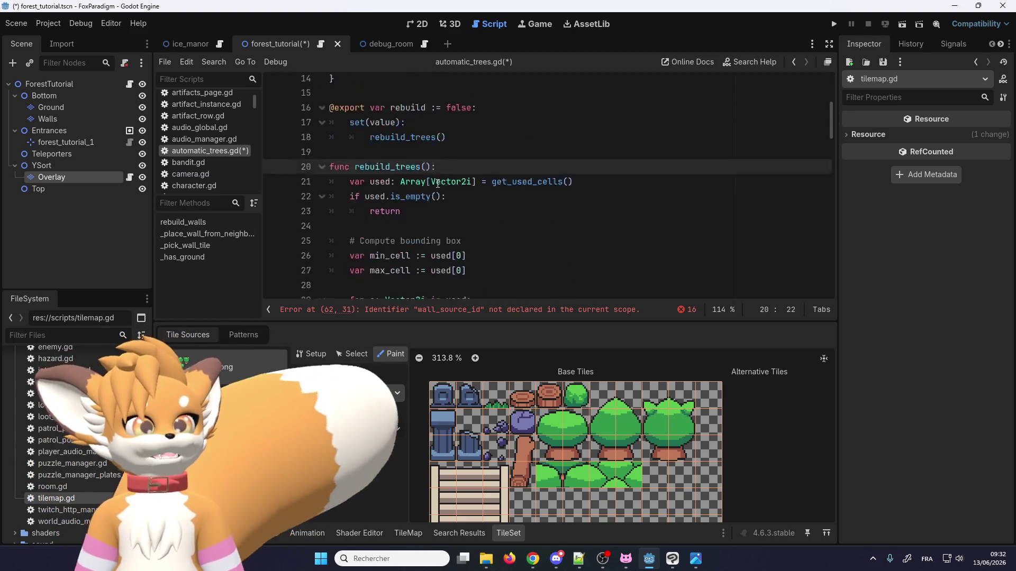
pyautogui.scroll(-2, 421, 221)
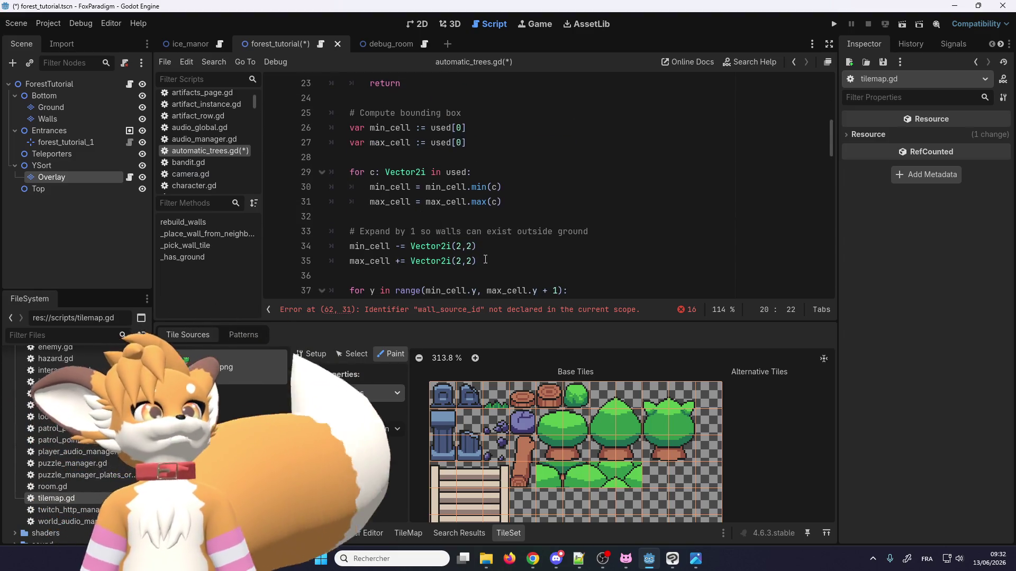
pyautogui.scroll(-3, 399, 227)
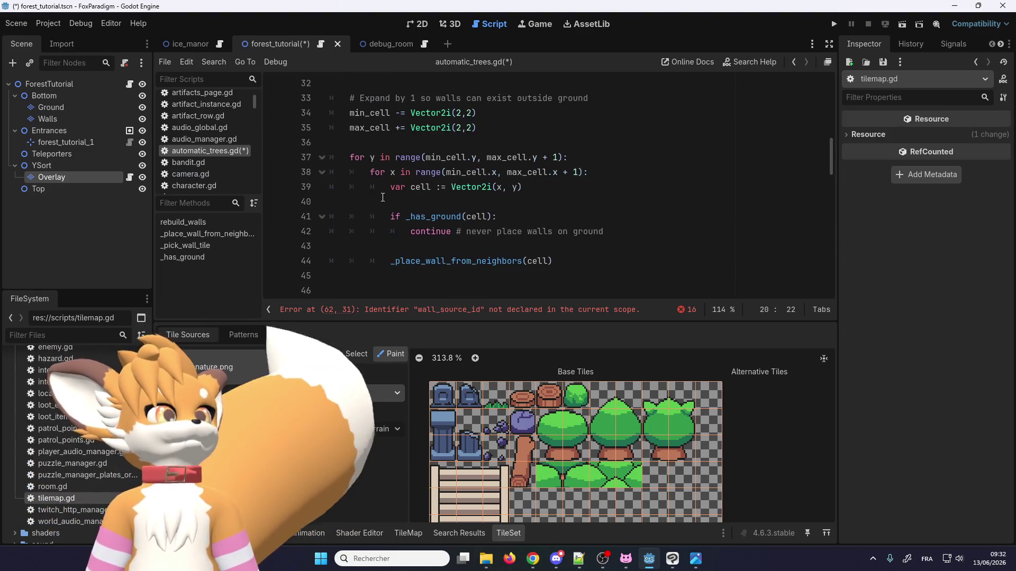
pyautogui.scroll(2, 377, 154)
pyautogui.scroll(-2, 376, 159)
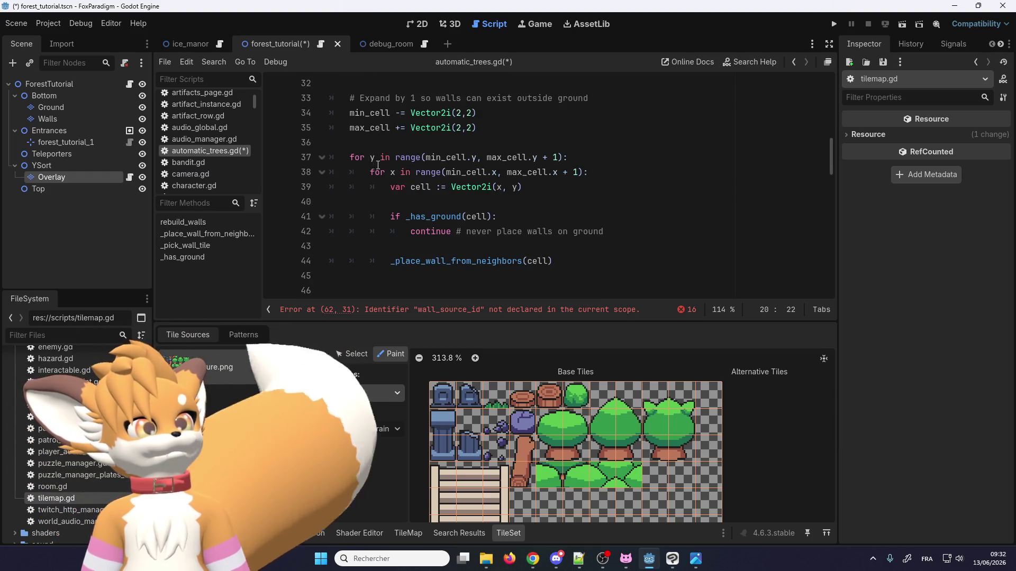
pyautogui.scroll(1, 379, 166)
pyautogui.scroll(-3, 439, 258)
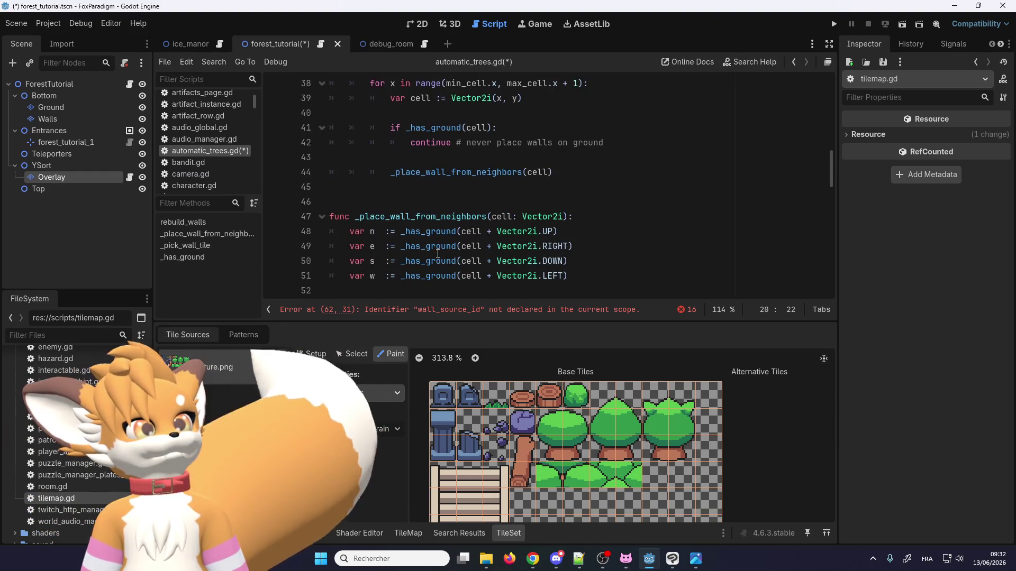
pyautogui.scroll(1, 439, 257)
pyautogui.scroll(1, 436, 251)
pyautogui.scroll(2, 436, 250)
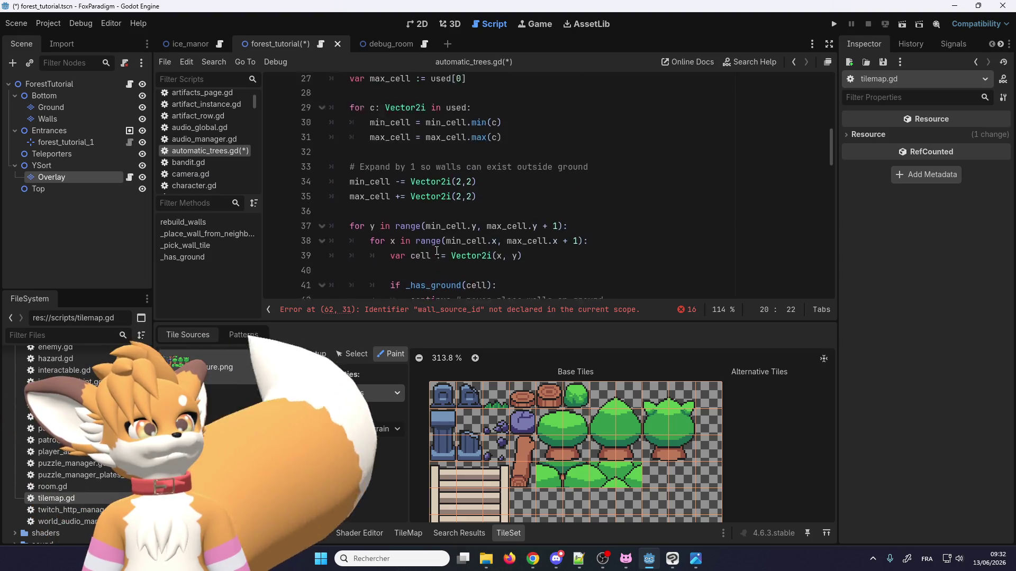
pyautogui.moveTo(476, 216); pyautogui.dragTo(338, 190)
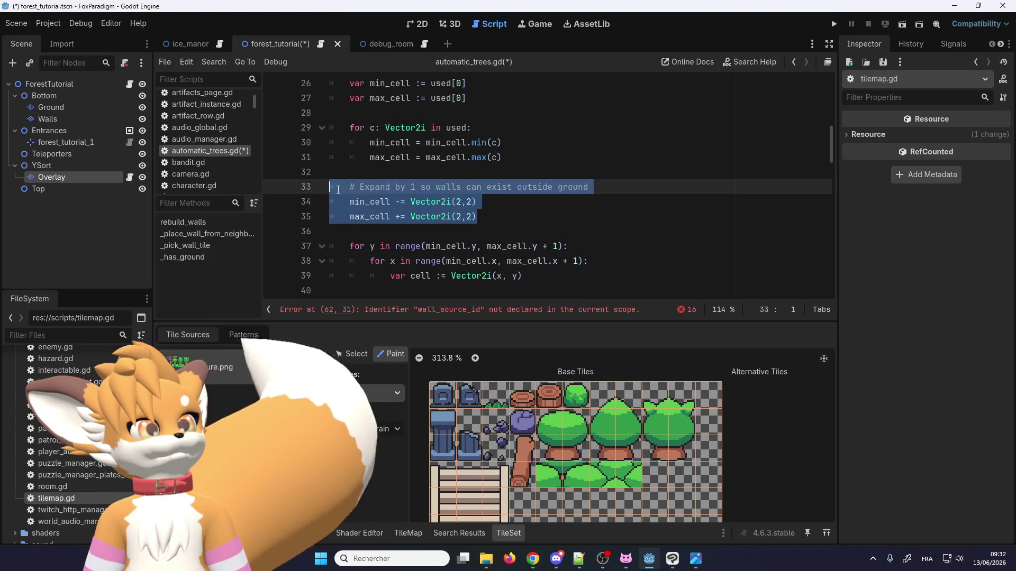
pyautogui.press('BackSpace')
pyautogui.press('BackSpace')
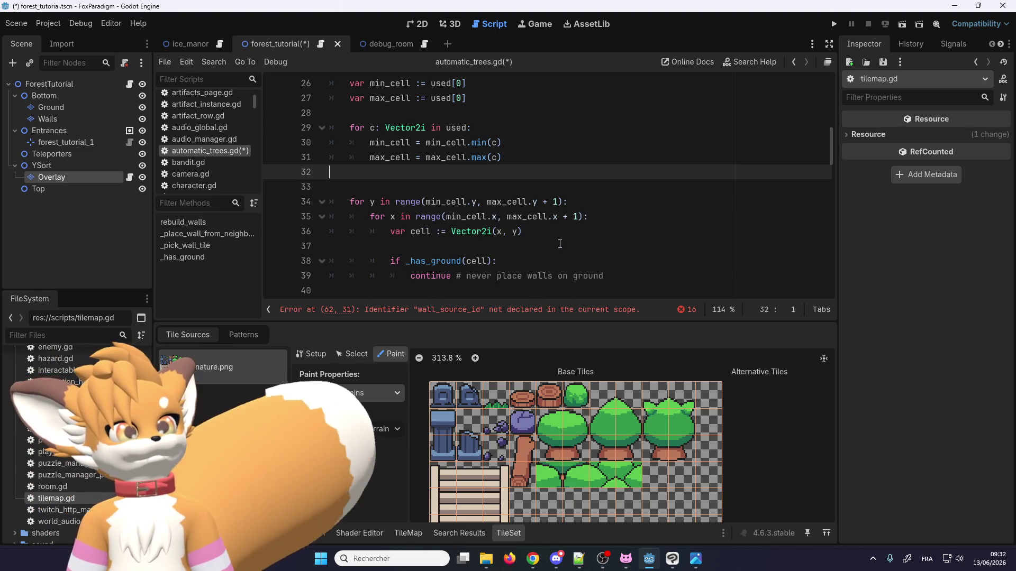
pyautogui.scroll(-1, 445, 171)
pyautogui.scroll(1, 443, 182)
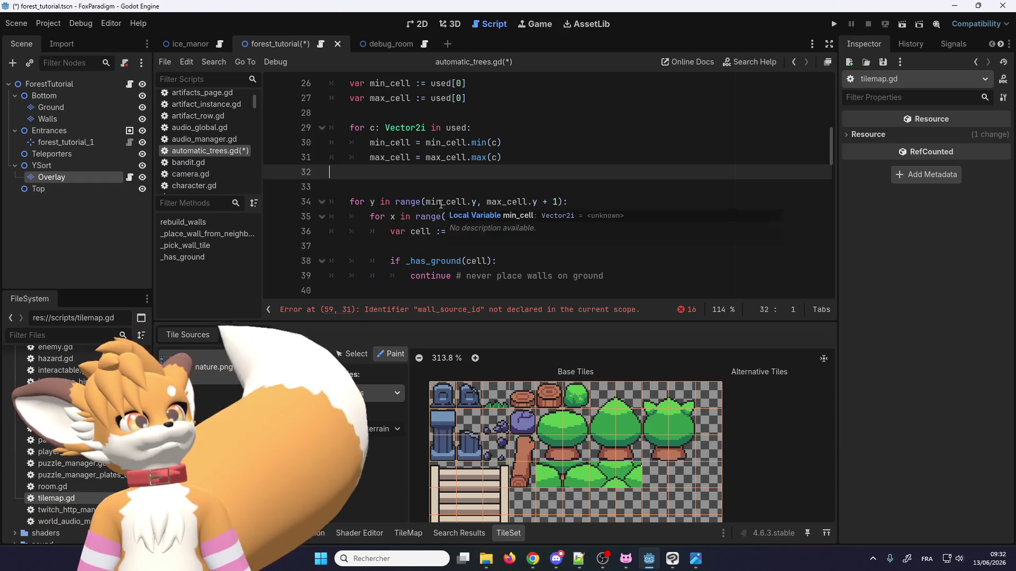
pyautogui.press('Delete')
# Step: Delete the 'continue' line under 'if _has_ground(cell):'
pyautogui.scroll(1, 428, 217)
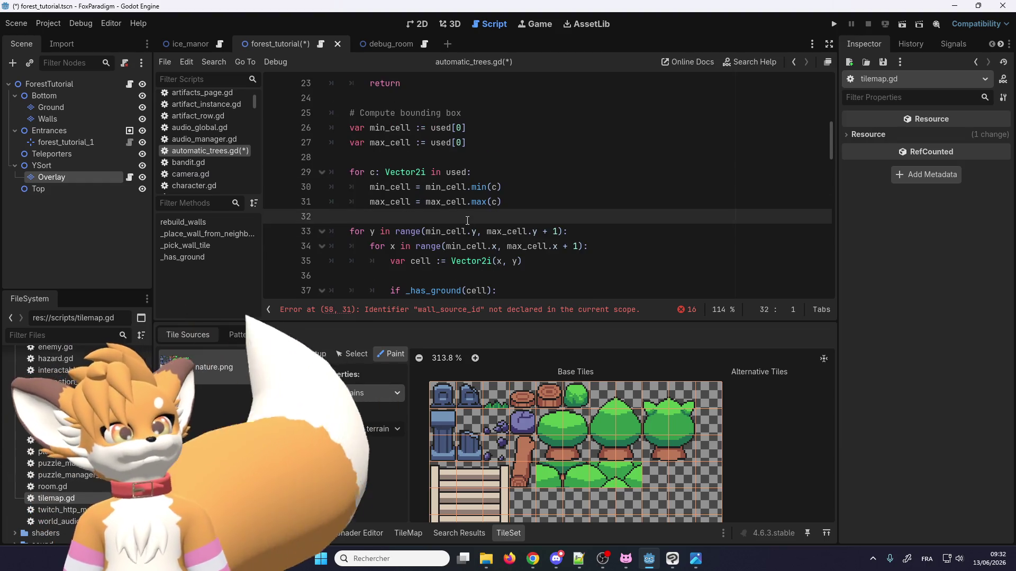
pyautogui.scroll(-2, 455, 219)
pyautogui.scroll(2, 431, 217)
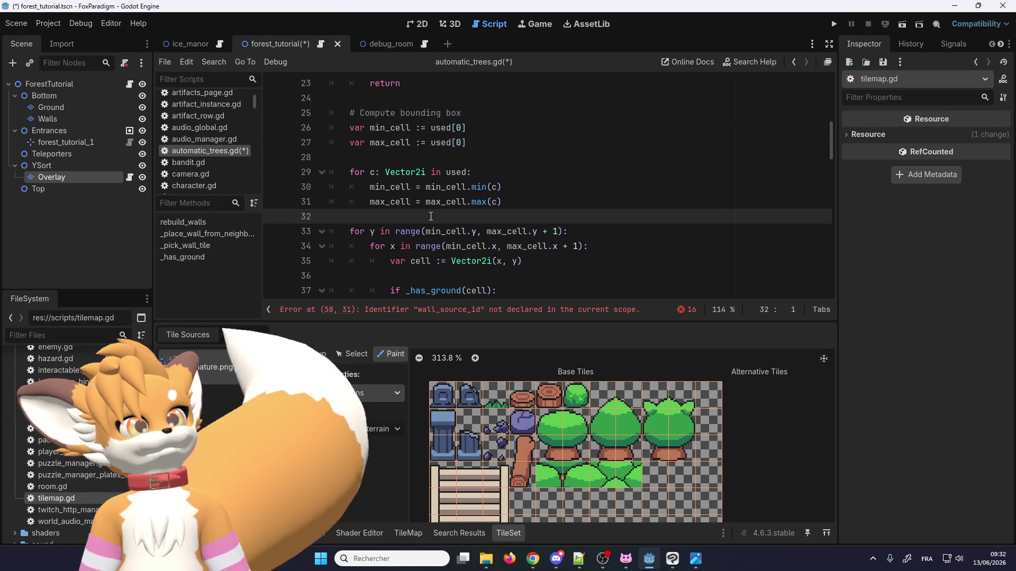
pyautogui.scroll(-2, 398, 226)
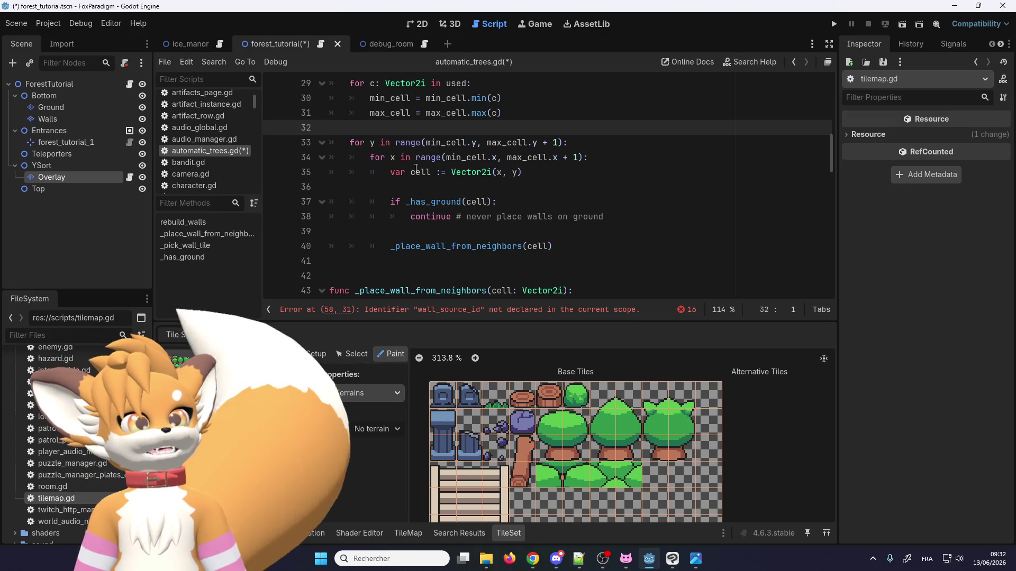
pyautogui.scroll(1, 419, 175)
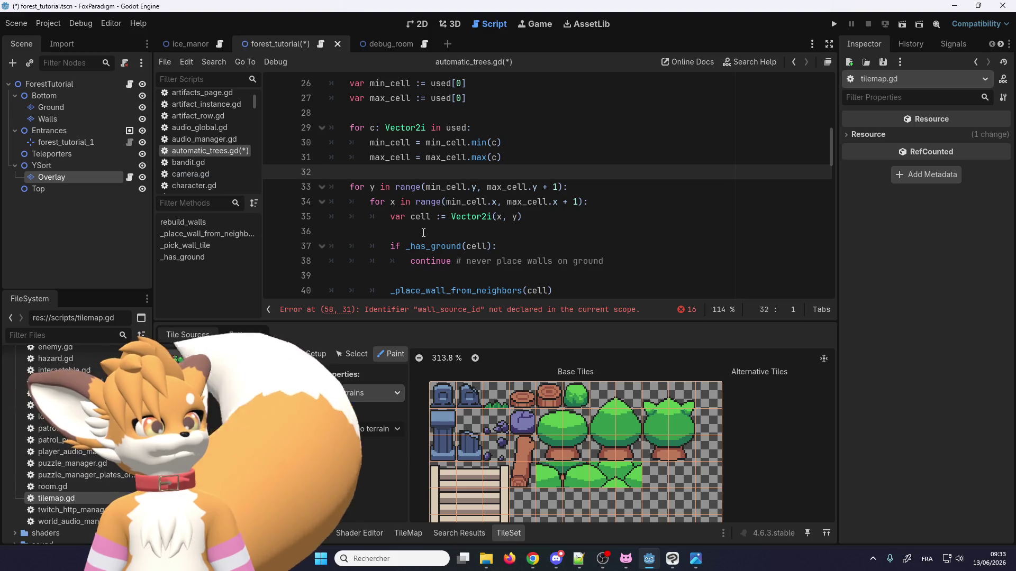
pyautogui.scroll(-1, 428, 224)
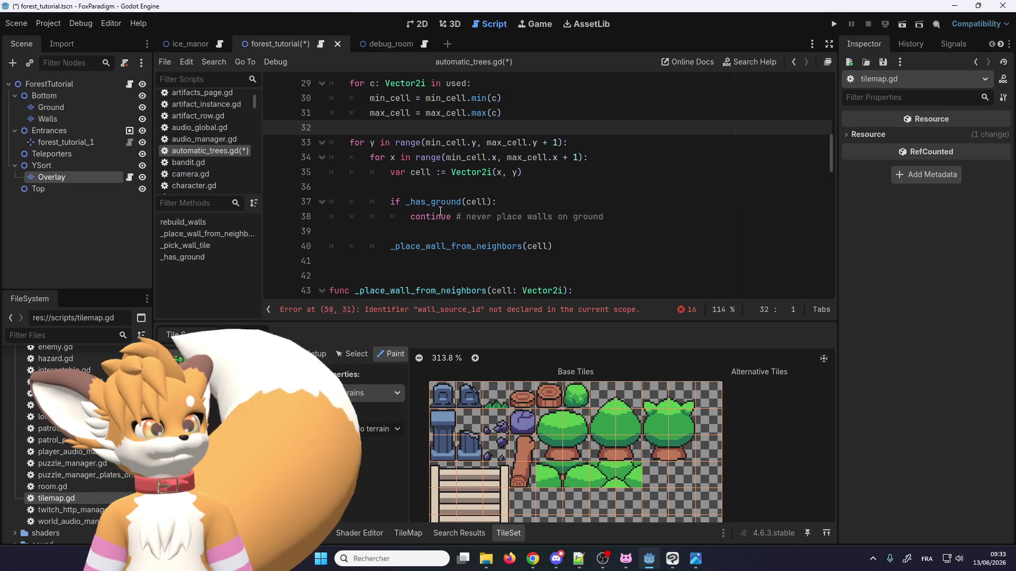
pyautogui.moveTo(638, 219); pyautogui.dragTo(314, 213)
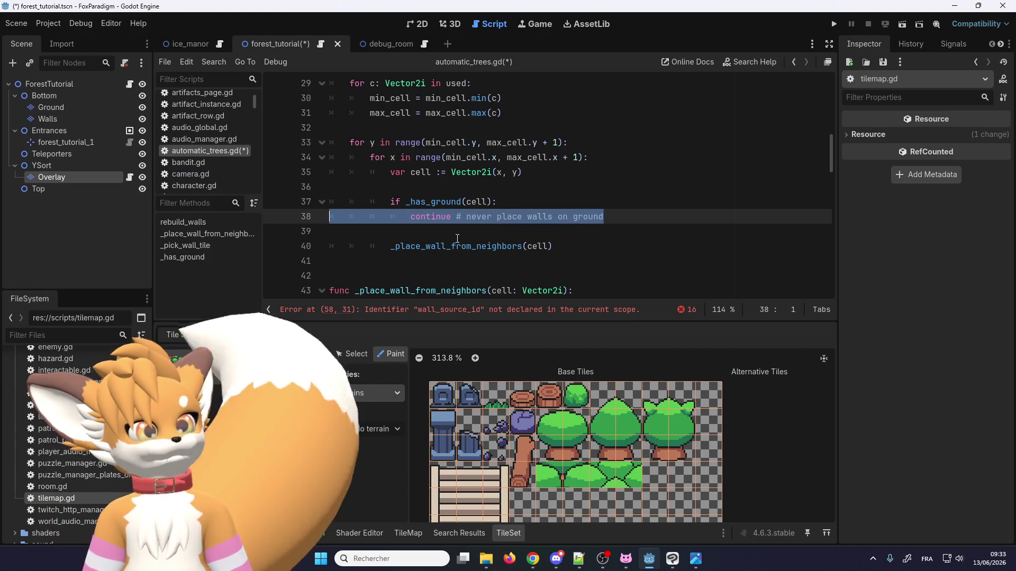
pyautogui.press('BackSpace')
pyautogui.press('BackSpace')
# Step: Move the wall placement call up inside the if block and restore the if's colon
pyautogui.click(398, 227)
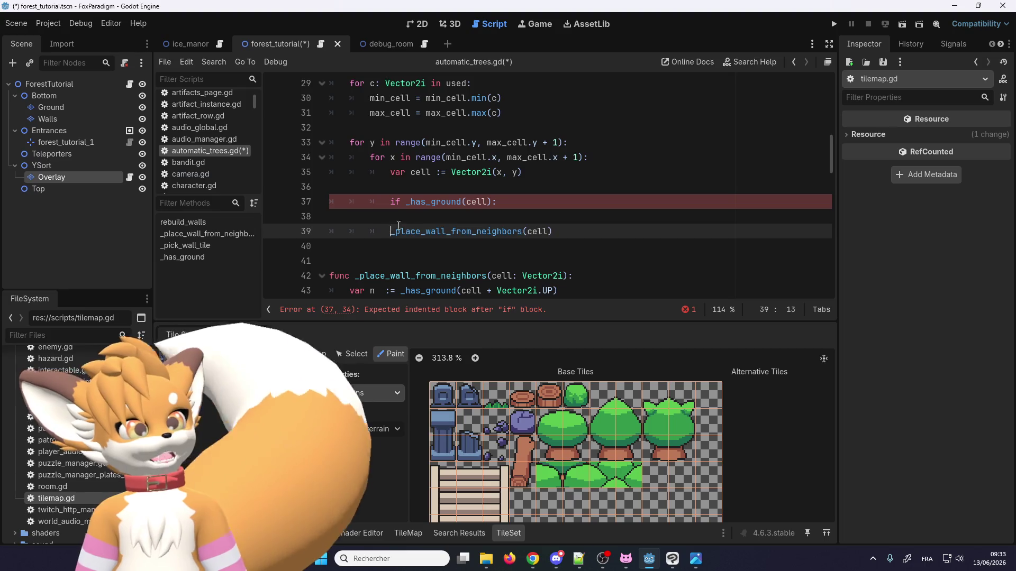
pyautogui.press('BackSpace')
pyautogui.press('BackSpace')
pyautogui.press('Tab')
pyautogui.press('Tab')
pyautogui.press('Up')
pyautogui.press('End')
pyautogui.press('BackSpace')
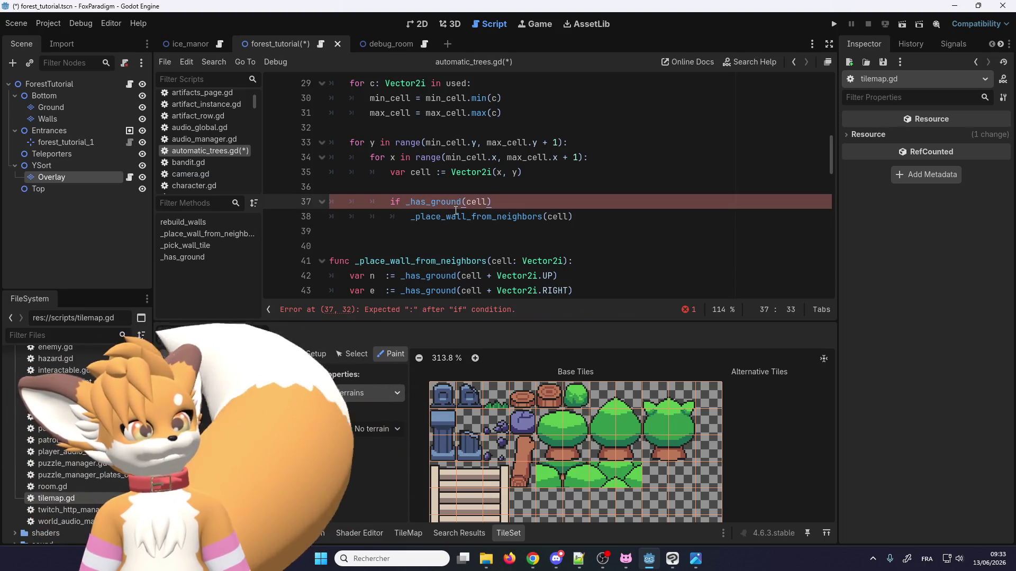
pyautogui.write(':')
# Step: Change the call on line 38 from wall_from_neighbors to _place_tree(cell)
pyautogui.doubleClick(443, 204)
pyautogui.scroll(1, 444, 207)
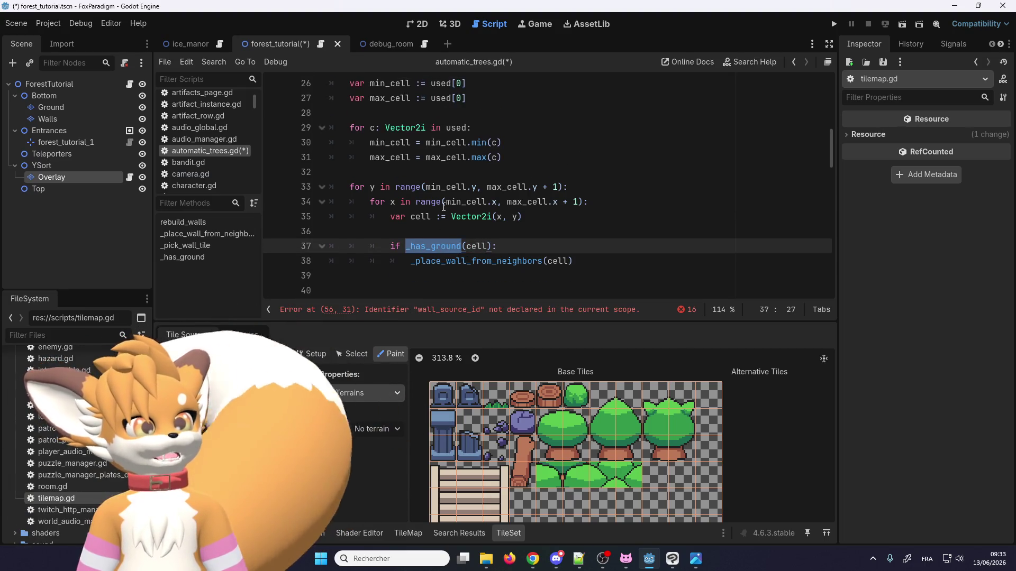
pyautogui.scroll(1, 443, 207)
pyautogui.scroll(-2, 443, 208)
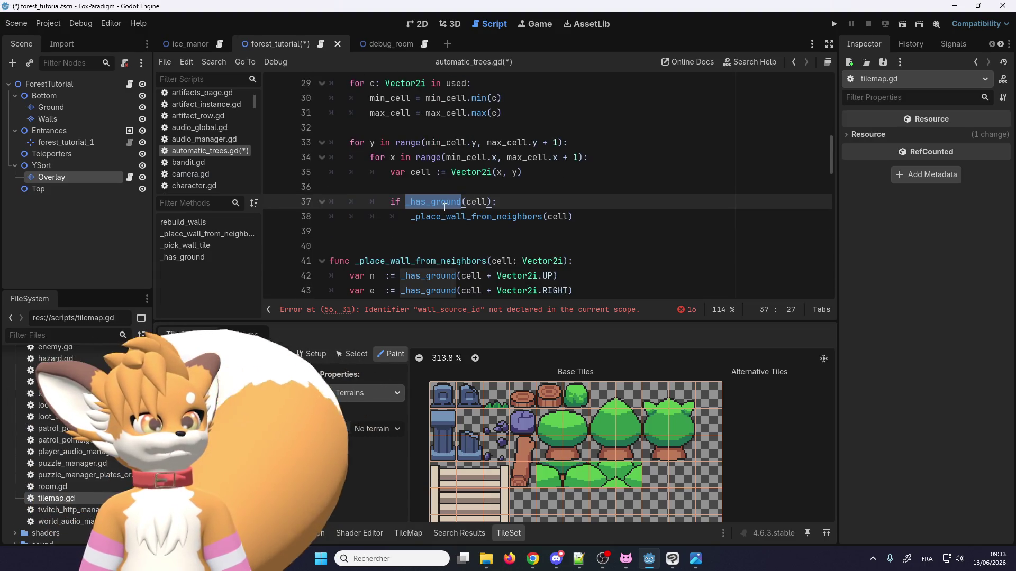
pyautogui.click(439, 203)
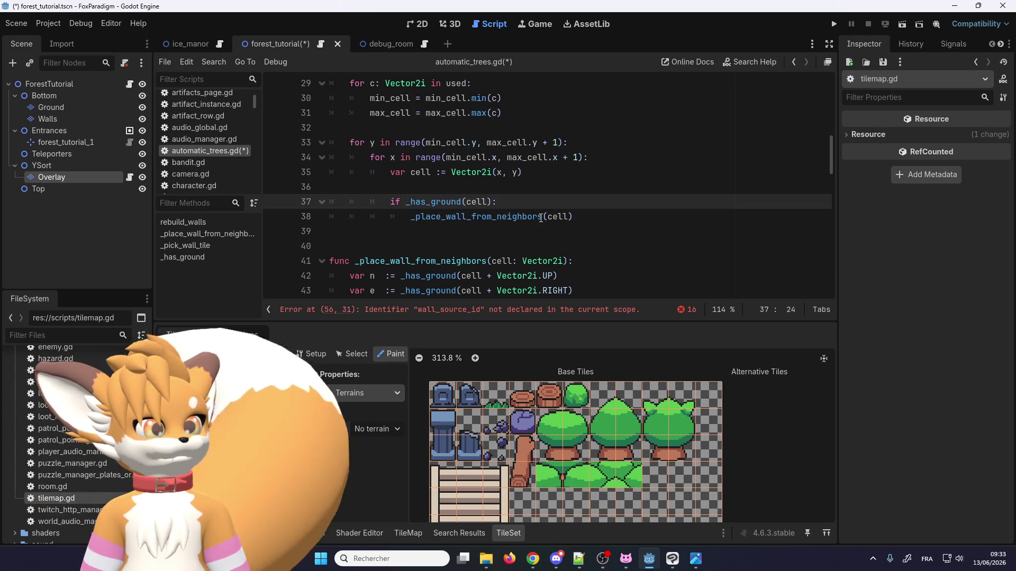
pyautogui.moveTo(541, 218); pyautogui.dragTo(453, 217)
pyautogui.write('tree')
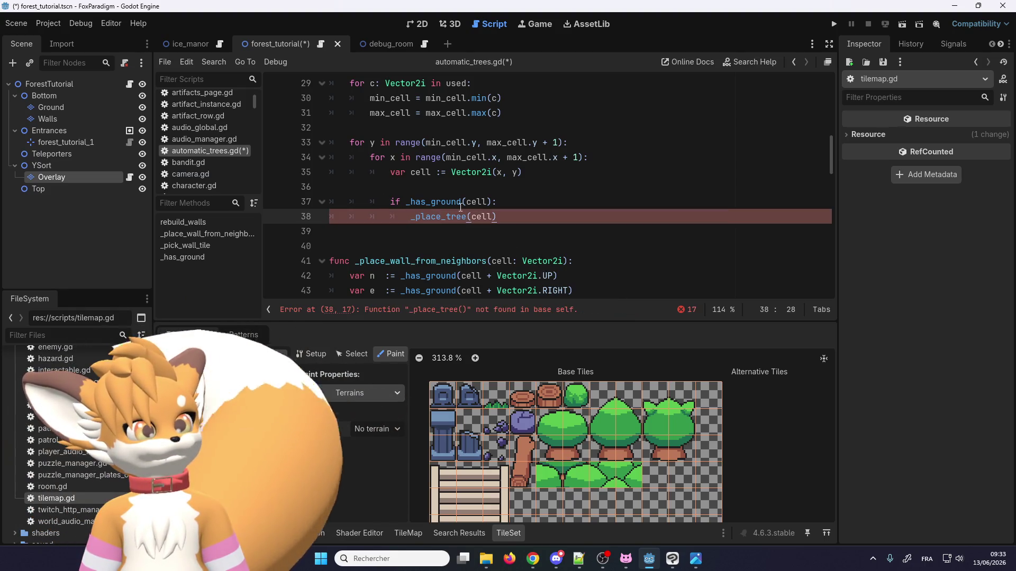
# Step: Rename the _place_wall_from_neighbors function on line 41 to _place_tree
pyautogui.doubleClick(424, 201)
pyautogui.hotkey('ctrl', 'c')
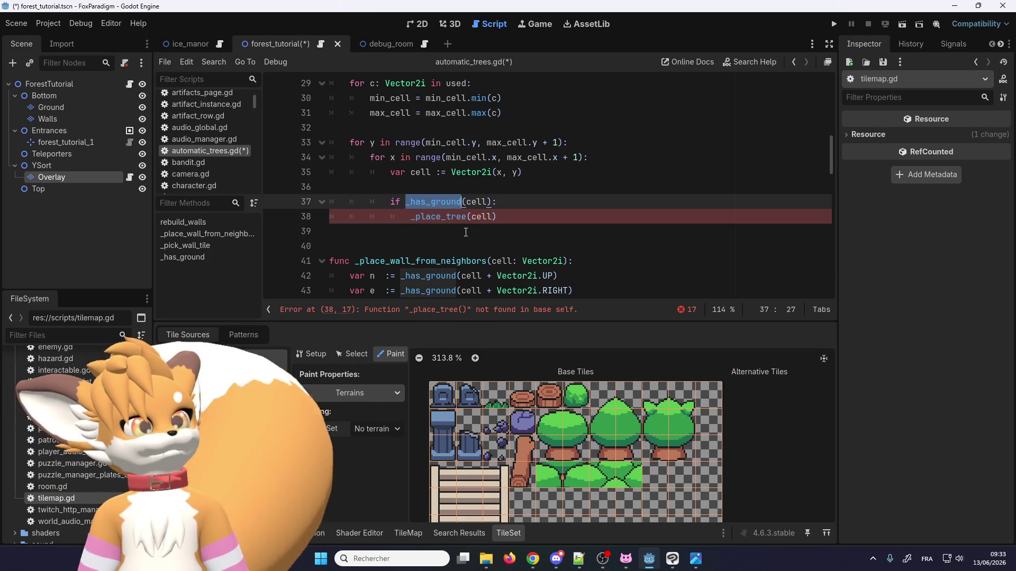
pyautogui.scroll(-2, 455, 228)
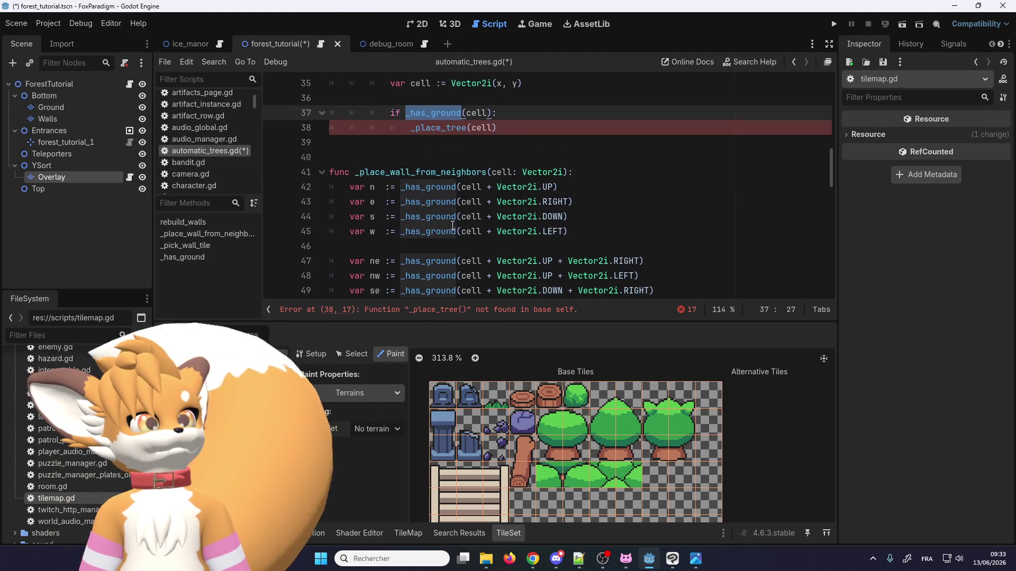
pyautogui.click(458, 216)
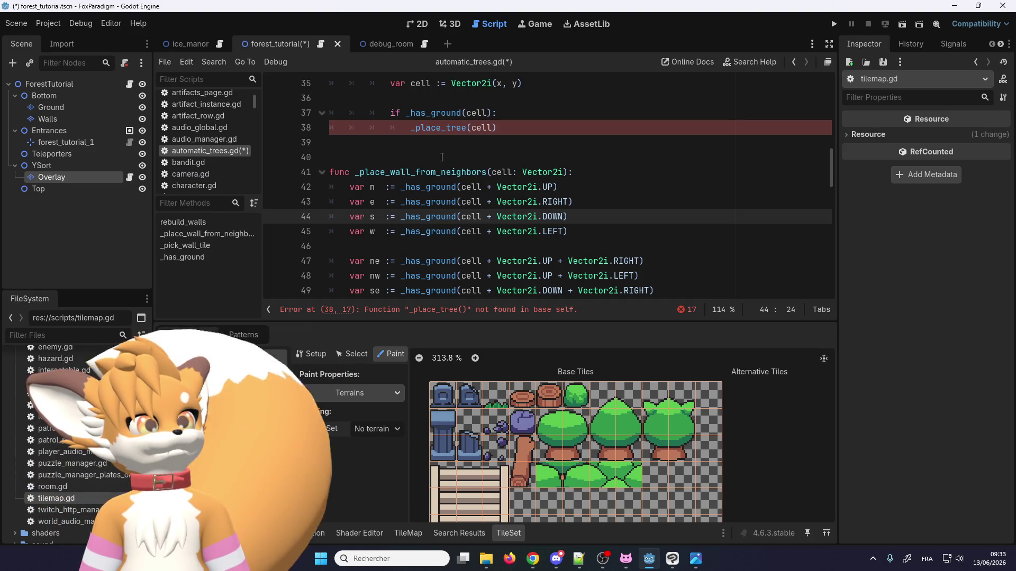
pyautogui.doubleClick(421, 172)
pyautogui.scroll(2, 421, 219)
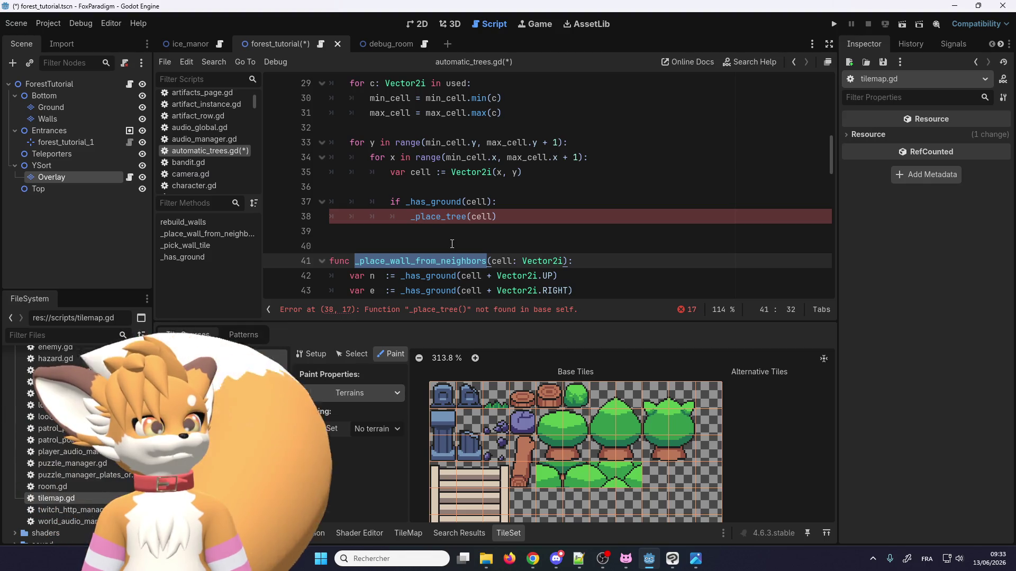
pyautogui.hotkey('ctrl', 'v')
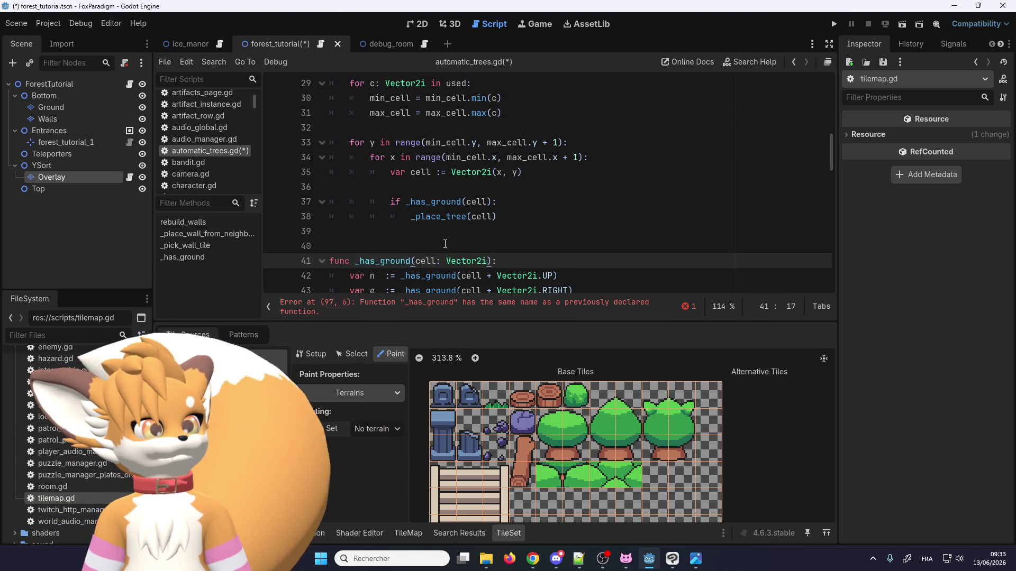
pyautogui.doubleClick(435, 216)
pyautogui.hotkey('ctrl', 'c')
pyautogui.doubleClick(384, 261)
pyautogui.hotkey('ctrl', 'v')
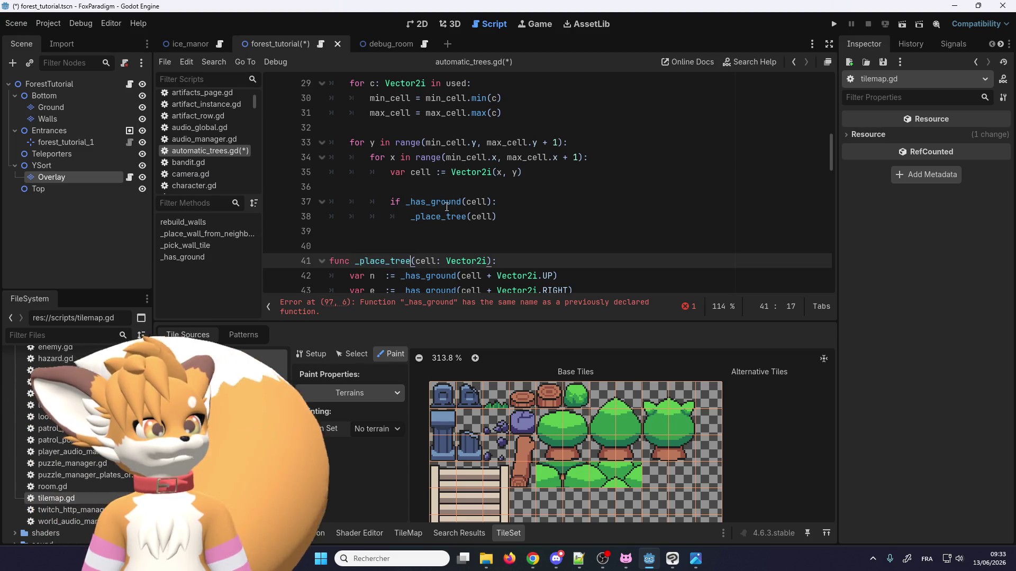
pyautogui.scroll(-9, 446, 207)
# Step: Review the script and add a blank line 99 after _has_ground's return statement
pyautogui.scroll(3, 412, 234)
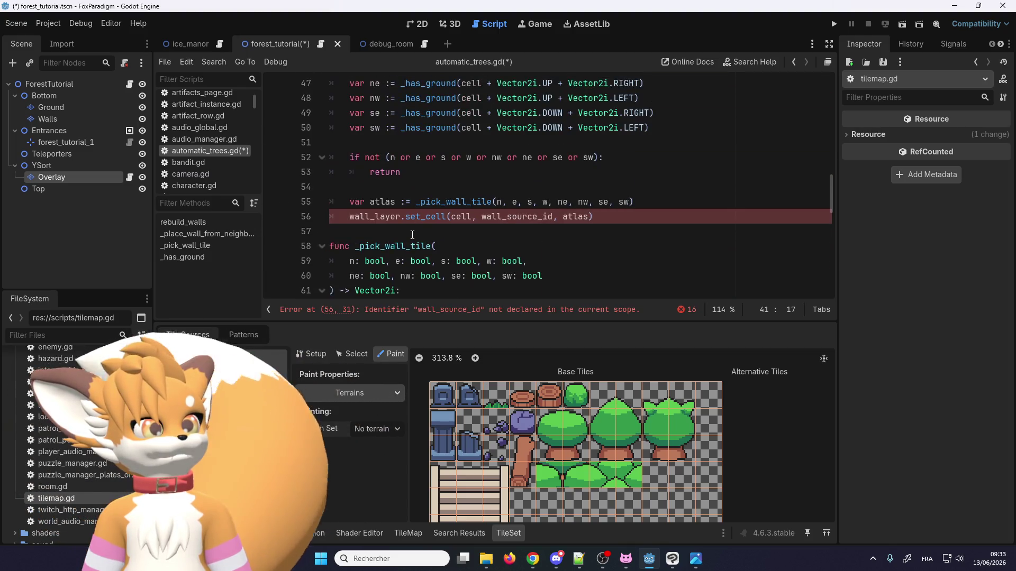
pyautogui.scroll(5, 415, 231)
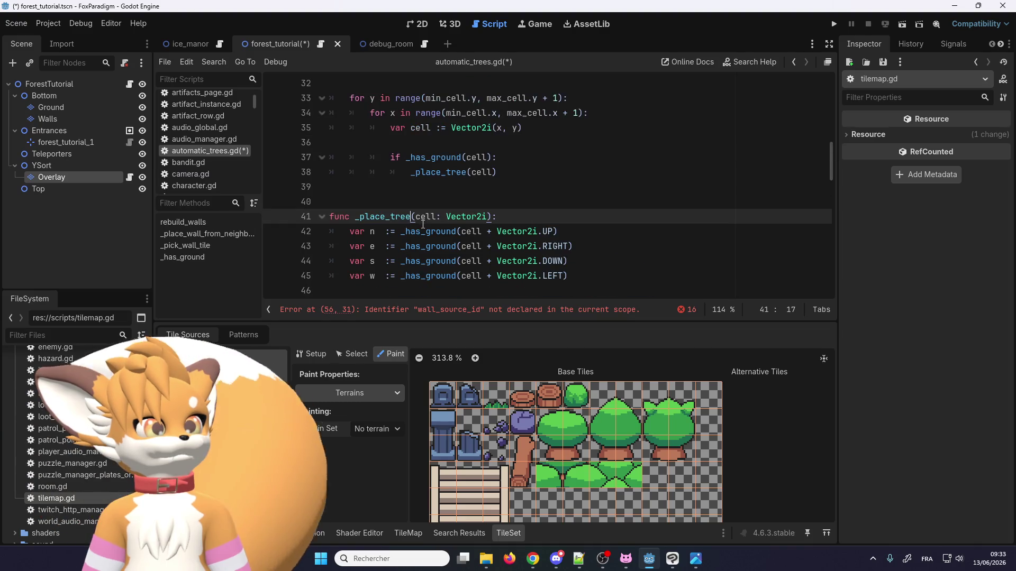
pyautogui.scroll(-1, 423, 223)
pyautogui.scroll(-1, 424, 228)
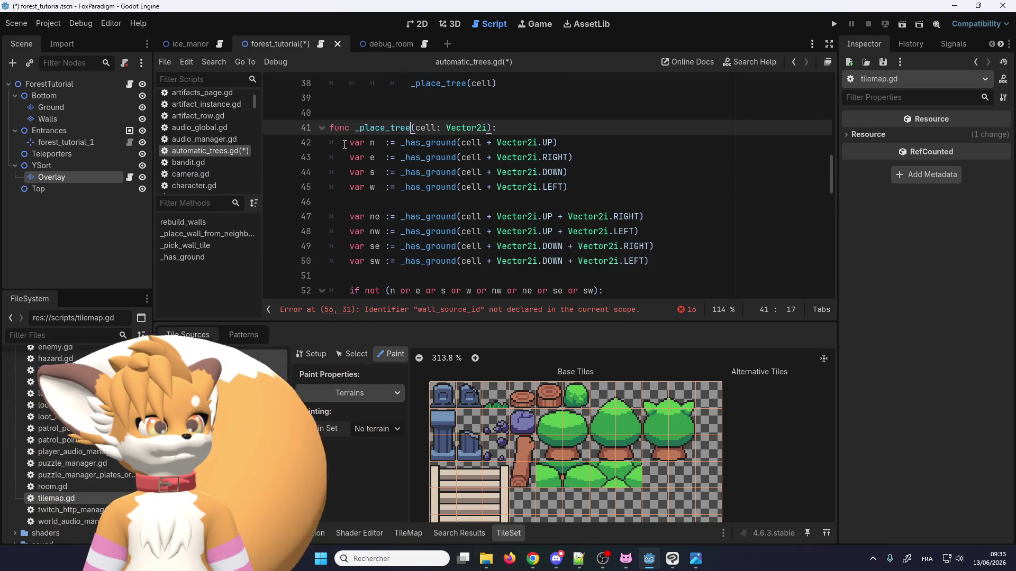
pyautogui.scroll(-4, 355, 153)
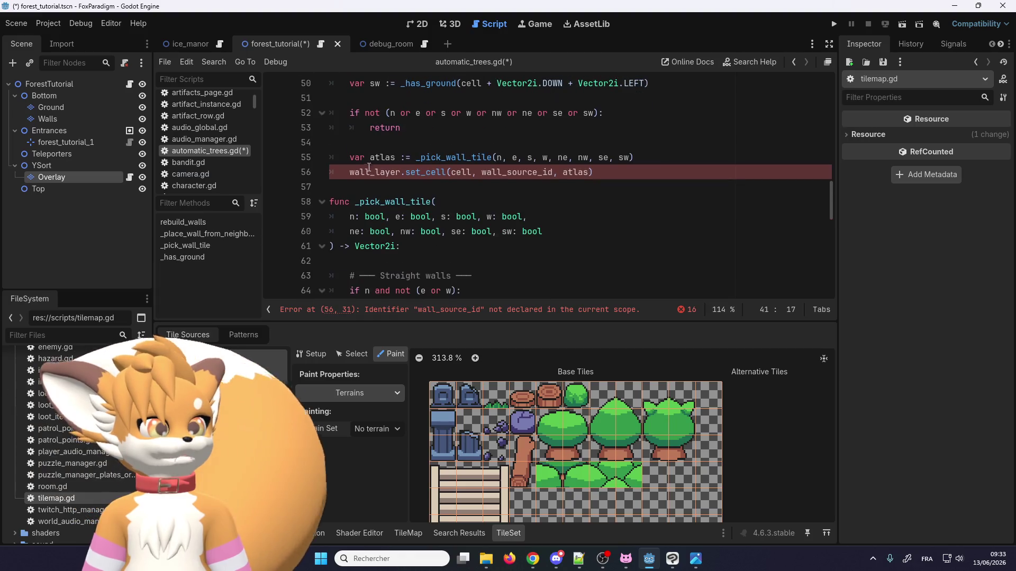
pyautogui.scroll(-7, 381, 175)
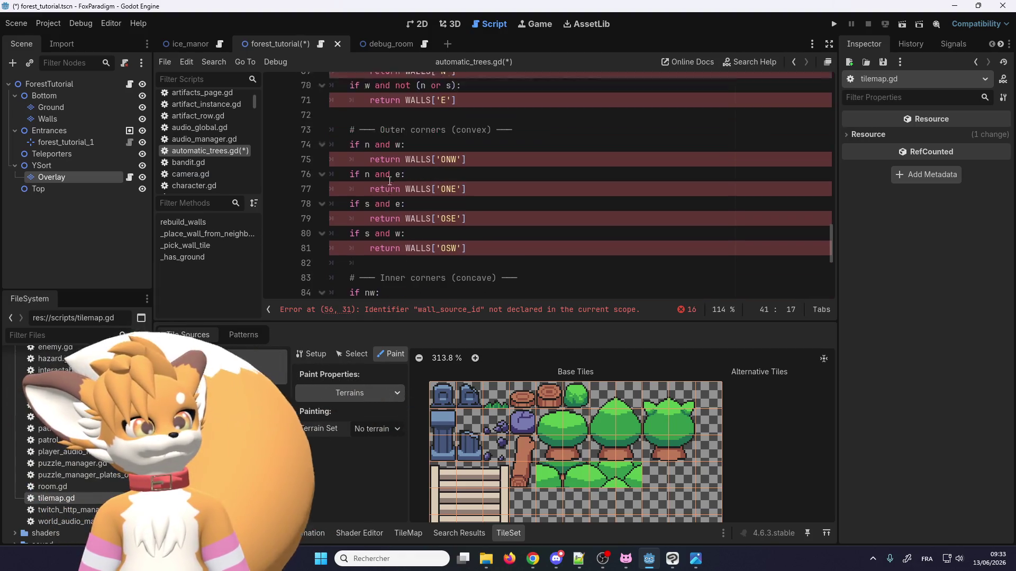
pyautogui.scroll(-5, 390, 180)
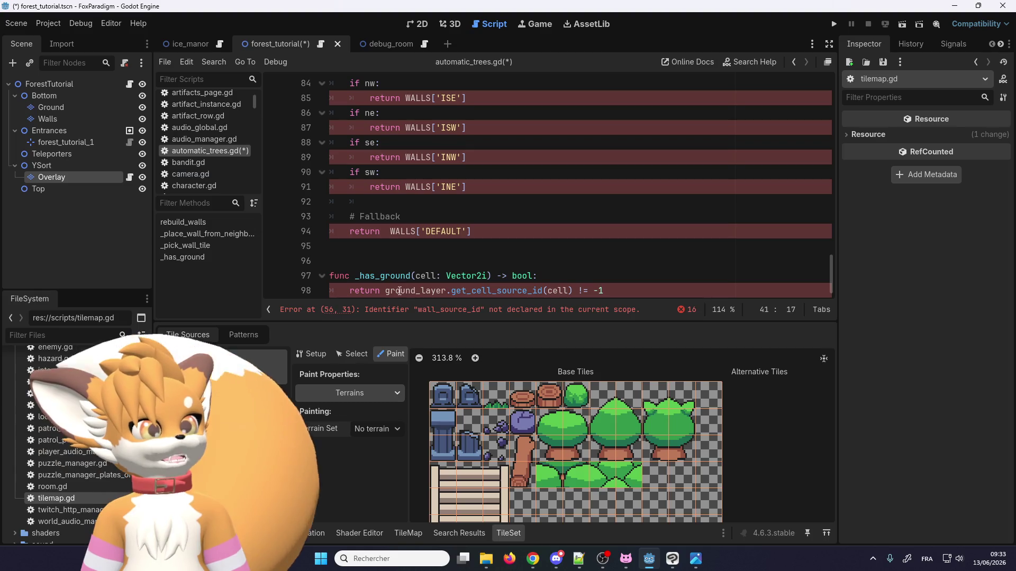
pyautogui.scroll(2, 397, 273)
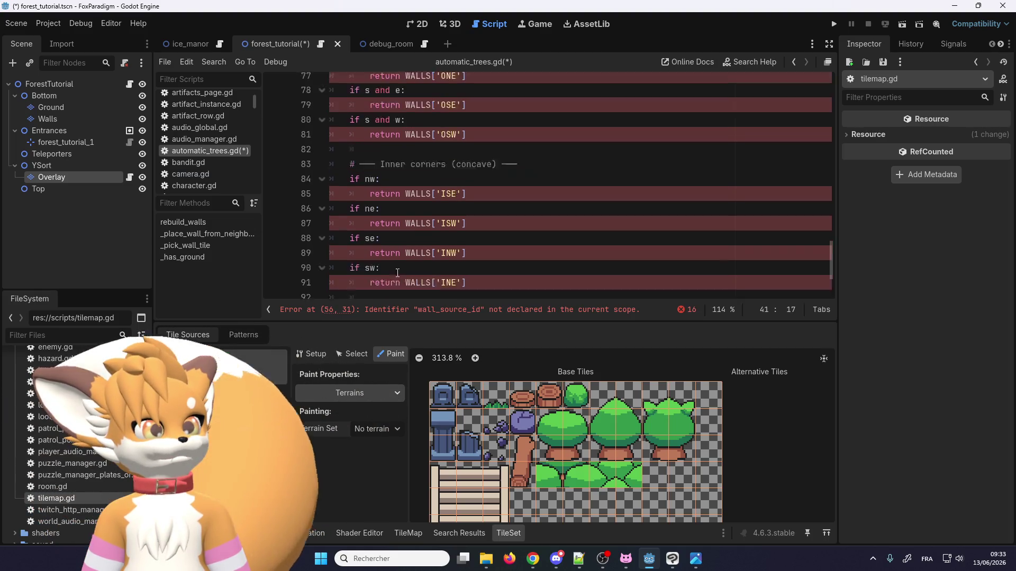
pyautogui.scroll(13, 398, 273)
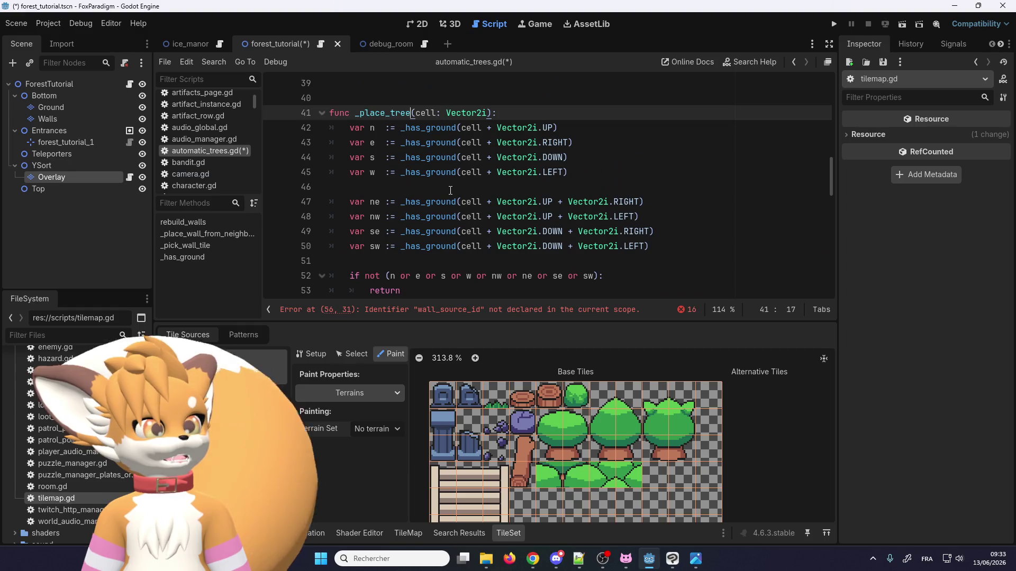
pyautogui.scroll(4, 444, 206)
pyautogui.doubleClick(433, 231)
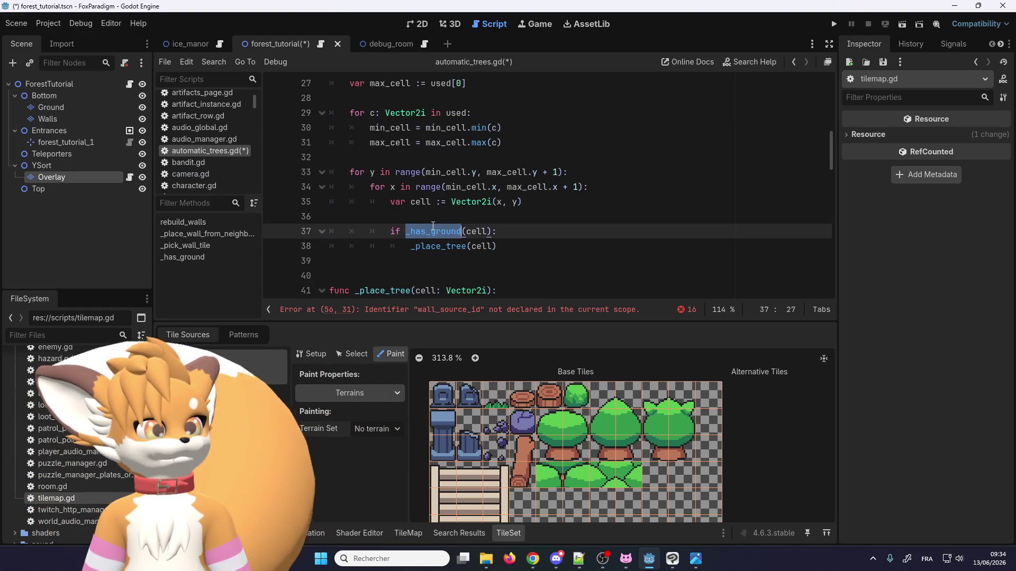
pyautogui.scroll(-8, 439, 233)
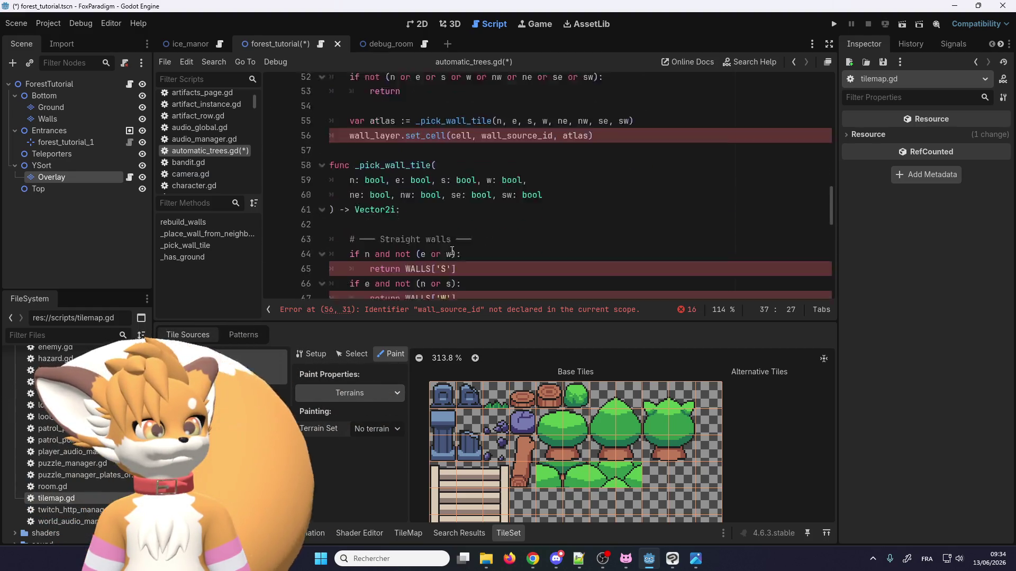
pyautogui.scroll(-10, 452, 251)
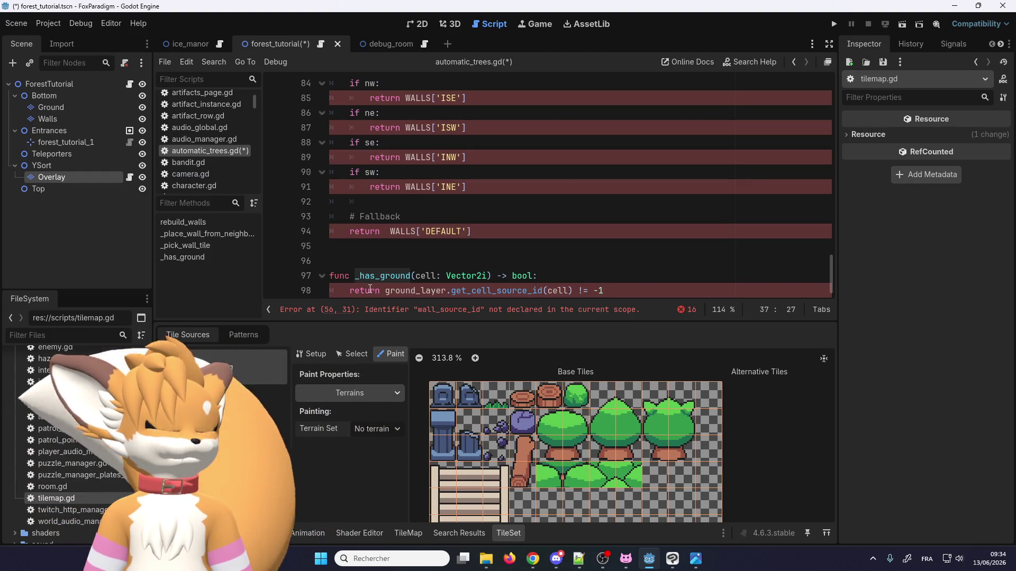
pyautogui.click(622, 291)
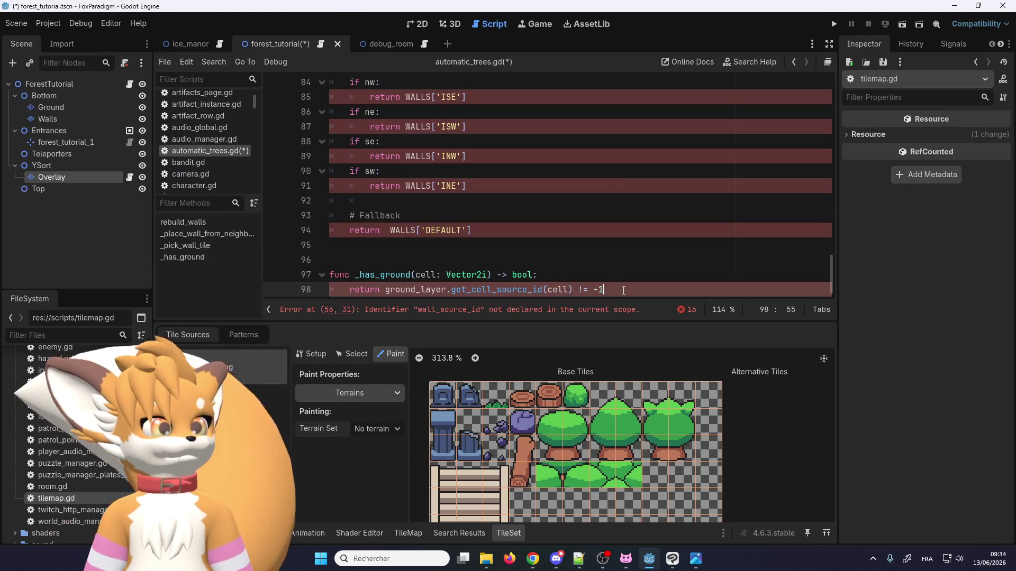
pyautogui.press('Return')
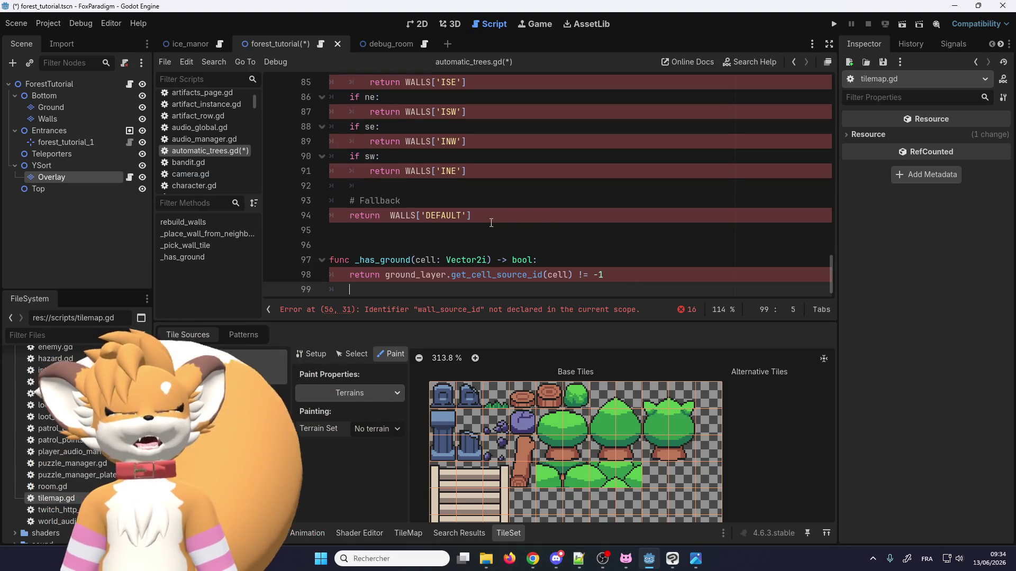
pyautogui.scroll(10, 491, 222)
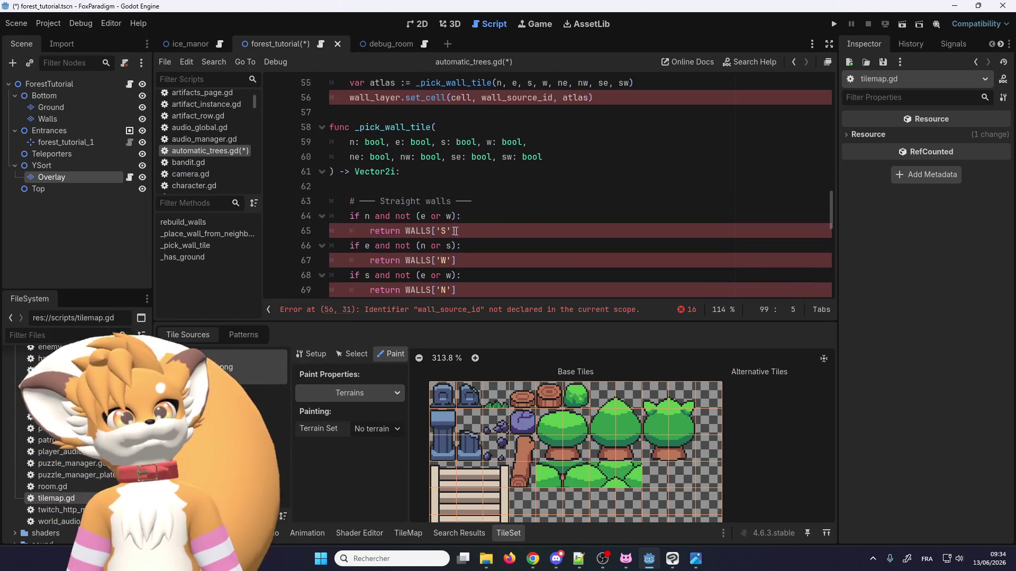
pyautogui.scroll(15, 437, 231)
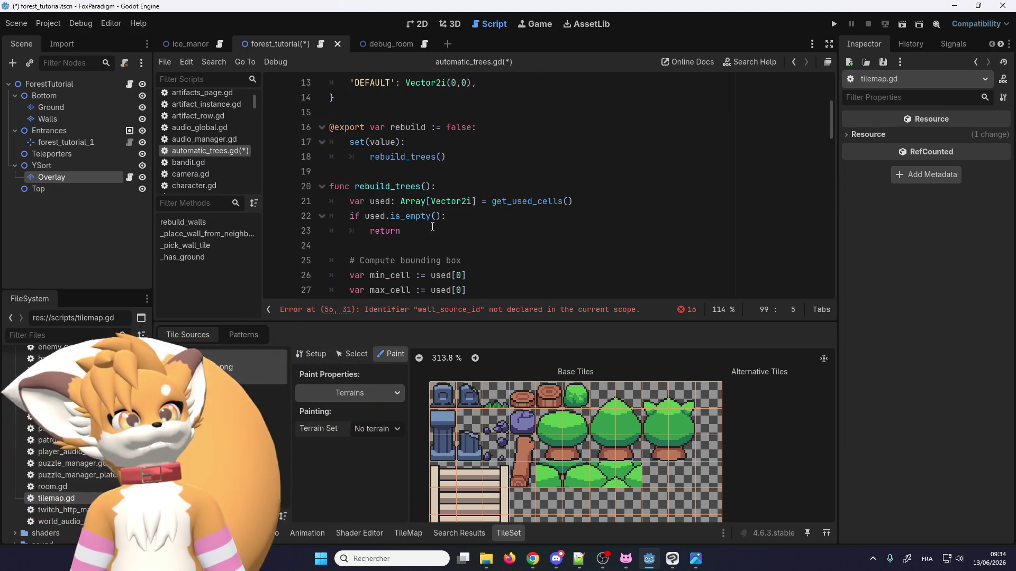
pyautogui.scroll(3, 433, 226)
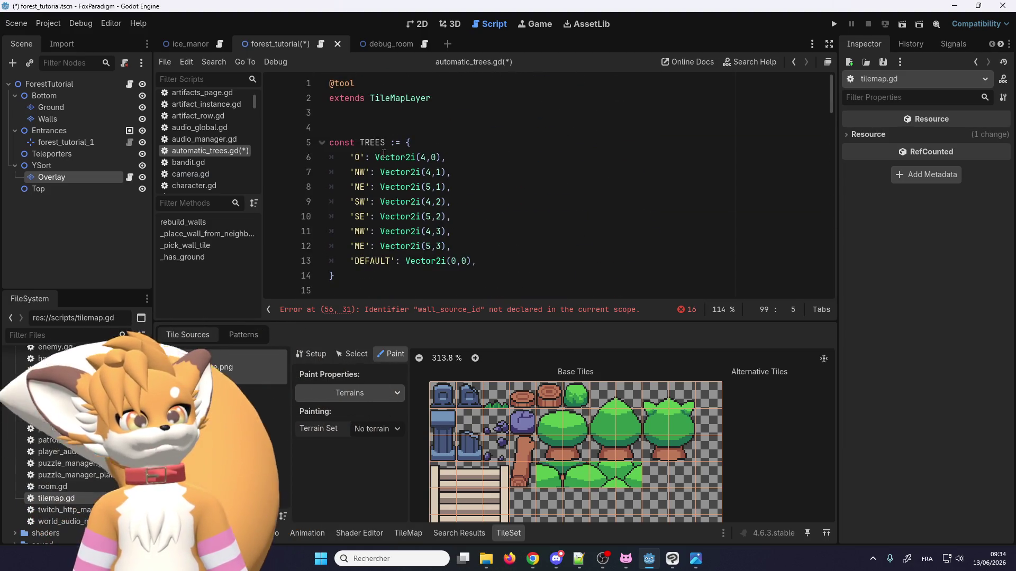
pyautogui.scroll(-13, 375, 143)
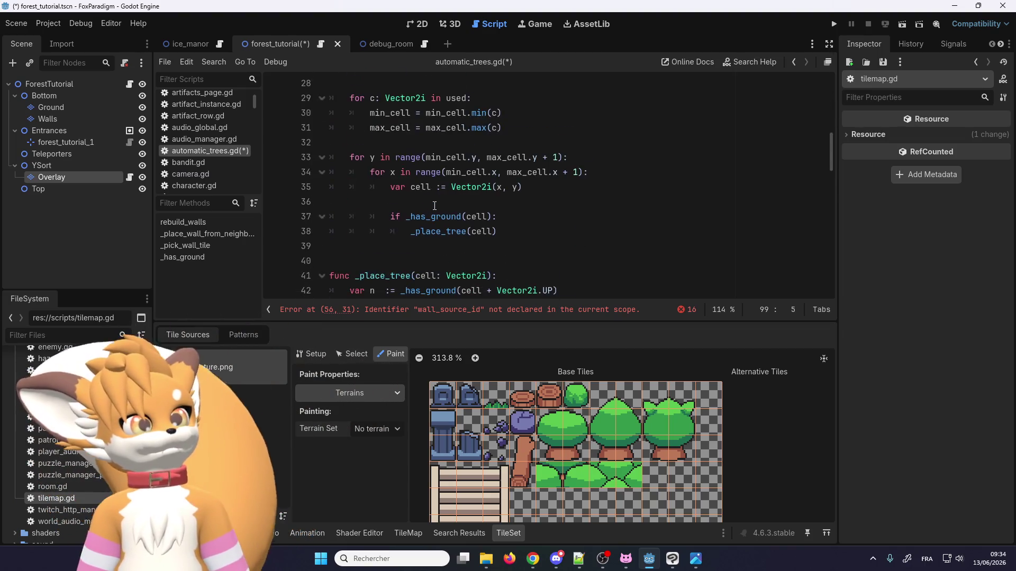
pyautogui.scroll(-4, 434, 205)
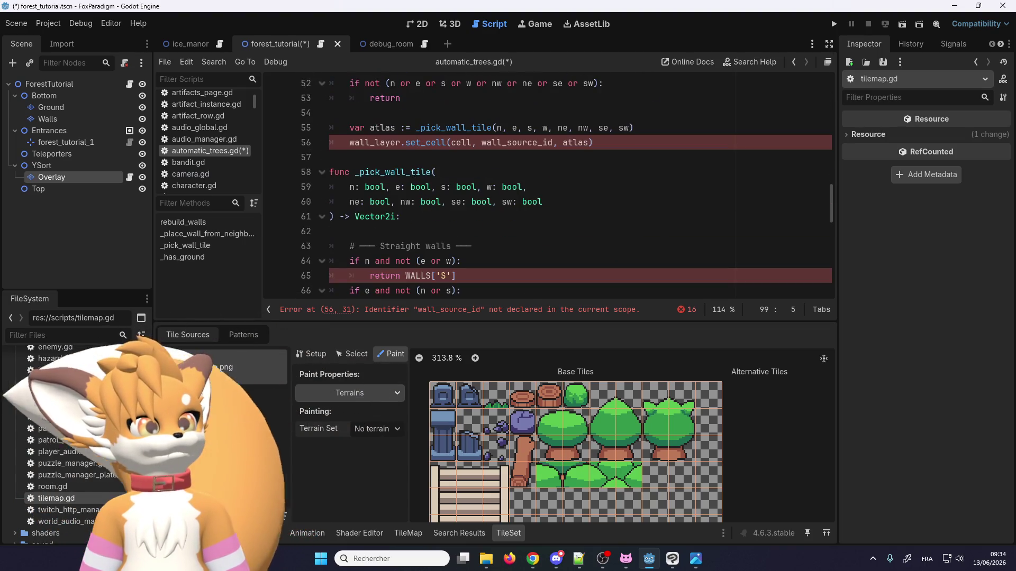
# Step: Change line 98 to return get_cell_source_id(cell) != -1 and open get_cell_source_id's documentation
pyautogui.scroll(-2, 424, 262)
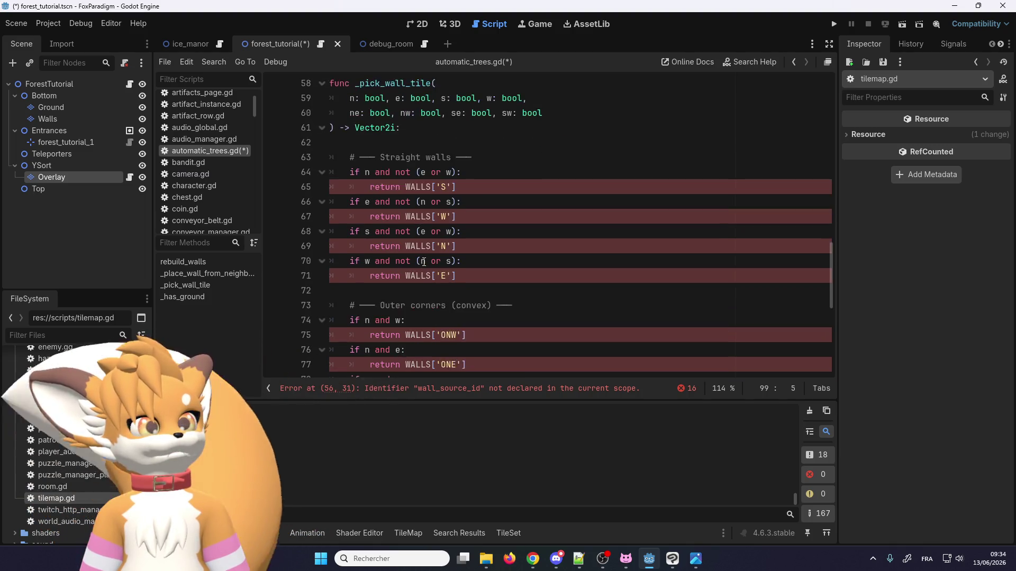
pyautogui.scroll(-5, 424, 262)
pyautogui.scroll(9, 429, 282)
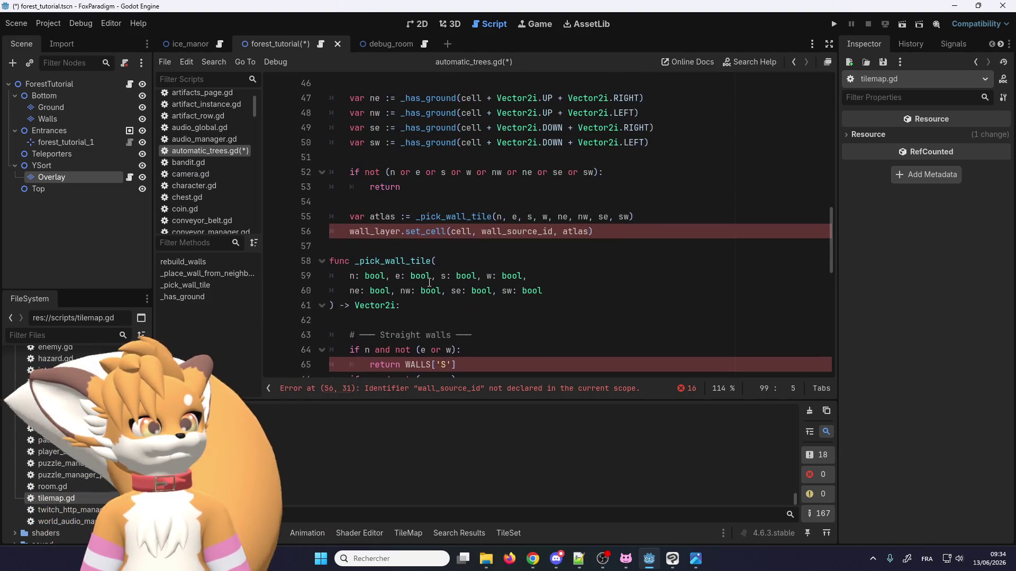
pyautogui.scroll(1, 433, 232)
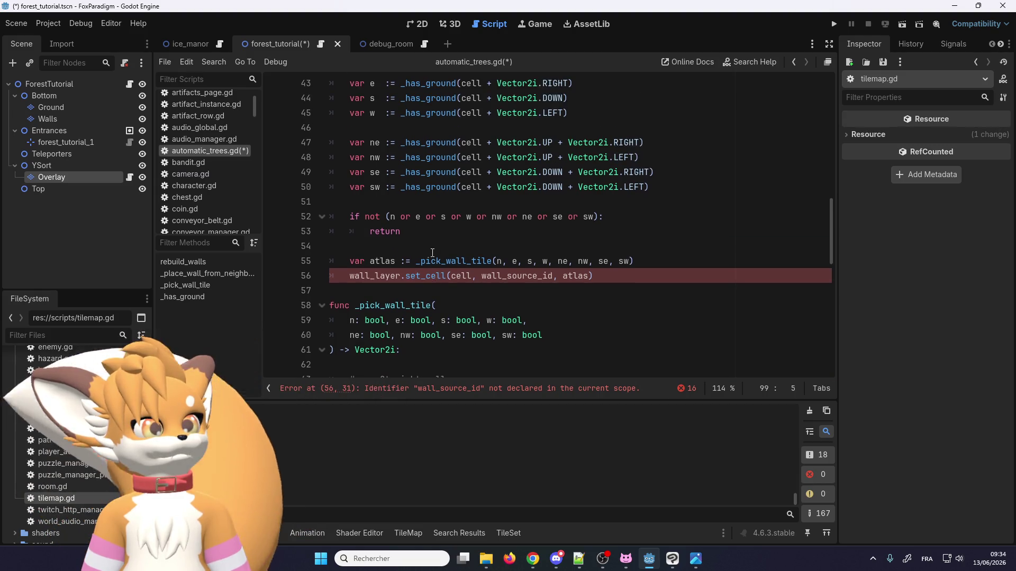
pyautogui.scroll(2, 433, 253)
pyautogui.scroll(3, 455, 255)
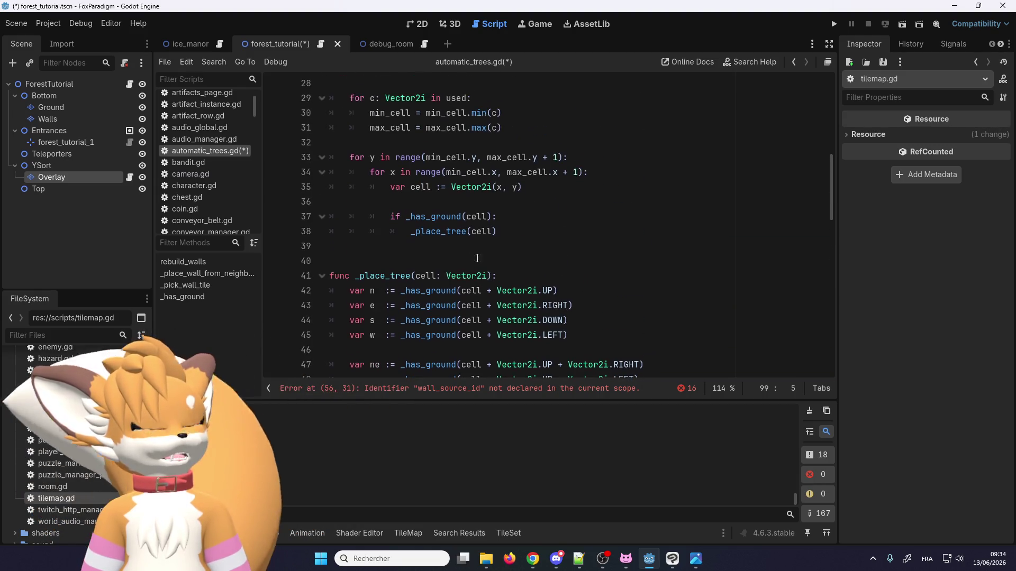
pyautogui.rightClick(433, 290)
pyautogui.press('Escape')
pyautogui.scroll(-9, 454, 302)
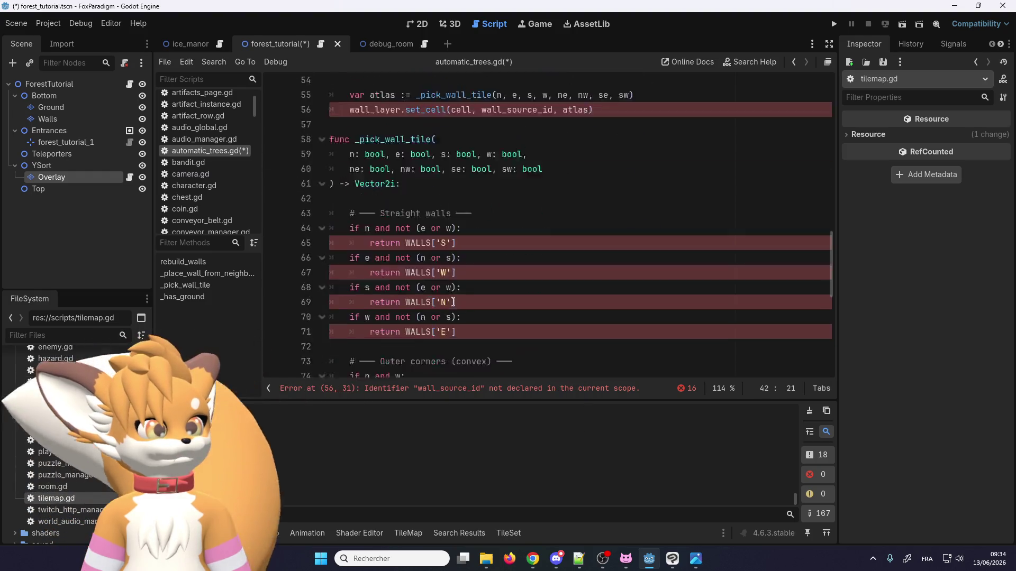
pyautogui.scroll(-8, 454, 302)
pyautogui.rightClick(483, 353)
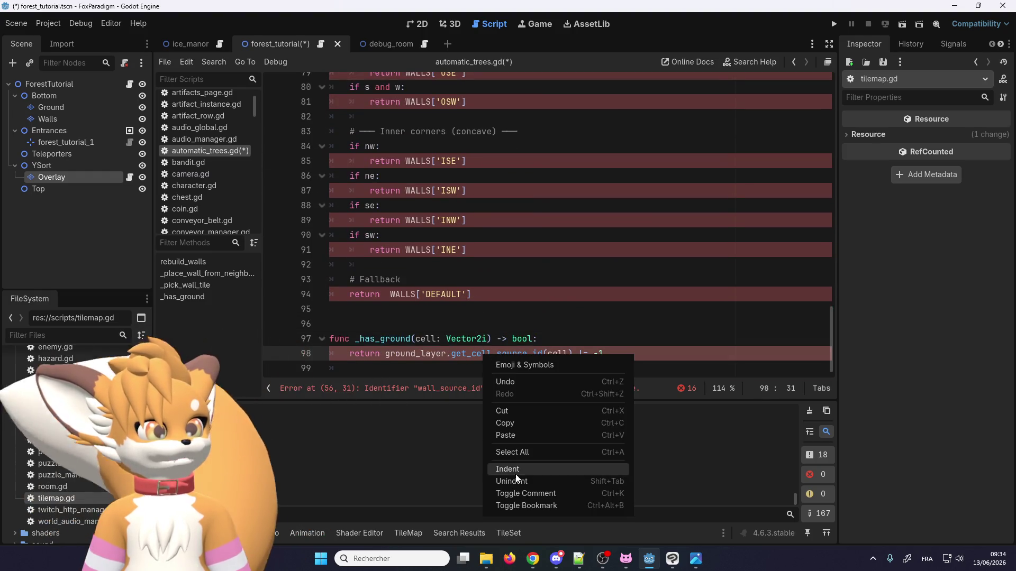
pyautogui.press('Escape')
pyautogui.doubleClick(438, 355)
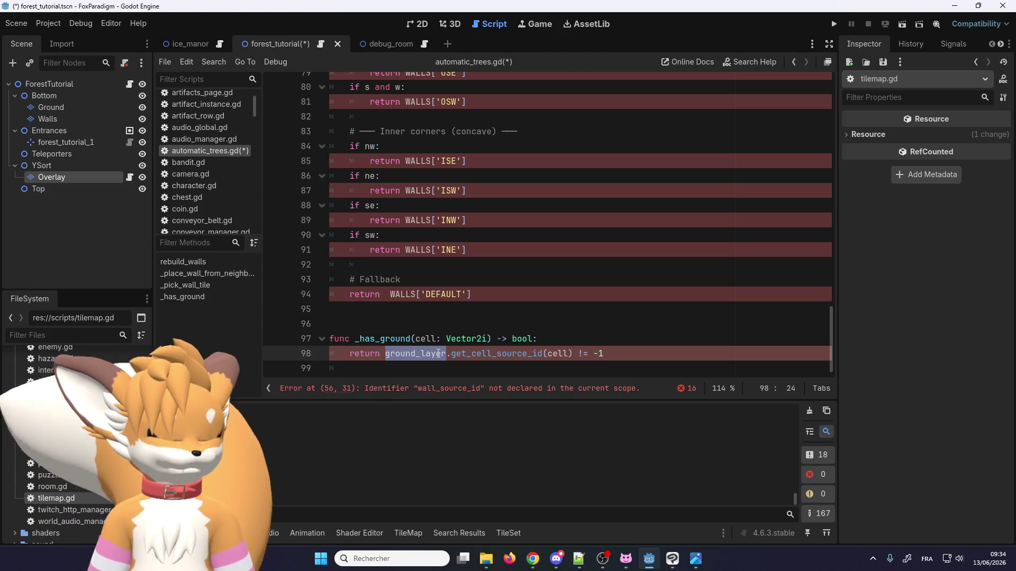
pyautogui.press('Delete')
pyautogui.press('Delete')
pyautogui.rightClick(413, 360)
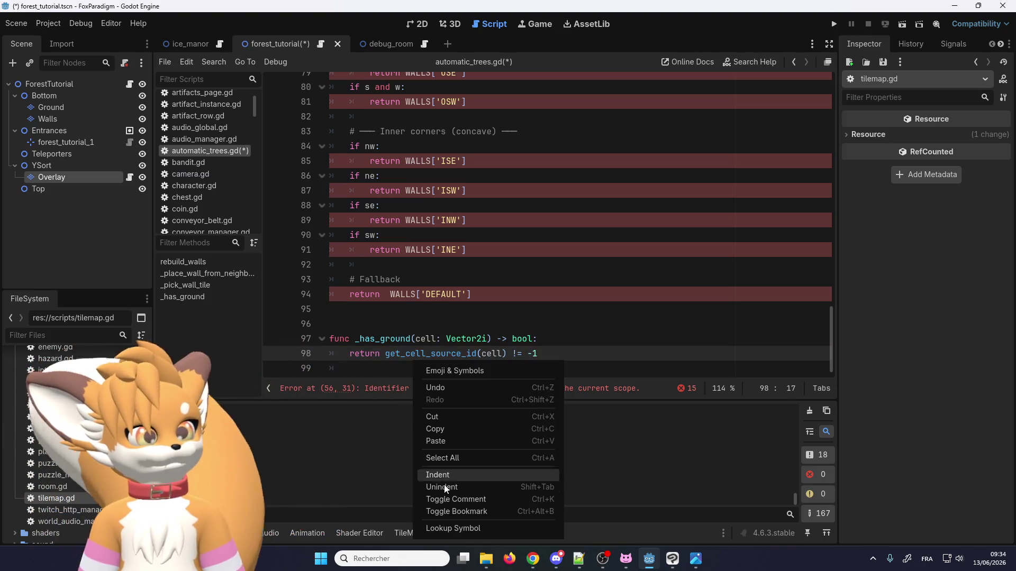
pyautogui.click(452, 527)
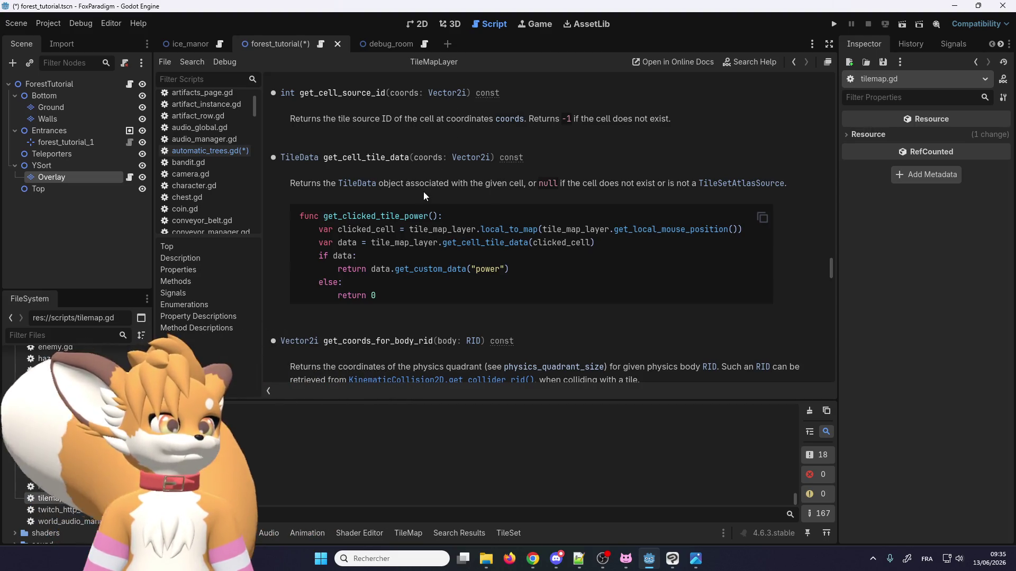
pyautogui.scroll(1, 423, 192)
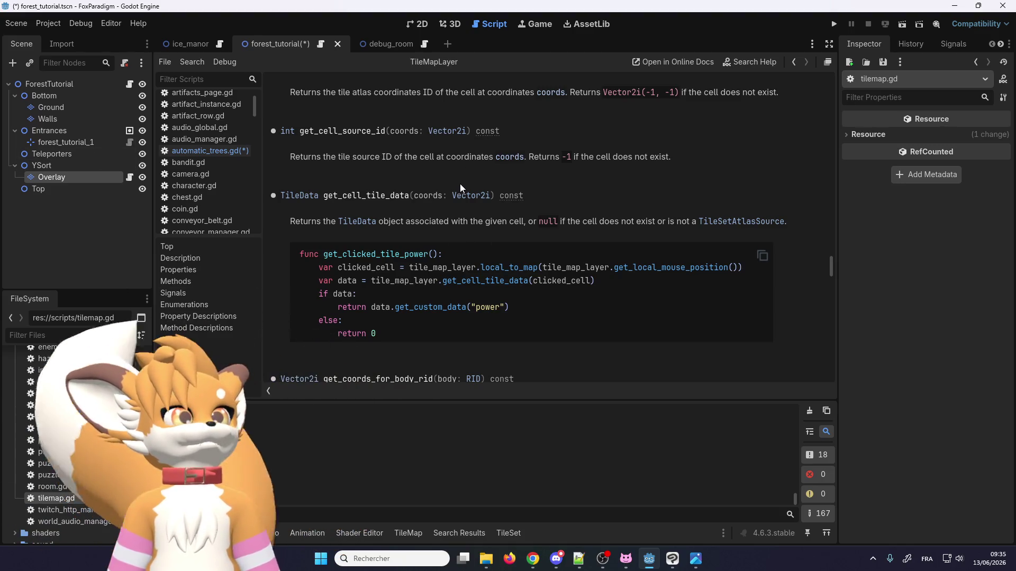
pyautogui.scroll(-3, 316, 203)
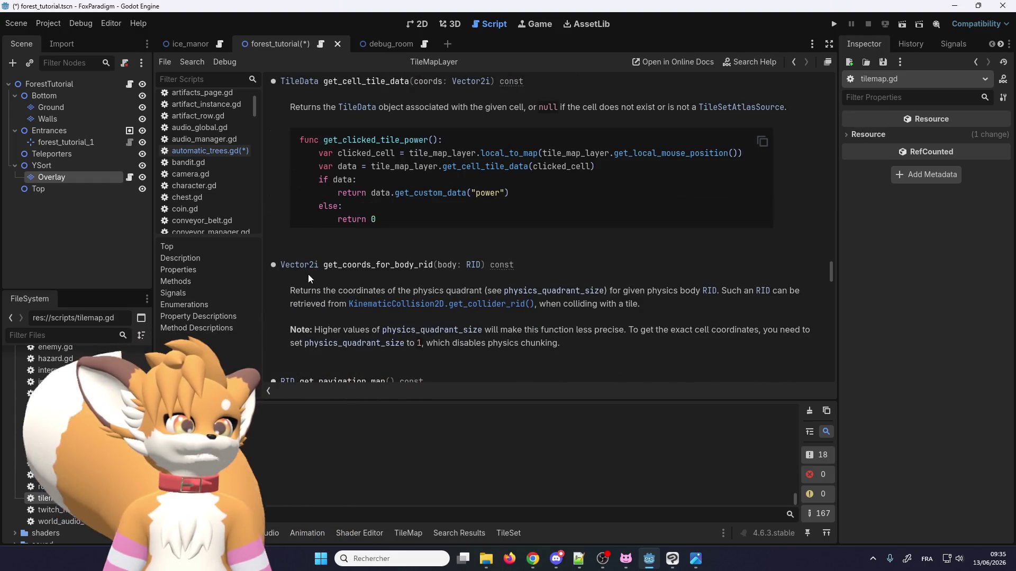
pyautogui.scroll(-3, 308, 275)
pyautogui.scroll(1, 308, 274)
pyautogui.scroll(-1, 308, 274)
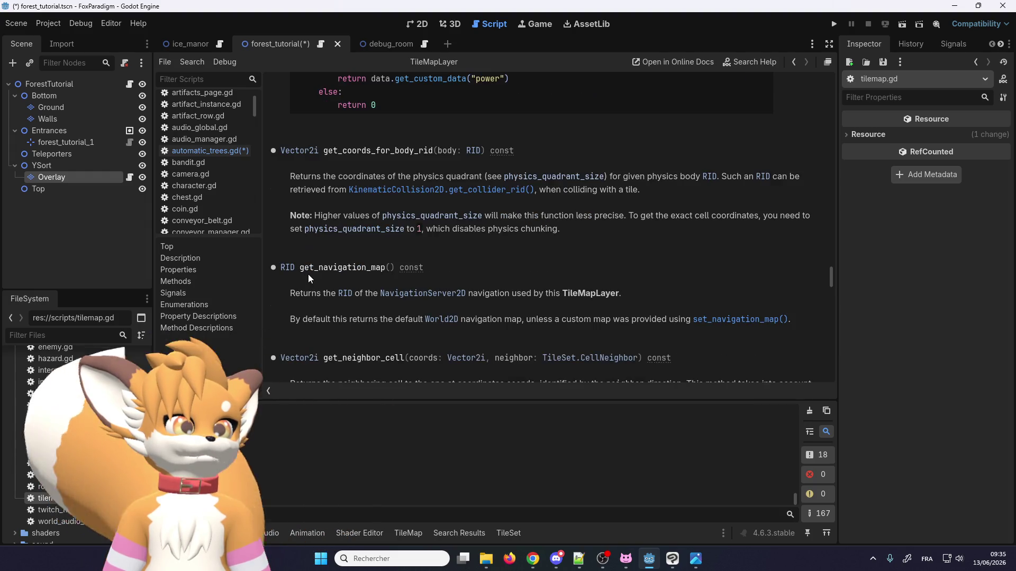
pyautogui.scroll(-2, 354, 362)
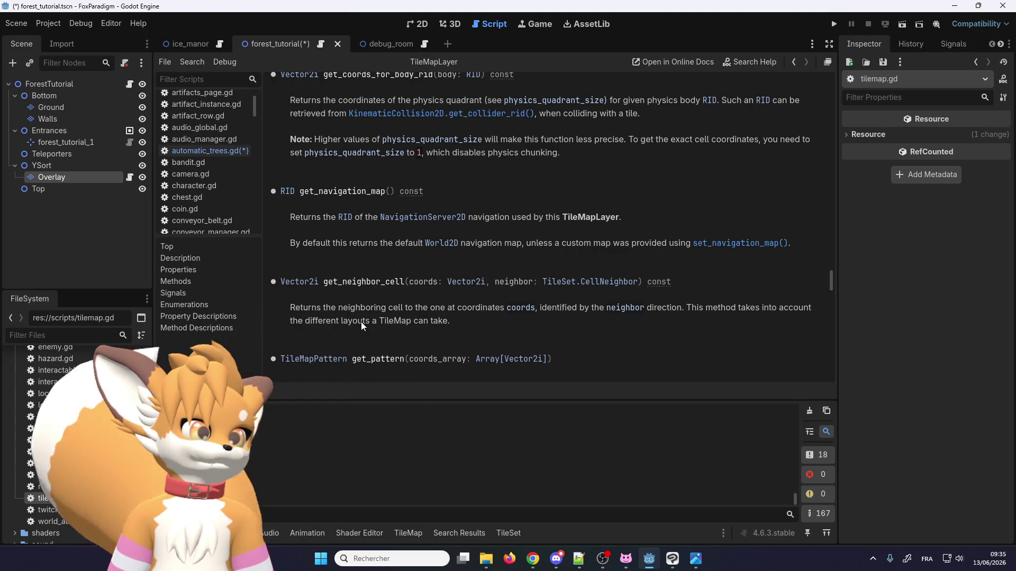
pyautogui.scroll(-4, 362, 326)
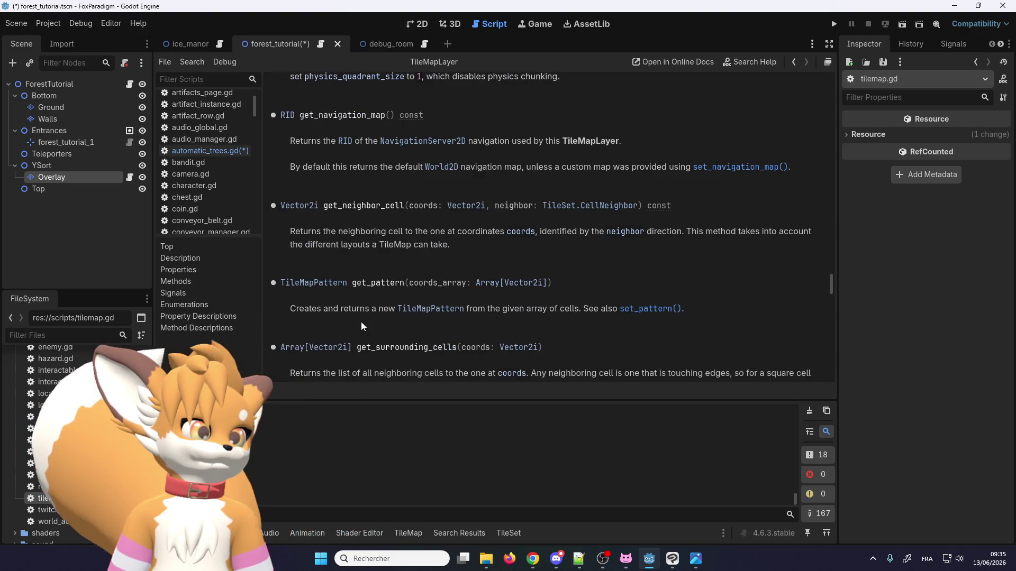
pyautogui.scroll(3, 361, 322)
pyautogui.scroll(10, 361, 322)
pyautogui.scroll(20, 361, 321)
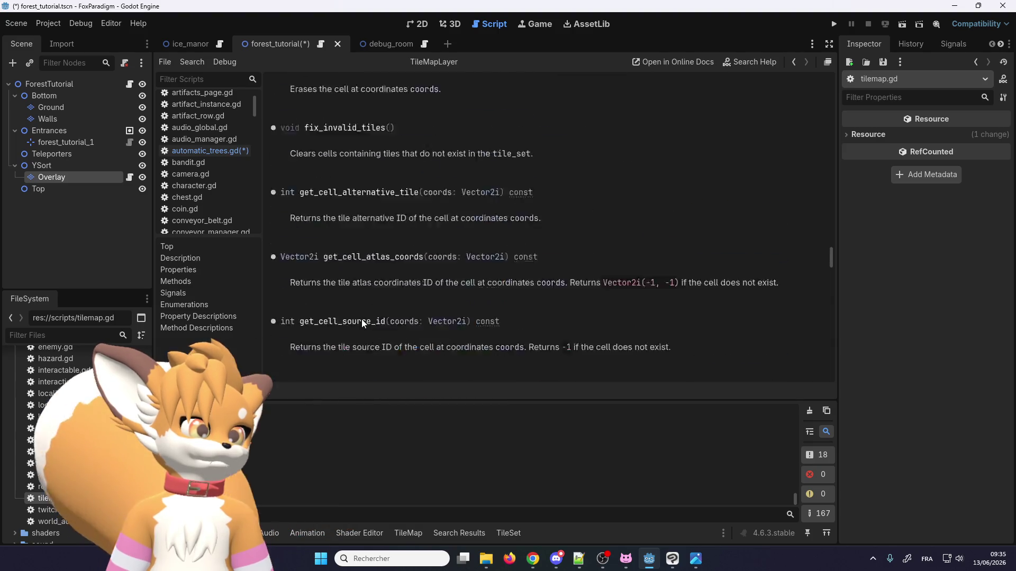
pyautogui.scroll(20, 361, 323)
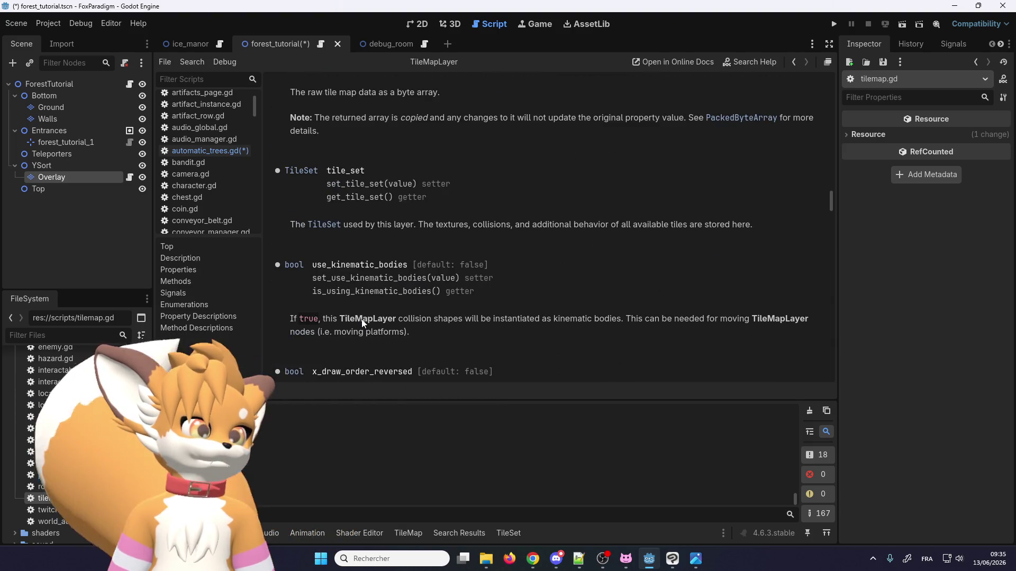
pyautogui.scroll(15, 362, 322)
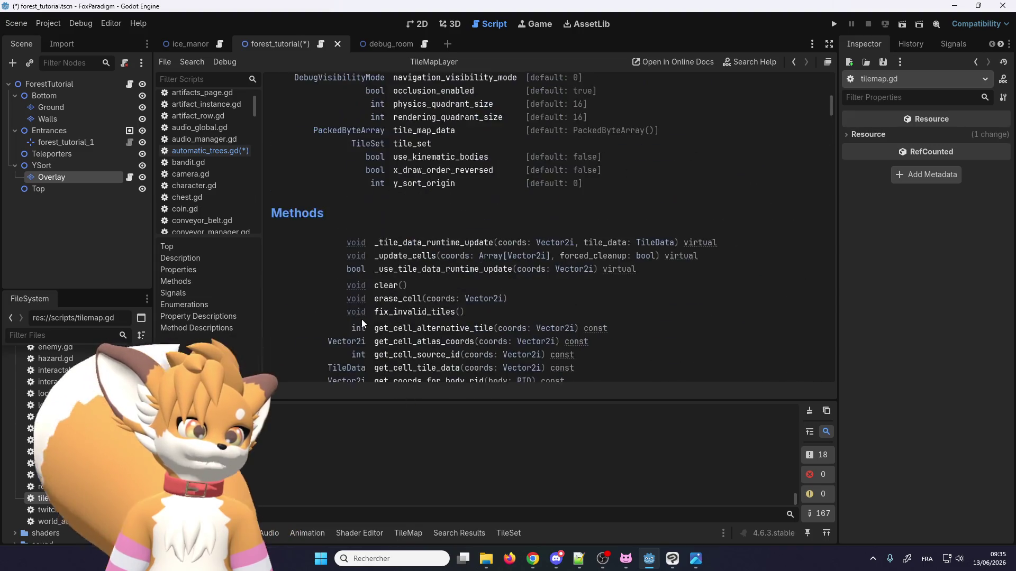
# Step: Jump to the local_to_map method description in the TileMapLayer docs
pyautogui.scroll(-8, 362, 321)
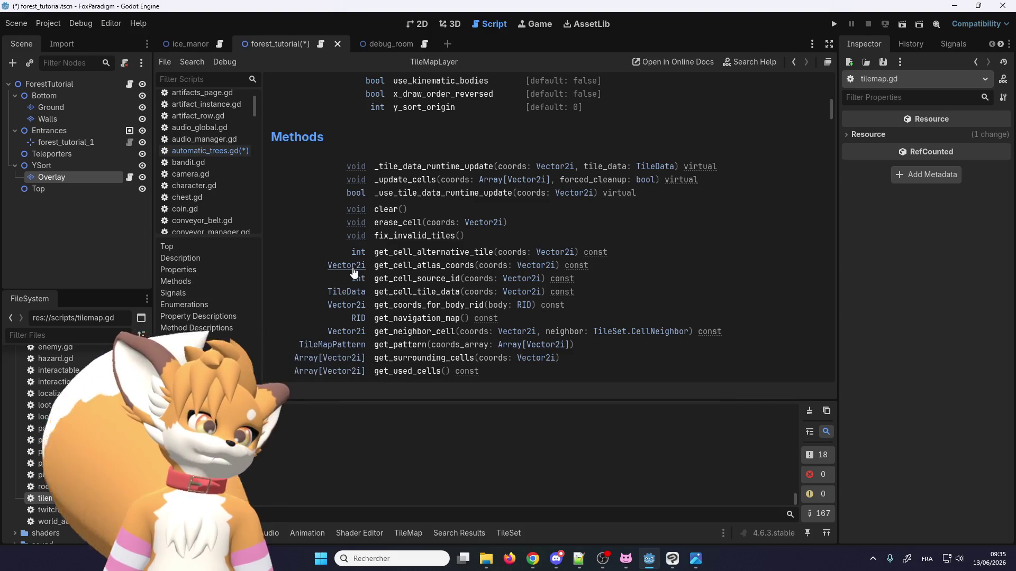
pyautogui.scroll(-3, 352, 265)
pyautogui.scroll(-4, 347, 237)
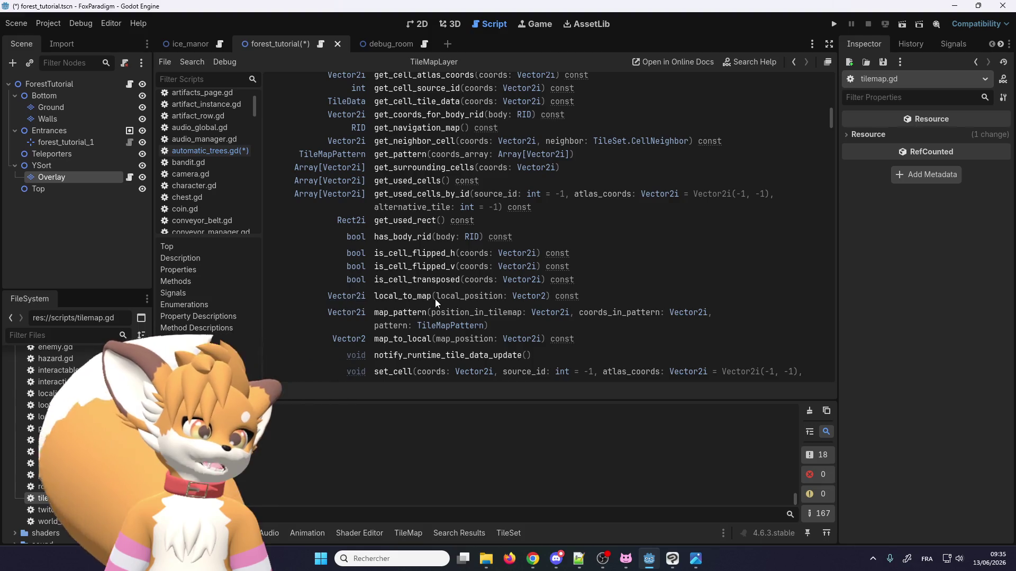
pyautogui.click(395, 300)
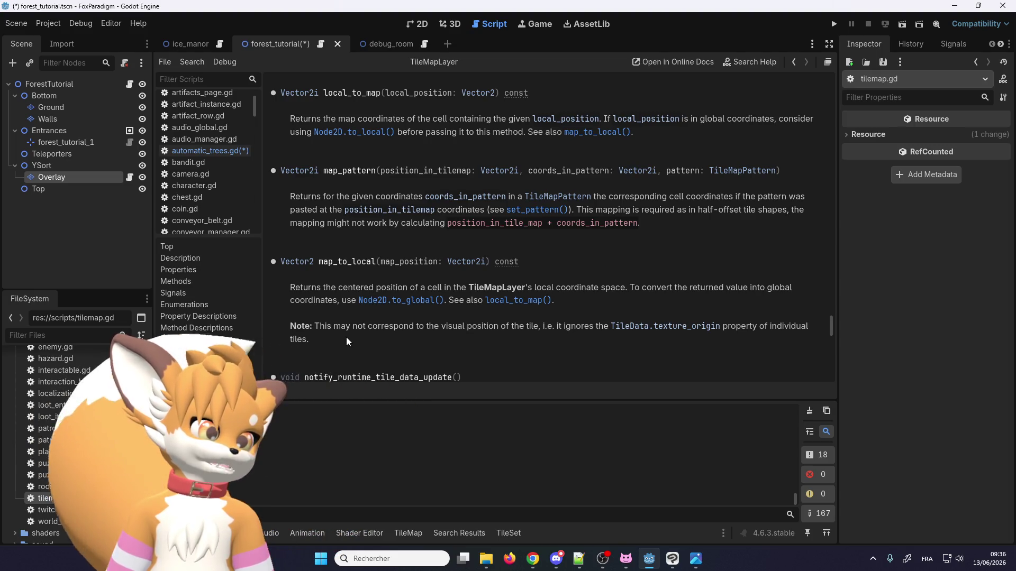
# Step: Jump to the get_cell_atlas_coords description and select its method name
pyautogui.scroll(-3, 346, 338)
pyautogui.scroll(-2, 360, 327)
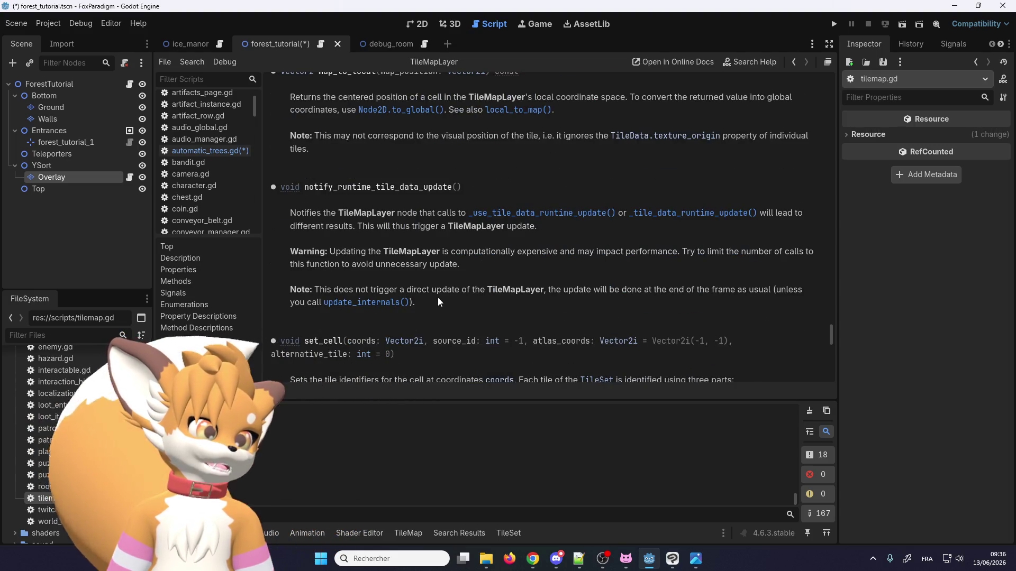
pyautogui.scroll(10, 739, 258)
pyautogui.scroll(10, 810, 157)
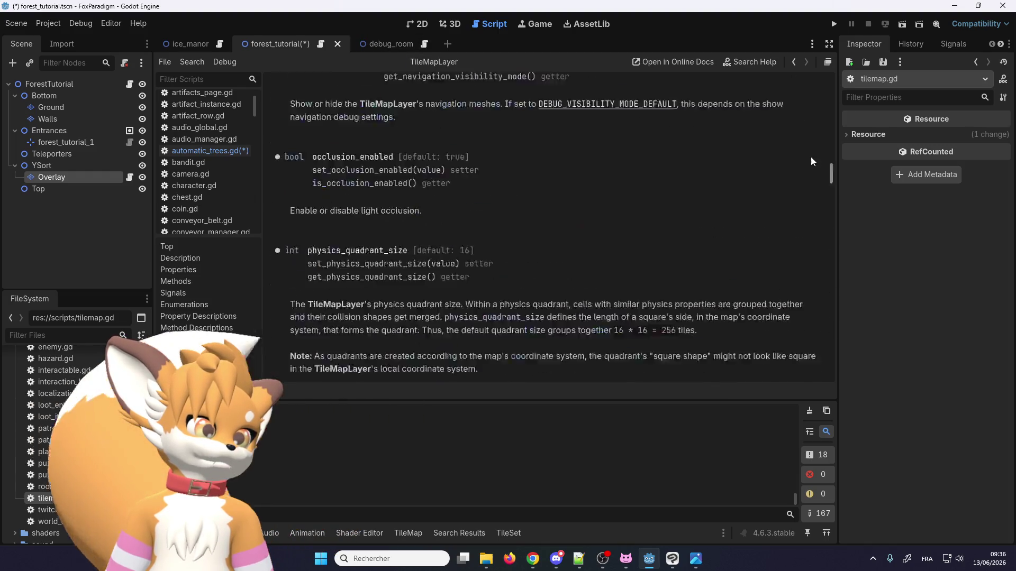
pyautogui.scroll(-7, 598, 194)
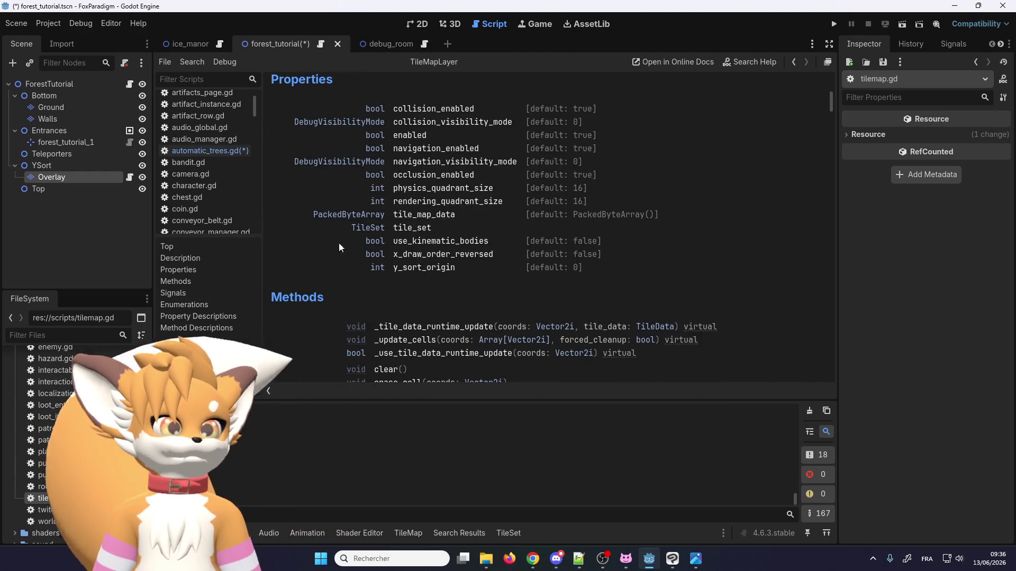
pyautogui.scroll(-5, 363, 258)
pyautogui.scroll(-4, 363, 257)
pyautogui.scroll(-5, 362, 252)
pyautogui.scroll(5, 365, 247)
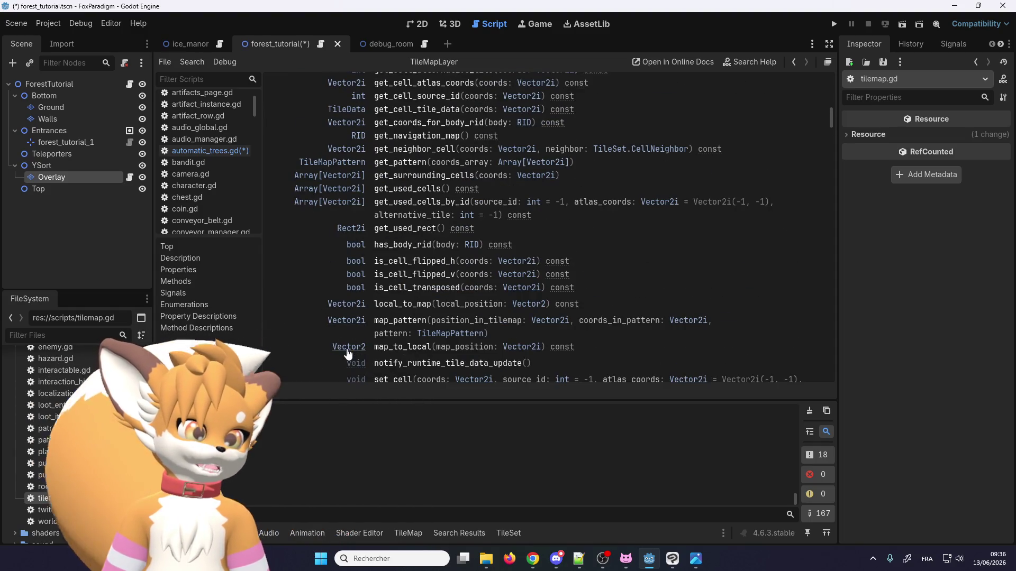
pyautogui.scroll(4, 338, 254)
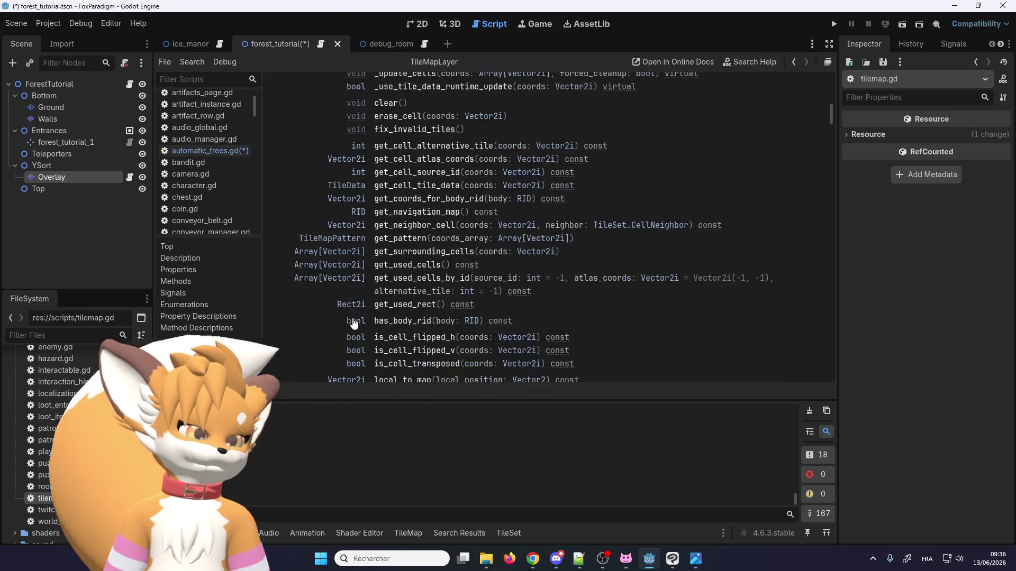
pyautogui.scroll(3, 339, 254)
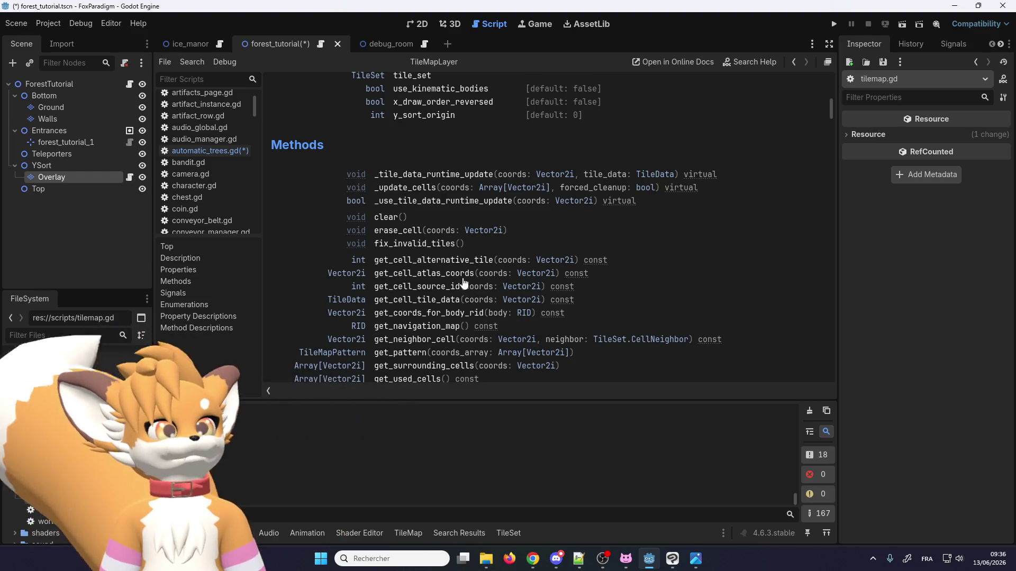
pyautogui.click(429, 274)
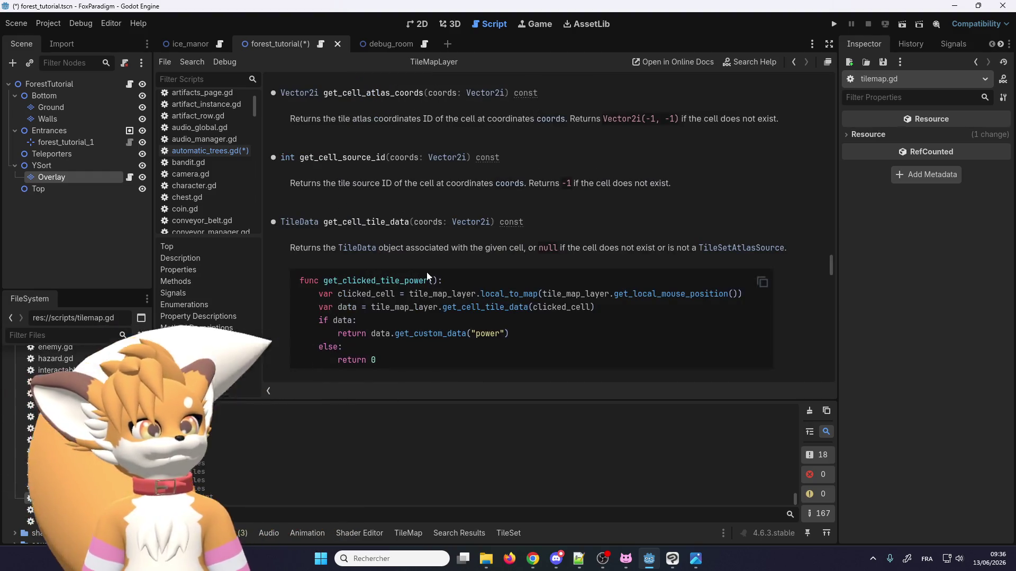
pyautogui.doubleClick(369, 94)
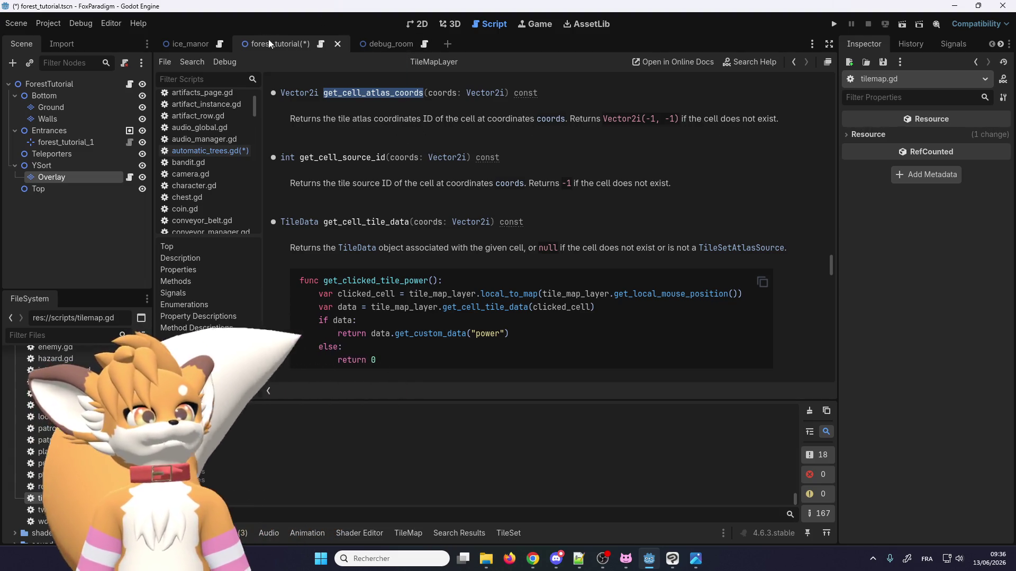
# Step: In automatic_trees.gd, replace get_cell_source_id with get_cell_atlas_coords and add a get_cell_atlas_coords(cell) line
pyautogui.click(210, 151)
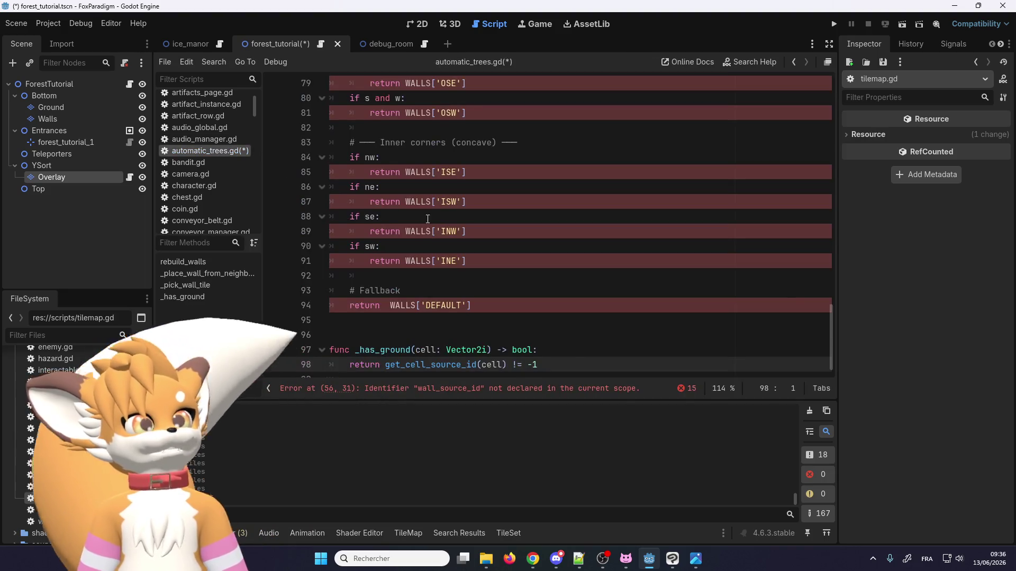
pyautogui.doubleClick(455, 354)
pyautogui.write('get_cell_atlas_coords')
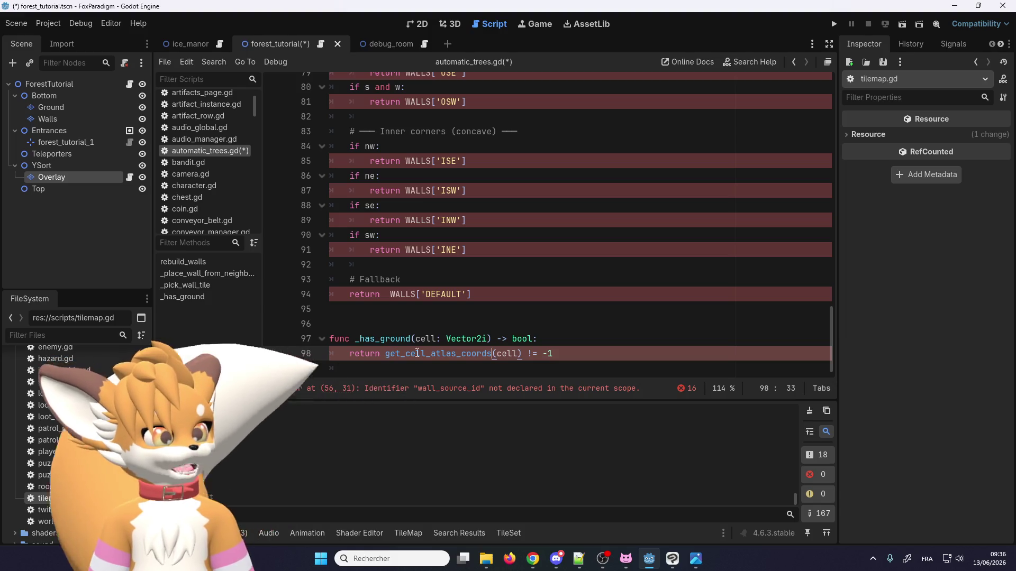
pyautogui.click(553, 339)
pyautogui.press('Return')
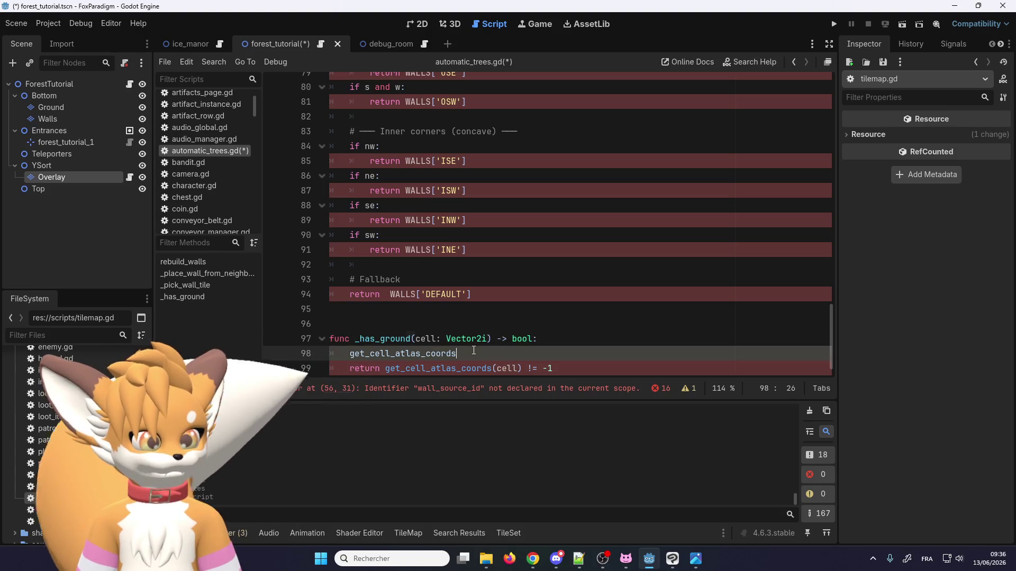
pyautogui.write('(cell)')
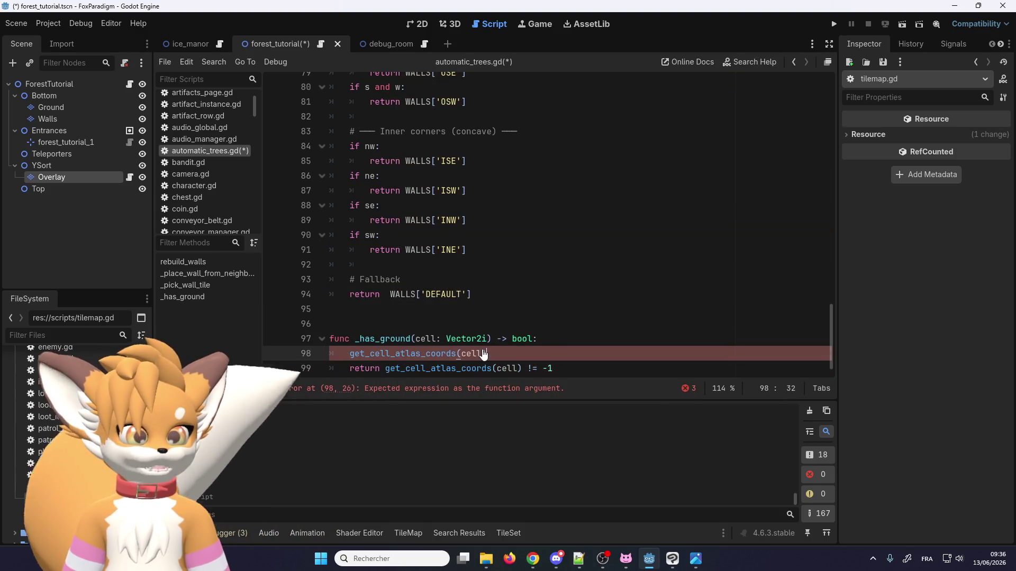
# Step: Look up get_cell_atlas_coords in the documentation, then switch to world.gd
pyautogui.rightClick(389, 344)
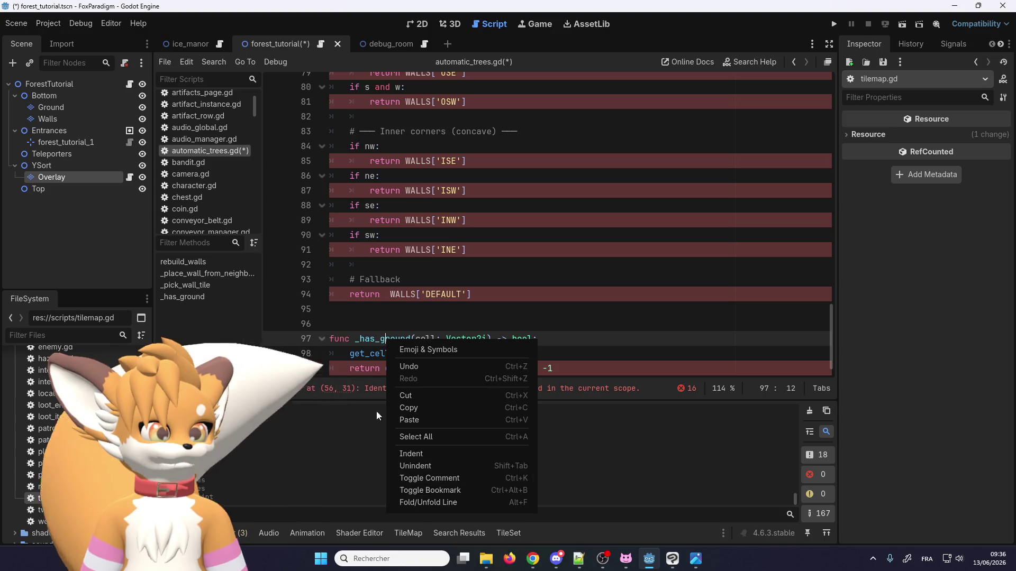
pyautogui.click(424, 367)
pyautogui.rightClick(424, 366)
pyautogui.click(468, 534)
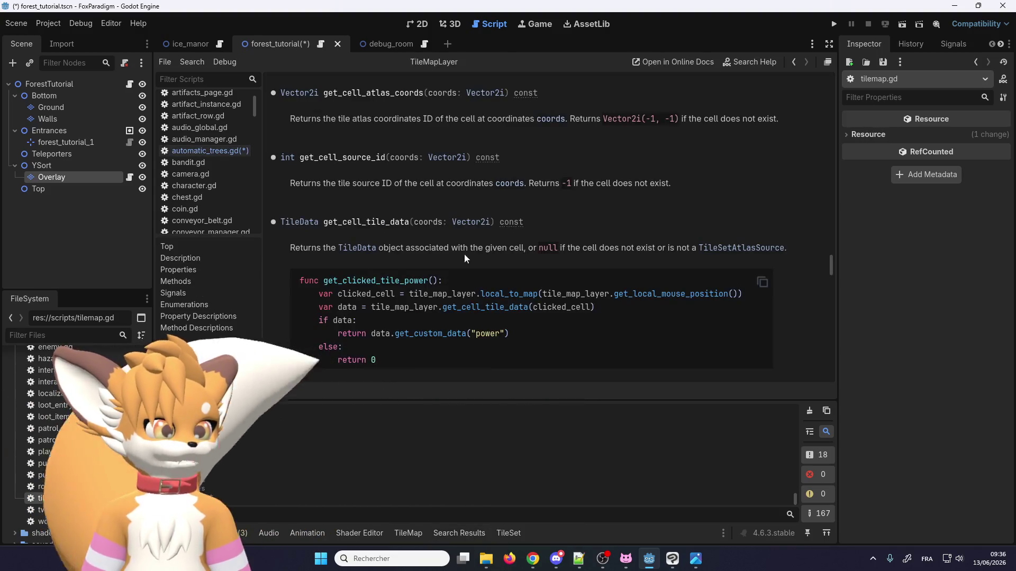
pyautogui.doubleClick(427, 224)
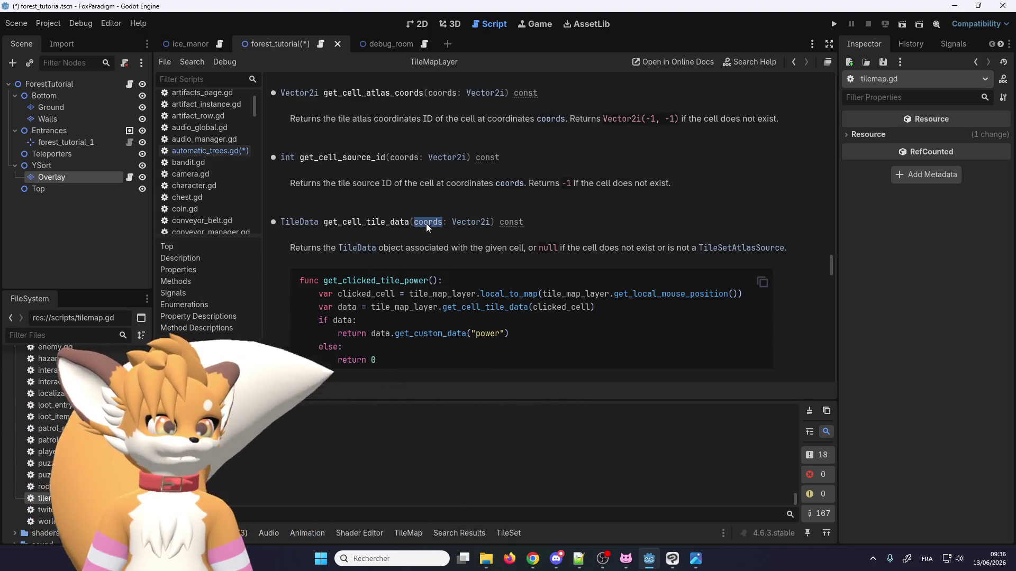
pyautogui.click(320, 47)
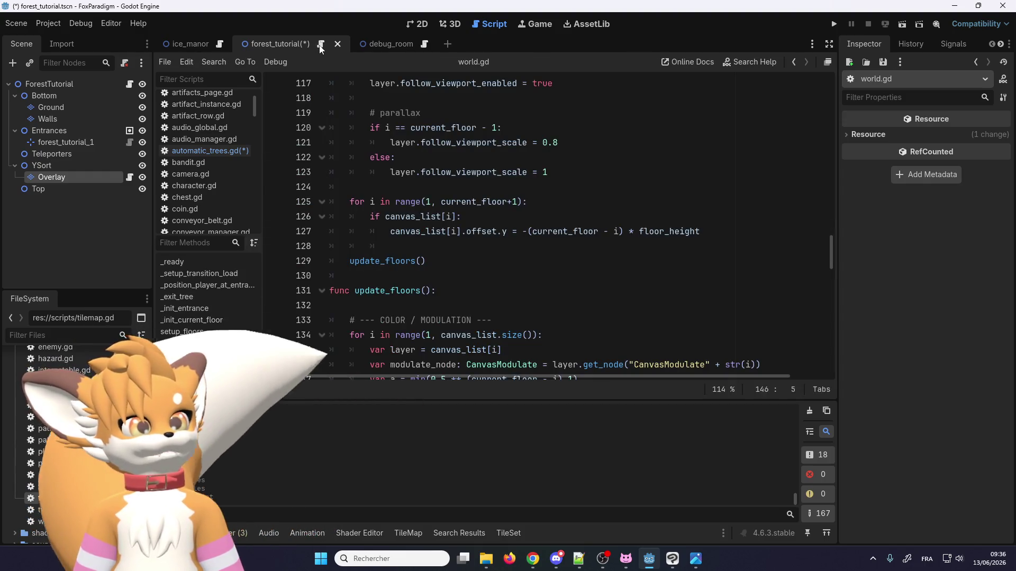
# Step: Save the scene and scripts and return to automatic_trees.gd
pyautogui.hotkey('ctrl', 's')
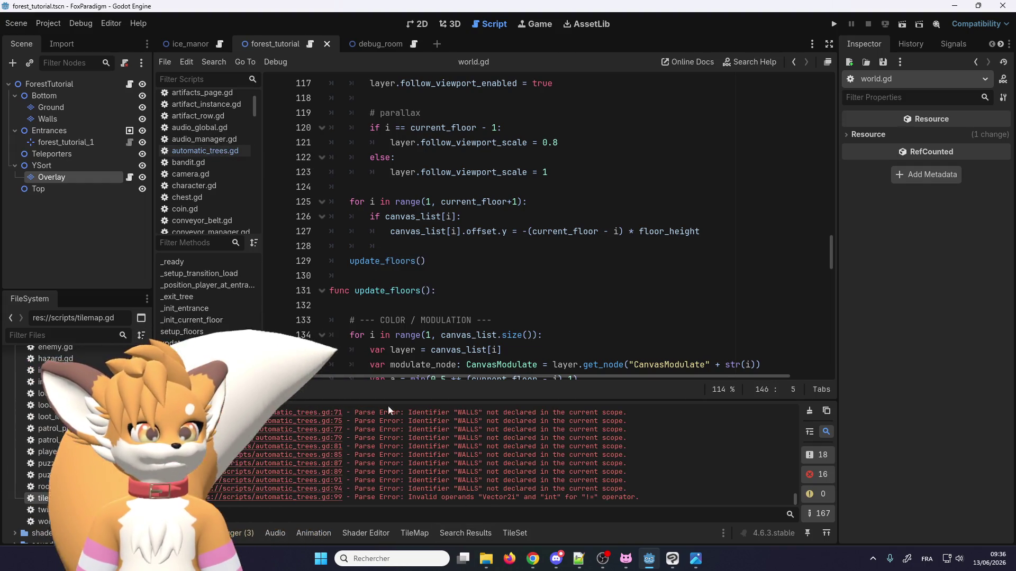
pyautogui.click(205, 151)
pyautogui.scroll(-2, 463, 323)
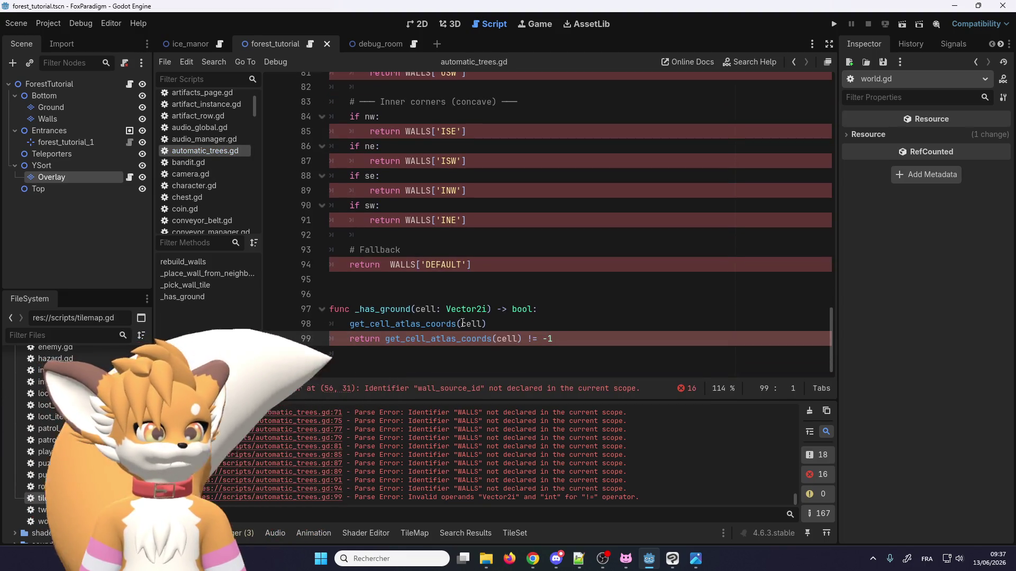
# Step: Store _has_ground's get_cell_atlas_coords result in atlas_pos and delete the old return comparison
pyautogui.doubleClick(438, 339)
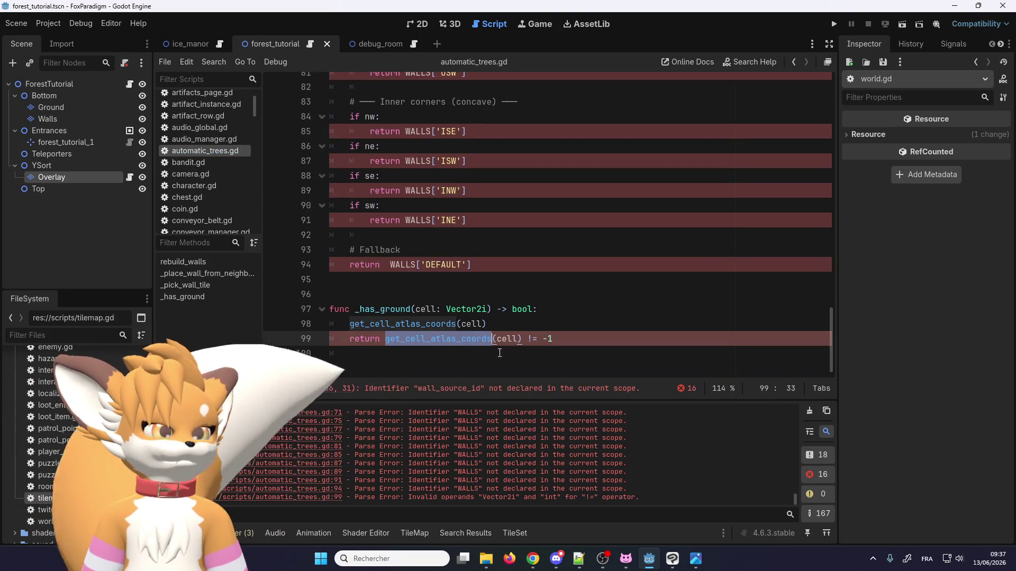
pyautogui.doubleClick(474, 324)
pyautogui.write('coords')
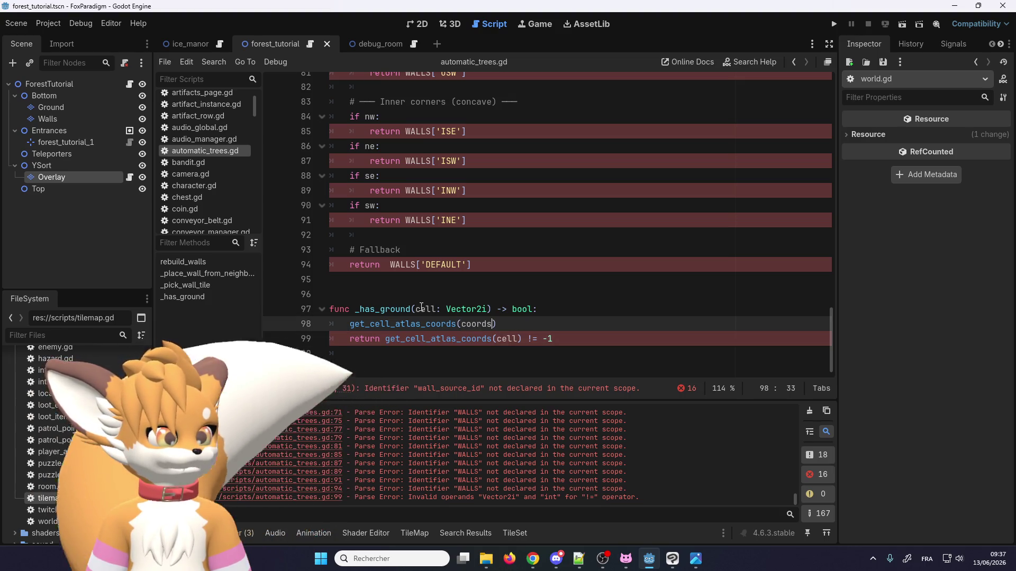
pyautogui.doubleClick(426, 309)
pyautogui.write('oords')
pyautogui.doubleClick(504, 339)
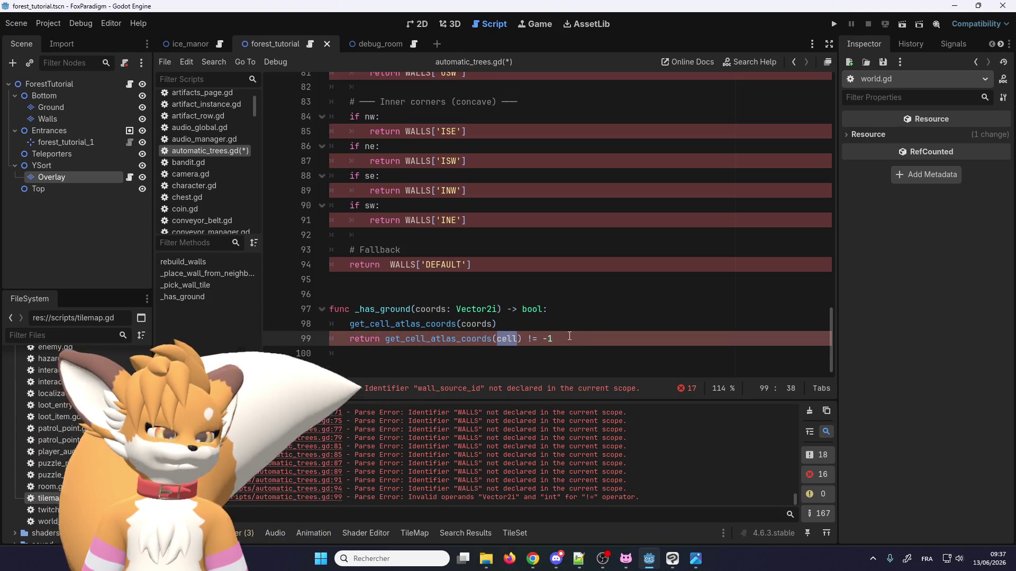
pyautogui.click(351, 328)
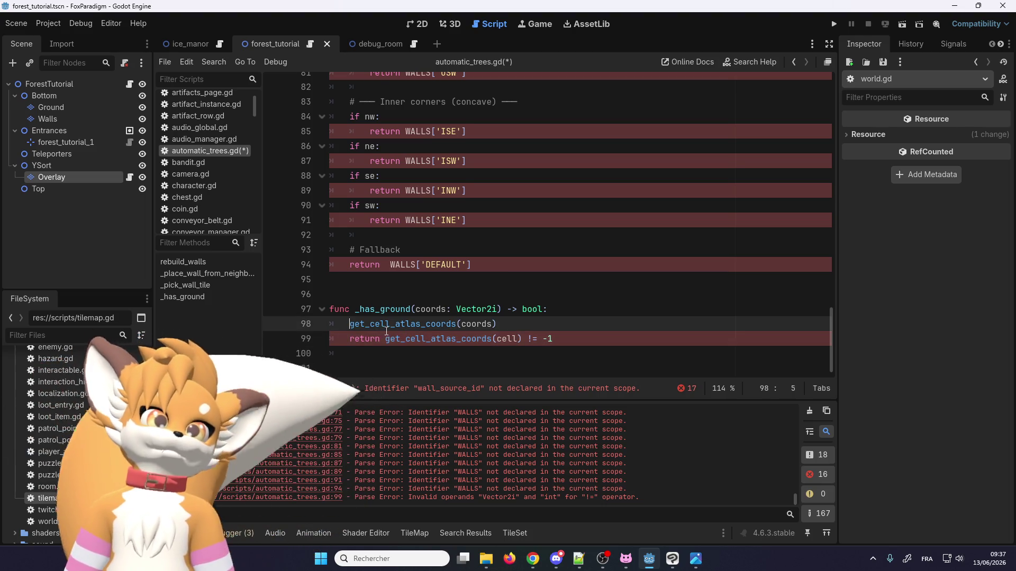
pyautogui.moveTo(395, 323)
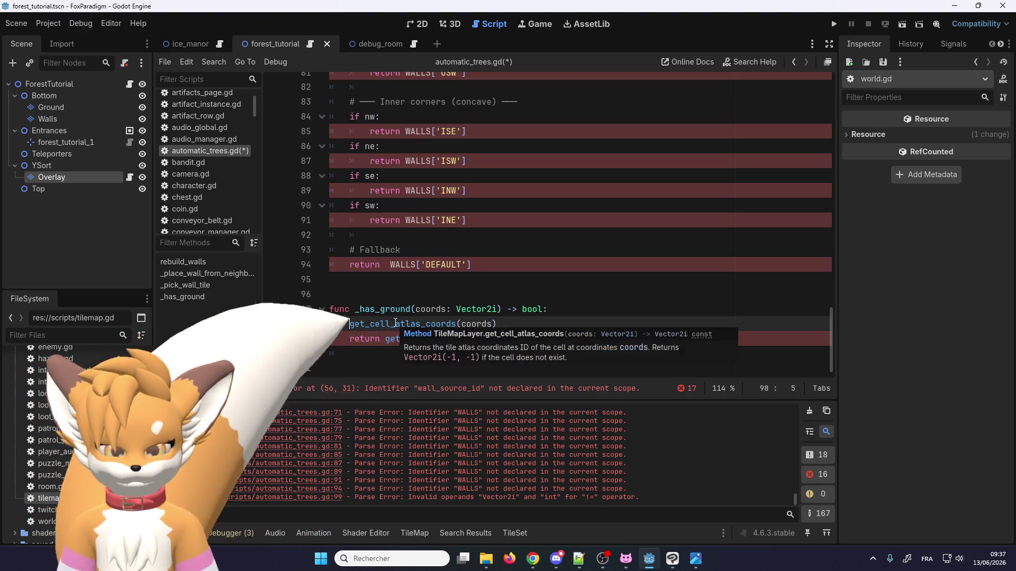
pyautogui.write('=')
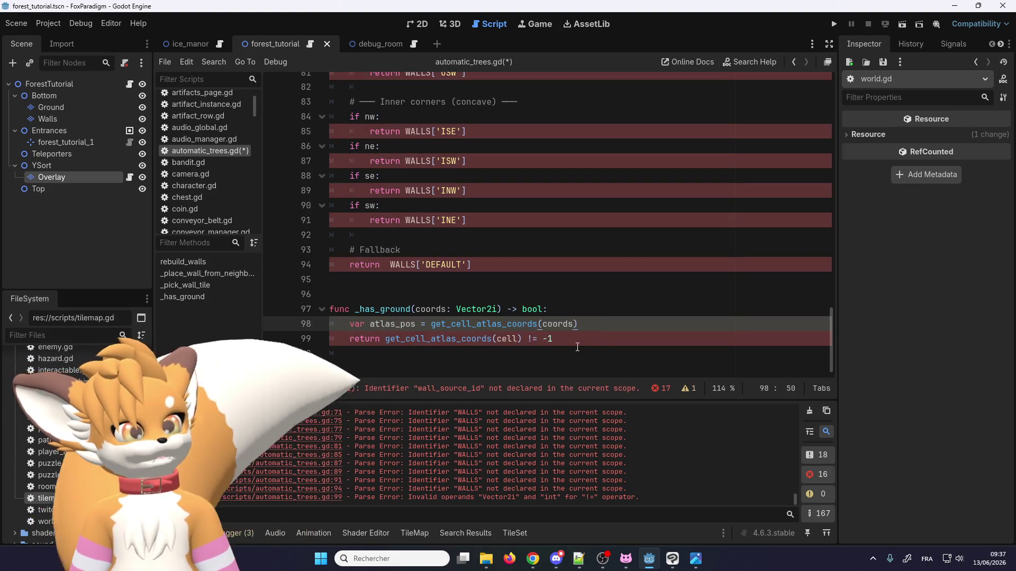
pyautogui.moveTo(601, 339); pyautogui.dragTo(385, 339)
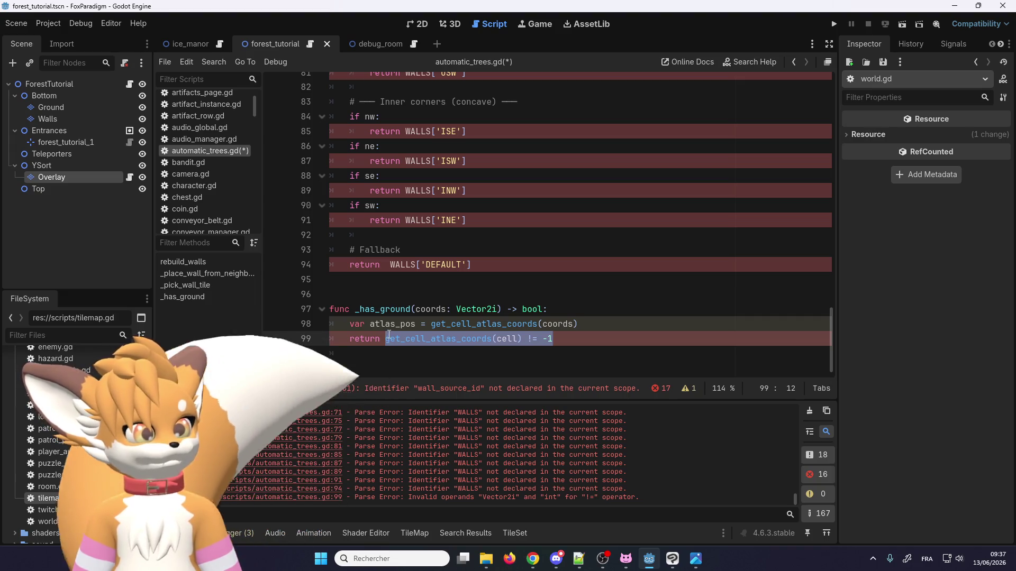
pyautogui.press('BackSpace')
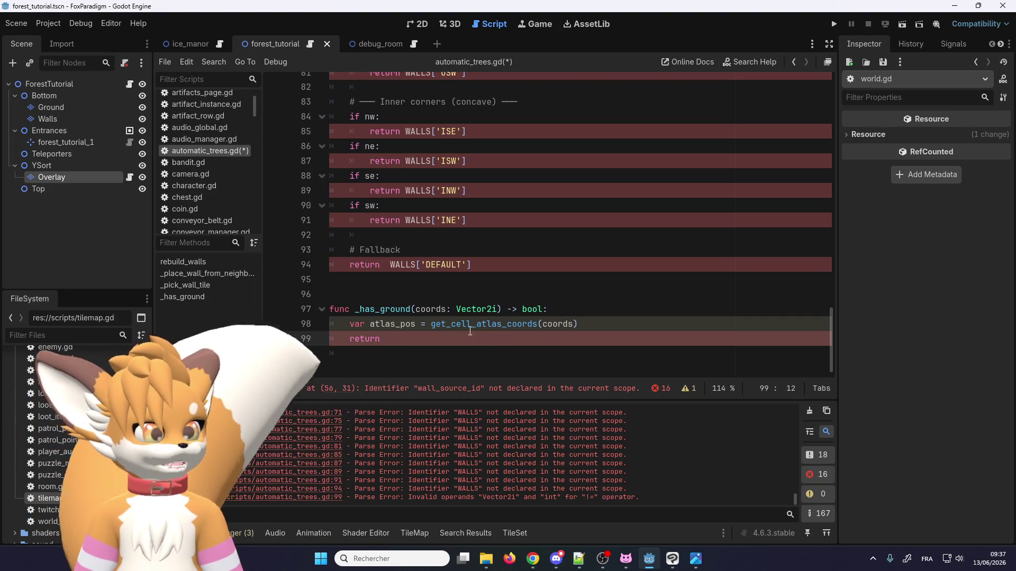
# Step: Remove the DEFAULT entry from the TREES constant
pyautogui.moveTo(831, 355); pyautogui.dragTo(818, 100)
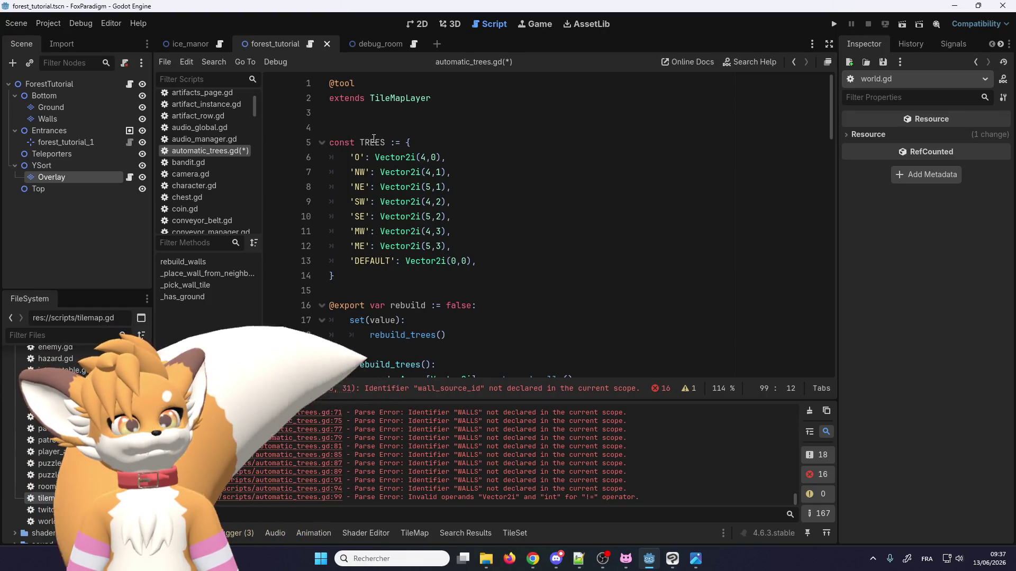
pyautogui.moveTo(492, 269)
pyautogui.mouseDown()
pyautogui.moveTo(328, 248)
pyautogui.moveTo(469, 247)
pyautogui.mouseUp()
pyautogui.press('BackSpace')
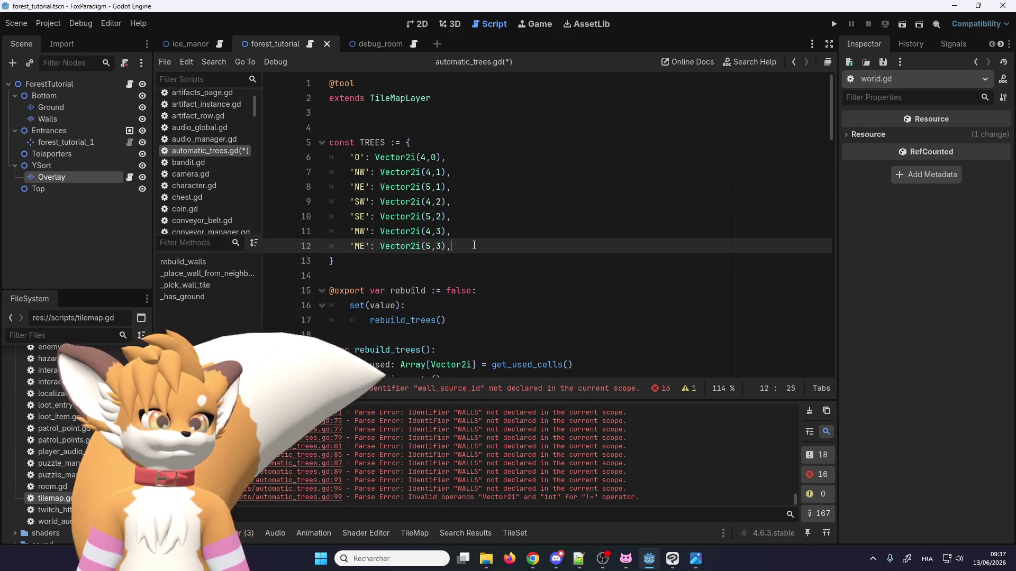
pyautogui.doubleClick(365, 142)
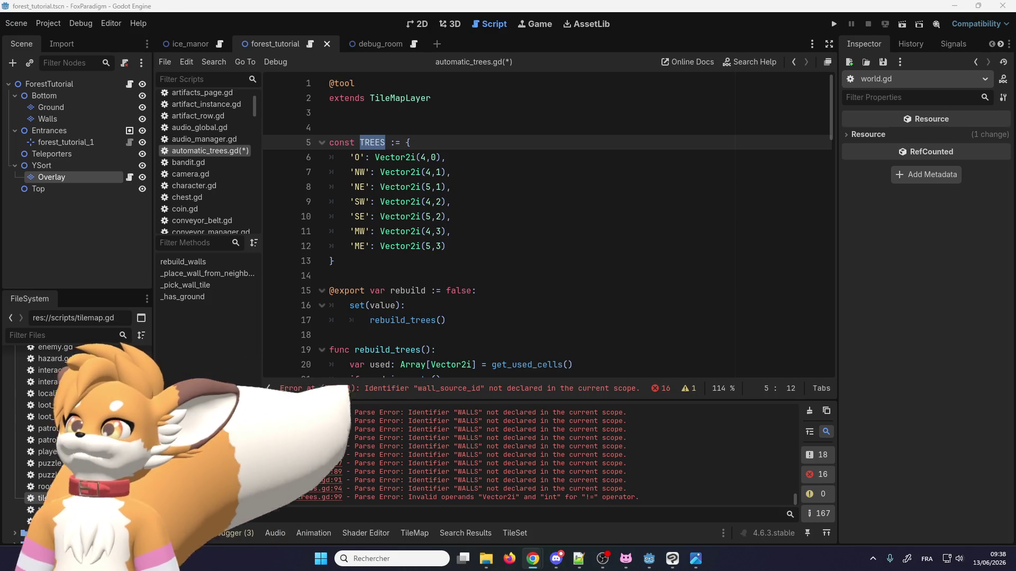
pyautogui.hotkey('alt', 'Tab')
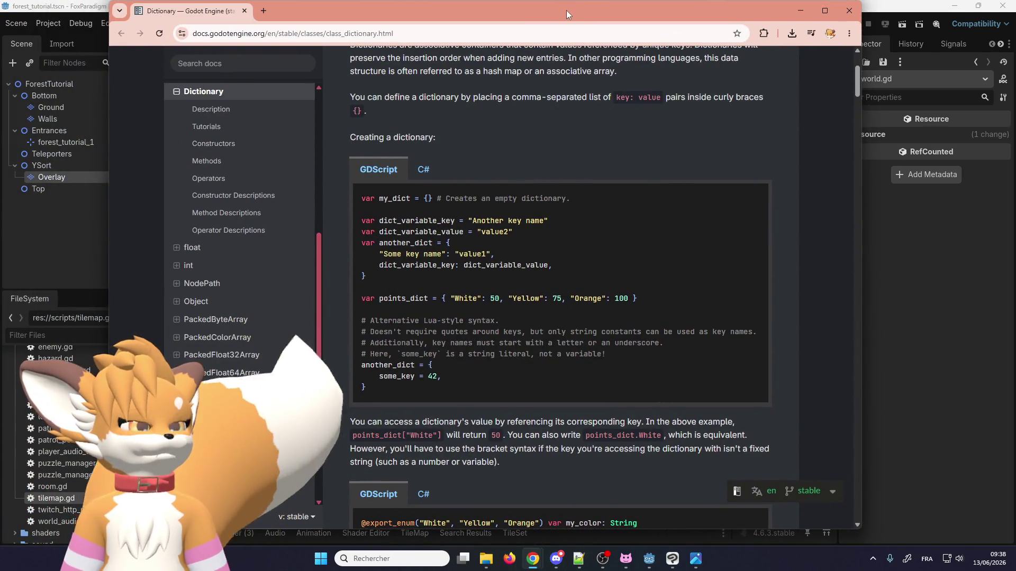
# Step: Maximize the Godot Docs browser window and scroll through the Dictionary class page
pyautogui.doubleClick(566, 11)
pyautogui.scroll(2, 443, 274)
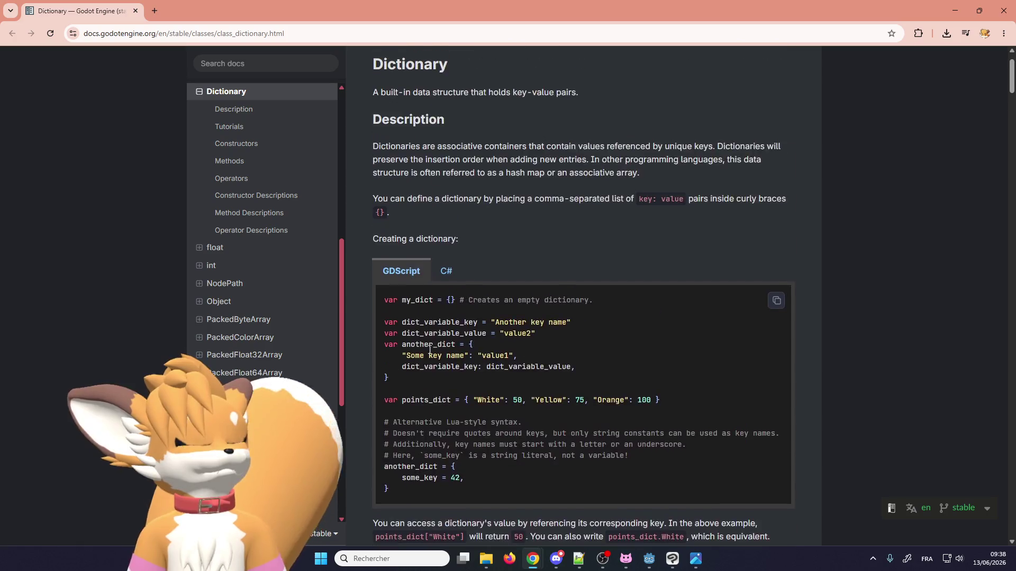
pyautogui.scroll(-9, 418, 323)
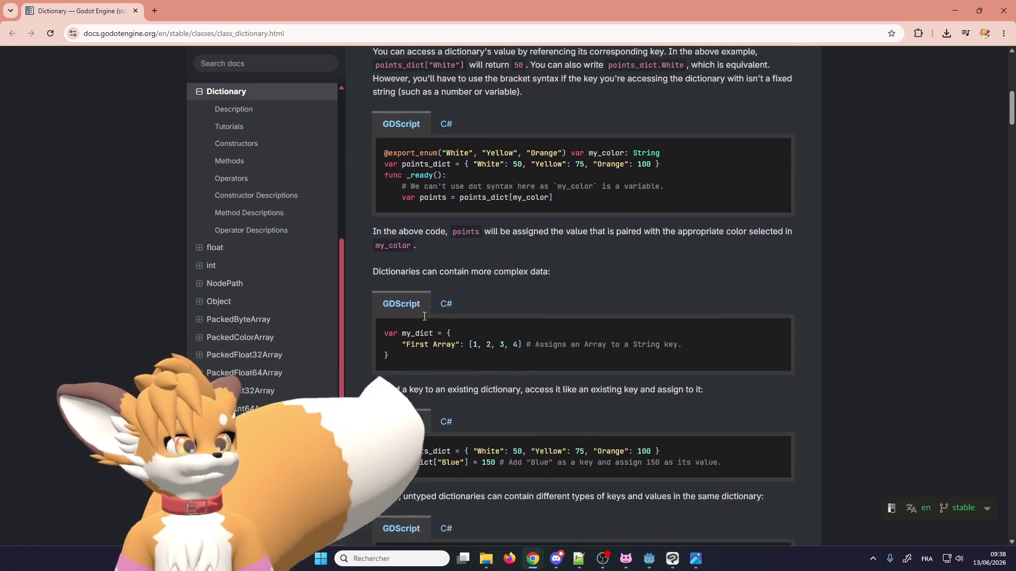
pyautogui.scroll(-3, 423, 318)
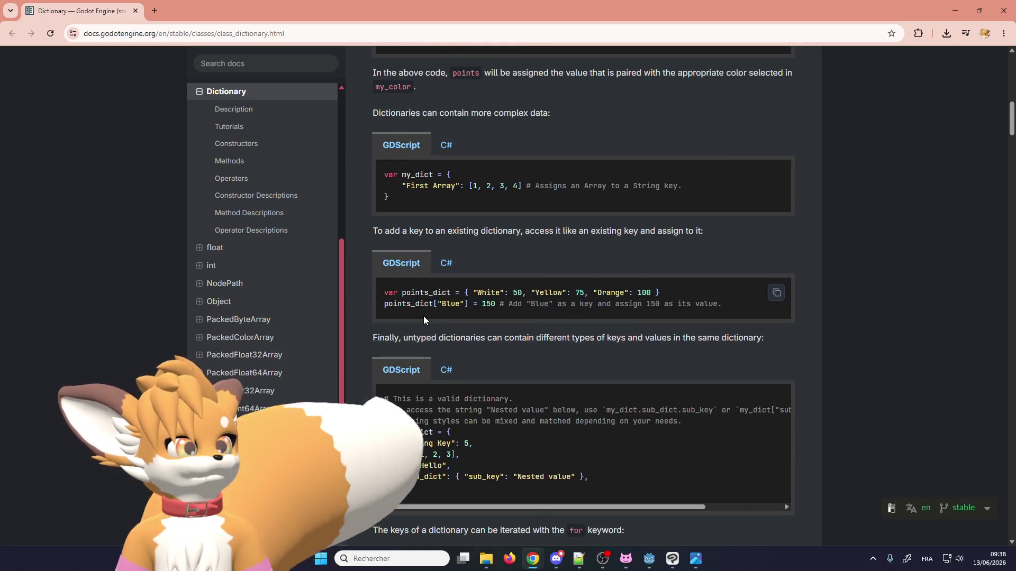
pyautogui.scroll(-5, 423, 318)
pyautogui.scroll(-9, 423, 316)
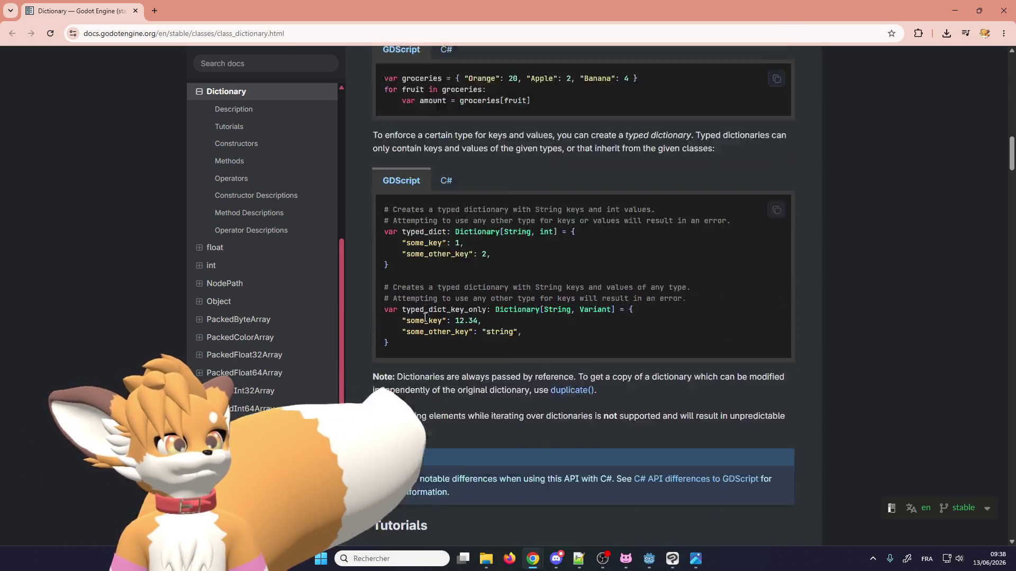
# Step: Search the page for 'value', then select and copy the values() method name
pyautogui.hotkey('ctrl', 'f')
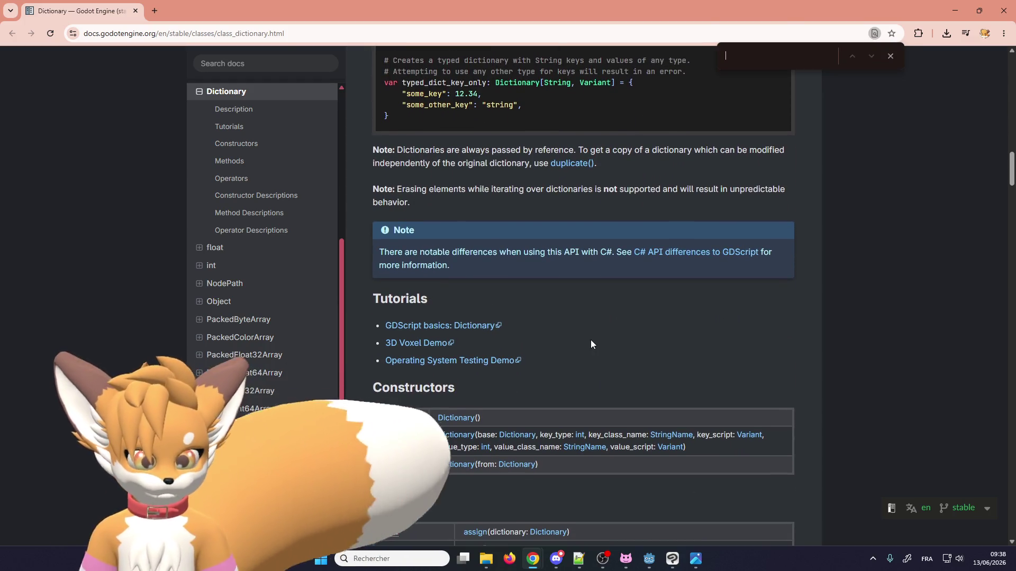
pyautogui.write('value')
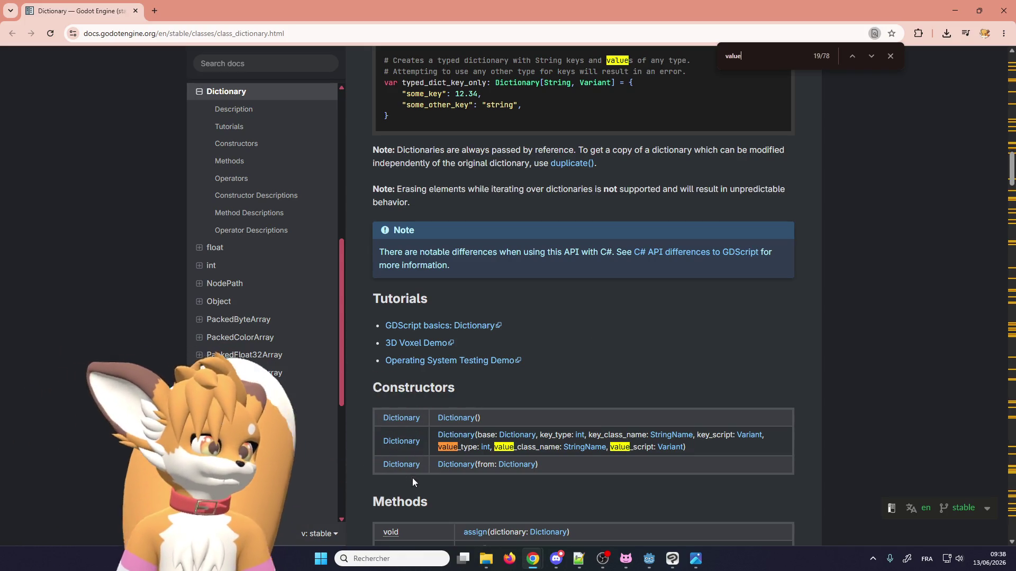
pyautogui.scroll(2, 700, 233)
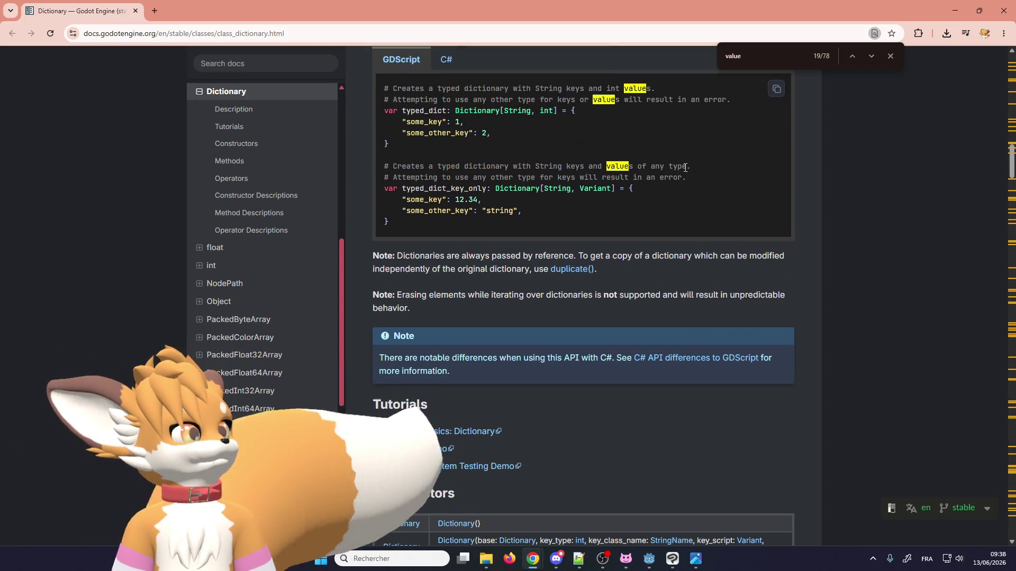
pyautogui.scroll(-5, 750, 219)
pyautogui.scroll(-3, 743, 254)
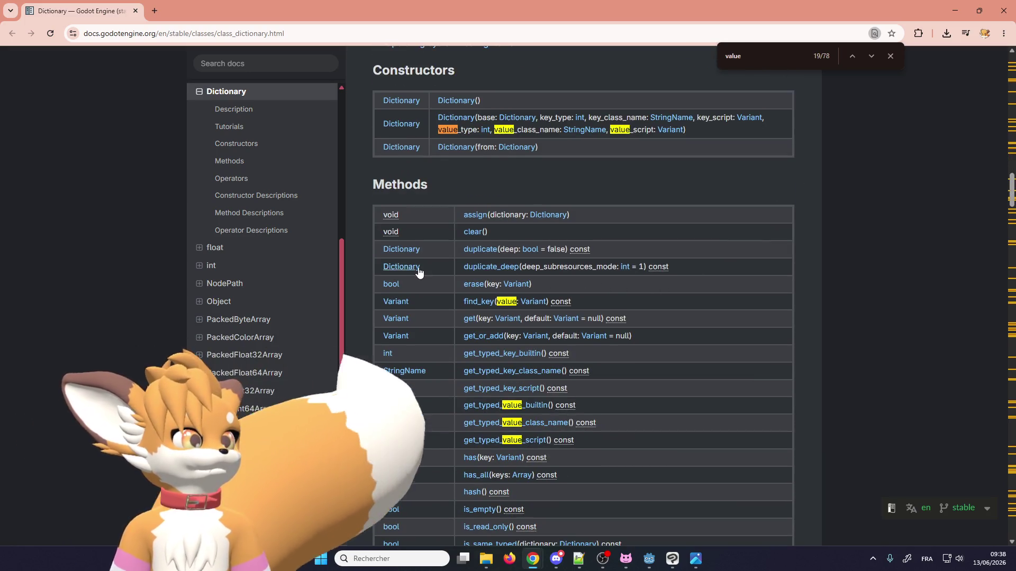
pyautogui.scroll(-2, 443, 290)
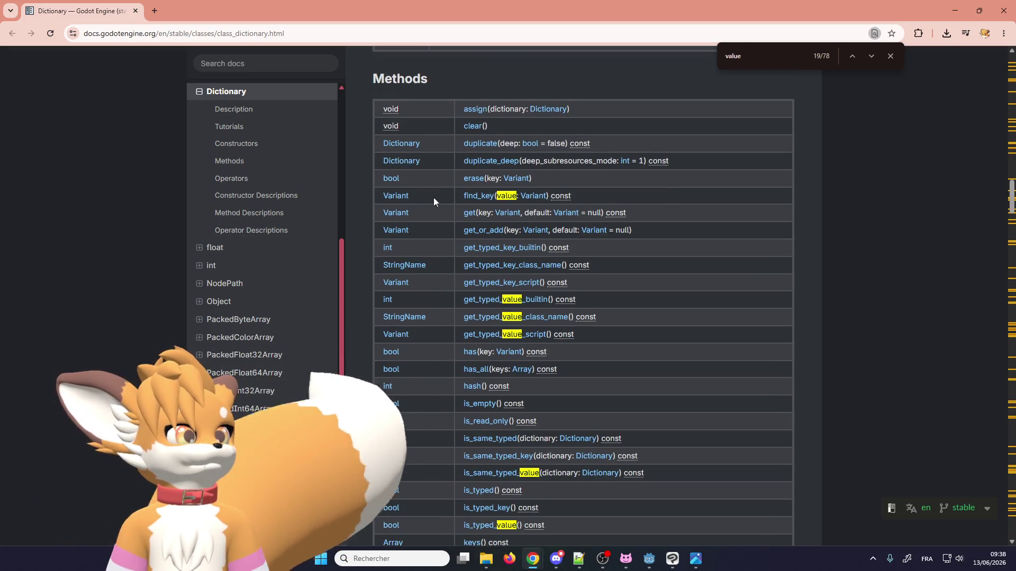
pyautogui.scroll(-3, 451, 199)
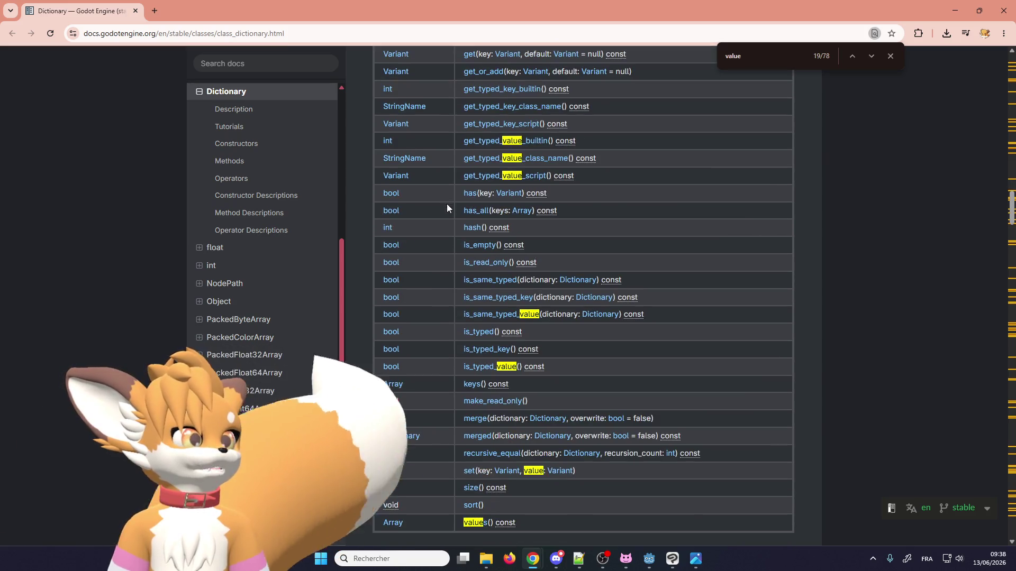
pyautogui.scroll(-3, 466, 367)
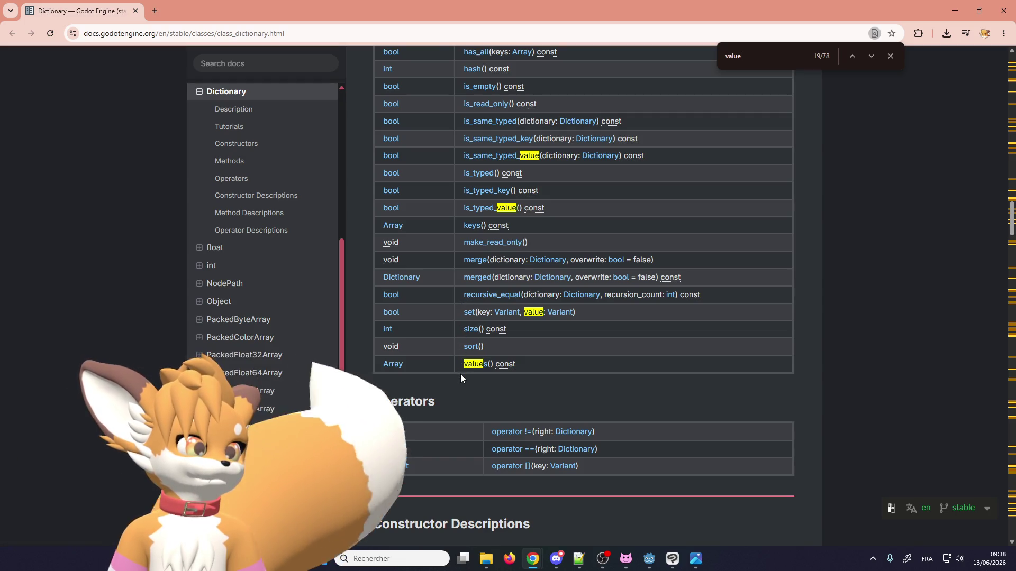
pyautogui.scroll(-4, 456, 366)
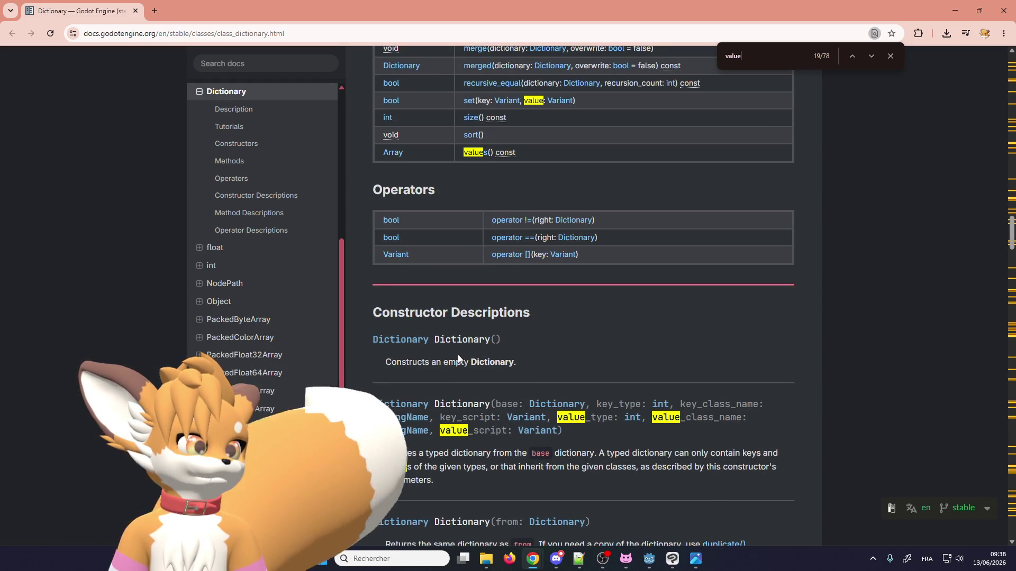
pyautogui.scroll(-2, 458, 355)
pyautogui.scroll(-9, 458, 354)
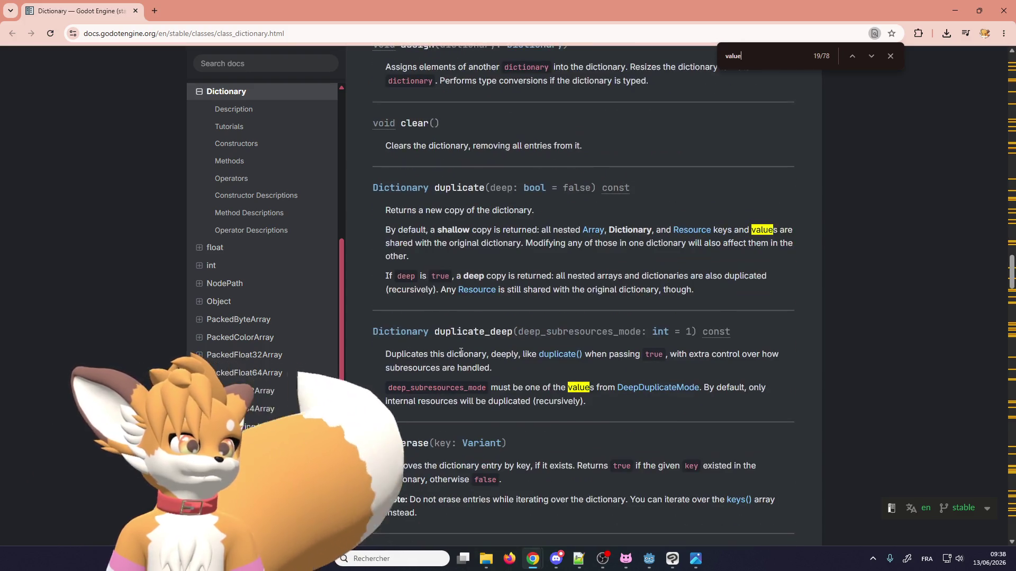
pyautogui.scroll(-6, 461, 353)
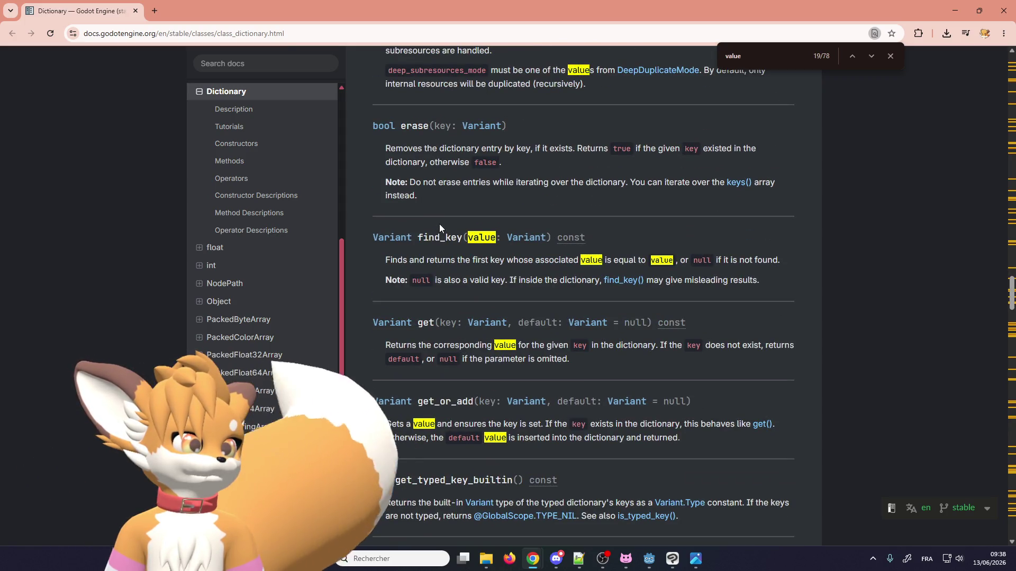
pyautogui.scroll(-6, 464, 325)
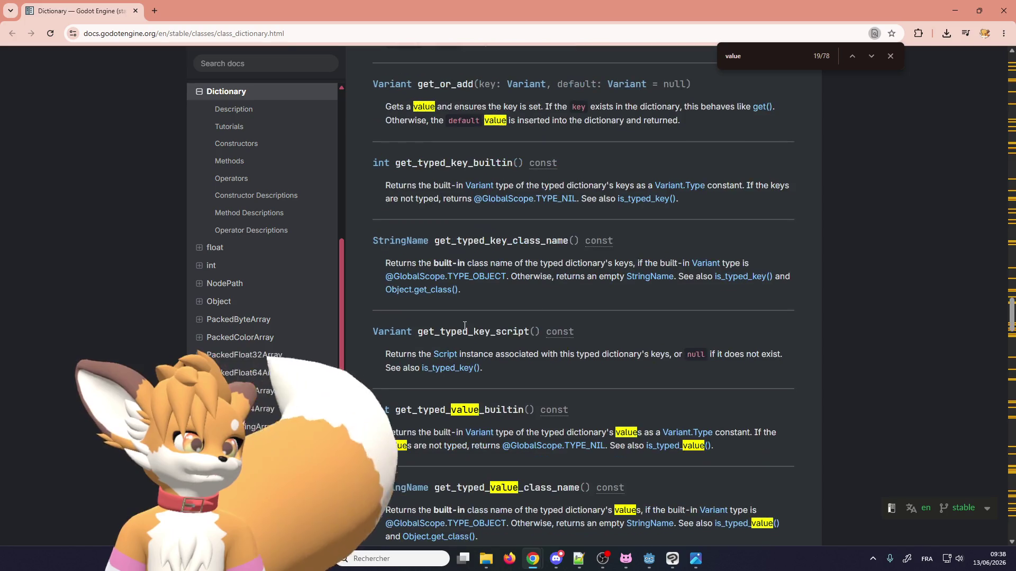
pyautogui.scroll(-9, 465, 328)
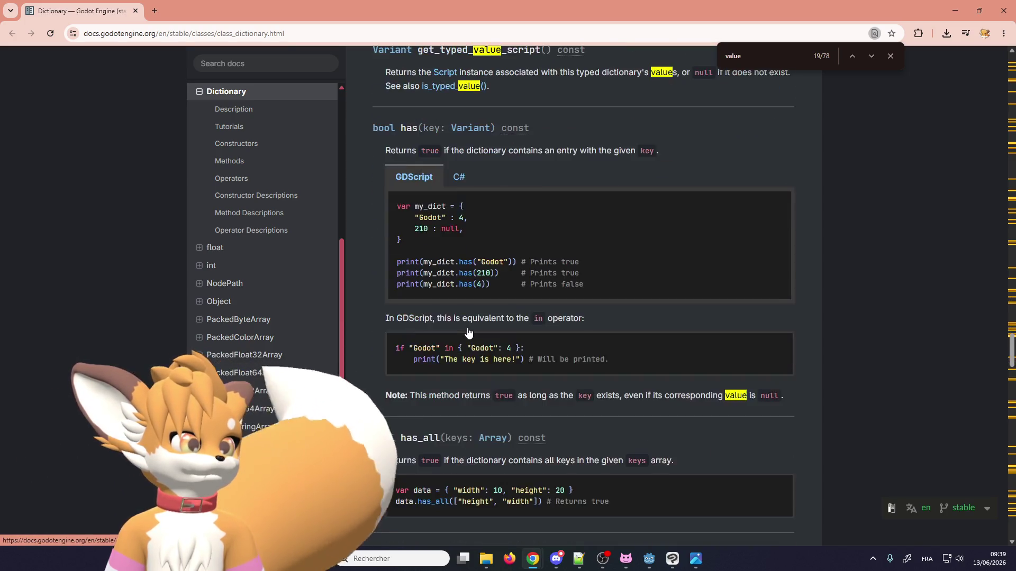
pyautogui.scroll(5, 468, 332)
pyautogui.scroll(-20, 468, 332)
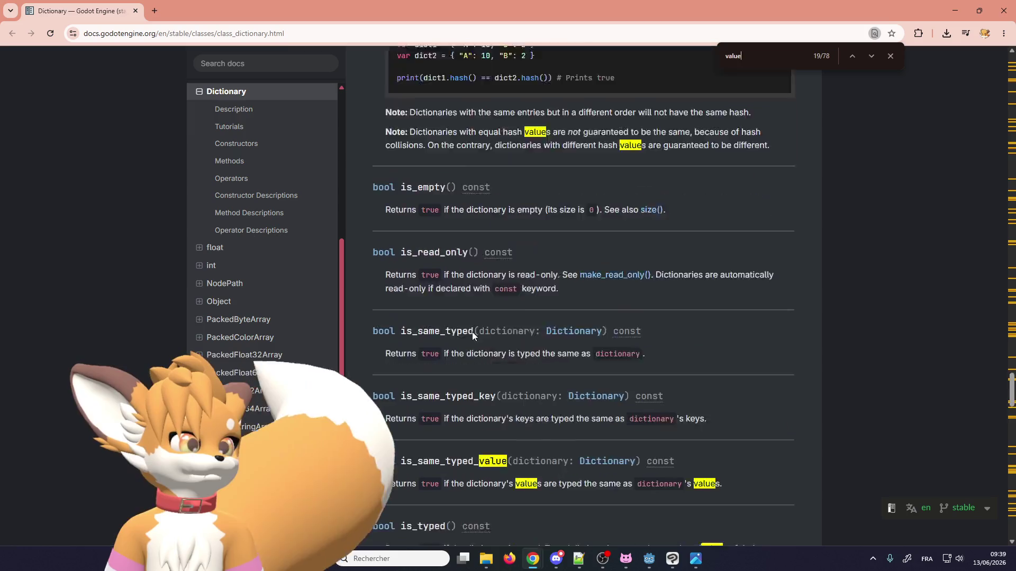
pyautogui.scroll(-13, 475, 334)
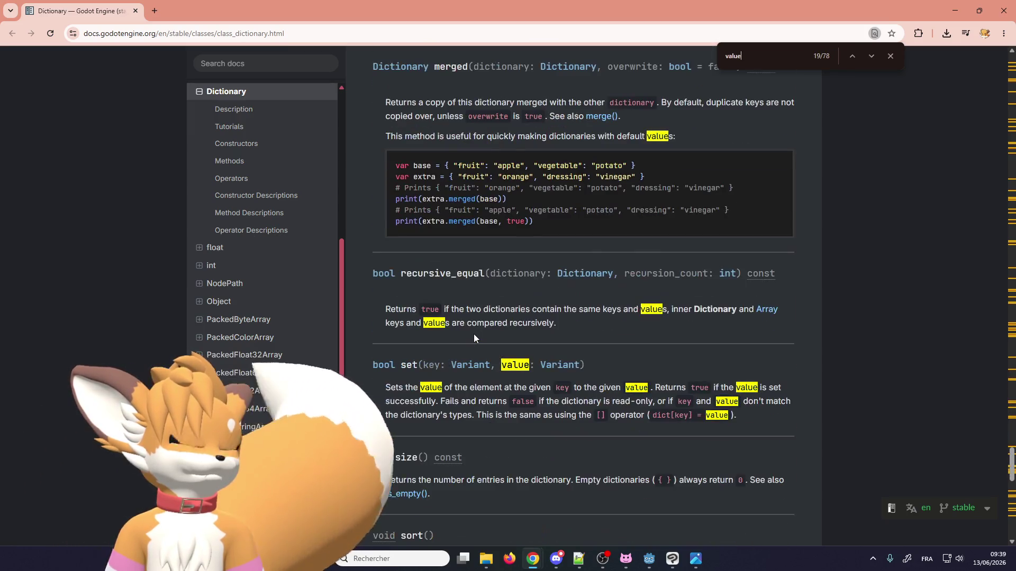
pyautogui.scroll(-6, 474, 335)
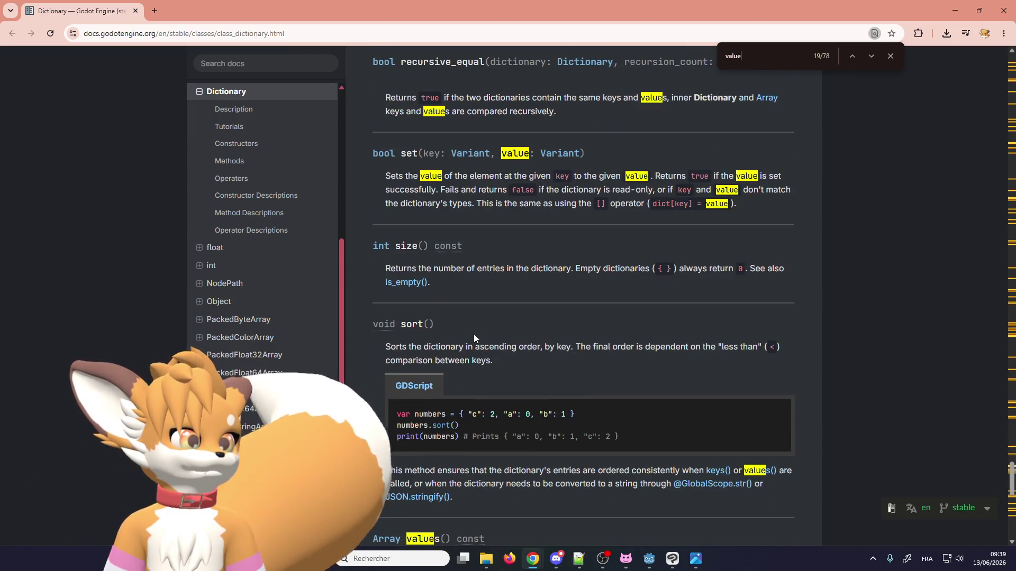
pyautogui.scroll(-13, 474, 335)
pyautogui.scroll(6, 474, 335)
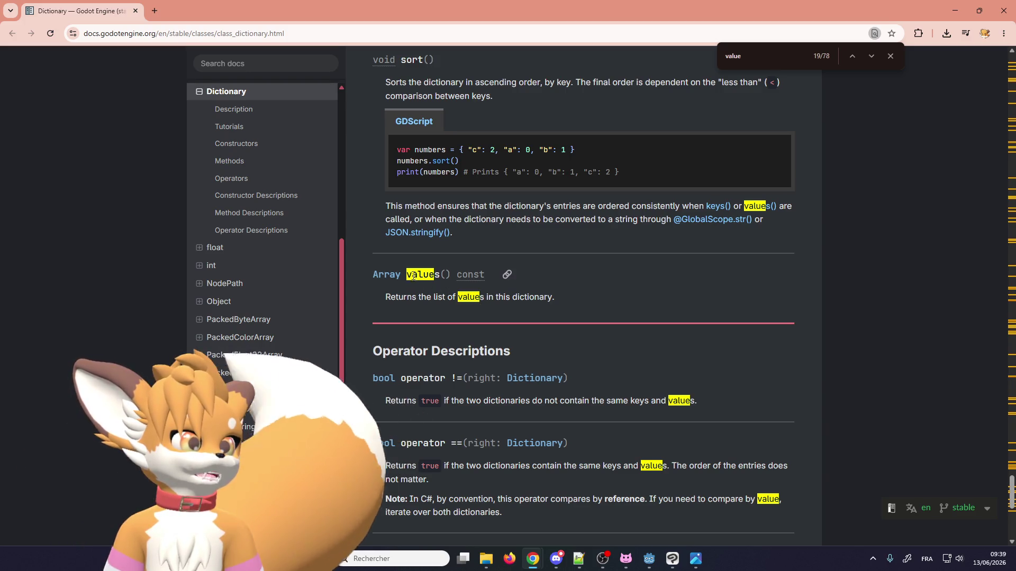
pyautogui.scroll(-8, 451, 276)
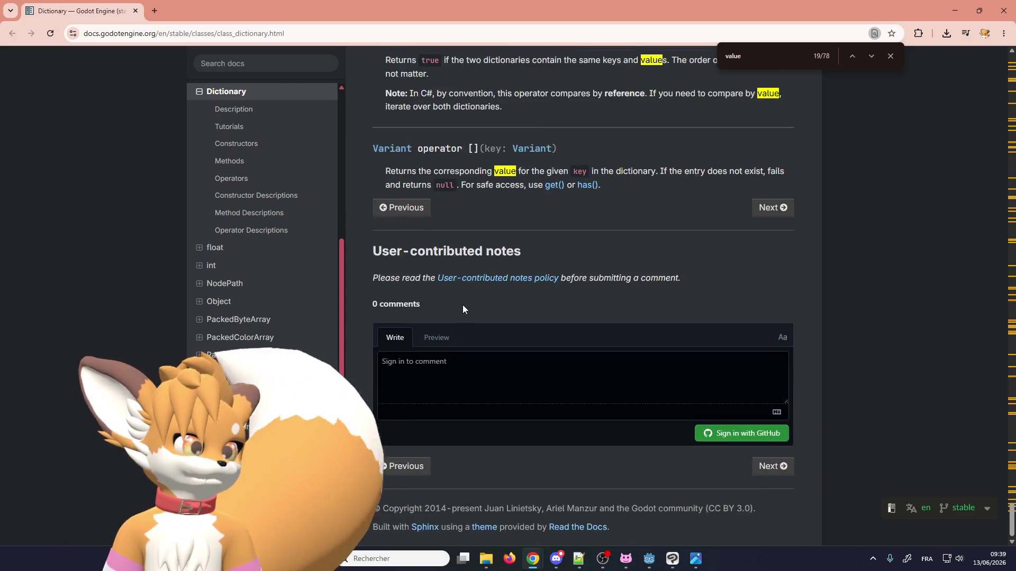
pyautogui.scroll(7, 465, 310)
pyautogui.moveTo(454, 239); pyautogui.dragTo(406, 239)
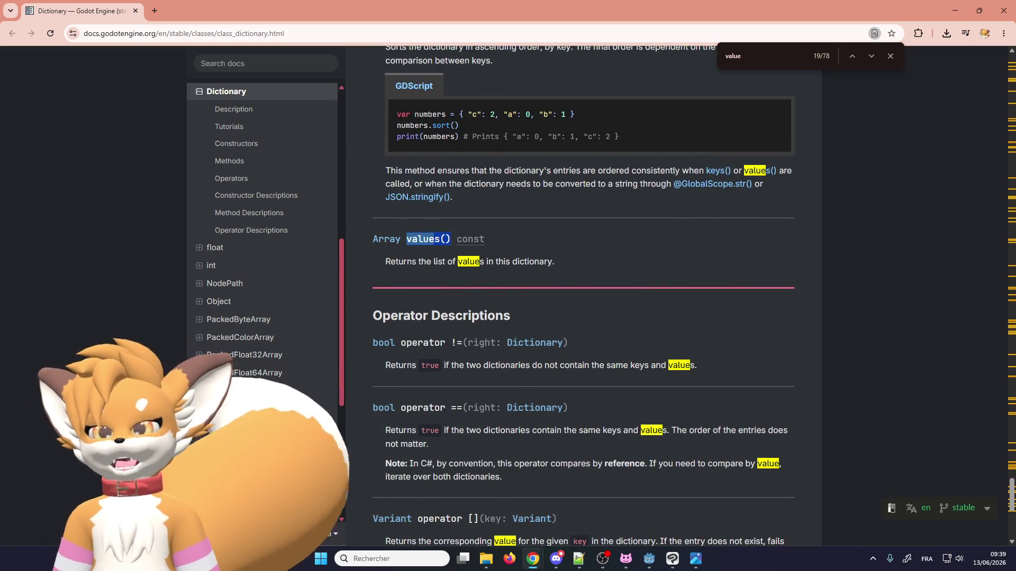
pyautogui.hotkey('alt', 'Tab')
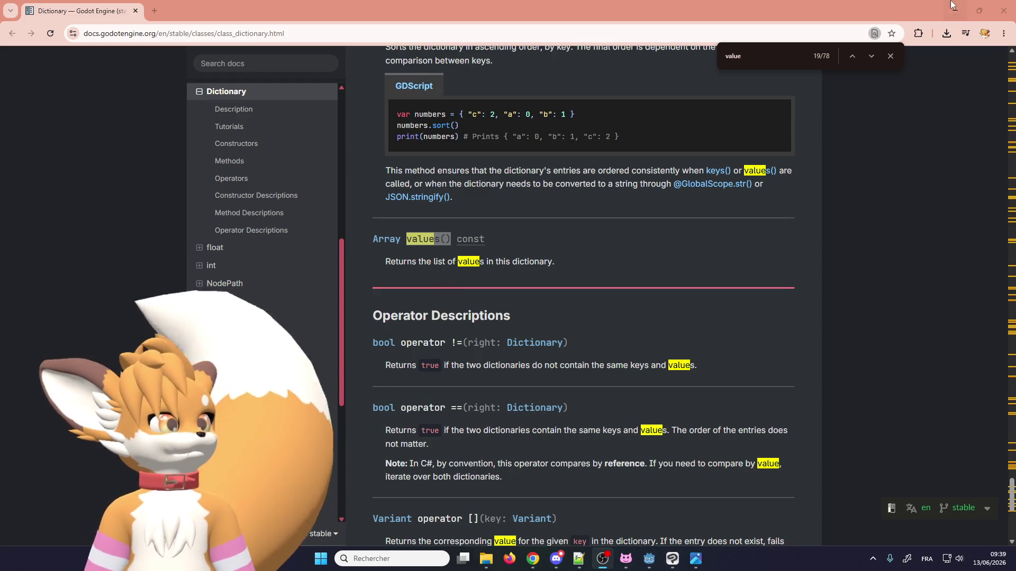
# Step: Back in automatic_trees.gd, paste TREES in front of values() on line 98
pyautogui.click(1004, 10)
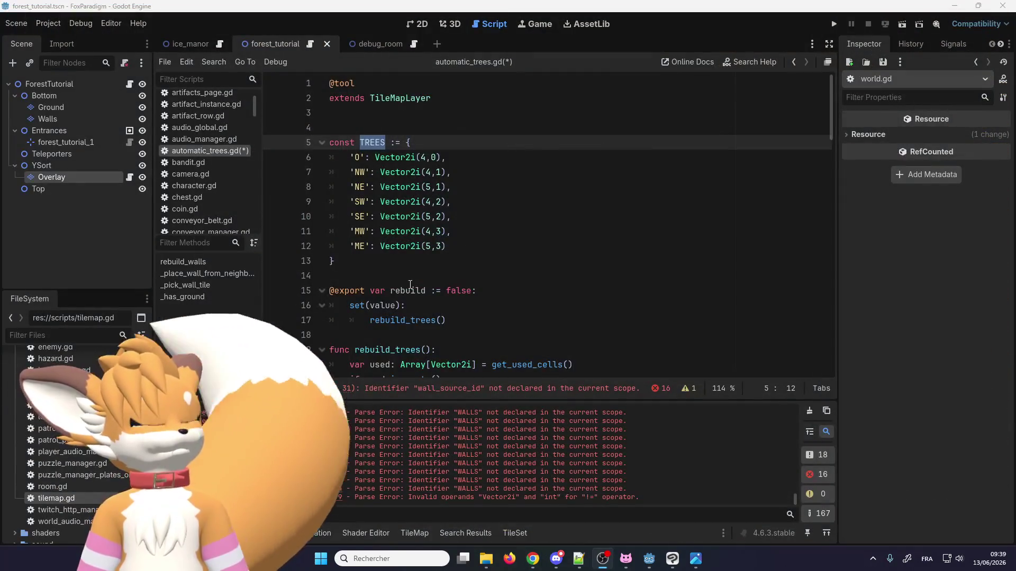
pyautogui.scroll(-20, 410, 285)
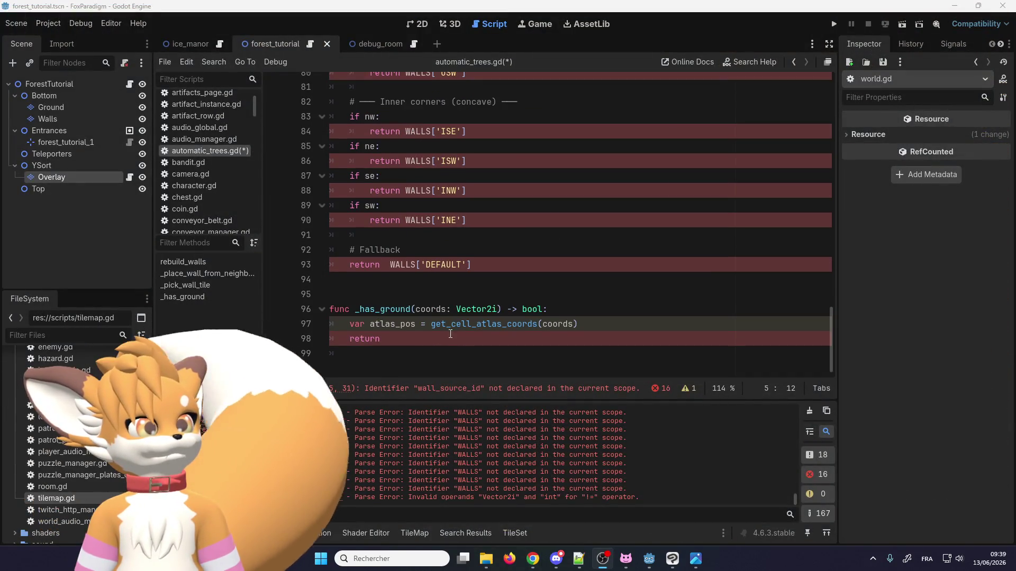
pyautogui.click(450, 333)
pyautogui.scroll(15, 504, 248)
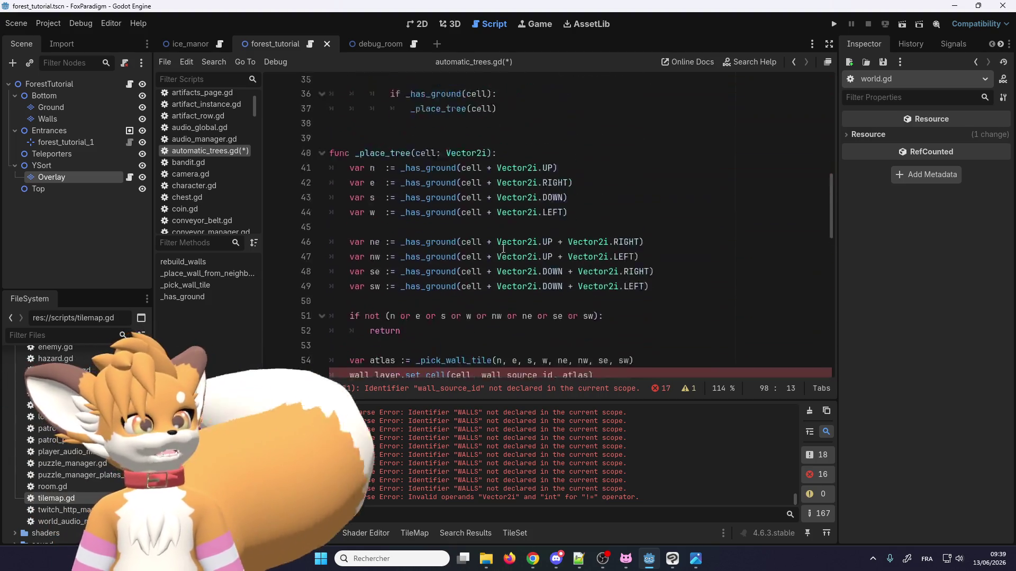
pyautogui.scroll(12, 503, 249)
pyautogui.doubleClick(373, 142)
pyautogui.hotkey('ctrl', 'c')
pyautogui.scroll(-17, 418, 299)
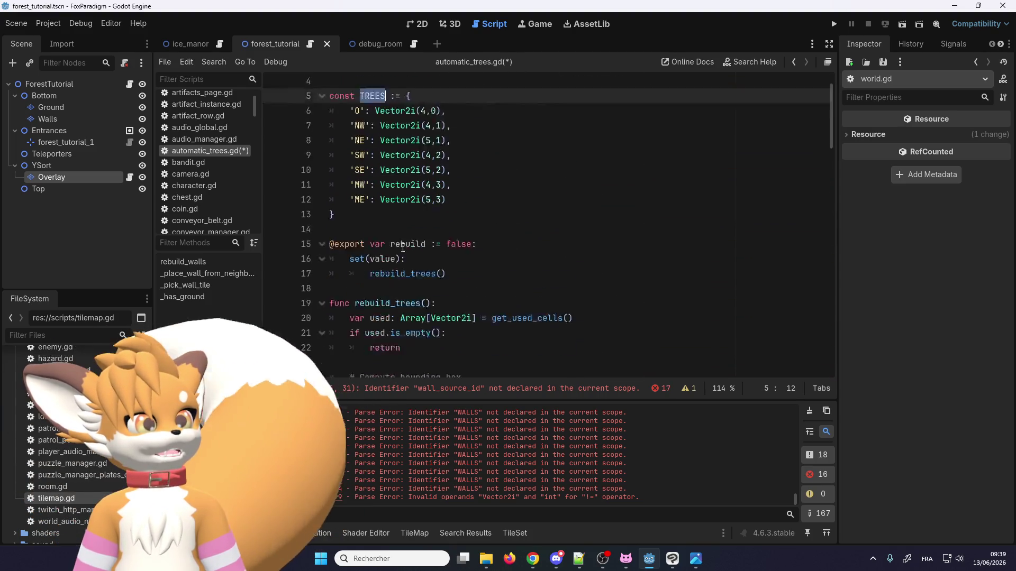
pyautogui.scroll(-9, 418, 299)
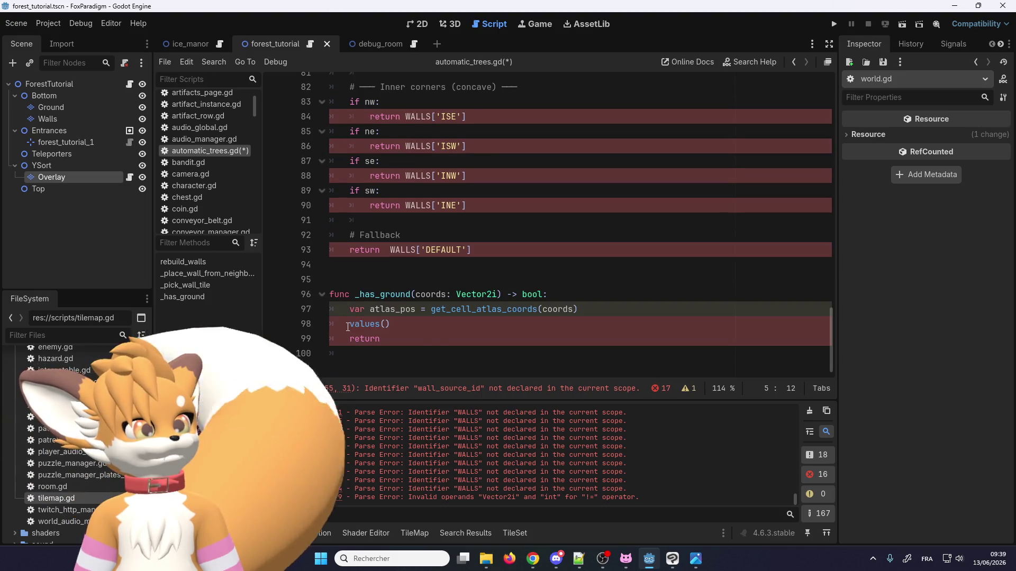
pyautogui.click(347, 325)
pyautogui.hotkey('ctrl', 'v')
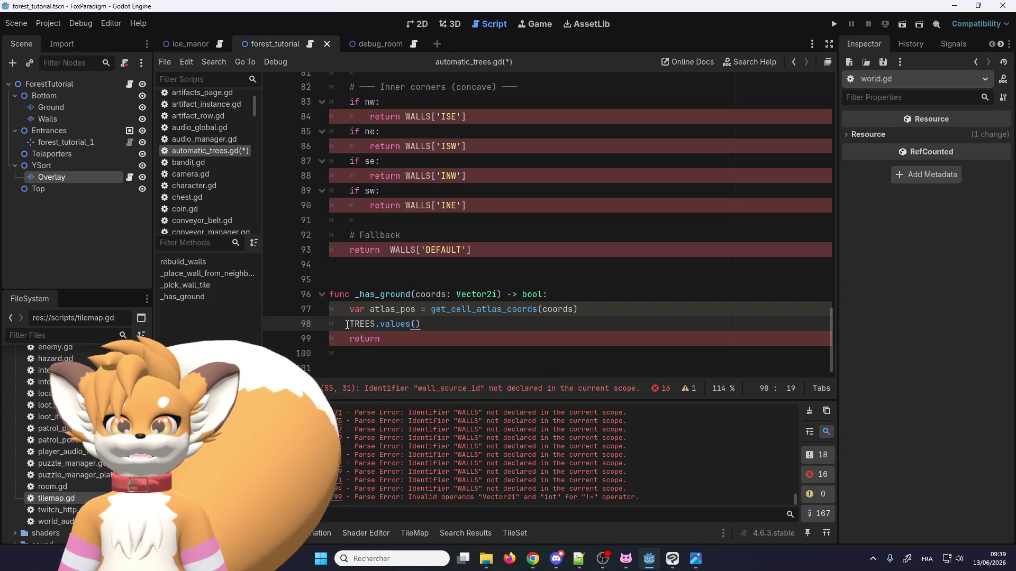
# Step: Prepend atlas_pos to form 'atlas_pos in TREES.values()' on line 98
pyautogui.click(348, 324)
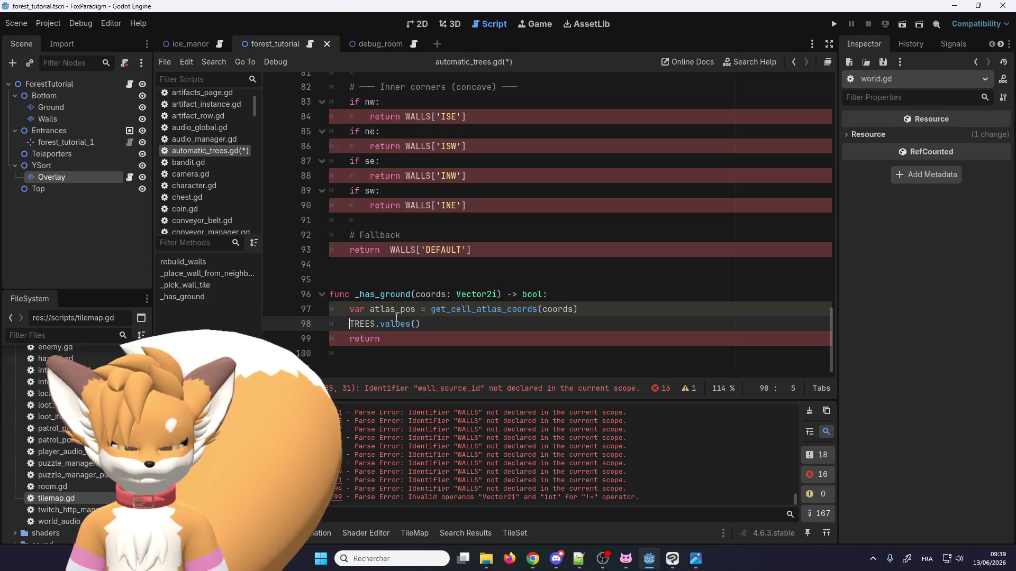
pyautogui.write('if')
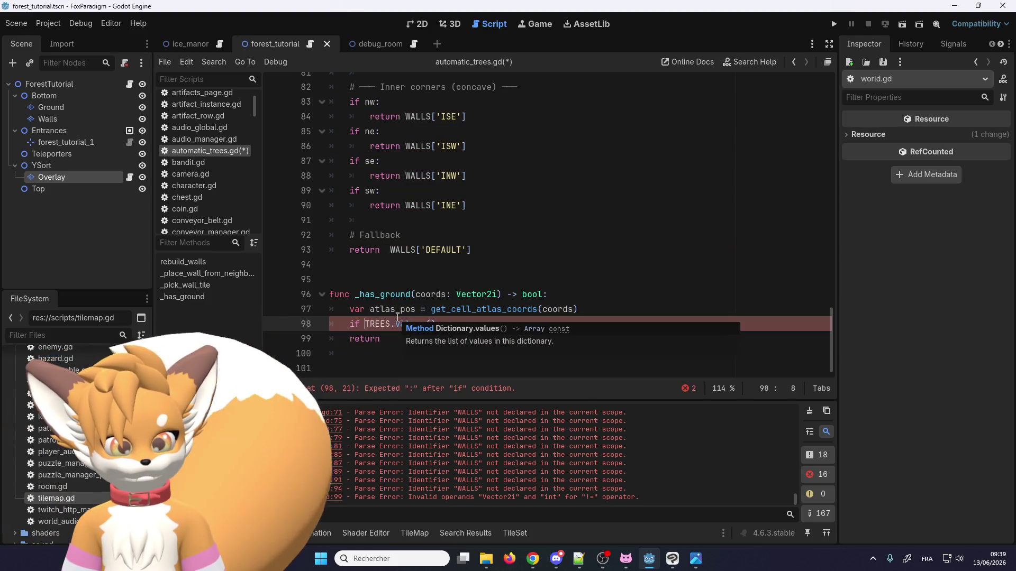
pyautogui.press('BackSpace')
pyautogui.press('BackSpace')
pyautogui.press('BackSpace')
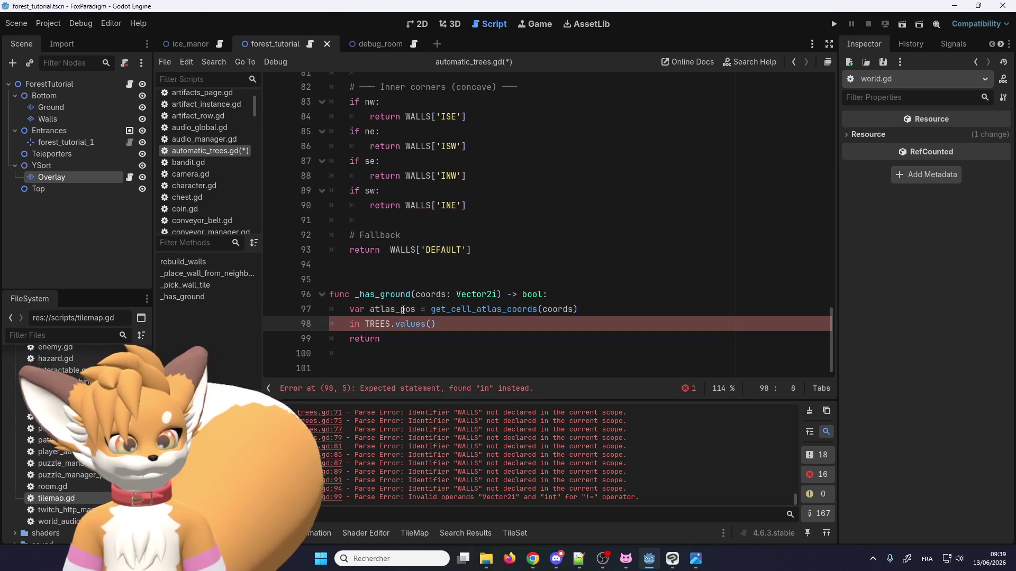
pyautogui.doubleClick(392, 310)
pyautogui.hotkey('ctrl', 'c')
pyautogui.click(350, 324)
pyautogui.hotkey('ctrl', 'v')
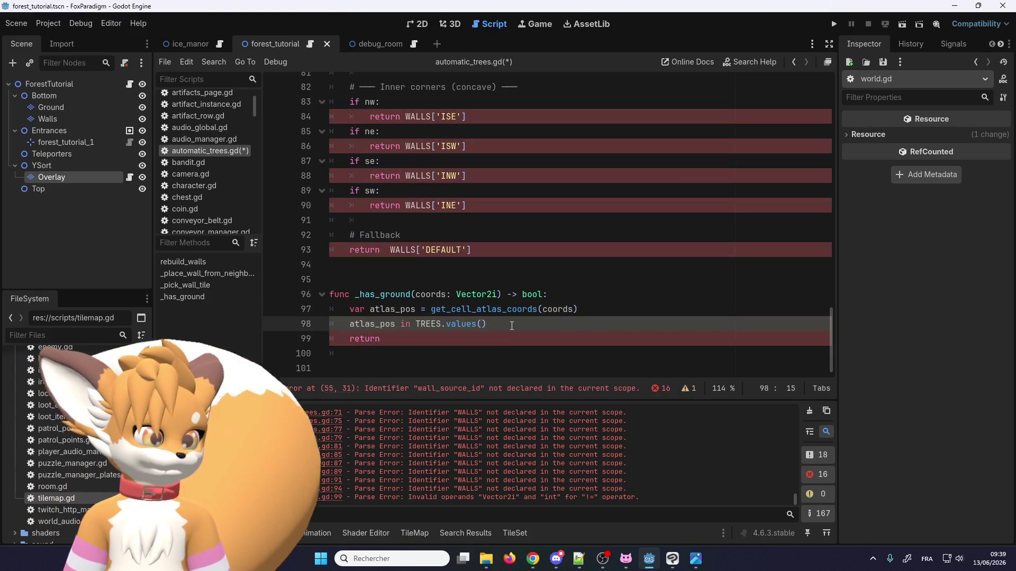
# Step: Move the atlas_pos in TREES.values() expression after return and delete the emptied line
pyautogui.moveTo(486, 324); pyautogui.dragTo(347, 324)
pyautogui.hotkey('ctrl', 'x')
pyautogui.click(403, 339)
pyautogui.hotkey('ctrl', 'v')
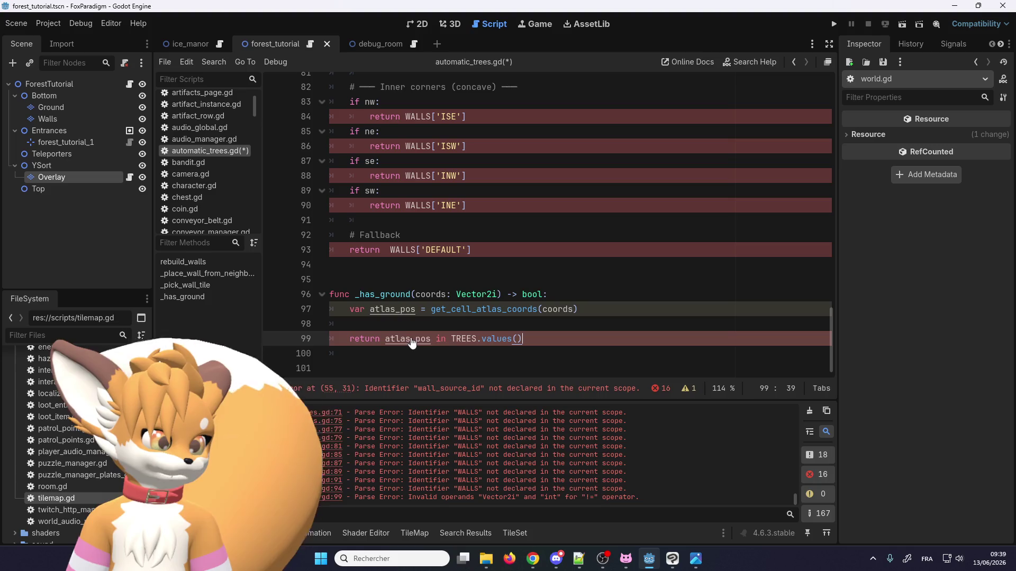
pyautogui.click(444, 324)
pyautogui.press('BackSpace')
pyautogui.press('BackSpace')
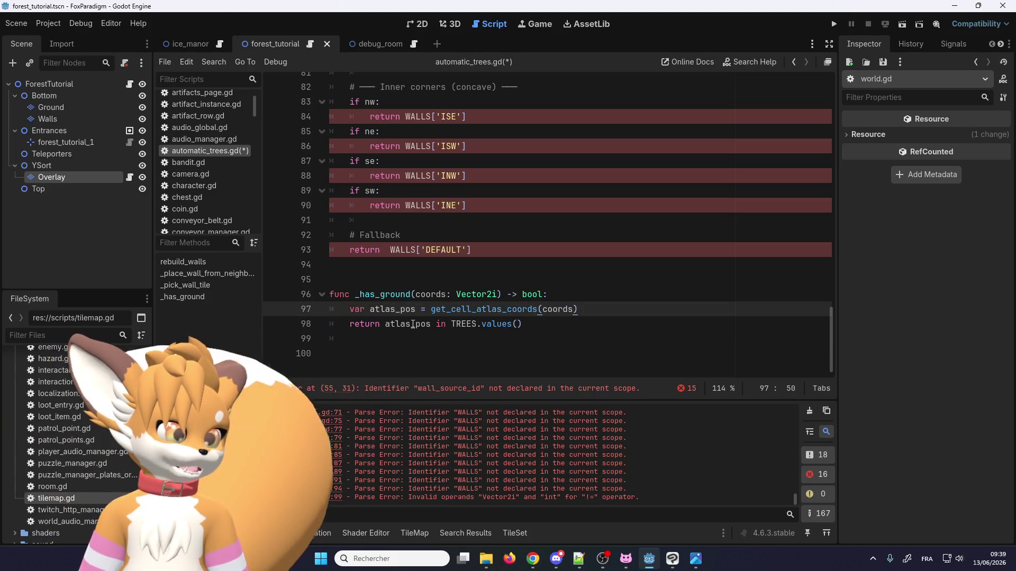
# Step: Delete the extra trailing blank line and review the finished _has_ground function
pyautogui.click(516, 324)
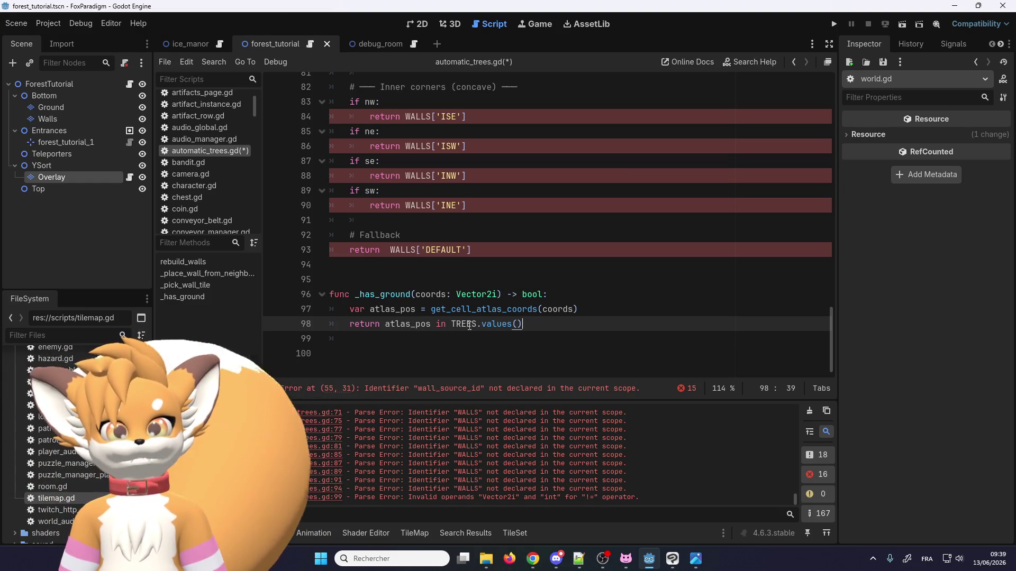
pyautogui.moveTo(471, 318)
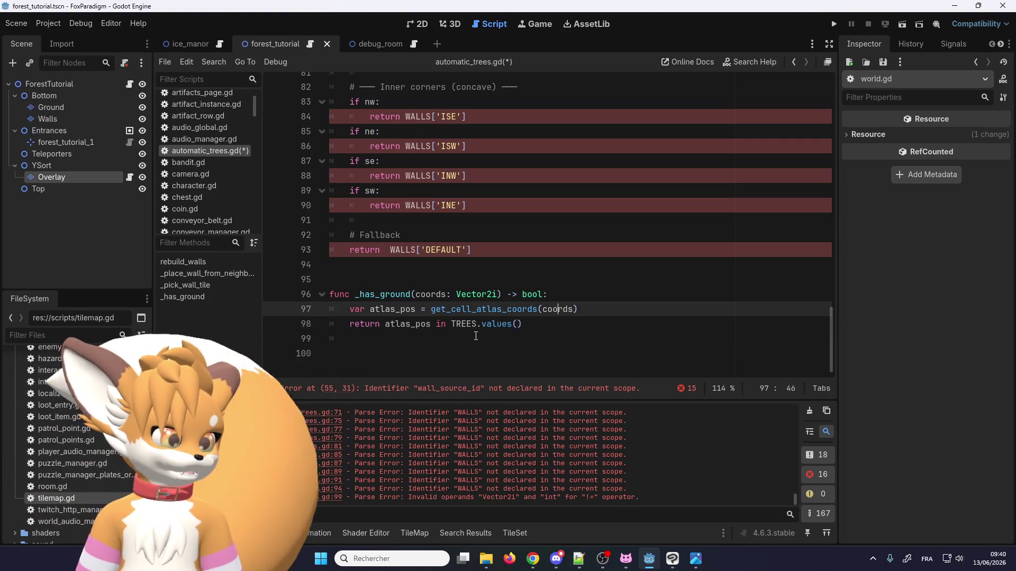
pyautogui.click(412, 352)
pyautogui.press('BackSpace')
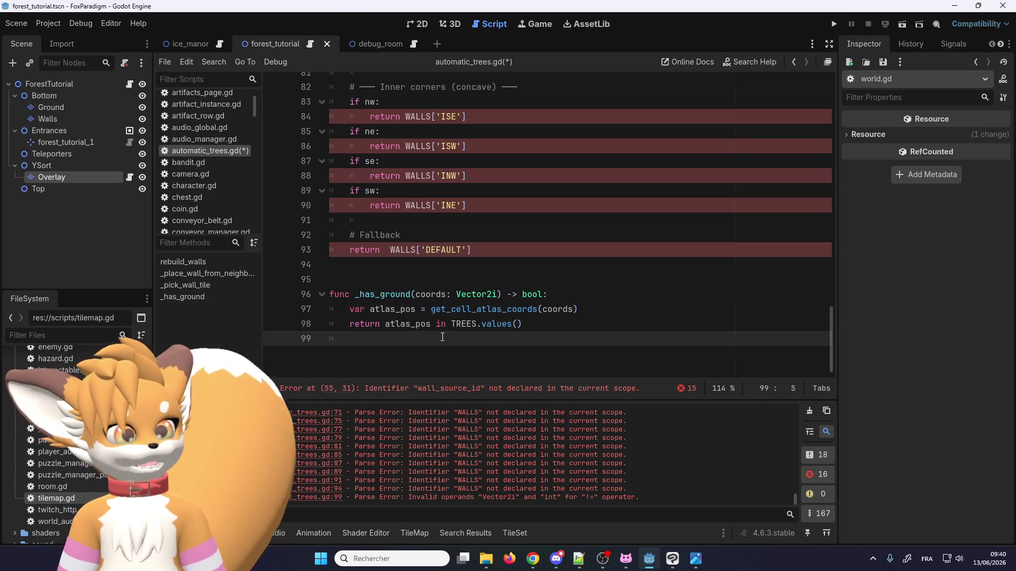
pyautogui.scroll(1, 286, 331)
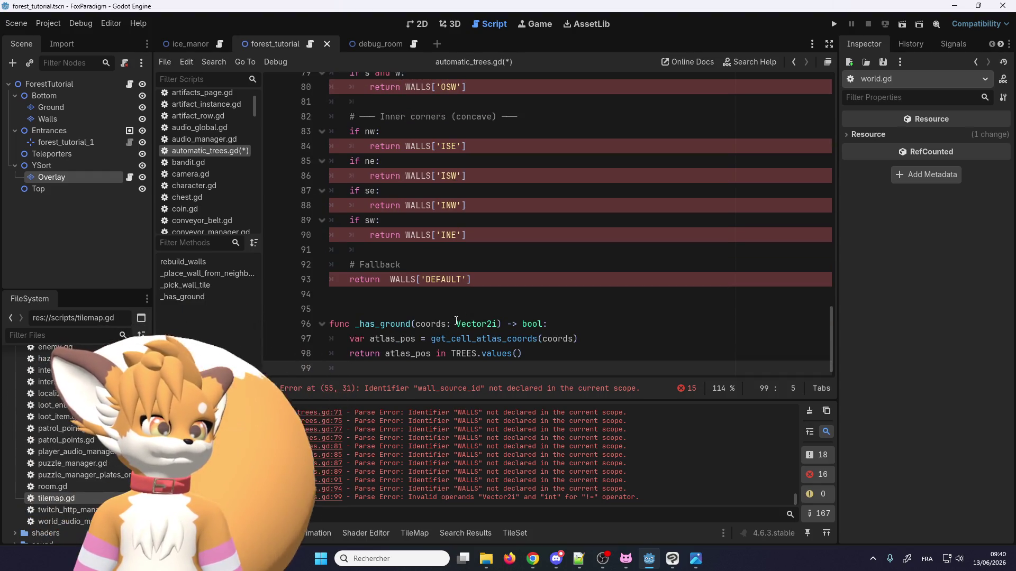
pyautogui.click(444, 312)
pyautogui.scroll(-1, 445, 321)
pyautogui.scroll(1, 444, 320)
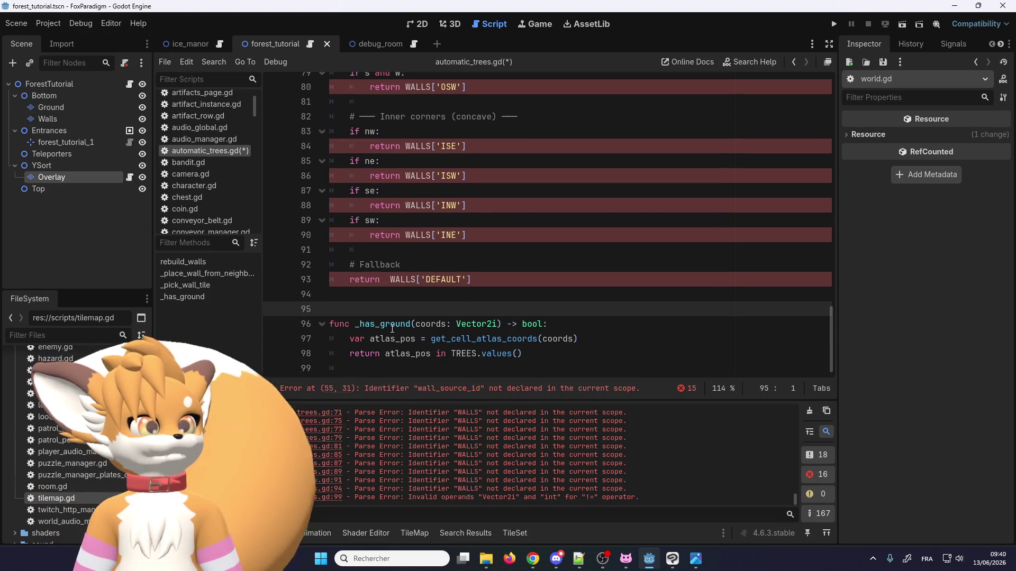
pyautogui.doubleClick(392, 324)
pyautogui.scroll(15, 422, 320)
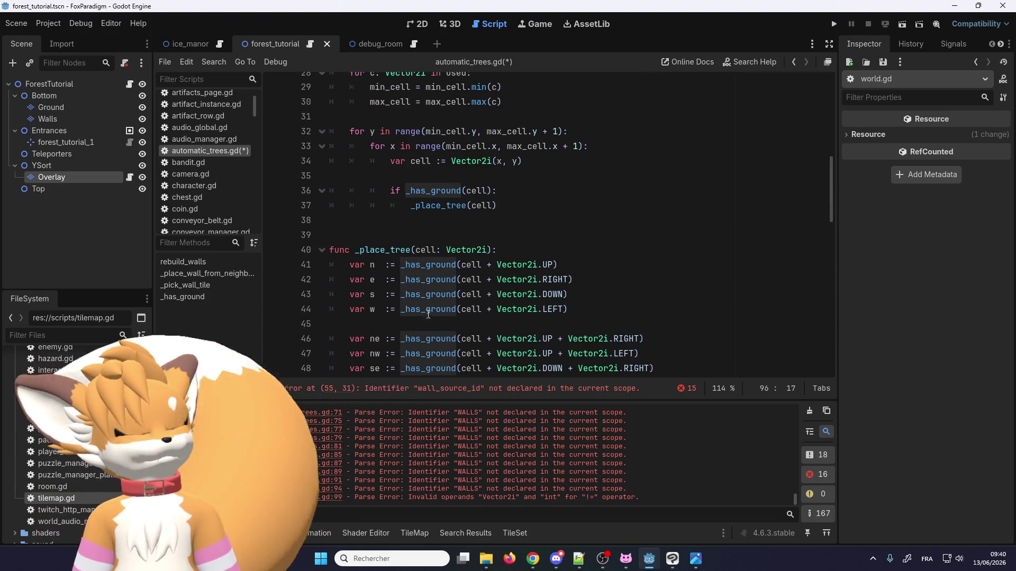
pyautogui.scroll(4, 429, 314)
pyautogui.scroll(3, 443, 298)
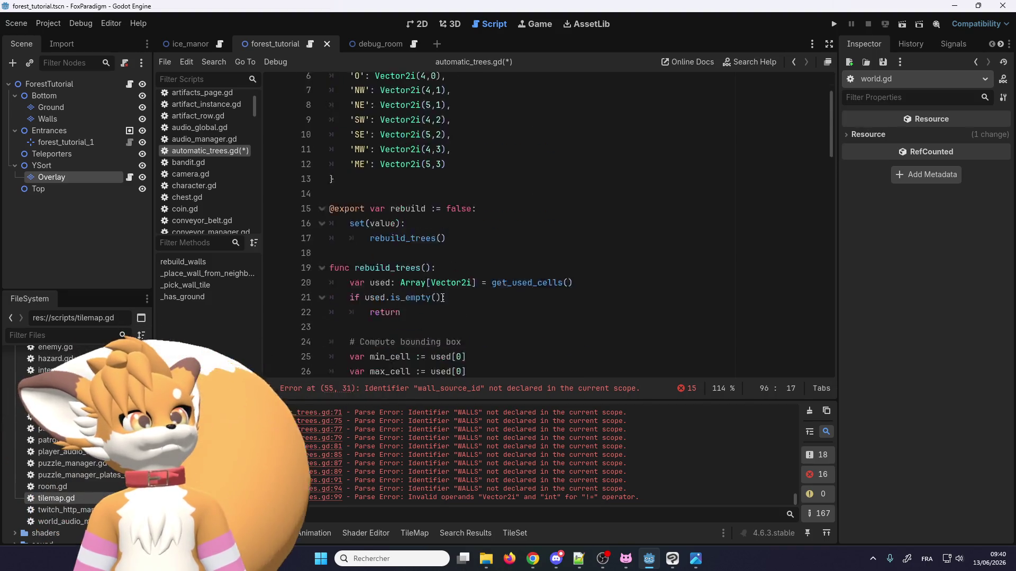
# Step: Rename the _has_ground function definition to _has_tile
pyautogui.scroll(-8, 443, 298)
pyautogui.scroll(-8, 440, 288)
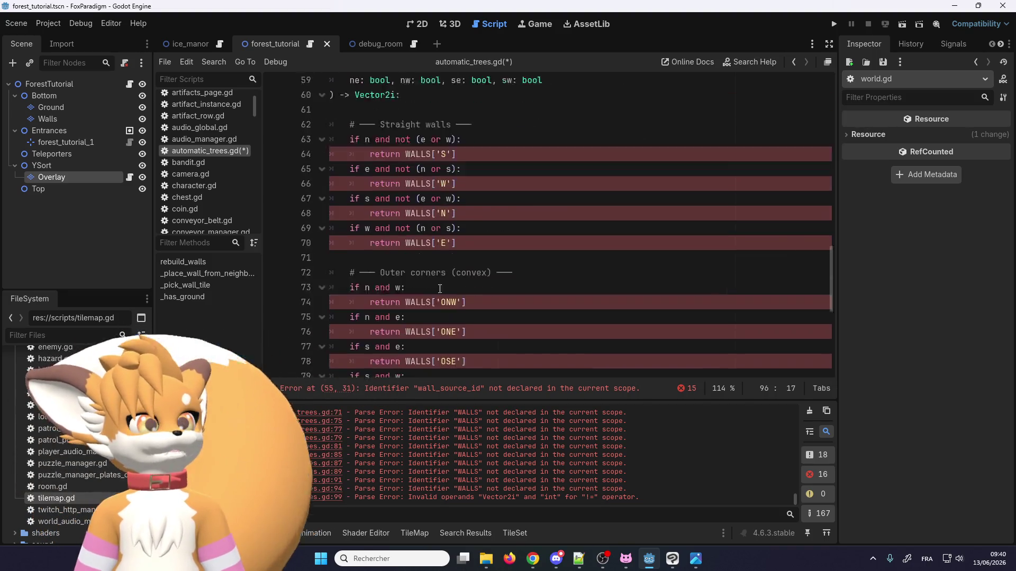
pyautogui.scroll(-6, 440, 288)
pyautogui.click(409, 324)
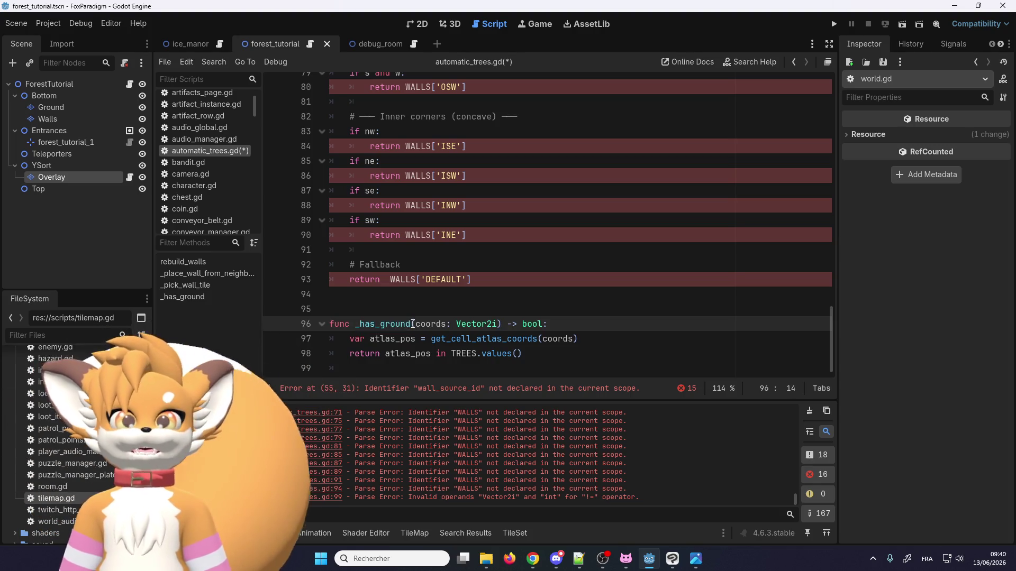
pyautogui.moveTo(413, 324); pyautogui.dragTo(365, 323)
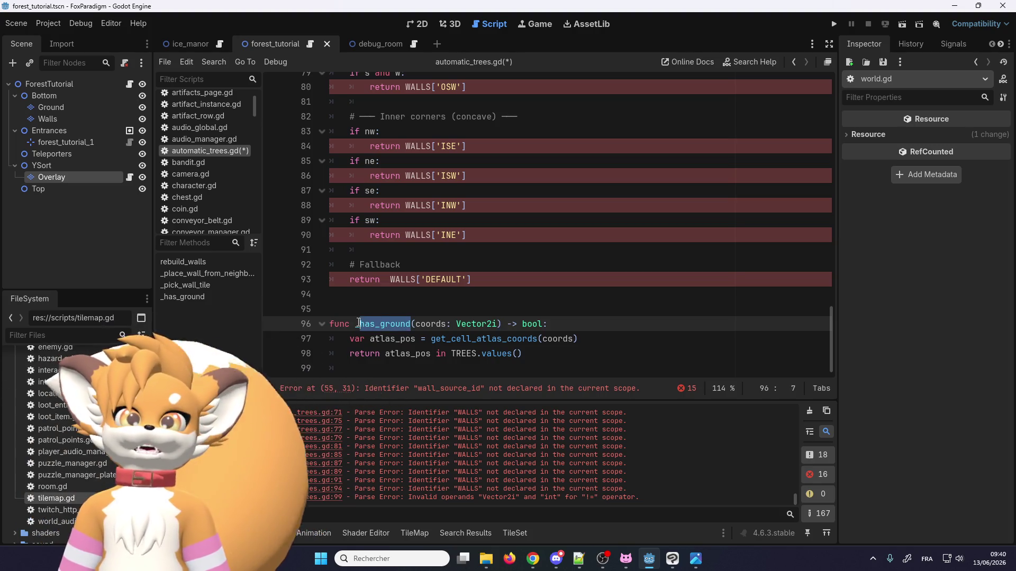
pyautogui.moveTo(355, 324); pyautogui.dragTo(380, 324)
pyautogui.write('tile')
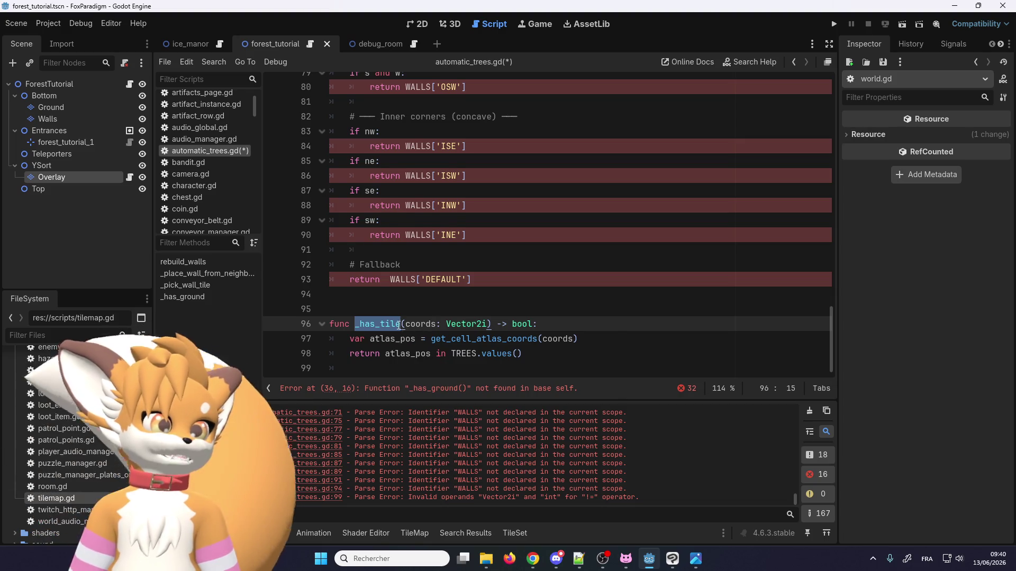
# Step: Replace the _has_ground calls on lines 36 and 41 with _has_tile
pyautogui.scroll(13, 398, 324)
pyautogui.click(426, 164)
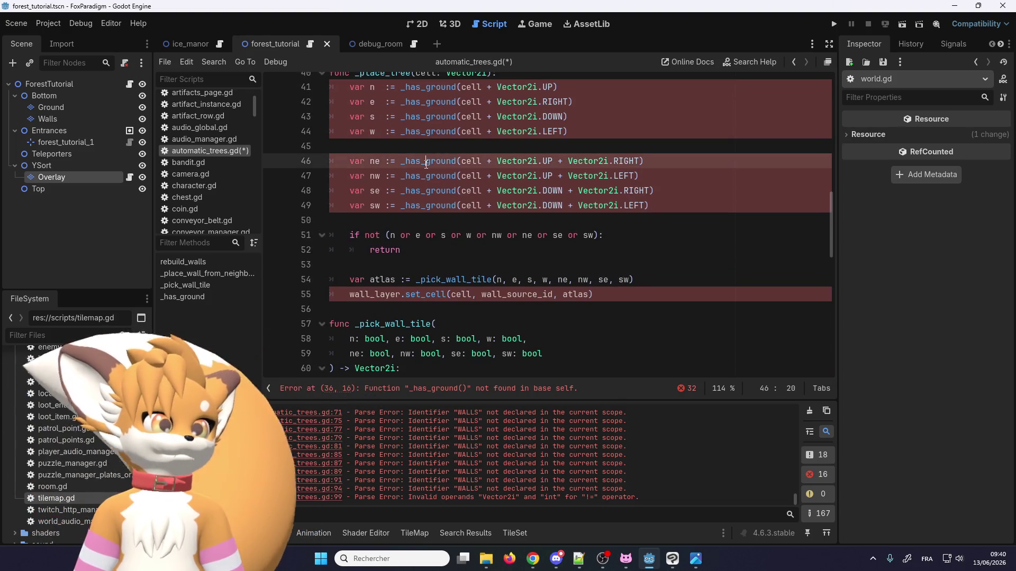
pyautogui.scroll(5, 426, 164)
pyautogui.doubleClick(431, 235)
pyautogui.write('_has_tile')
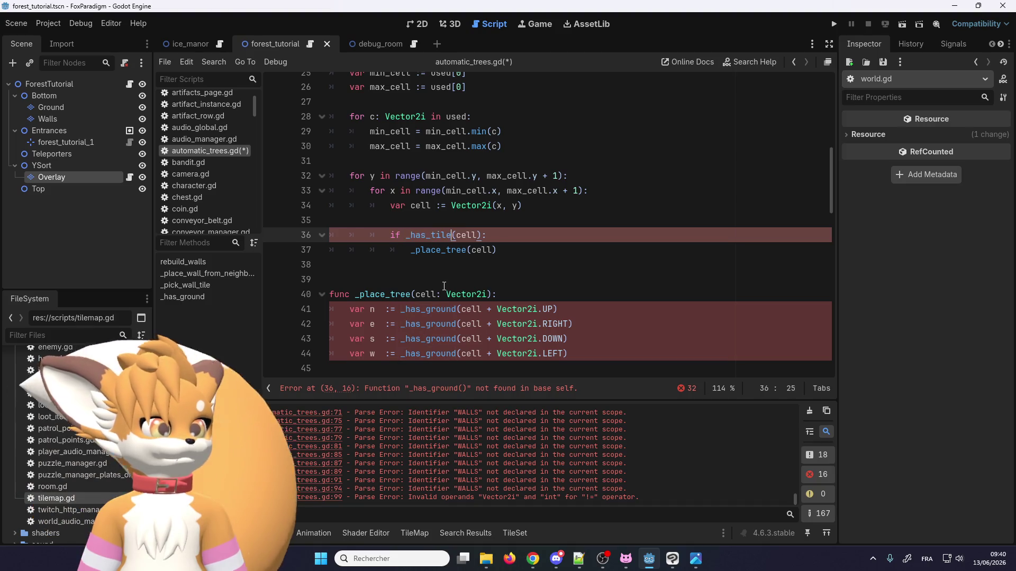
pyautogui.doubleClick(428, 310)
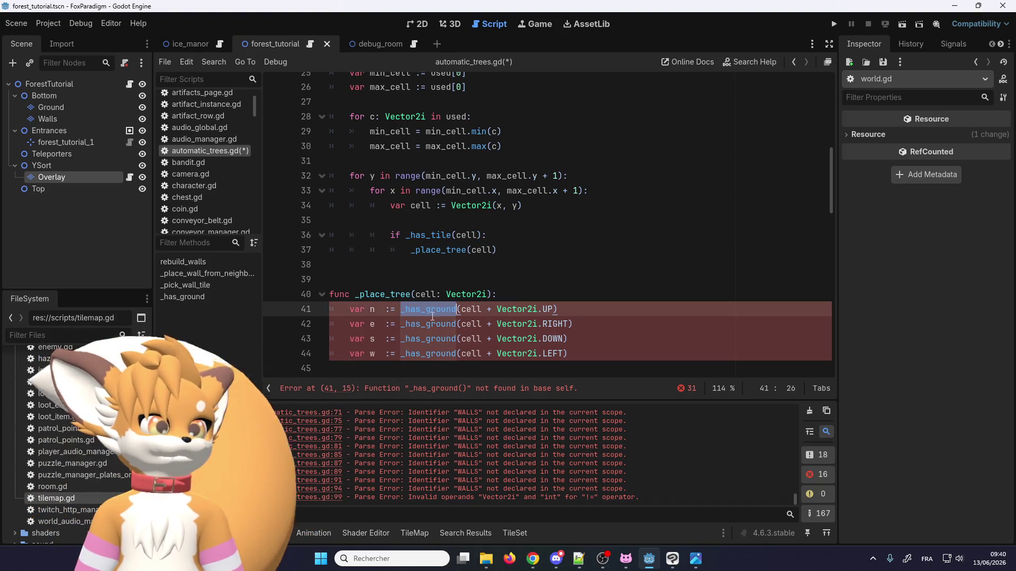
pyautogui.scroll(7, 431, 296)
pyautogui.scroll(1, 436, 266)
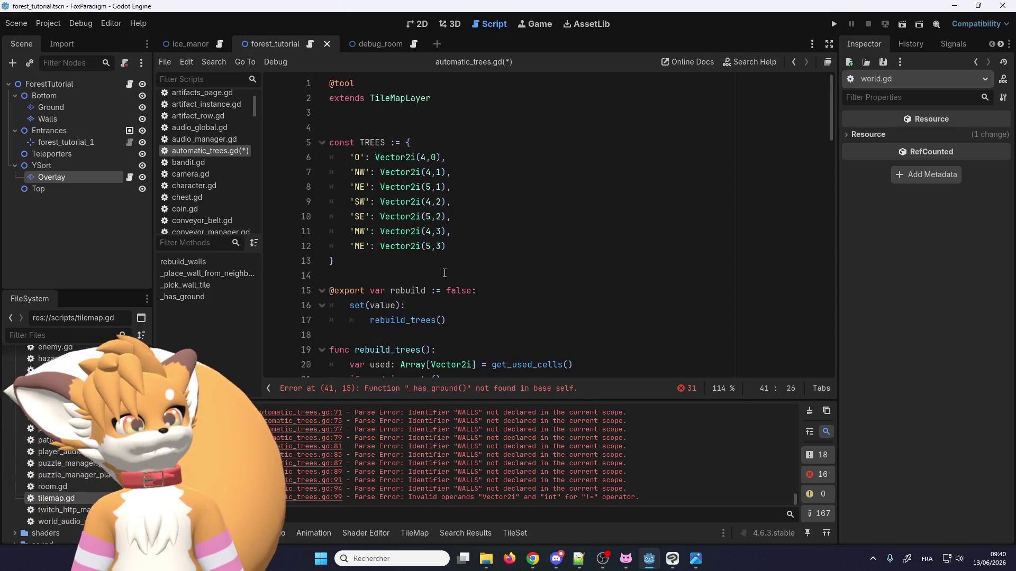
pyautogui.scroll(-9, 434, 222)
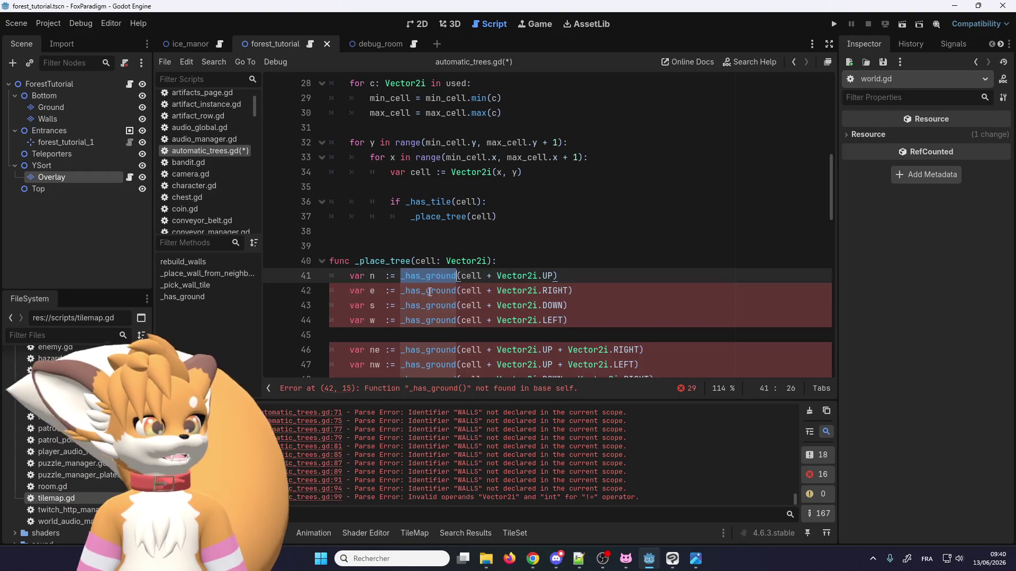
pyautogui.scroll(-4, 432, 288)
pyautogui.scroll(2, 433, 284)
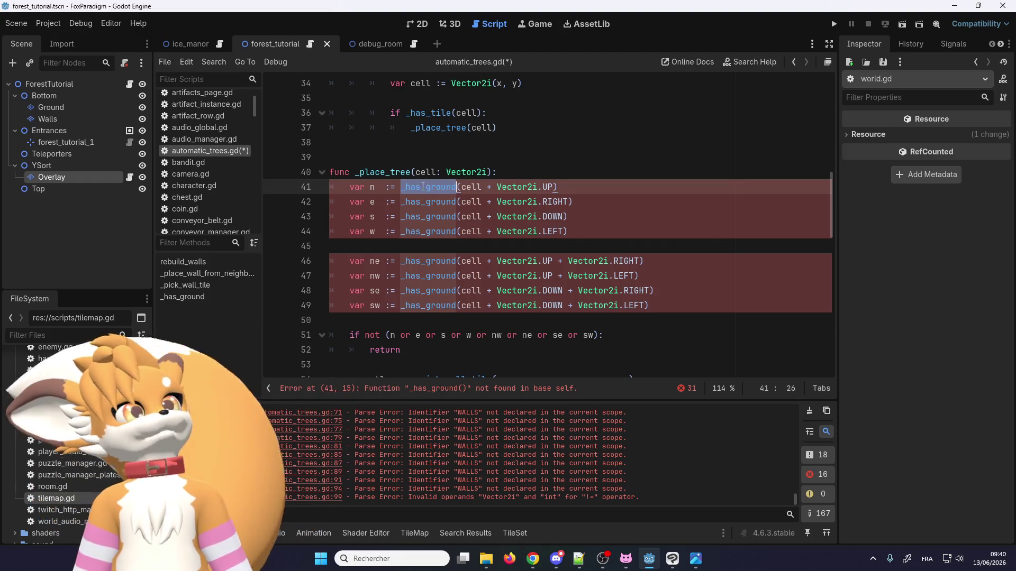
pyautogui.write('_has_tile')
# Step: Change the remaining _has_ground calls on lines 42–49 to _has_tile
pyautogui.doubleClick(422, 202)
pyautogui.write('_has_tile')
pyautogui.doubleClick(422, 217)
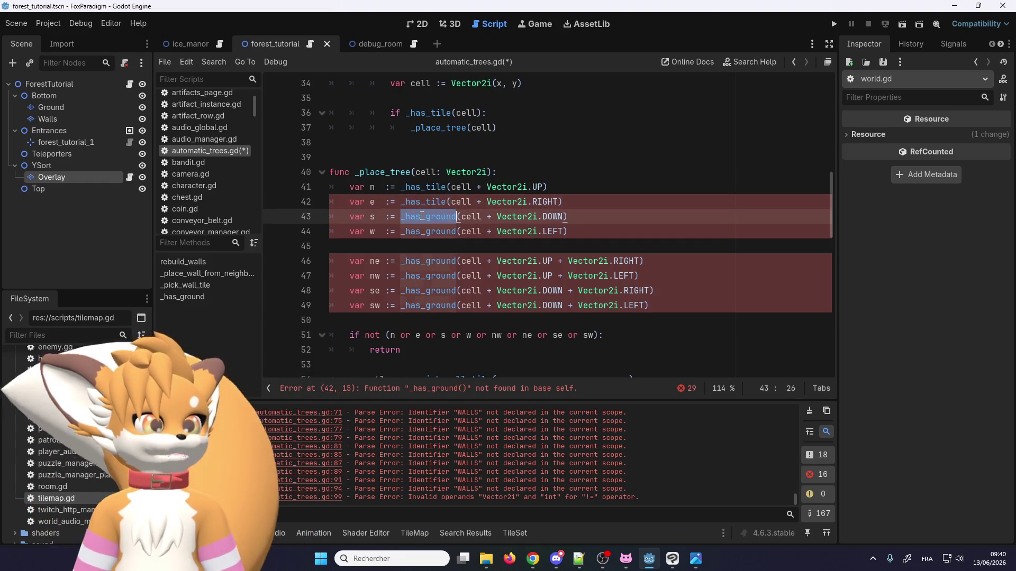
pyautogui.write('_has_tile')
pyautogui.doubleClick(421, 231)
pyautogui.write('_has_tile')
pyautogui.click(432, 261)
pyautogui.write('_has_tile')
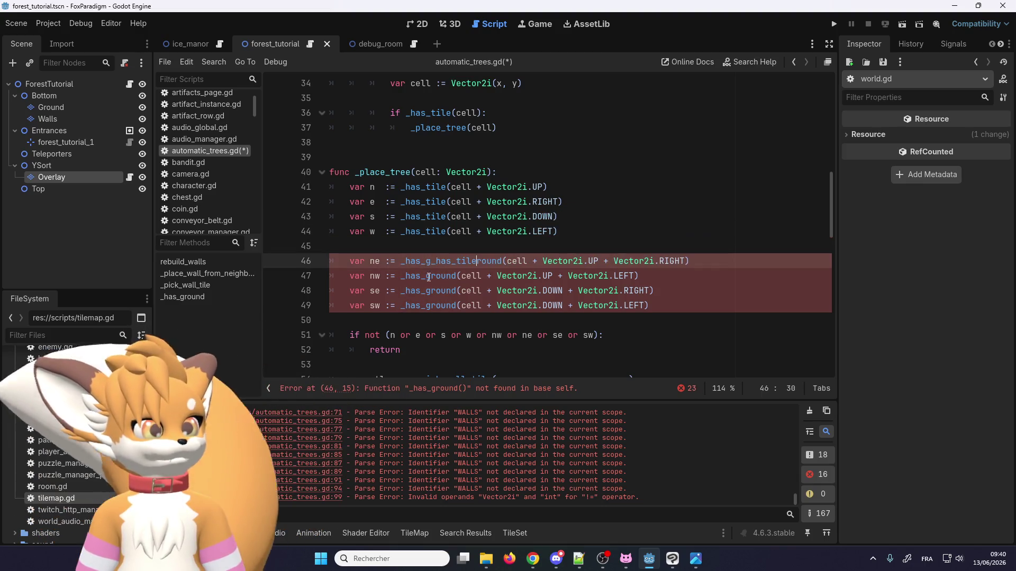
pyautogui.doubleClick(429, 261)
pyautogui.write('_has_tile')
pyautogui.doubleClick(428, 276)
pyautogui.write('_has_tile')
pyautogui.doubleClick(428, 290)
pyautogui.write('_has_tile')
pyautogui.click(427, 305)
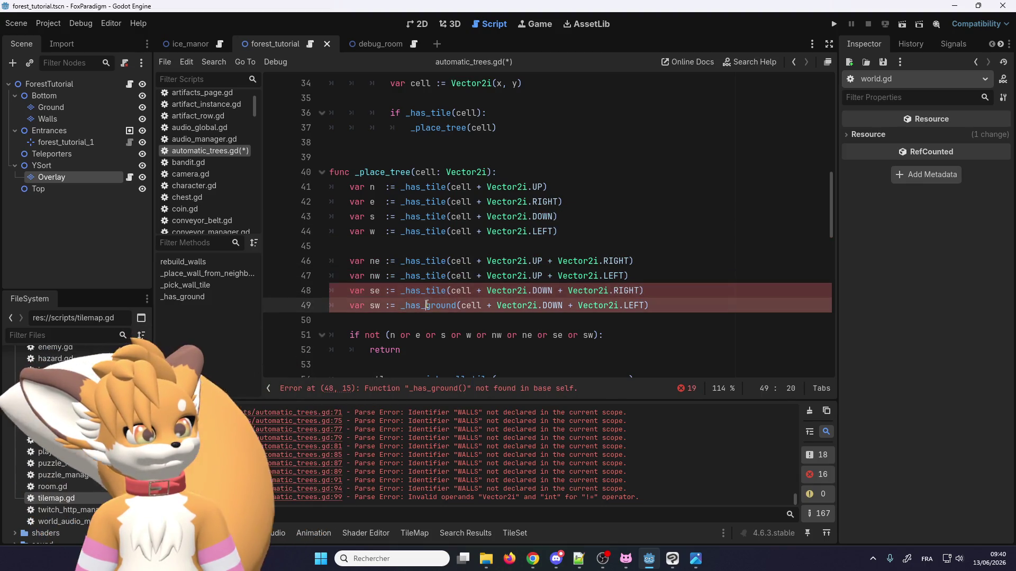
pyautogui.doubleClick(426, 305)
pyautogui.write('_has_tile')
pyautogui.scroll(-6, 422, 268)
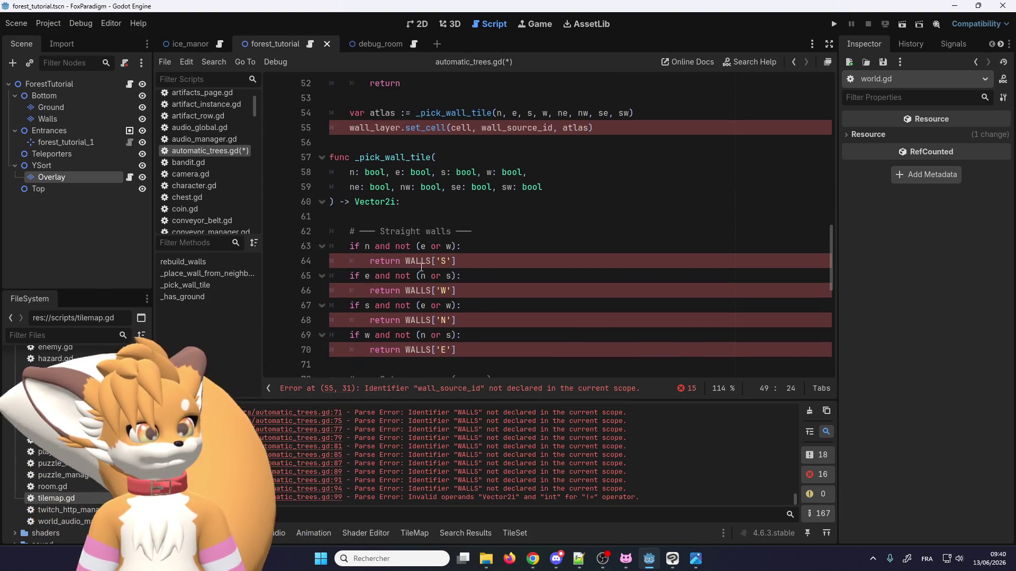
# Step: Locate the _pick_wall_tile function and where _place_tree calls it
pyautogui.scroll(5, 411, 276)
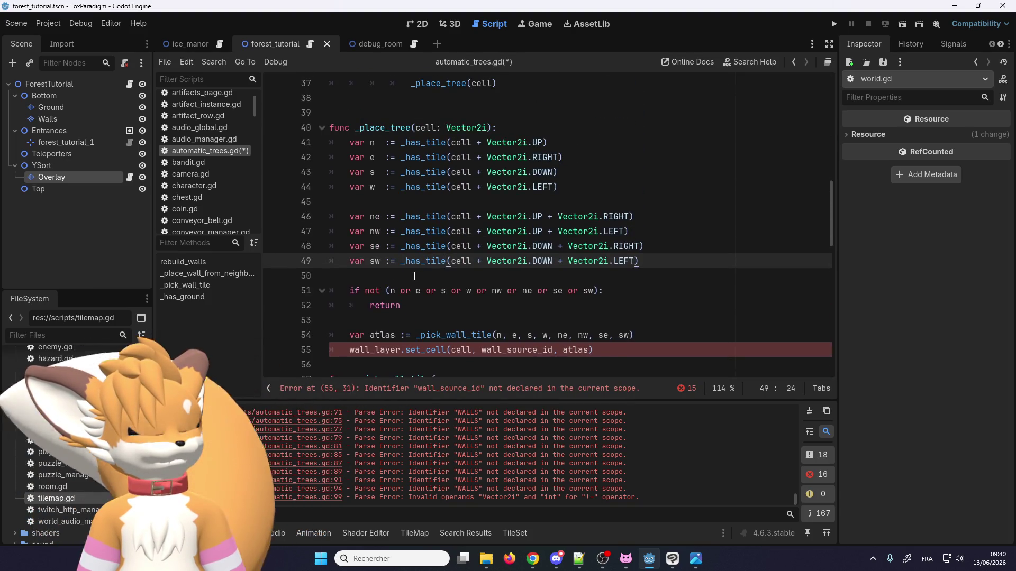
pyautogui.scroll(1, 416, 276)
pyautogui.scroll(-10, 418, 281)
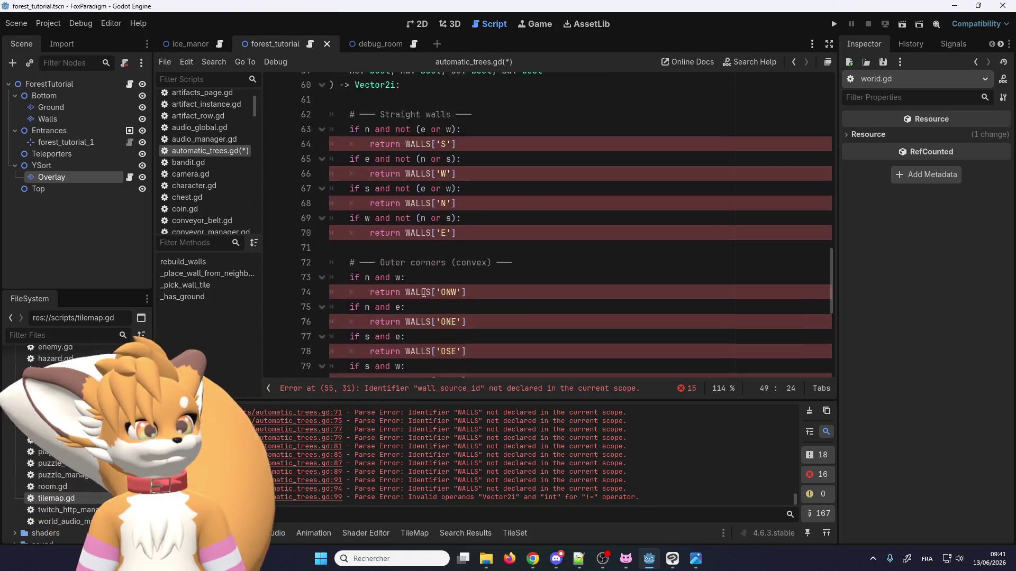
pyautogui.scroll(12, 434, 305)
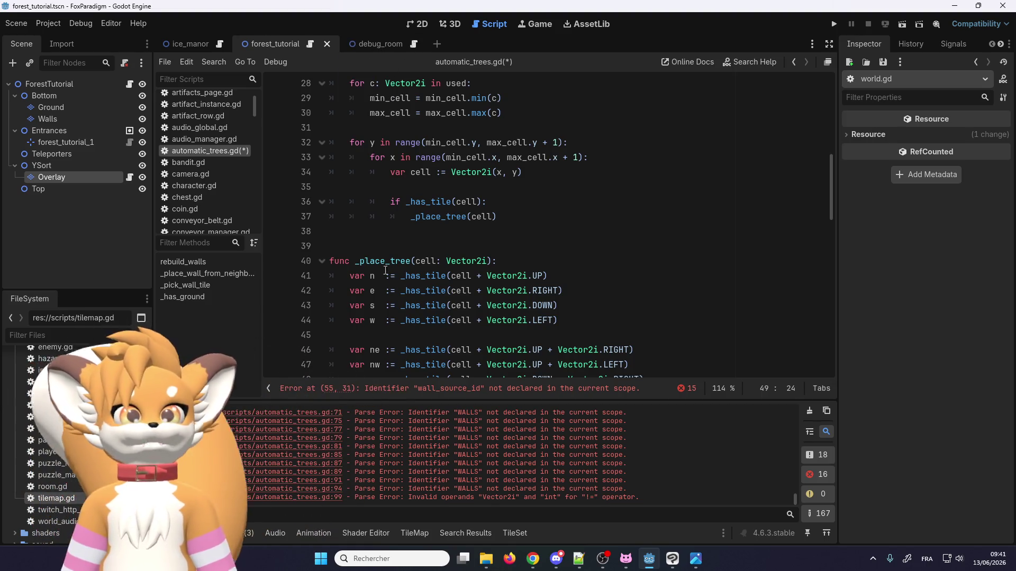
pyautogui.scroll(-7, 389, 319)
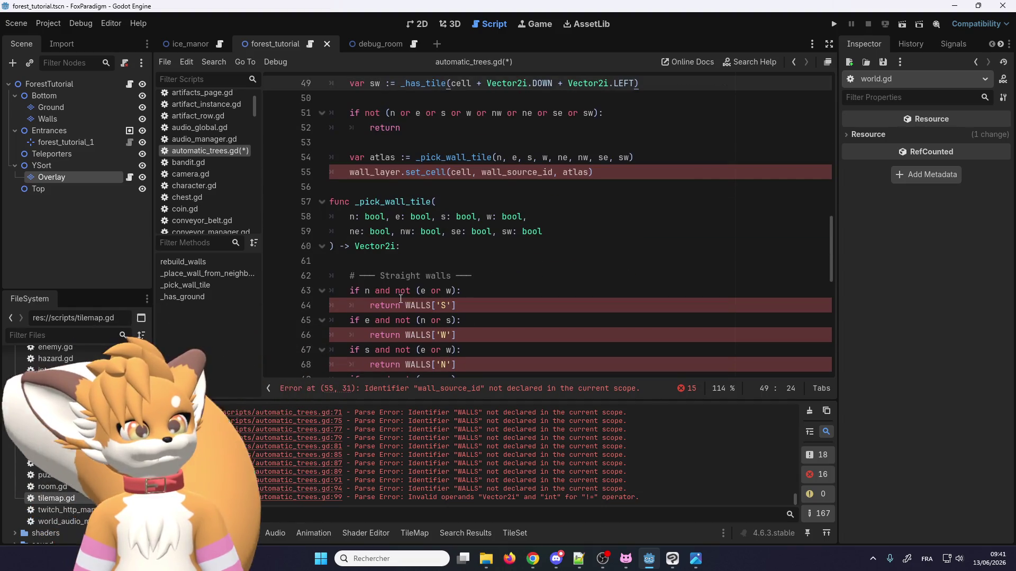
pyautogui.doubleClick(391, 201)
pyautogui.scroll(4, 409, 269)
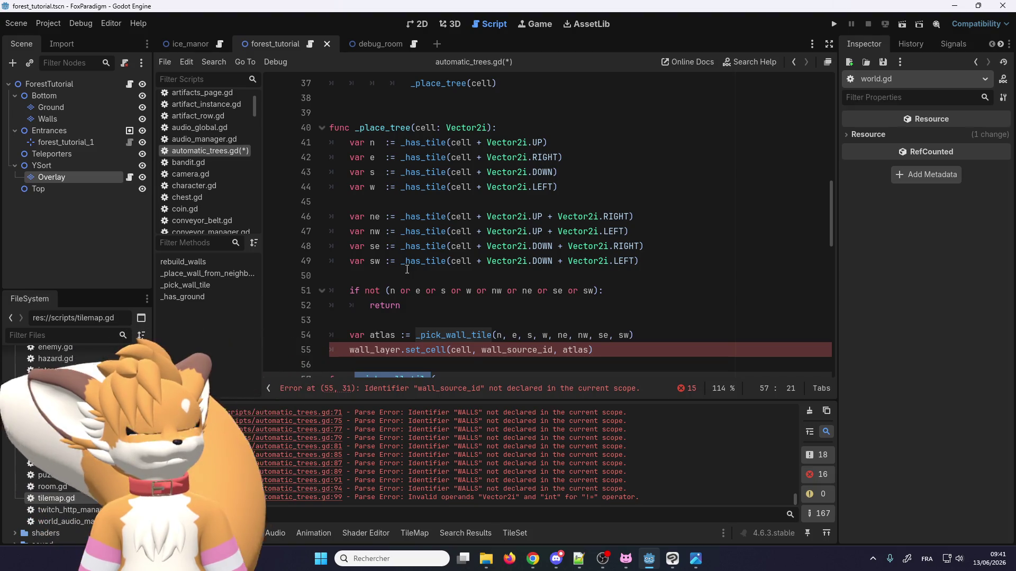
pyautogui.scroll(1, 407, 269)
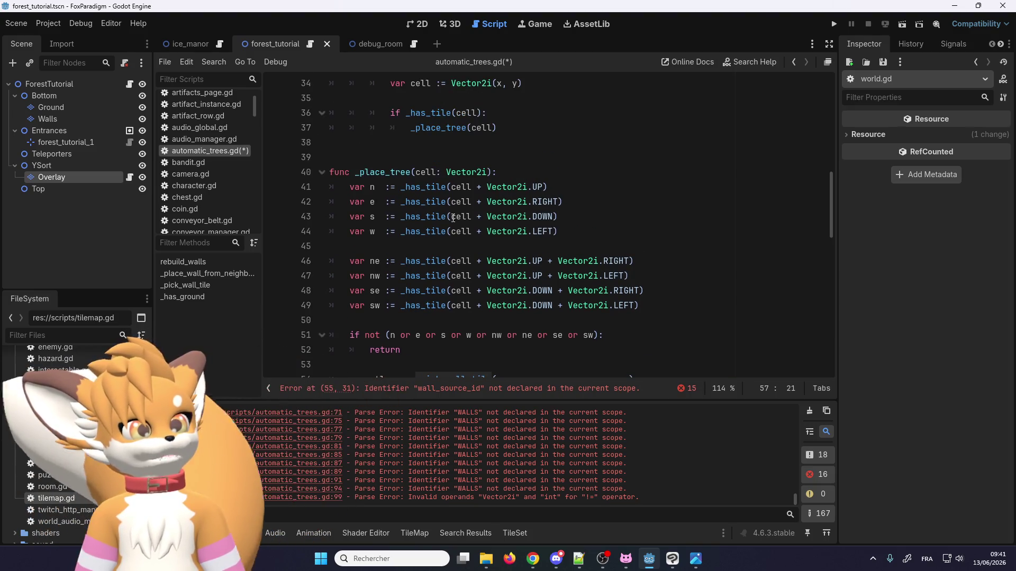
pyautogui.scroll(1, 431, 233)
pyautogui.click(383, 290)
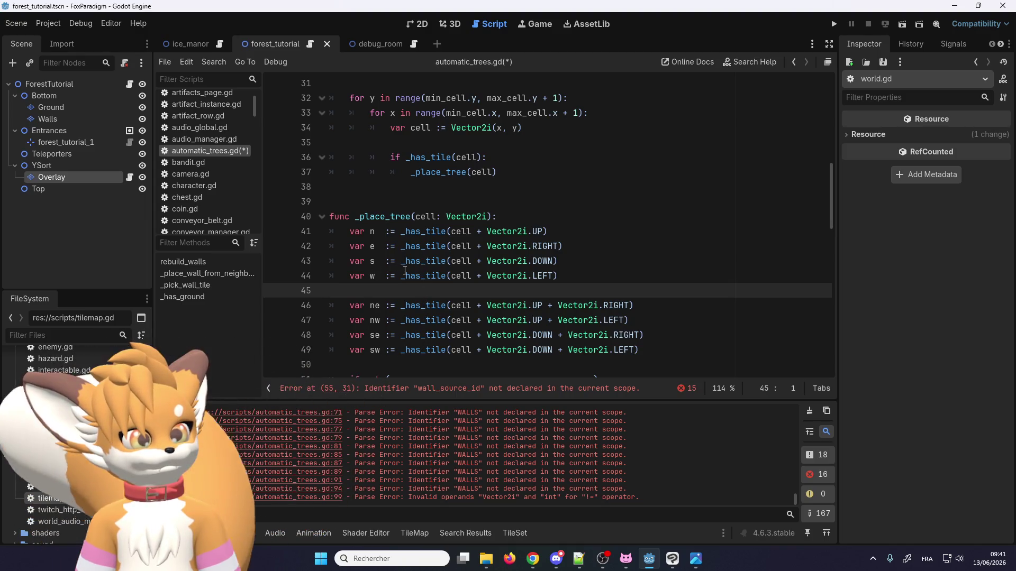
pyautogui.scroll(-2, 404, 270)
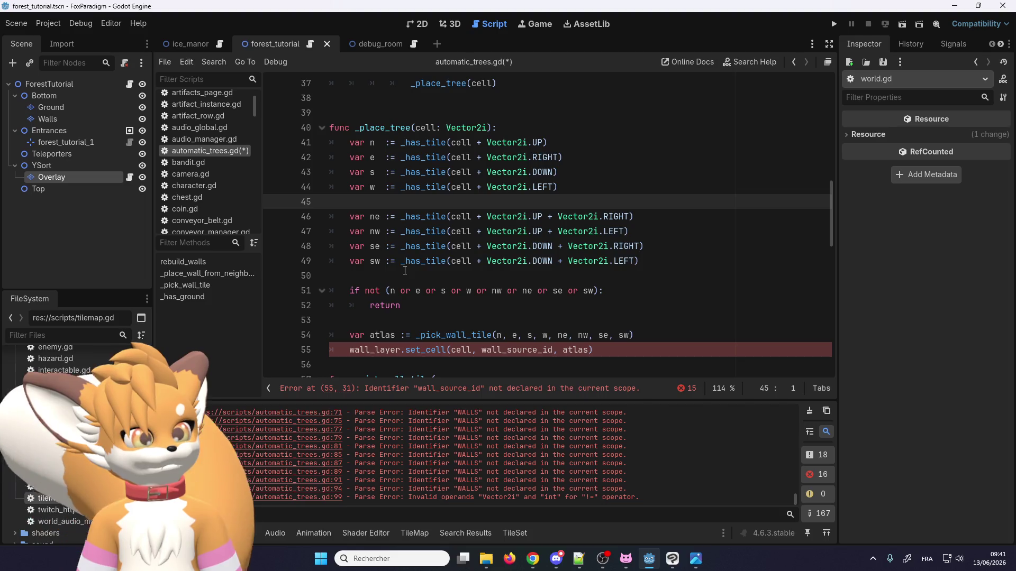
pyautogui.scroll(-1, 405, 270)
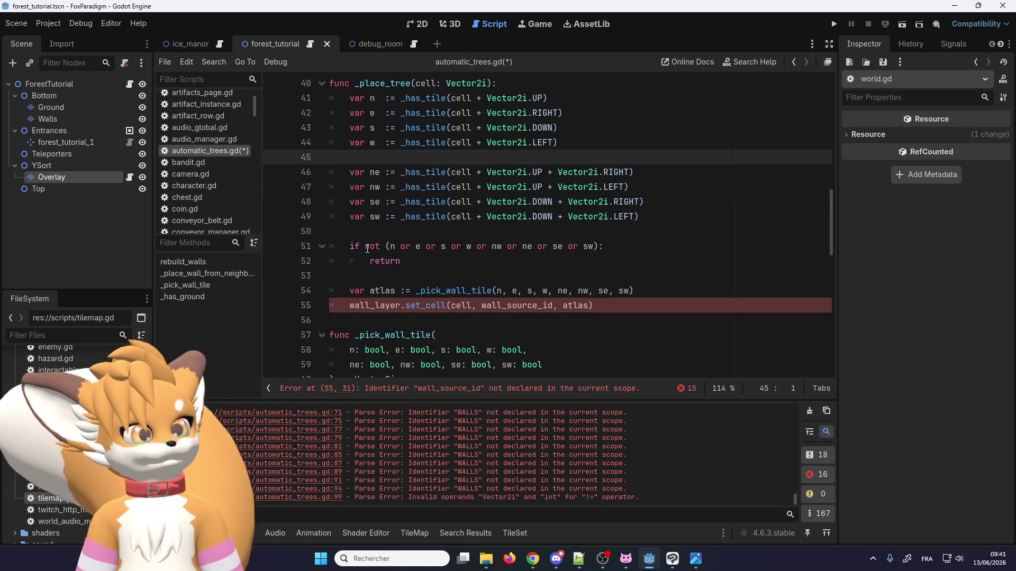
pyautogui.scroll(1, 408, 253)
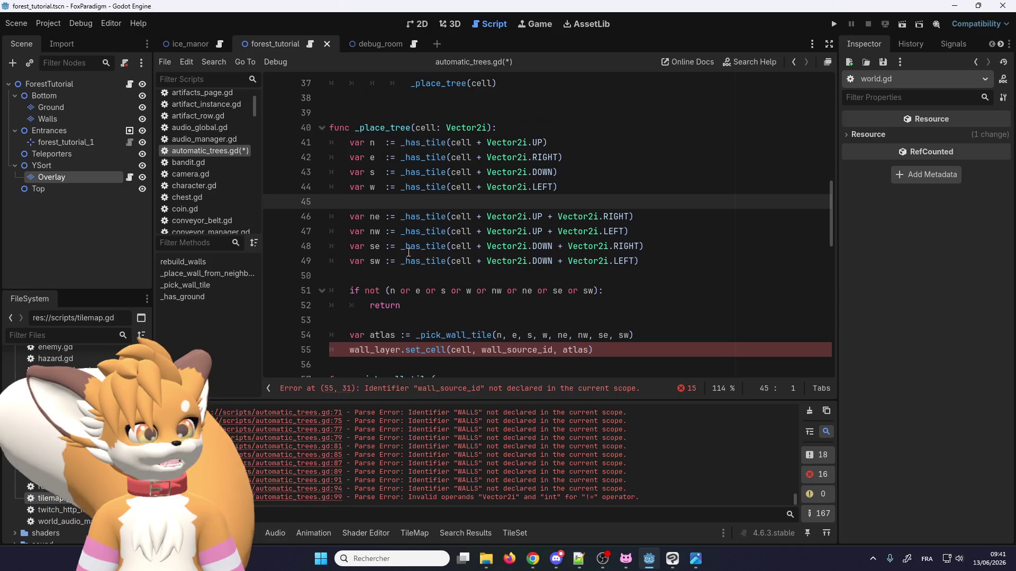
pyautogui.scroll(-1, 402, 300)
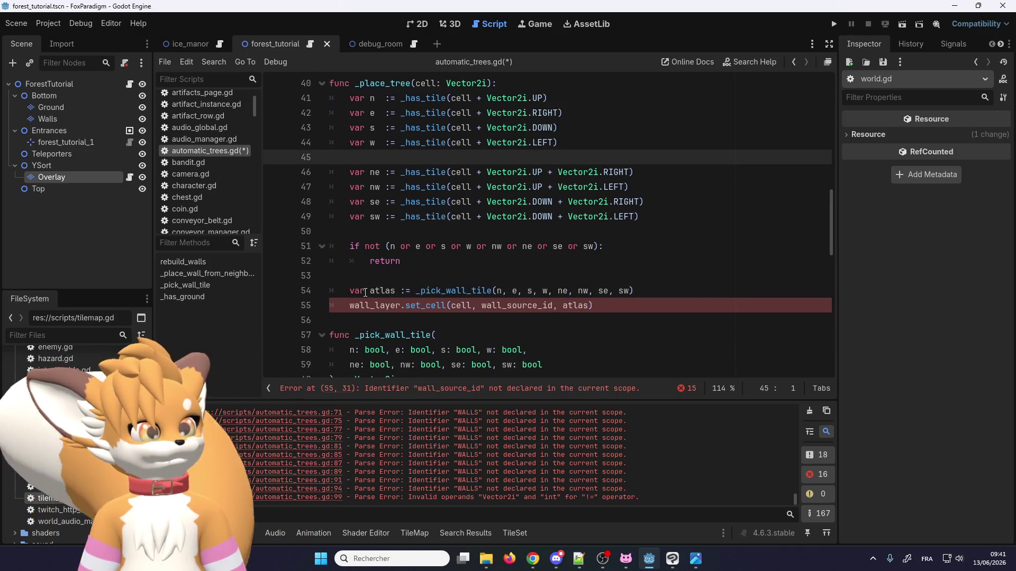
# Step: Rename _pick_wall_tile to _pick_tree_tile at its call and its definition on line 57
pyautogui.doubleClick(449, 291)
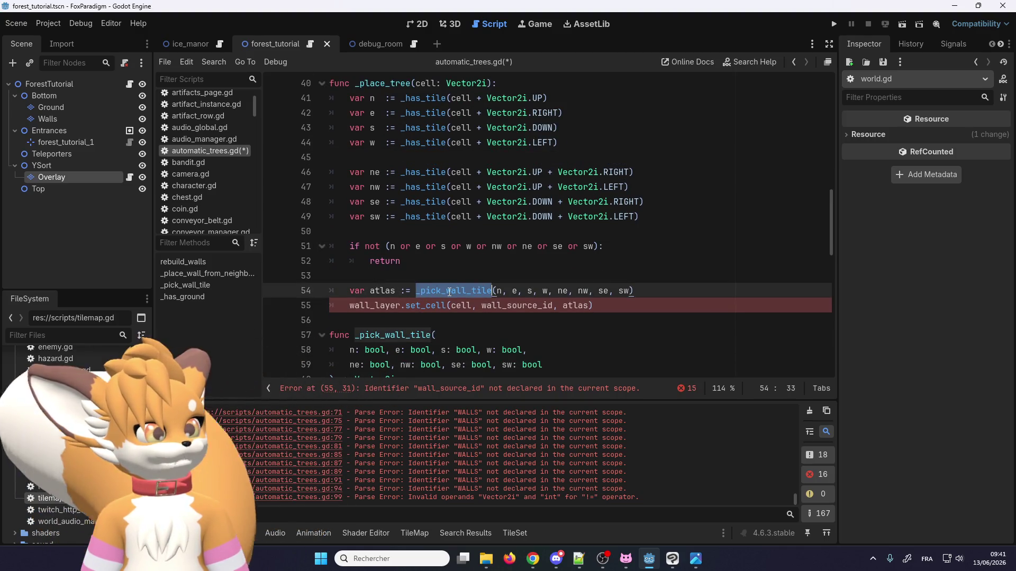
pyautogui.scroll(-1, 449, 291)
pyautogui.click(468, 246)
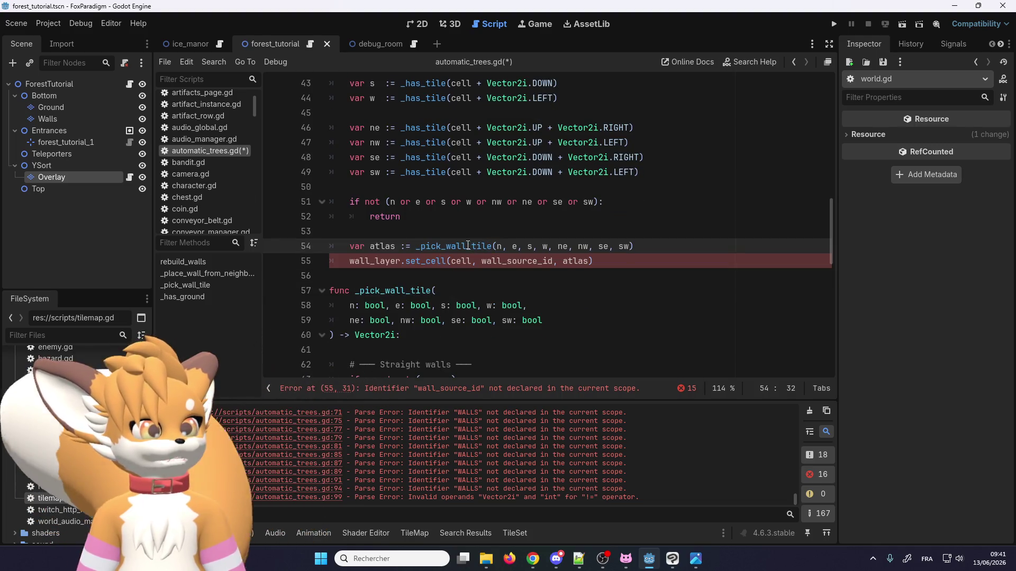
pyautogui.write('tree')
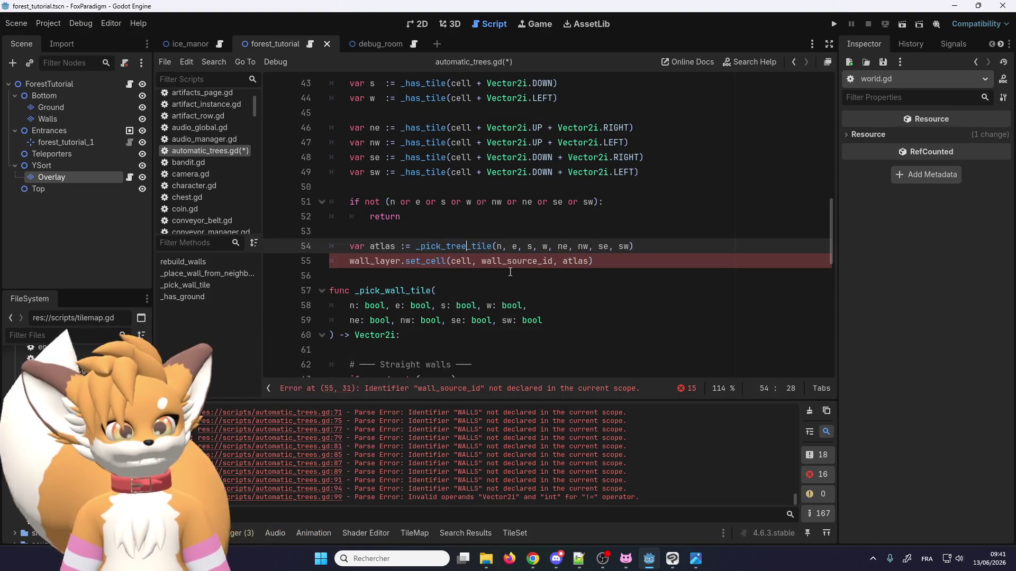
pyautogui.doubleClick(467, 246)
pyautogui.hotkey('ctrl', 'c')
pyautogui.doubleClick(402, 291)
pyautogui.hotkey('ctrl', 'v')
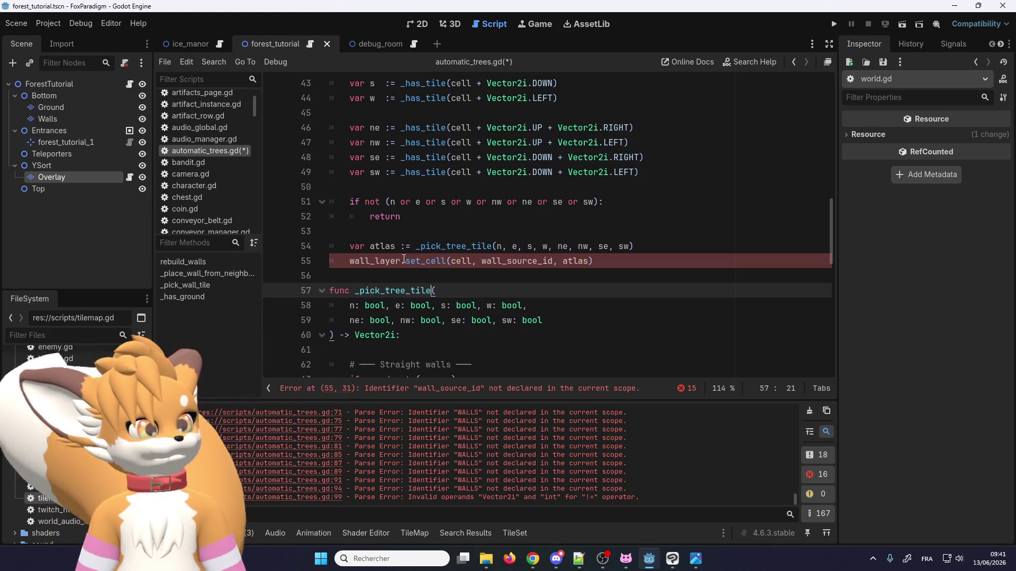
# Step: Remove 'wall_layer.' and the wall_source_id argument, leaving set_cell(cell, atlas) on line 55
pyautogui.moveTo(403, 259); pyautogui.dragTo(351, 260)
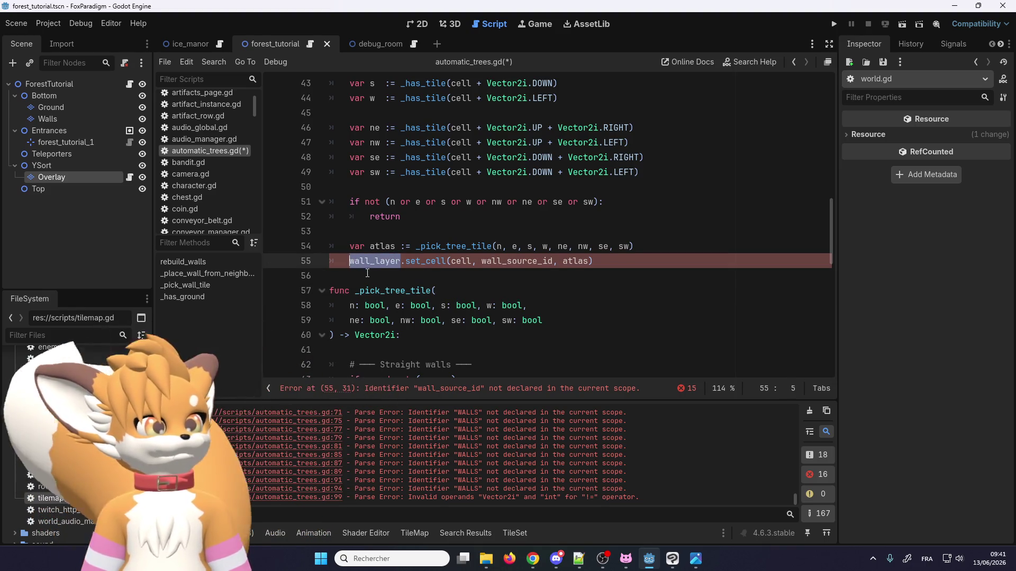
pyautogui.press('Delete')
pyautogui.press('Delete')
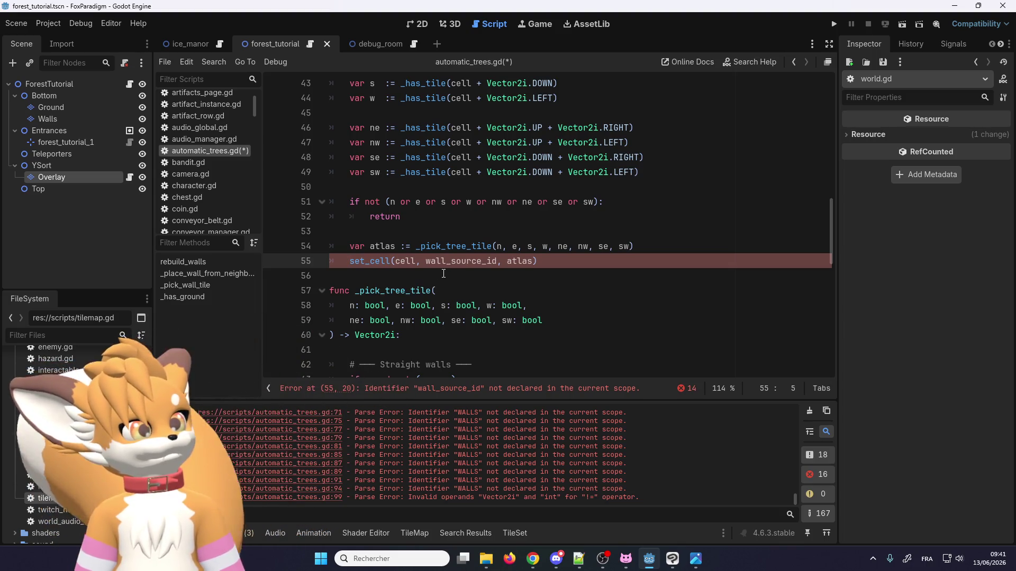
pyautogui.click(443, 273)
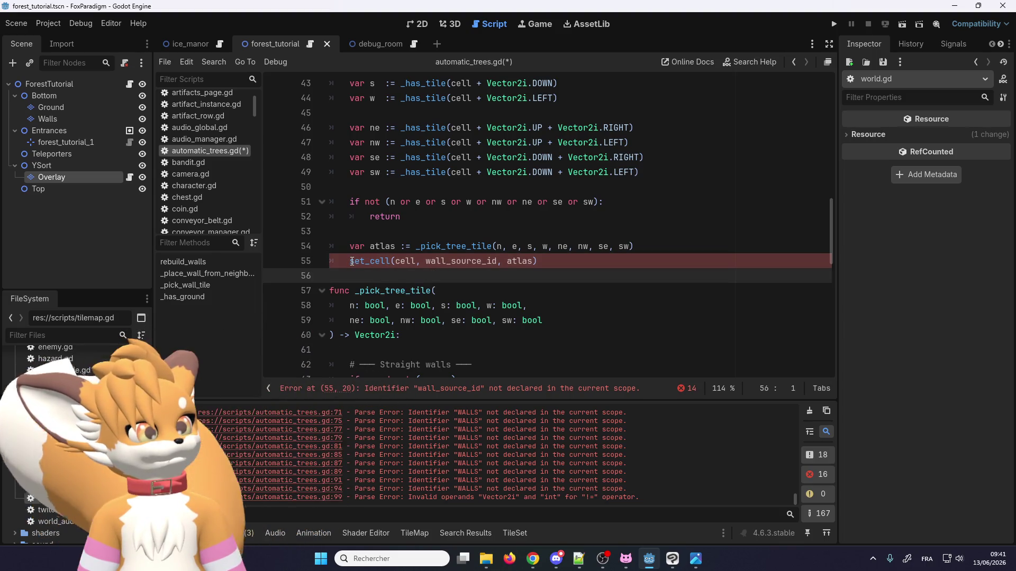
pyautogui.rightClick(367, 261)
pyautogui.press('Escape')
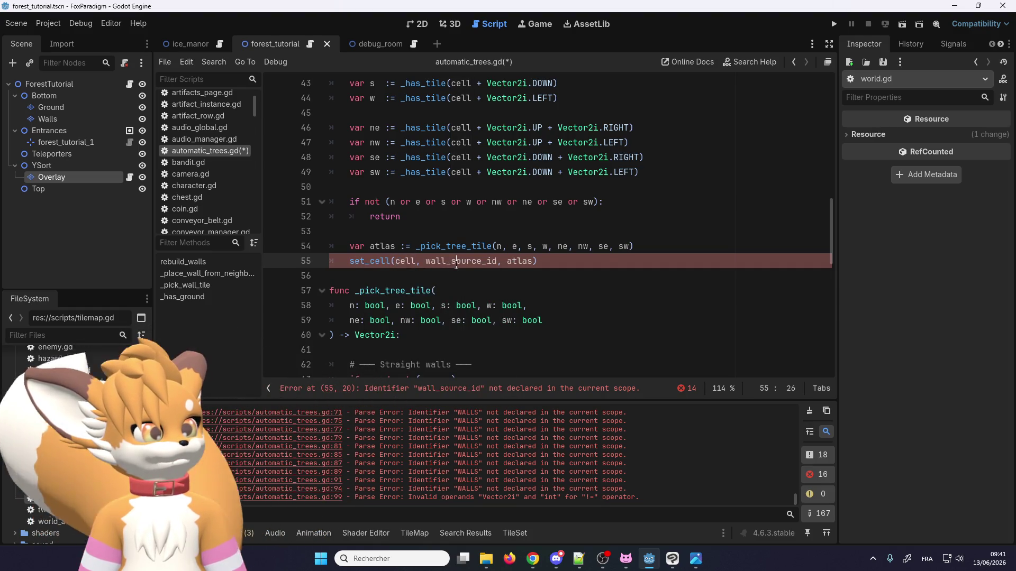
pyautogui.doubleClick(458, 262)
pyautogui.press('BackSpace')
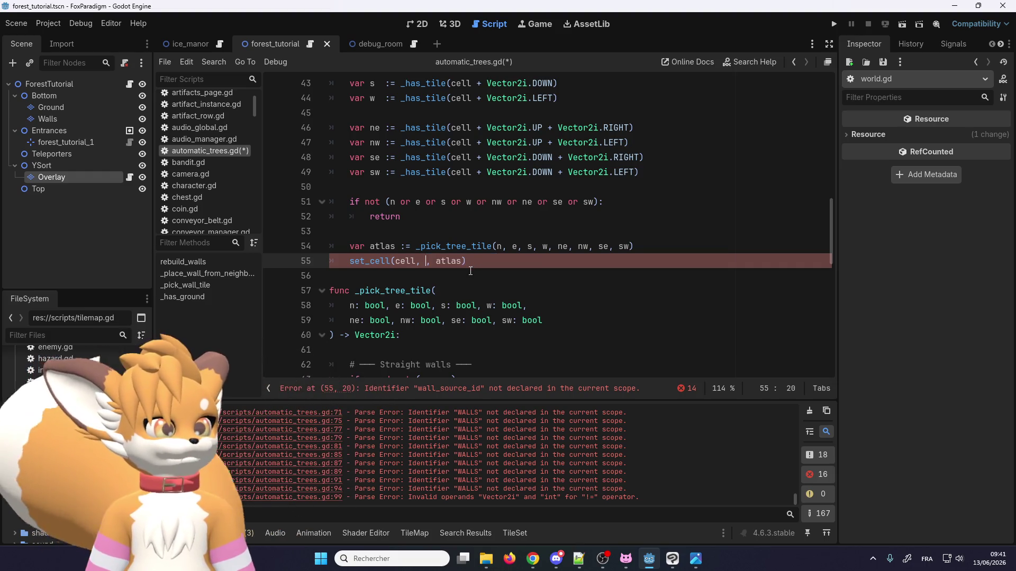
pyautogui.click(470, 271)
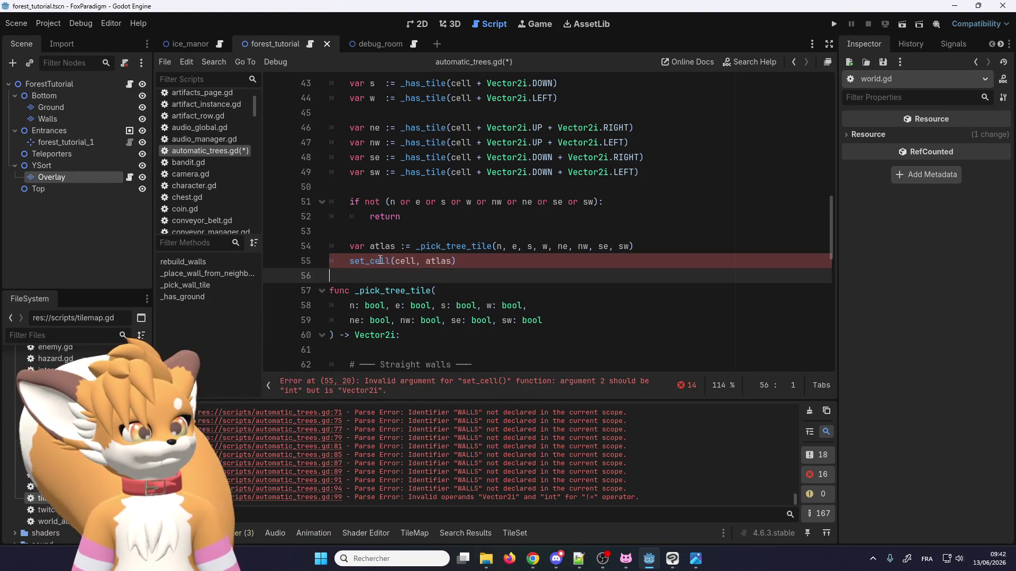
# Step: Look up the set_cell docs via Lookup Symbol, then view forest_tutorial in 2D
pyautogui.rightClick(380, 261)
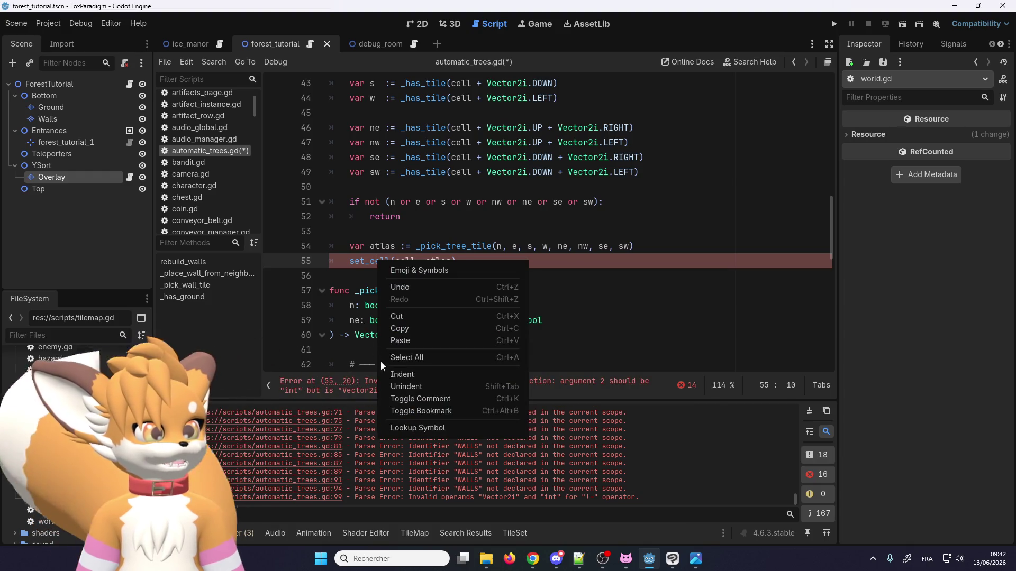
pyautogui.click(407, 427)
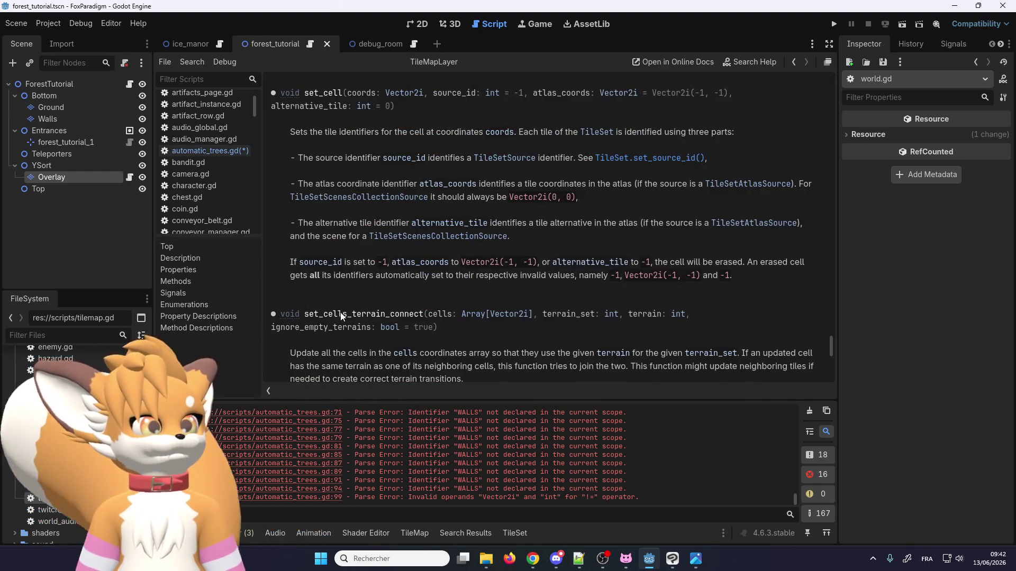
pyautogui.scroll(2, 341, 316)
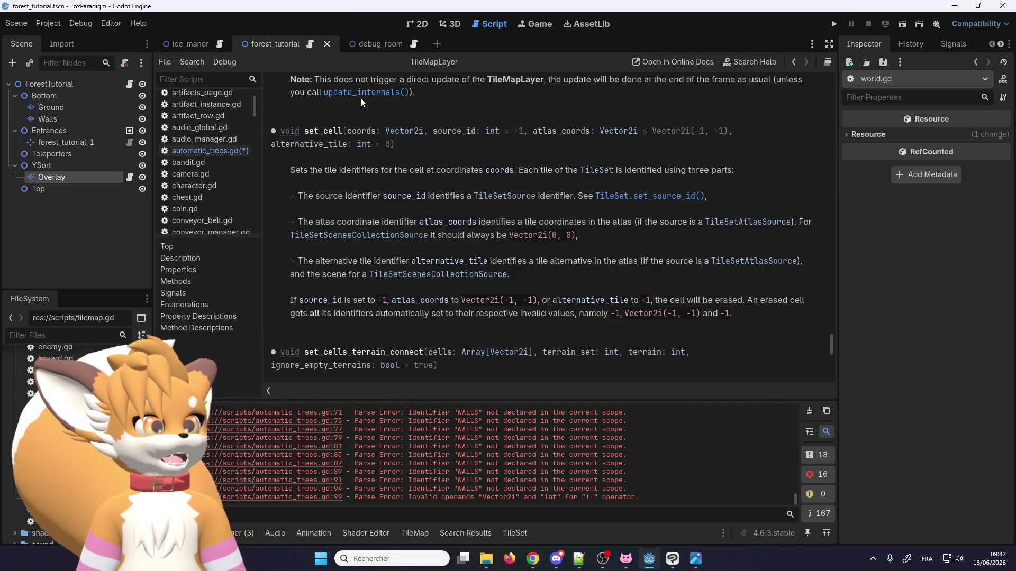
pyautogui.click(416, 24)
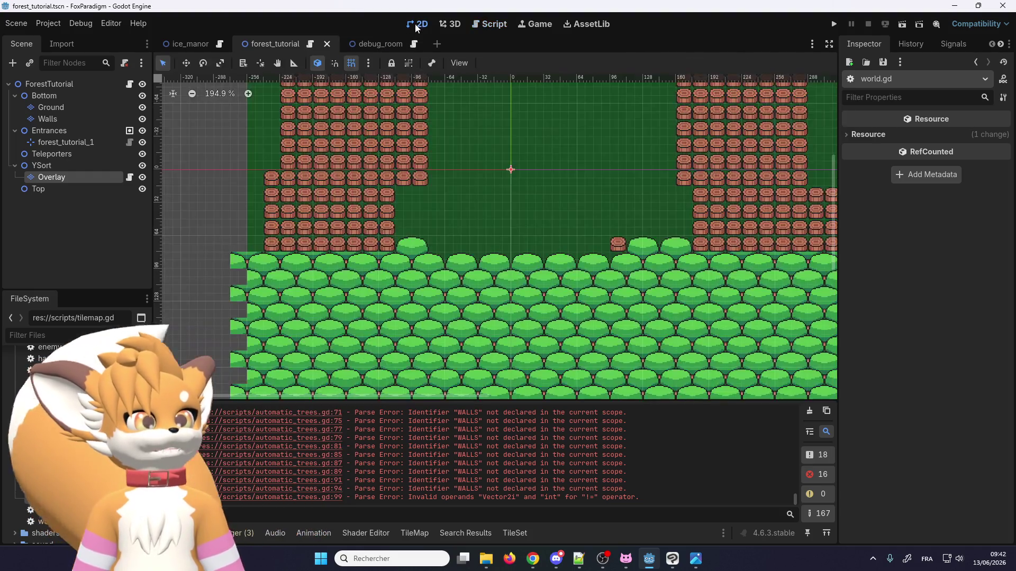
# Step: In automatic_trees.gd, change the set_cell source argument to TREE_SOURCE_ID
pyautogui.click(310, 46)
pyautogui.hotkey('ctrl', 'j')
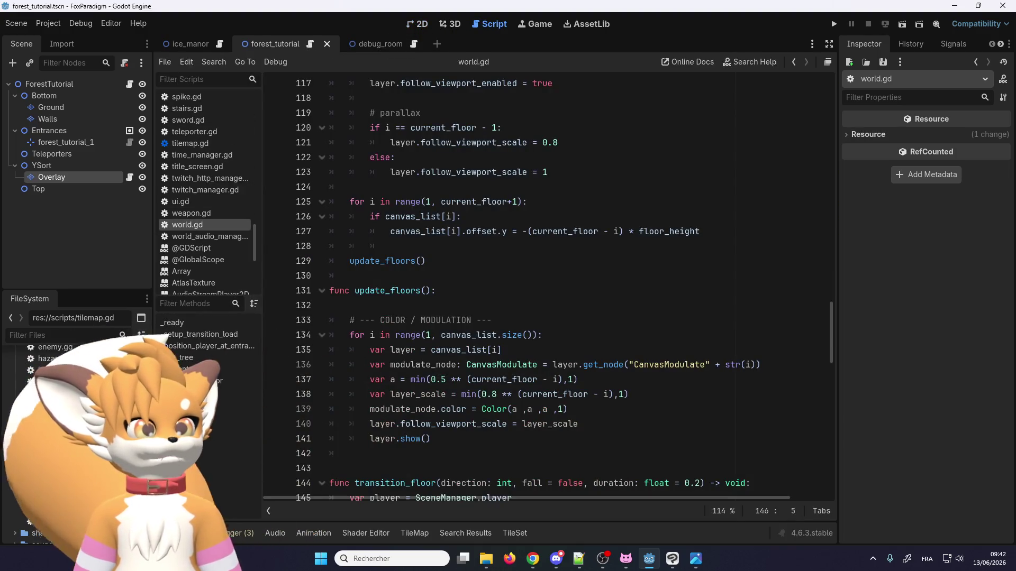
pyautogui.click(444, 290)
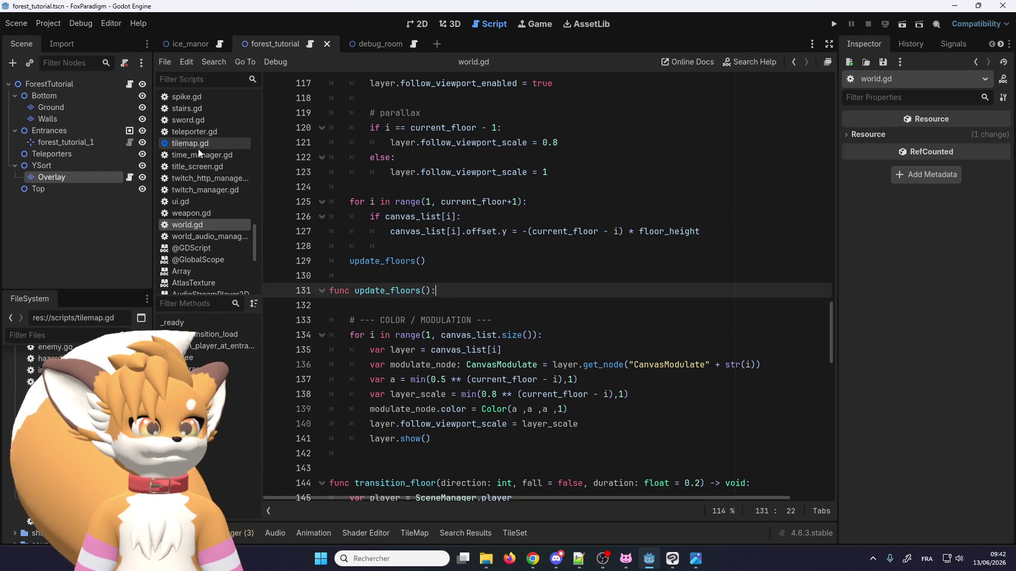
pyautogui.scroll(4, 196, 232)
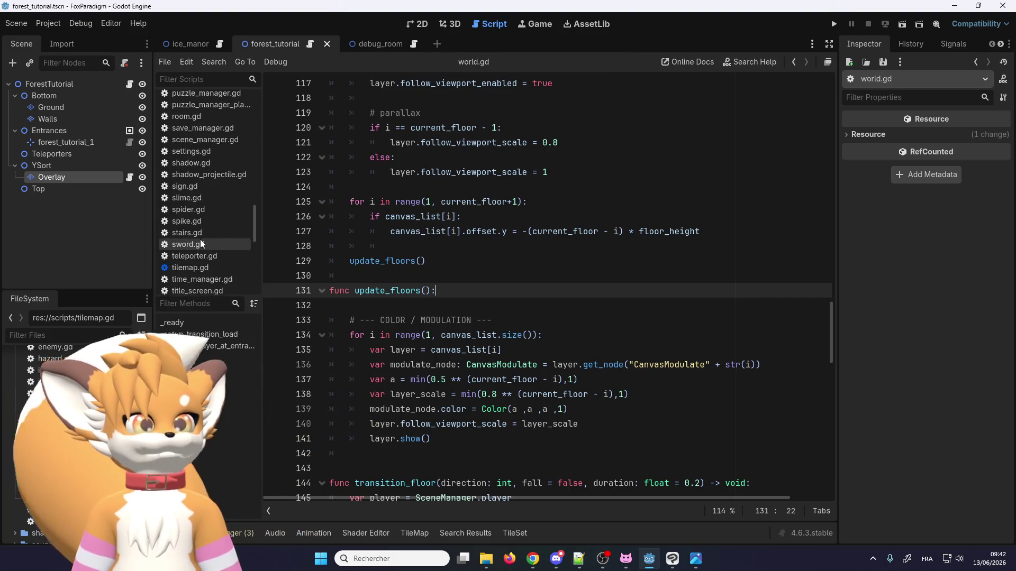
pyautogui.scroll(12, 201, 240)
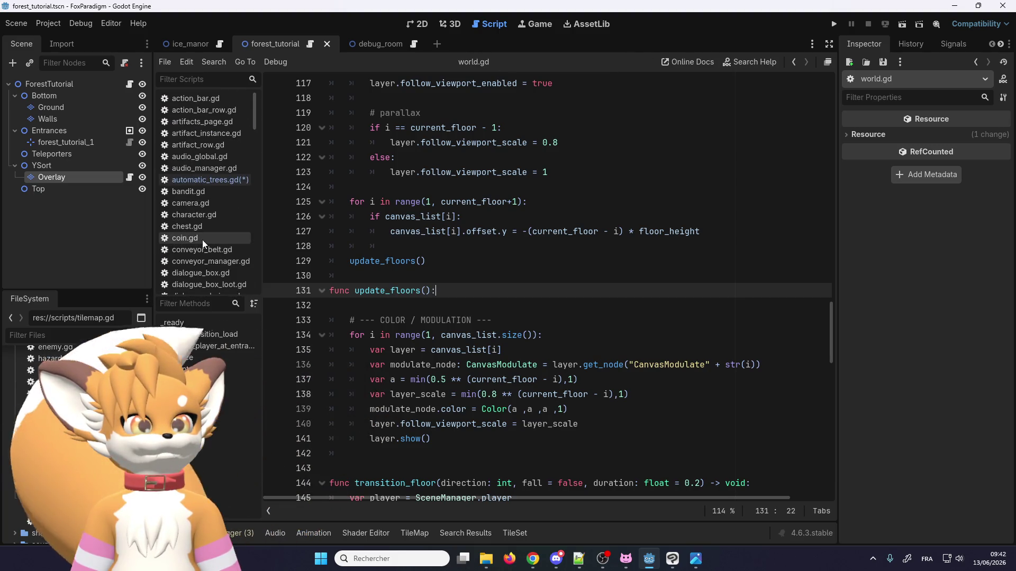
pyautogui.click(211, 180)
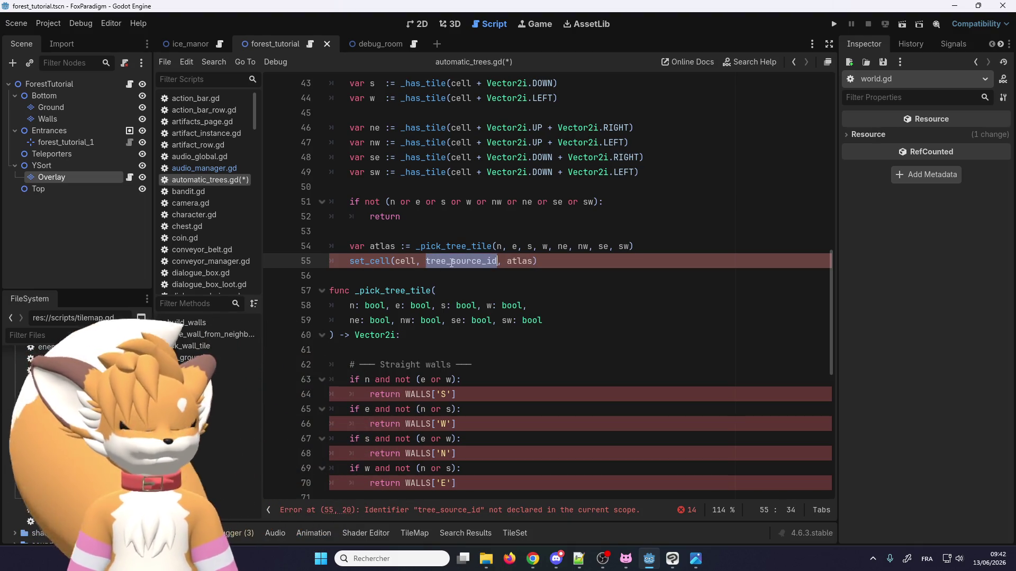
pyautogui.write('_S')
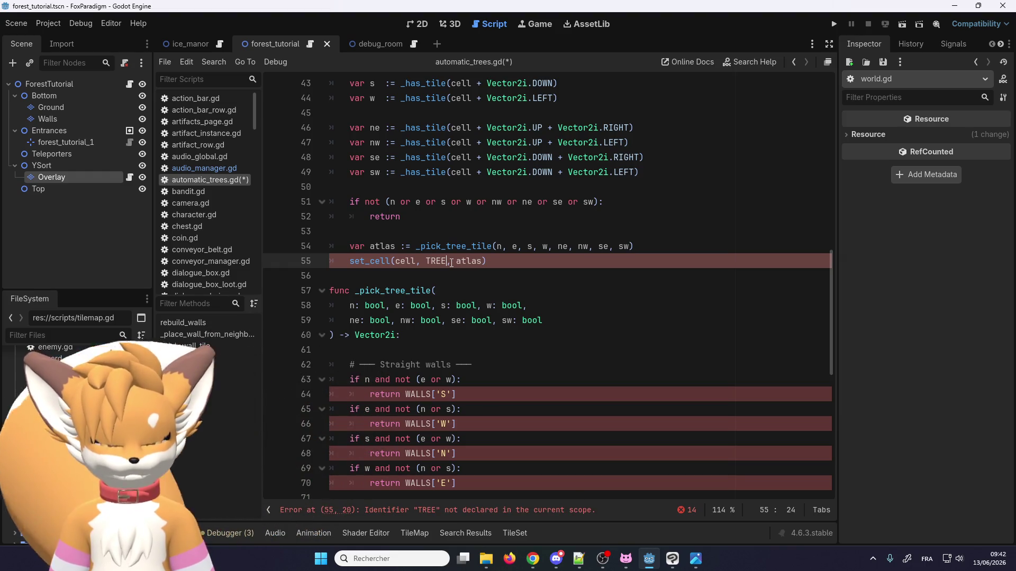
pyautogui.write('OURCE_')
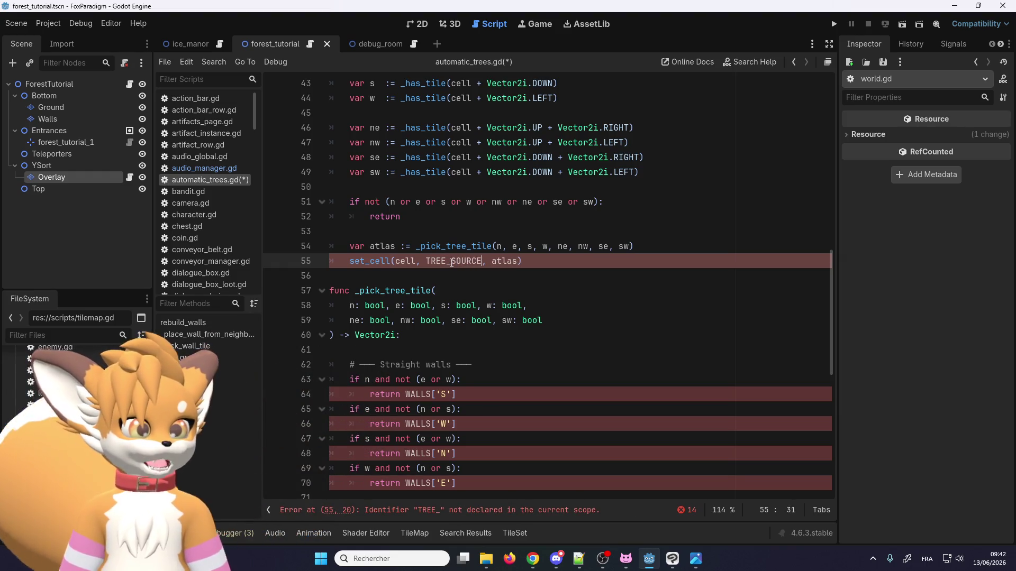
pyautogui.write('ID')
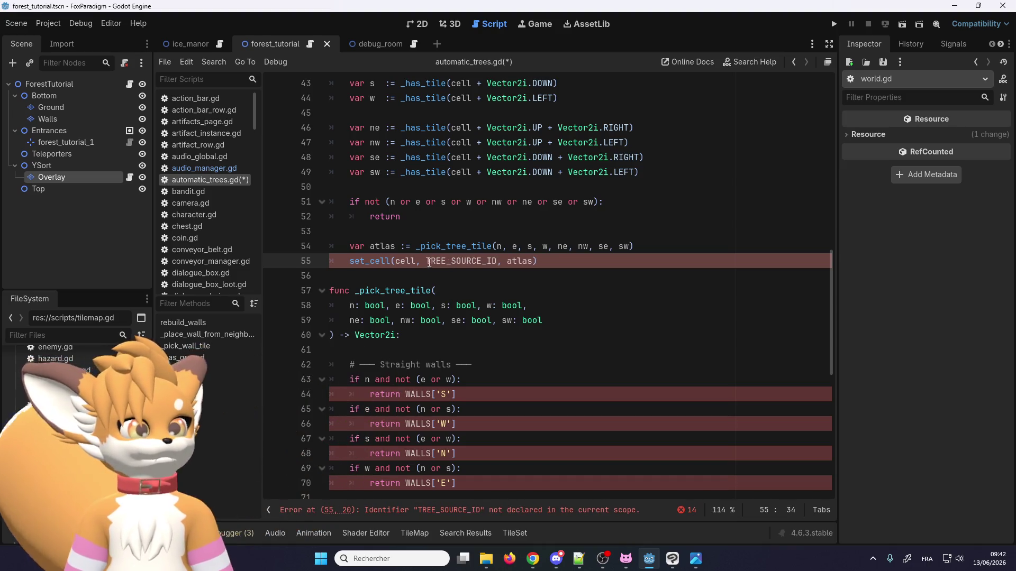
# Step: Duplicate the TREES line into 'const TREE_SOURCE_ID : int =' and show the TileSet's sources
pyautogui.scroll(5, 421, 279)
pyautogui.scroll(8, 422, 280)
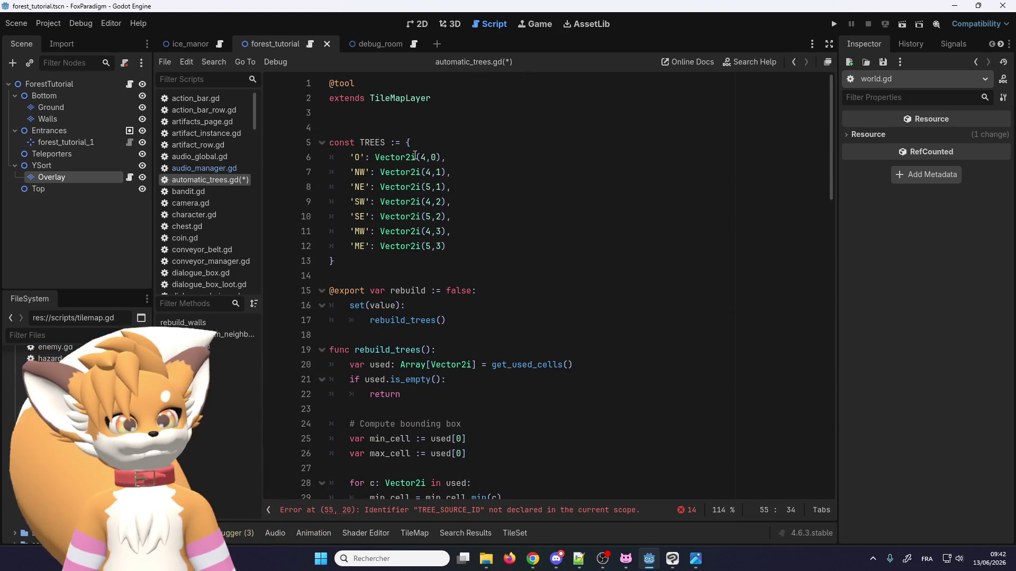
pyautogui.click(427, 144)
pyautogui.hotkey('ctrl', 'shift', 'd')
pyautogui.click(427, 144)
pyautogui.write('TREE_SOURCE_ID')
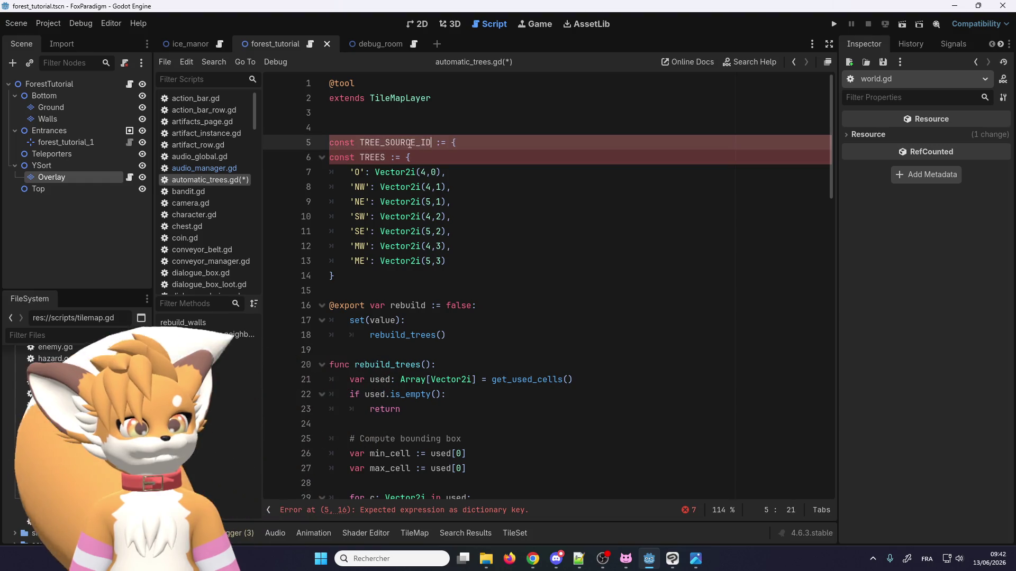
pyautogui.press('Delete')
pyautogui.write(': int')
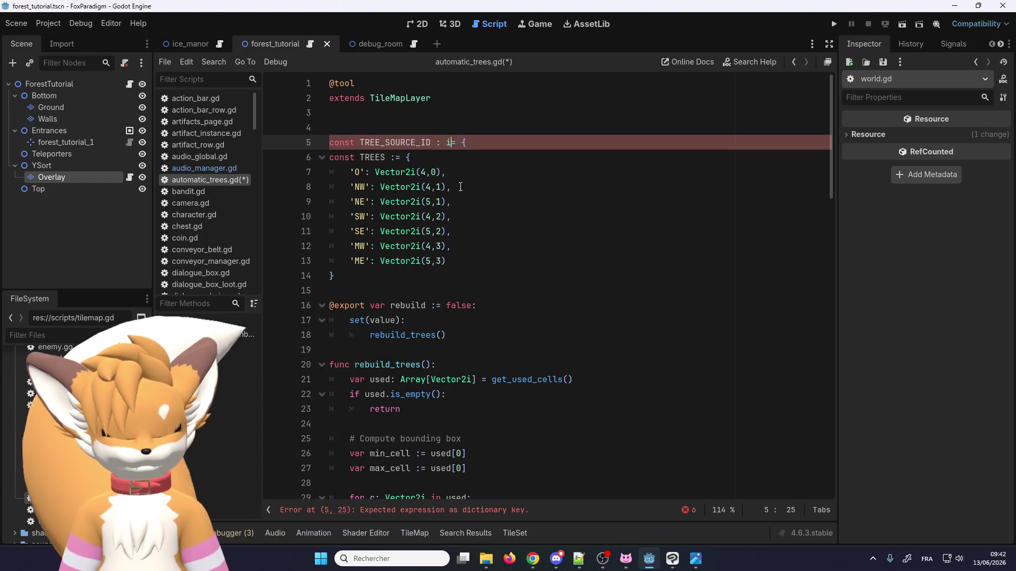
pyautogui.press('End')
pyautogui.press('BackSpace')
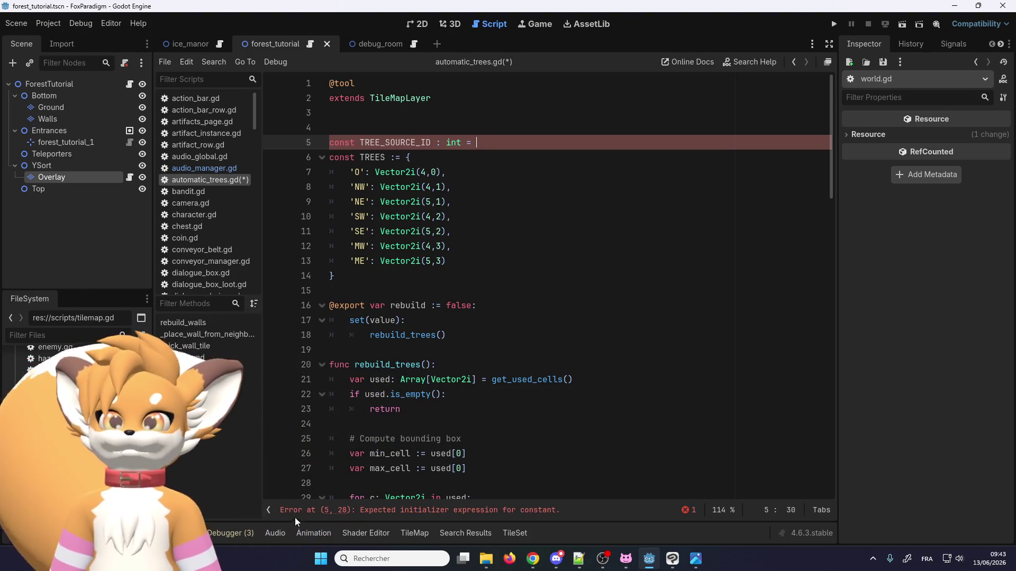
pyautogui.click(180, 533)
pyautogui.click(511, 533)
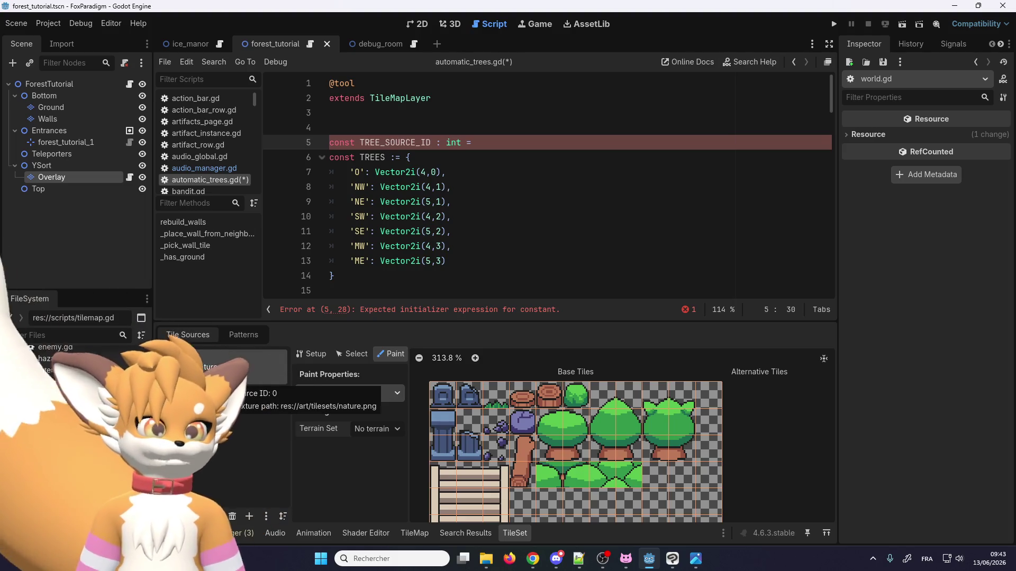
# Step: Set TREE_SOURCE_ID to 0 and delete the blank line above the constants
pyautogui.write('0')
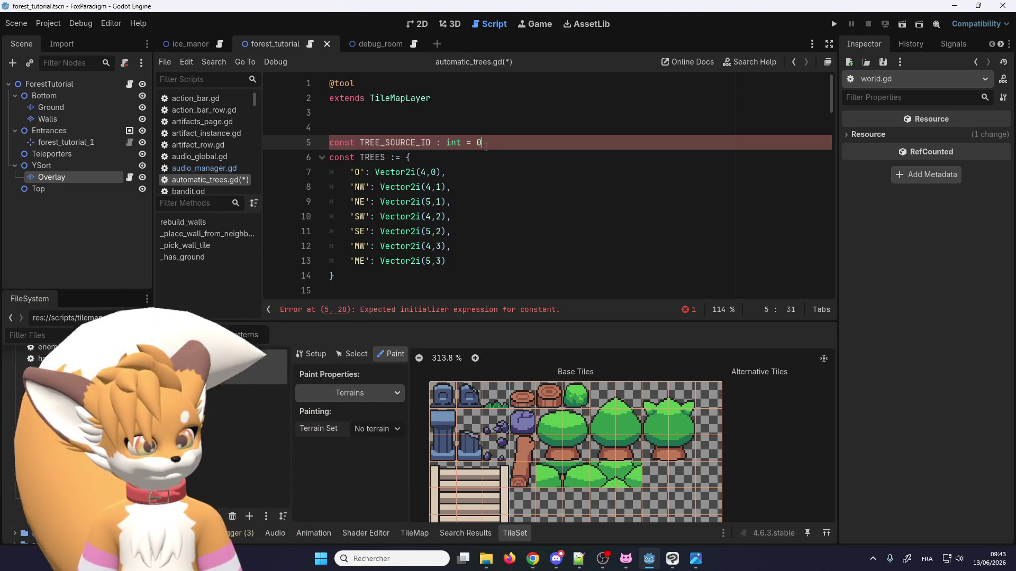
pyautogui.scroll(-5, 402, 191)
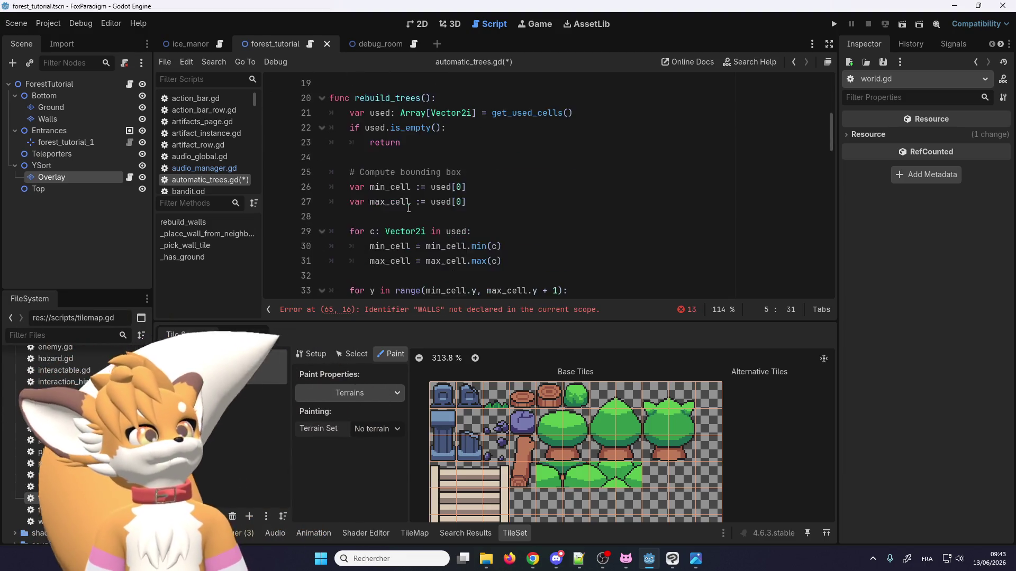
pyautogui.scroll(5, 412, 202)
pyautogui.scroll(-4, 413, 202)
pyautogui.scroll(4, 413, 201)
pyautogui.click(378, 127)
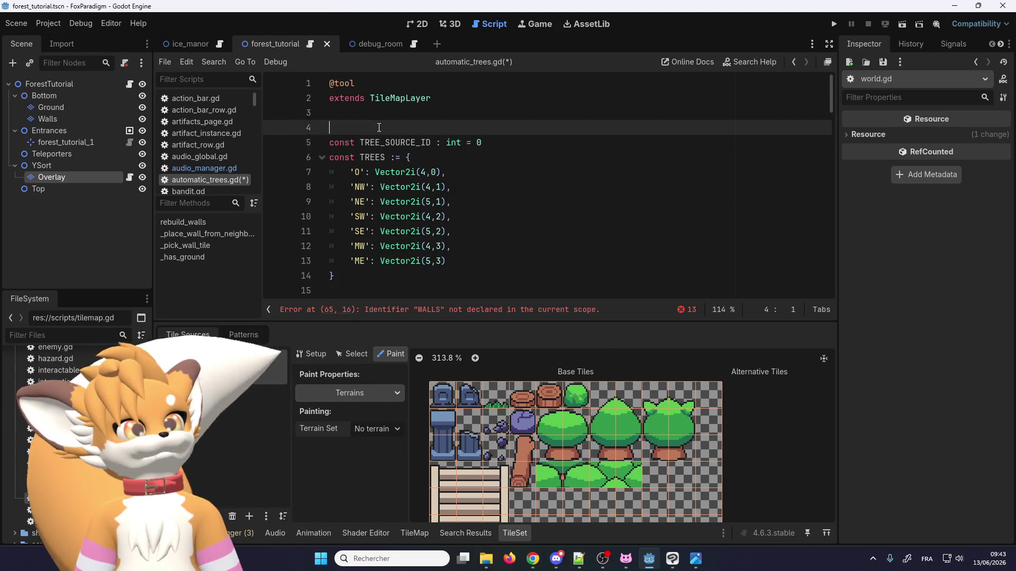
pyautogui.press('BackSpace')
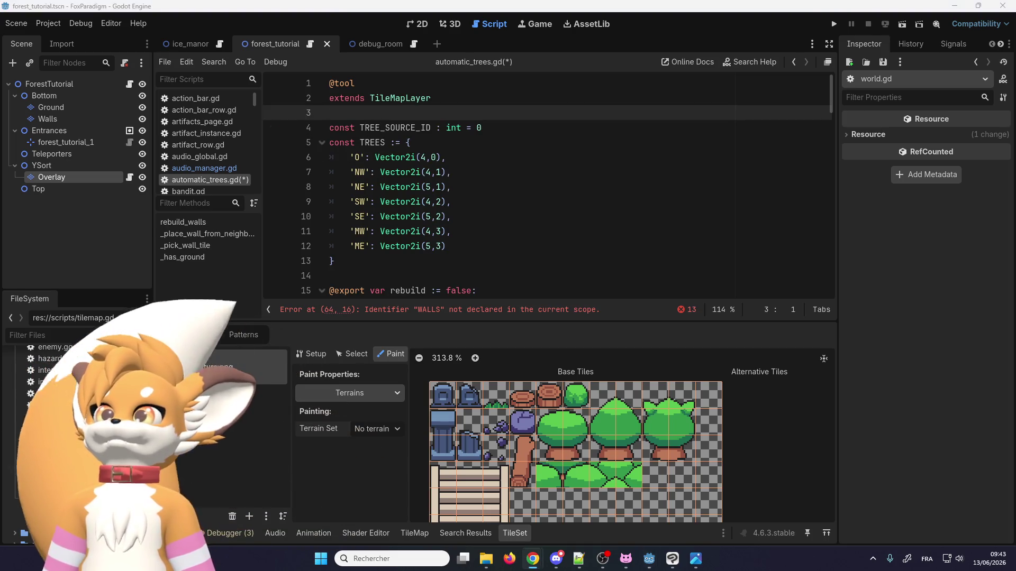
# Step: Check the TREES constant, save the script, and view the WALLS parse errors in Output
pyautogui.scroll(-15, 374, 240)
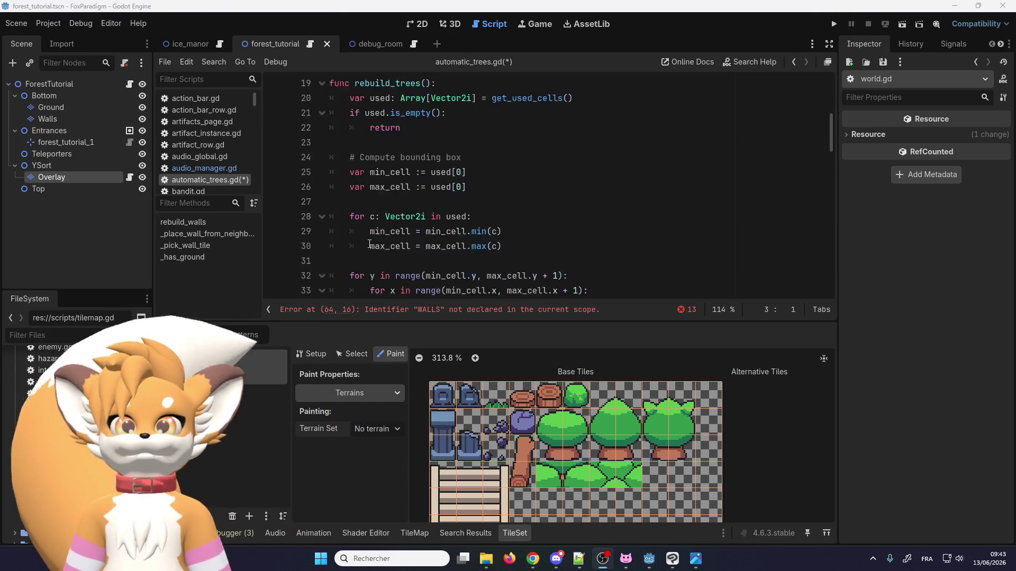
pyautogui.scroll(-12, 374, 241)
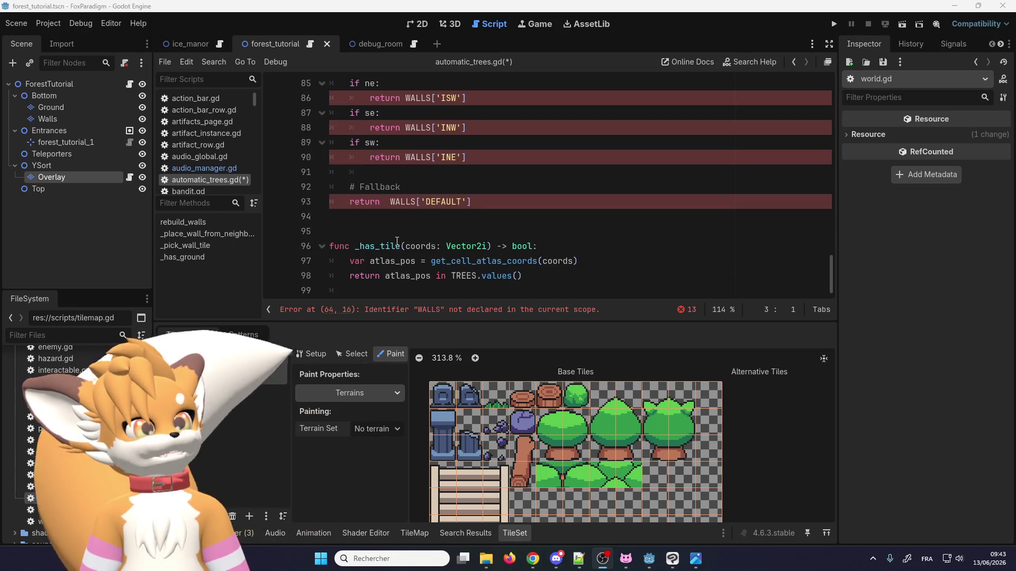
pyautogui.scroll(13, 402, 236)
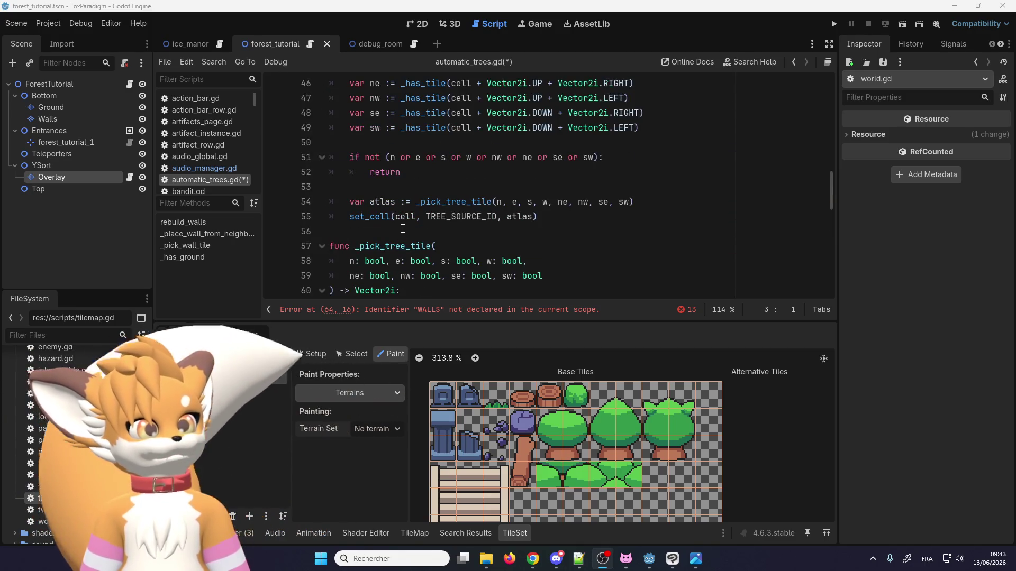
pyautogui.click(401, 231)
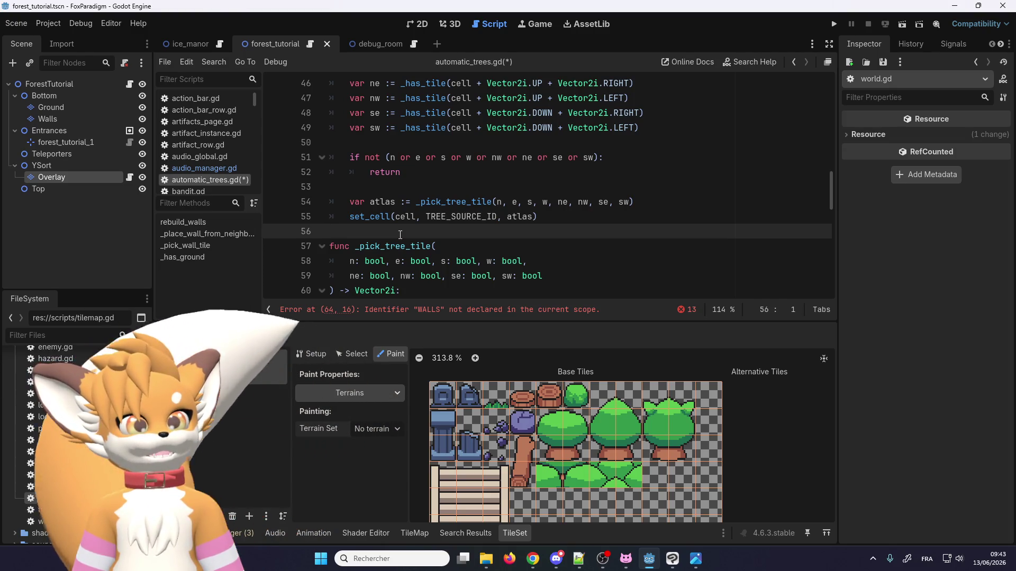
pyautogui.scroll(-2, 401, 235)
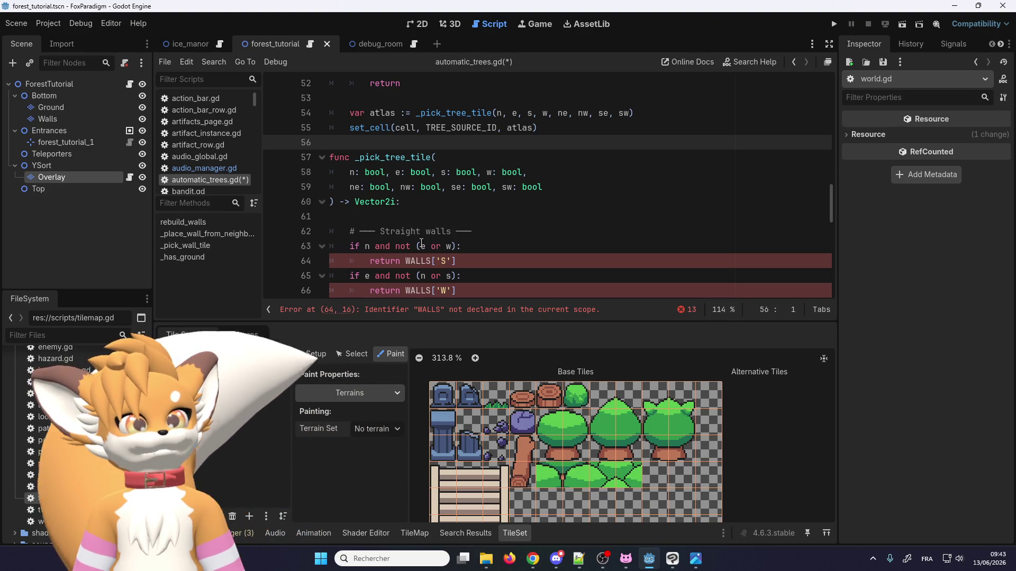
pyautogui.scroll(6, 412, 238)
pyautogui.scroll(10, 424, 242)
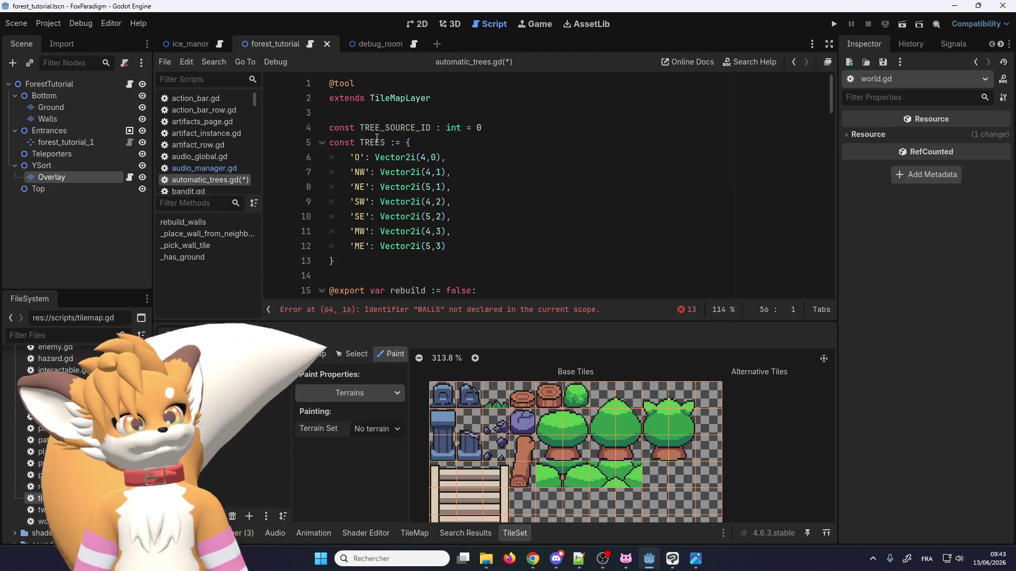
pyautogui.doubleClick(372, 142)
pyautogui.scroll(-20, 434, 207)
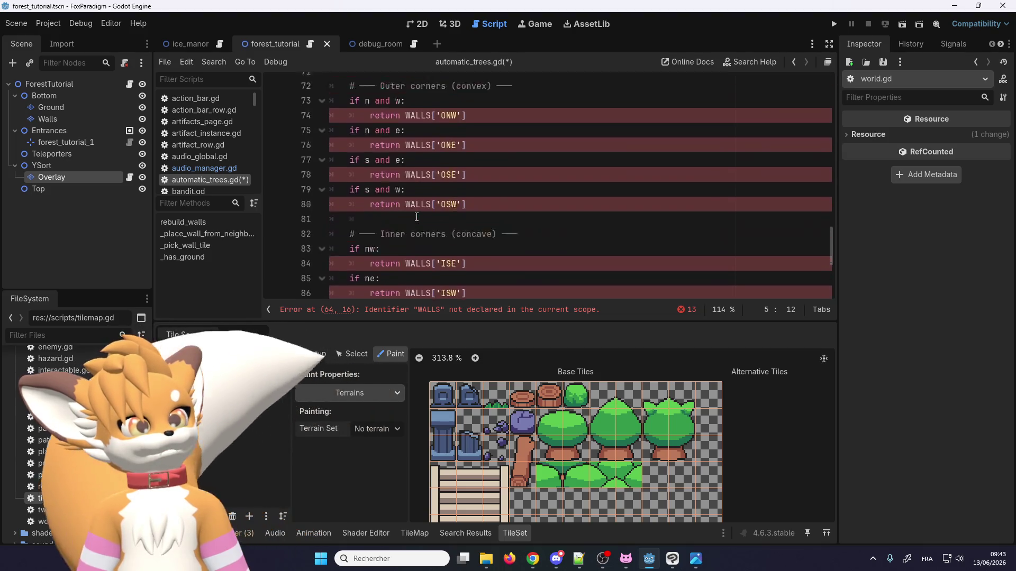
pyautogui.scroll(-2, 416, 217)
pyautogui.scroll(9, 416, 212)
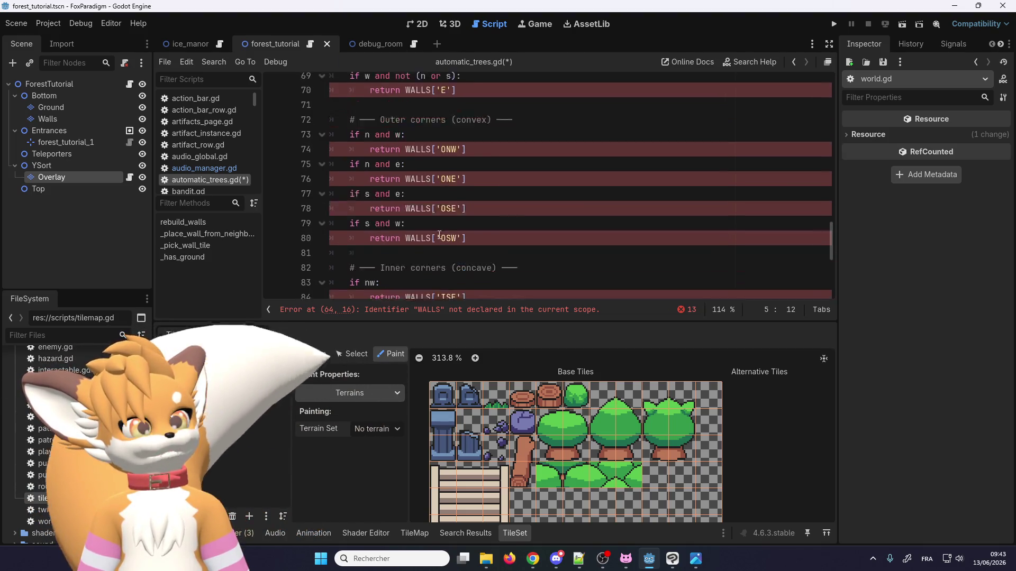
pyautogui.click(416, 188)
pyautogui.hotkey('ctrl', 's')
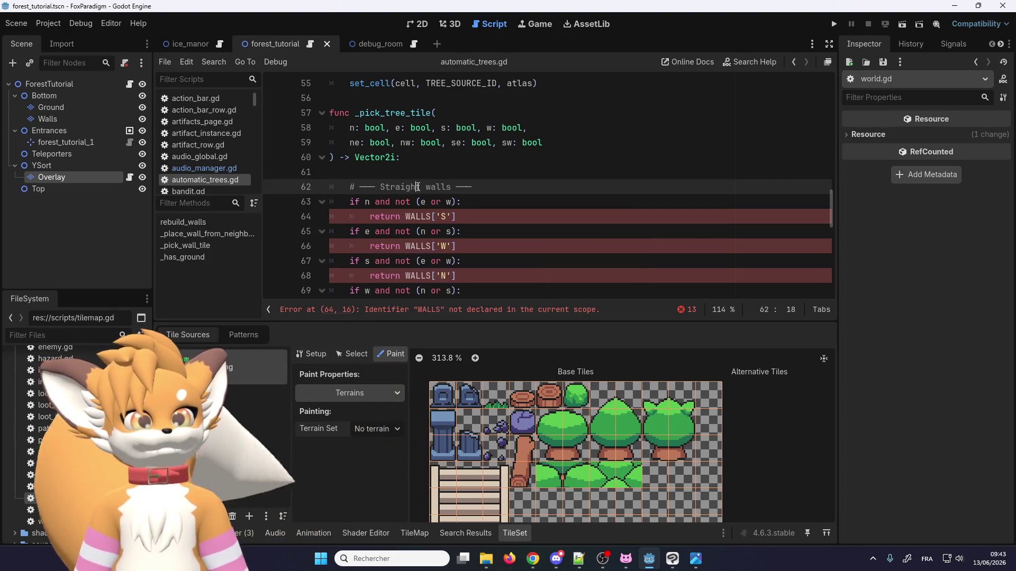
pyautogui.click(227, 533)
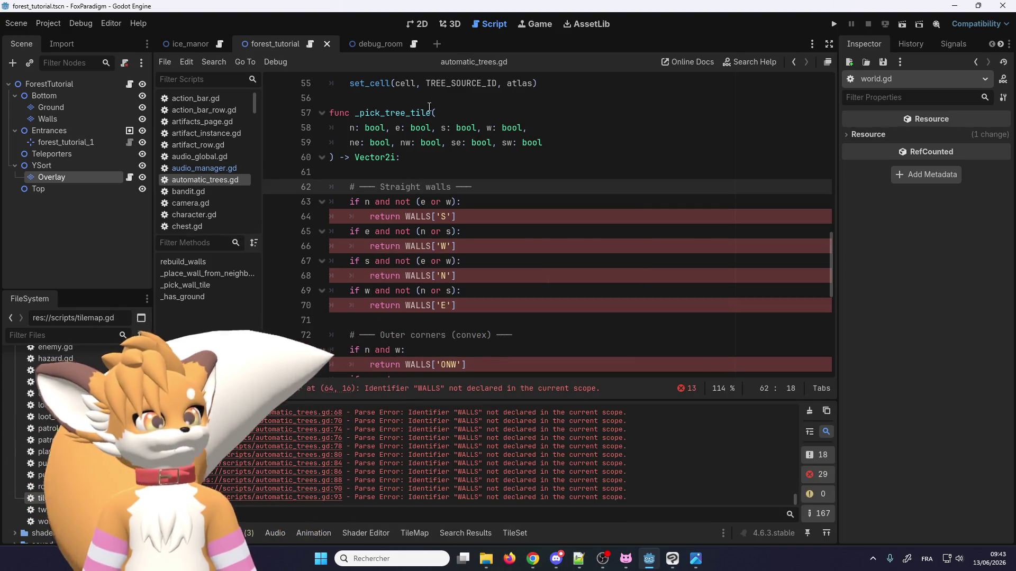
# Step: Zoom around the forest_tutorial map in 2D to inspect the tree and stump tiles
pyautogui.click(417, 24)
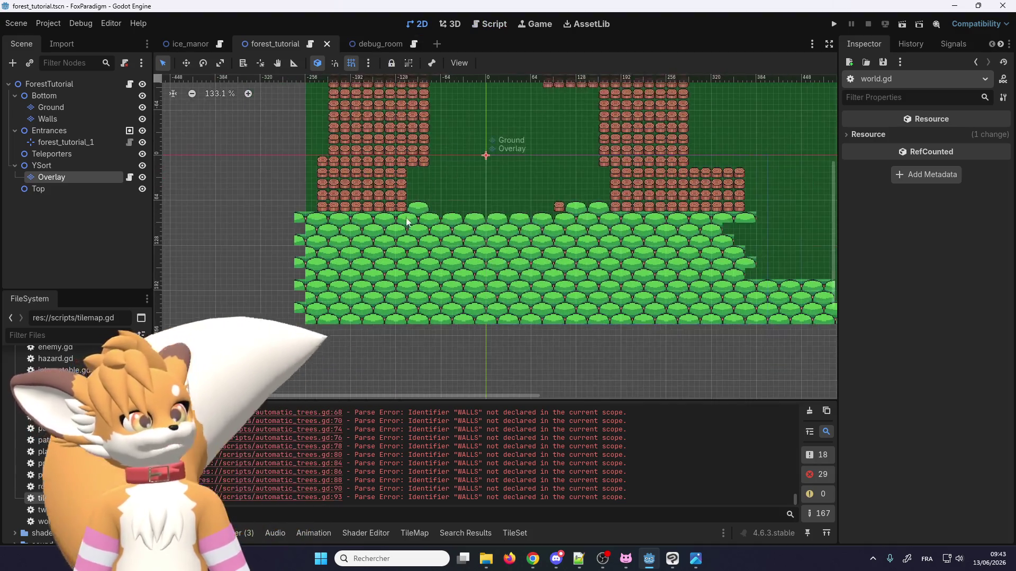
pyautogui.scroll(11, 409, 140)
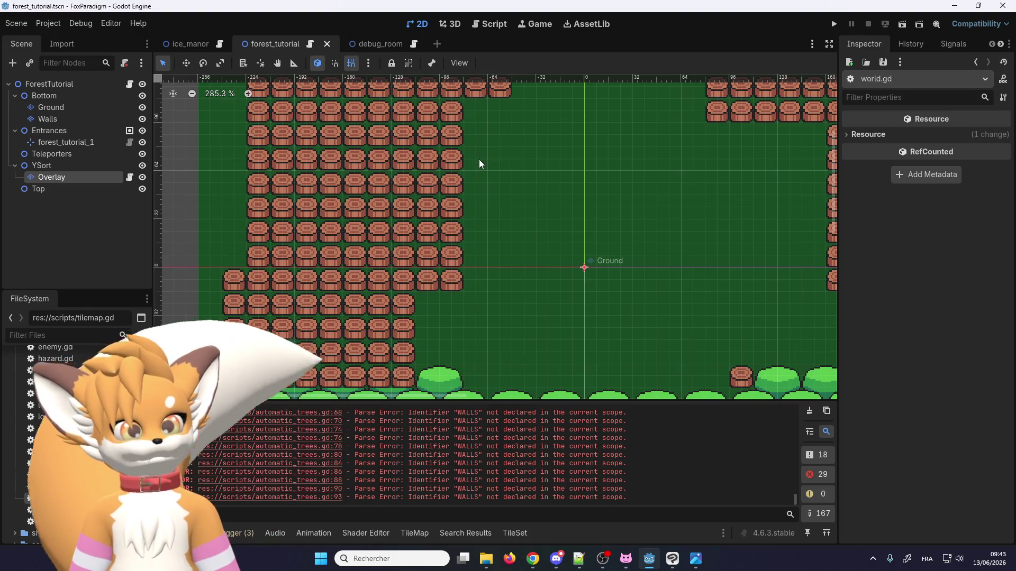
pyautogui.scroll(-5, 462, 267)
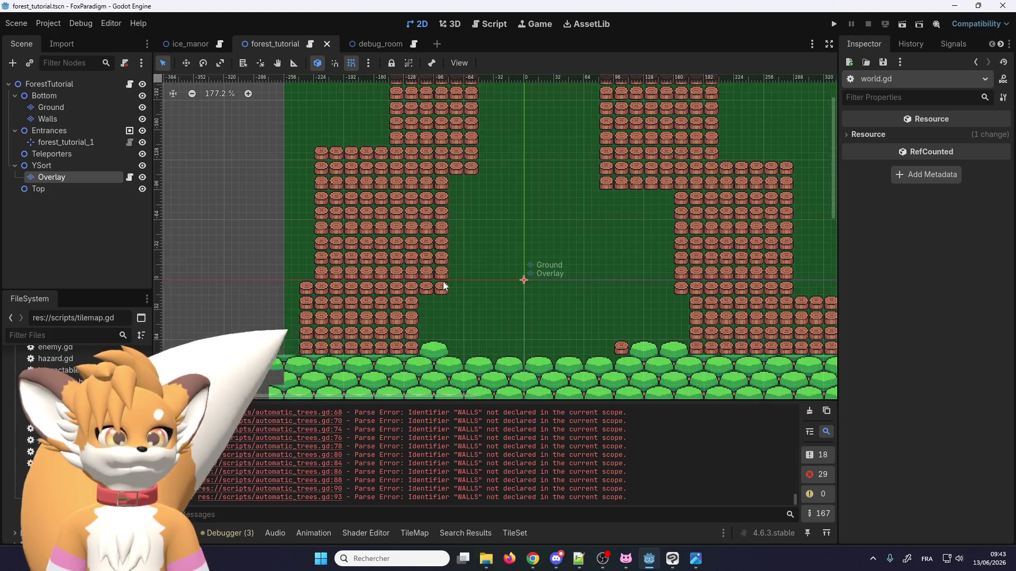
pyautogui.scroll(3, 447, 279)
pyautogui.scroll(3, 428, 286)
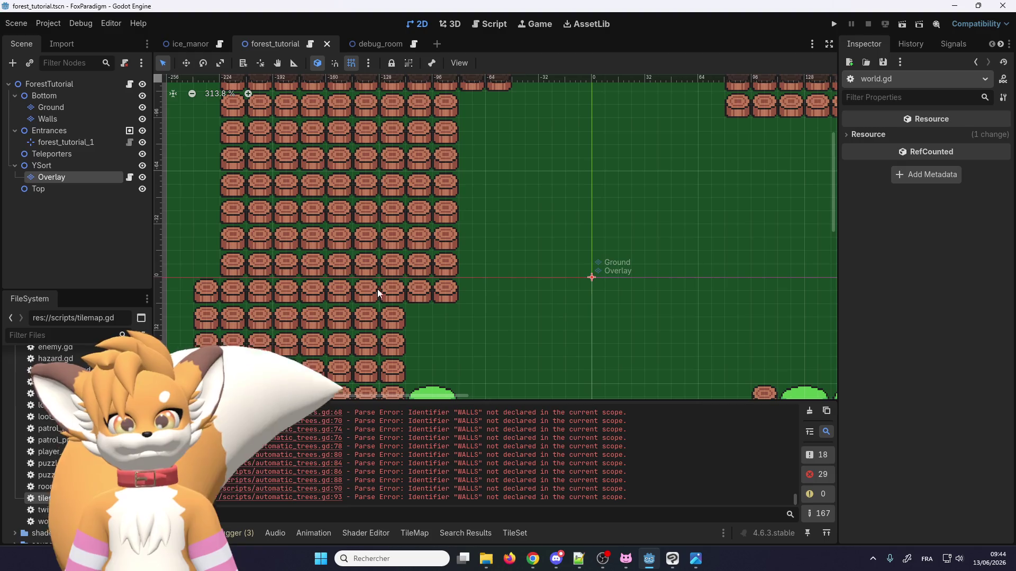
pyautogui.scroll(2, 439, 295)
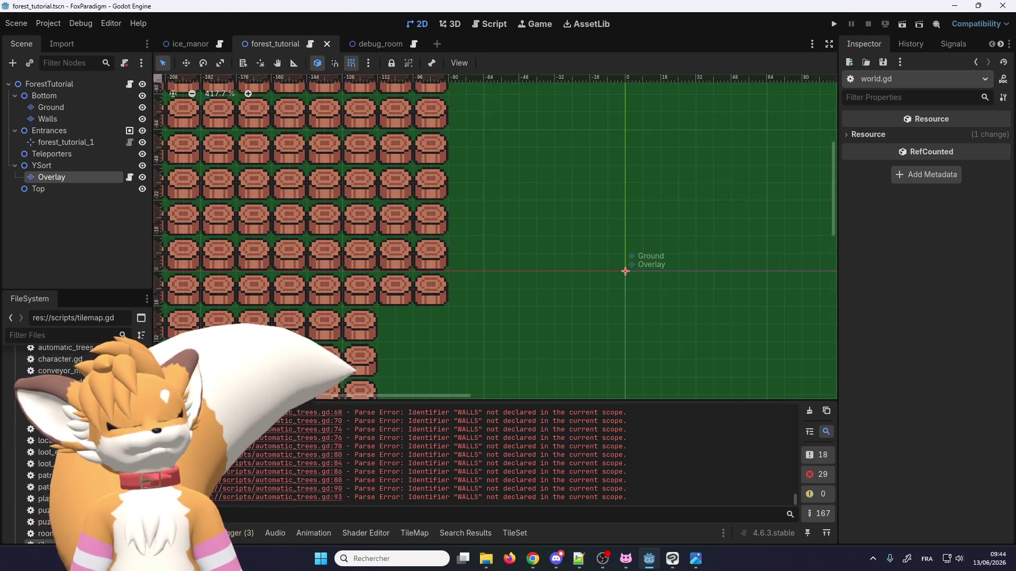
pyautogui.scroll(-4, 404, 320)
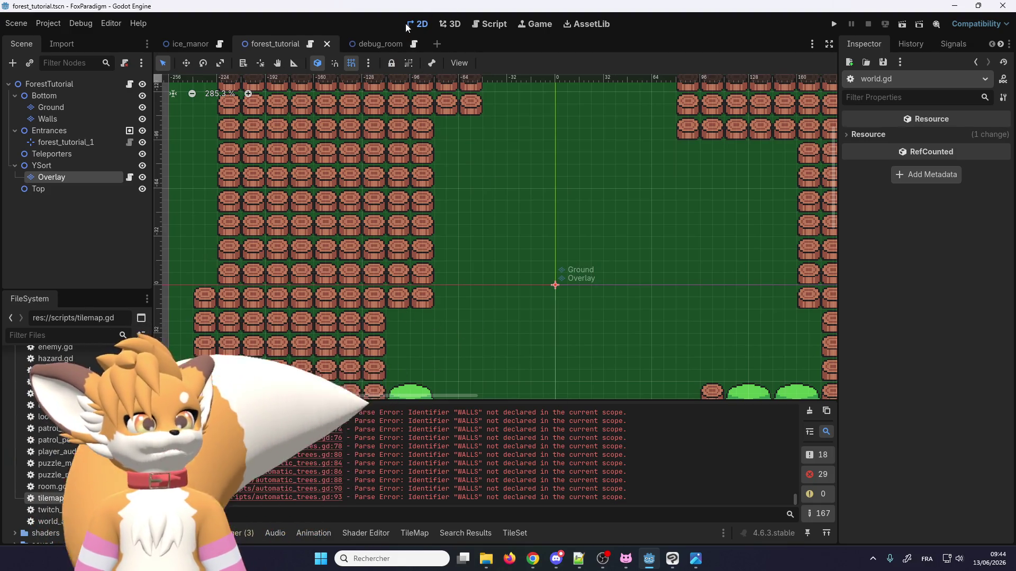
pyautogui.click(310, 45)
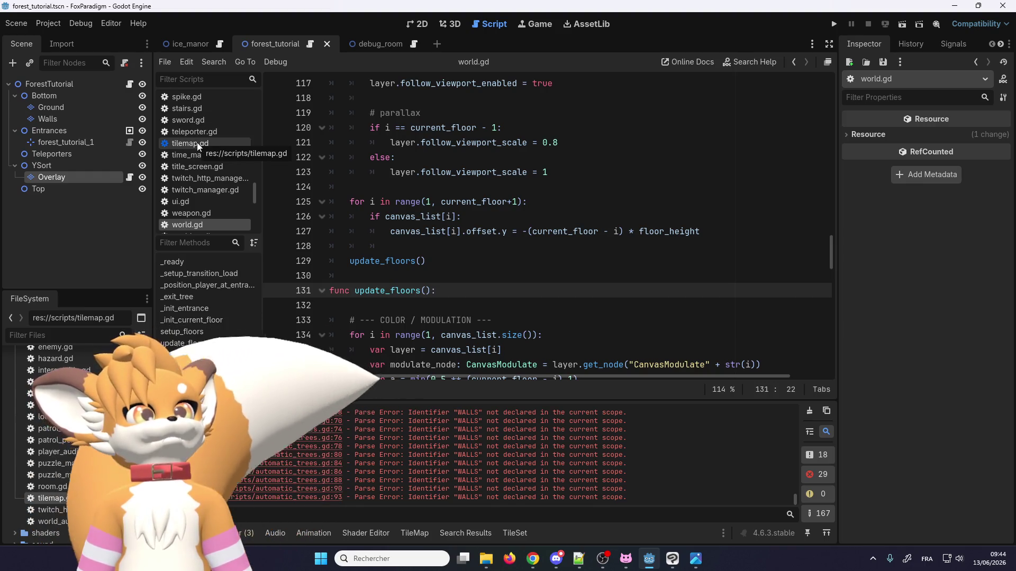
# Step: Reopen automatic_trees.gd from the script list and view its _pick_tree_tile function
pyautogui.scroll(5, 198, 140)
pyautogui.scroll(5, 198, 138)
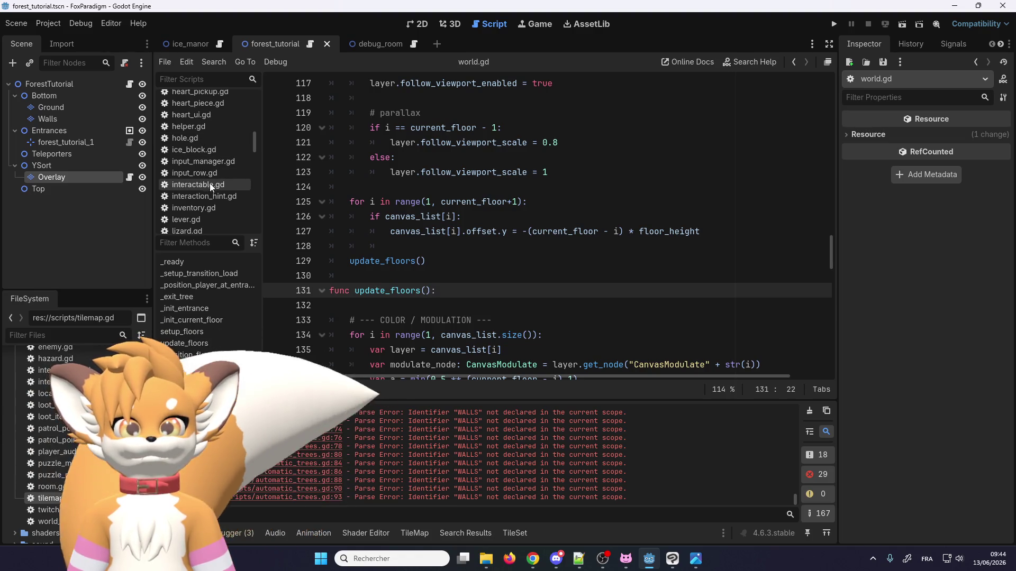
pyautogui.scroll(4, 211, 179)
pyautogui.scroll(6, 210, 177)
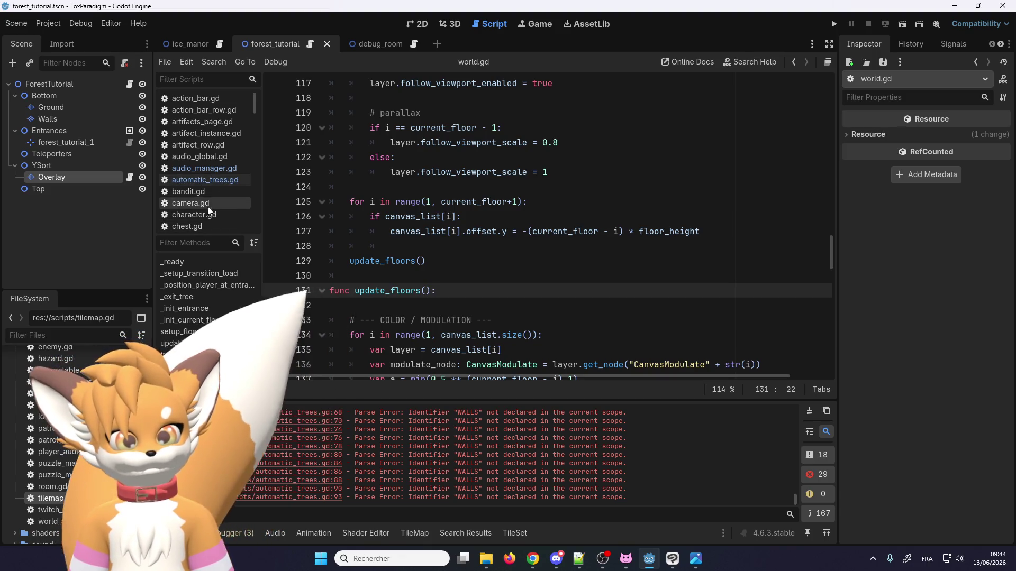
pyautogui.click(205, 173)
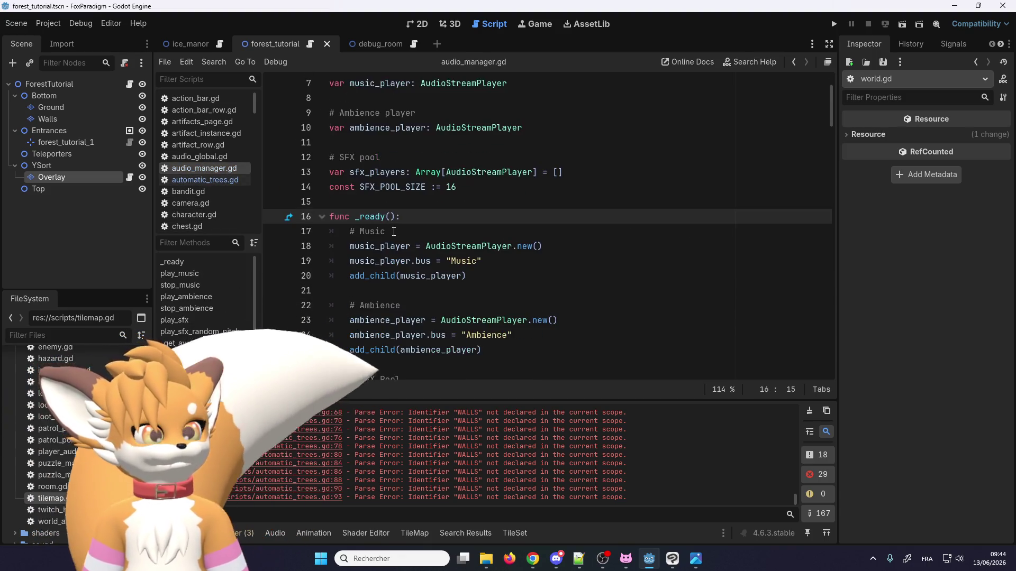
pyautogui.click(211, 179)
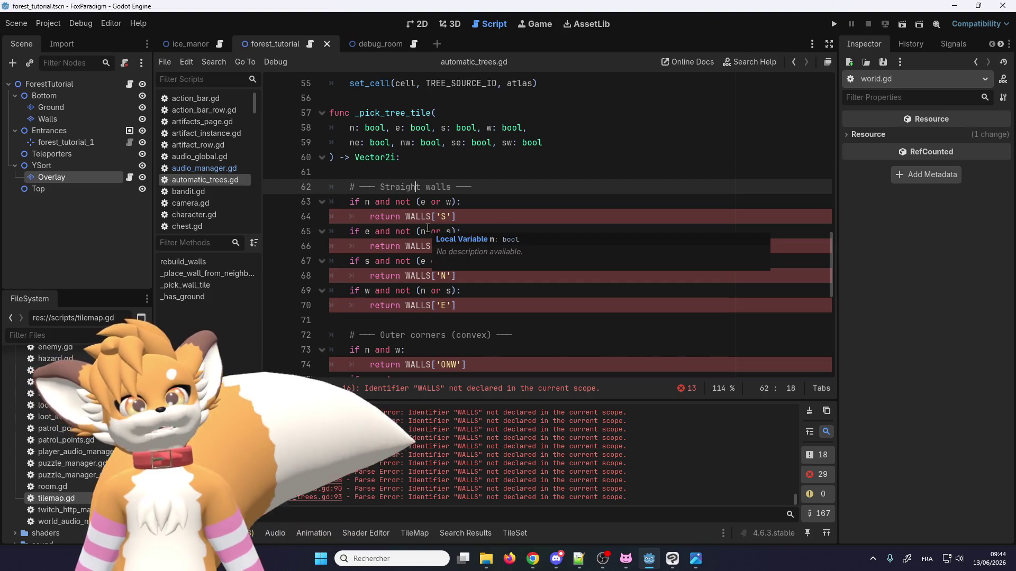
pyautogui.scroll(-5, 428, 228)
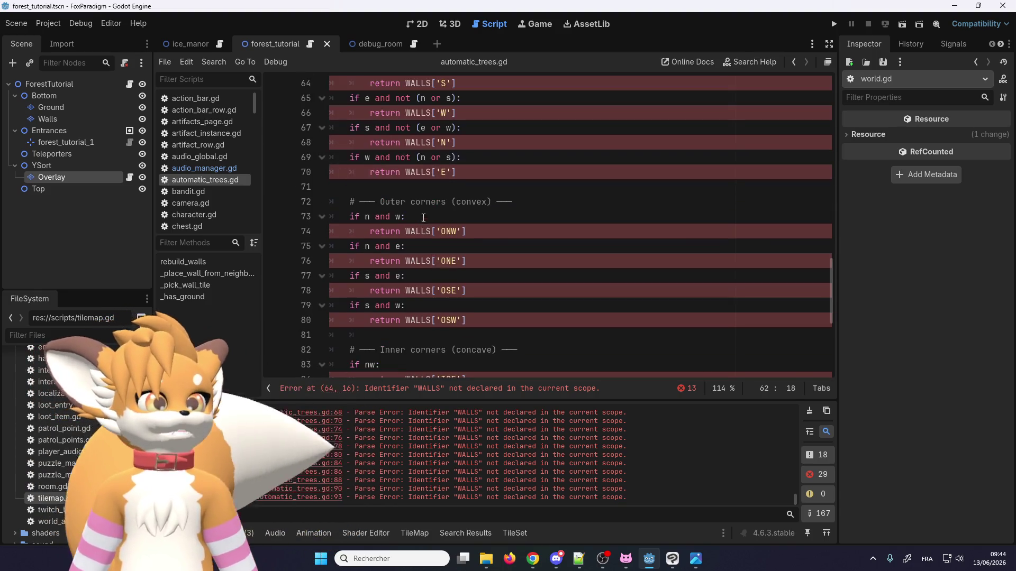
pyautogui.scroll(6, 433, 232)
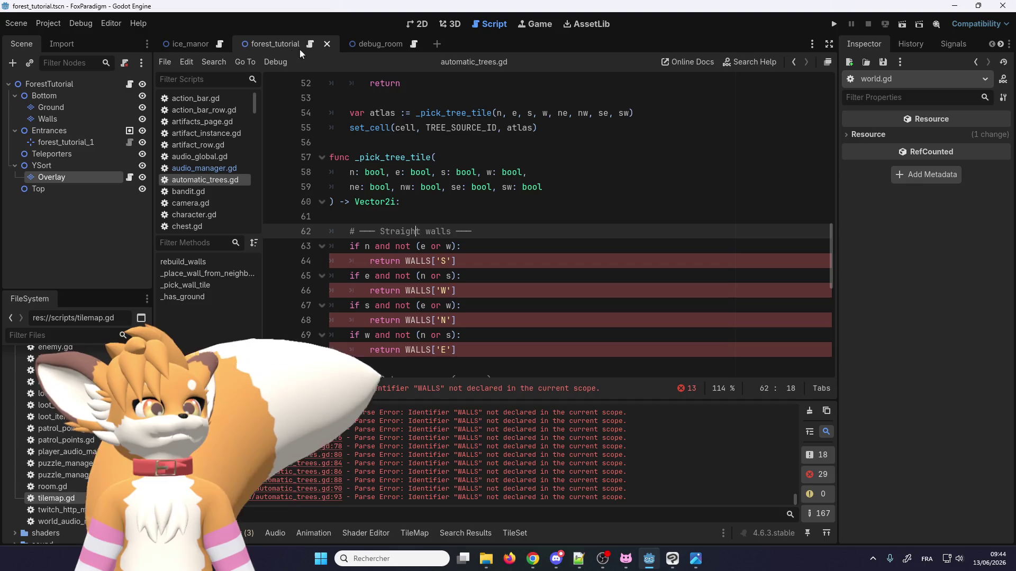
# Step: Return to the 2D view and select the Overlay tile layer
pyautogui.click(417, 24)
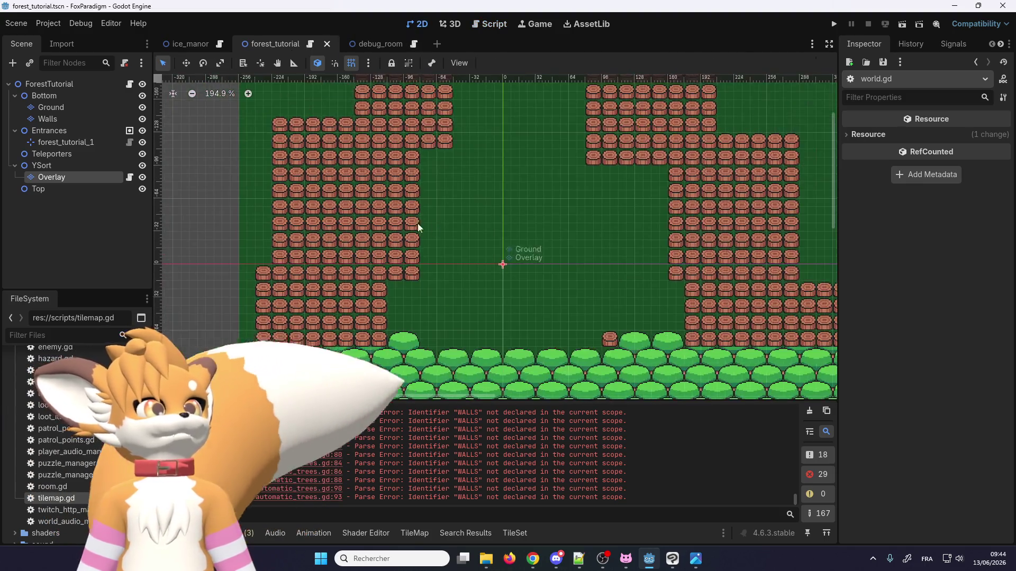
pyautogui.scroll(3, 418, 290)
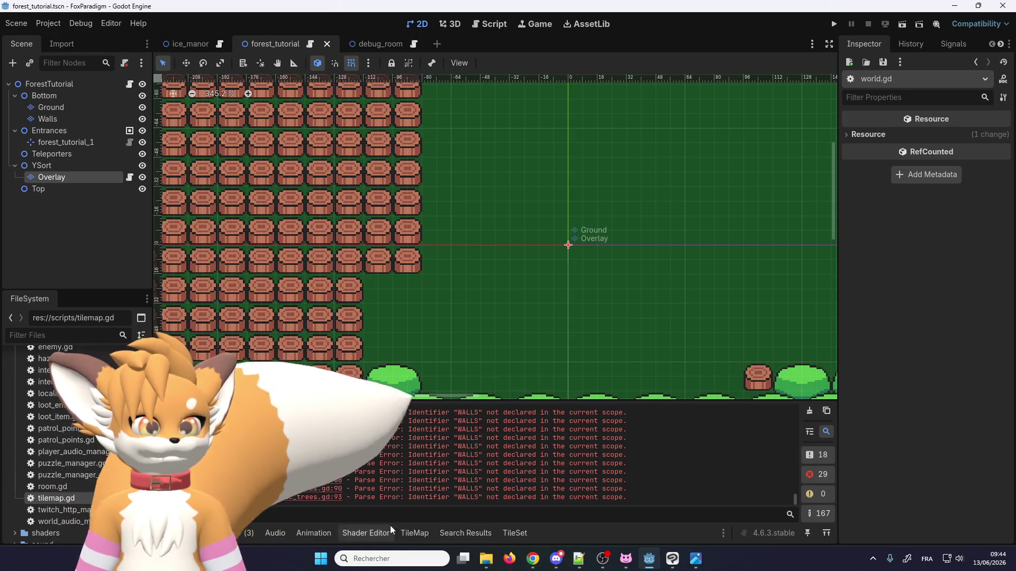
pyautogui.click(68, 173)
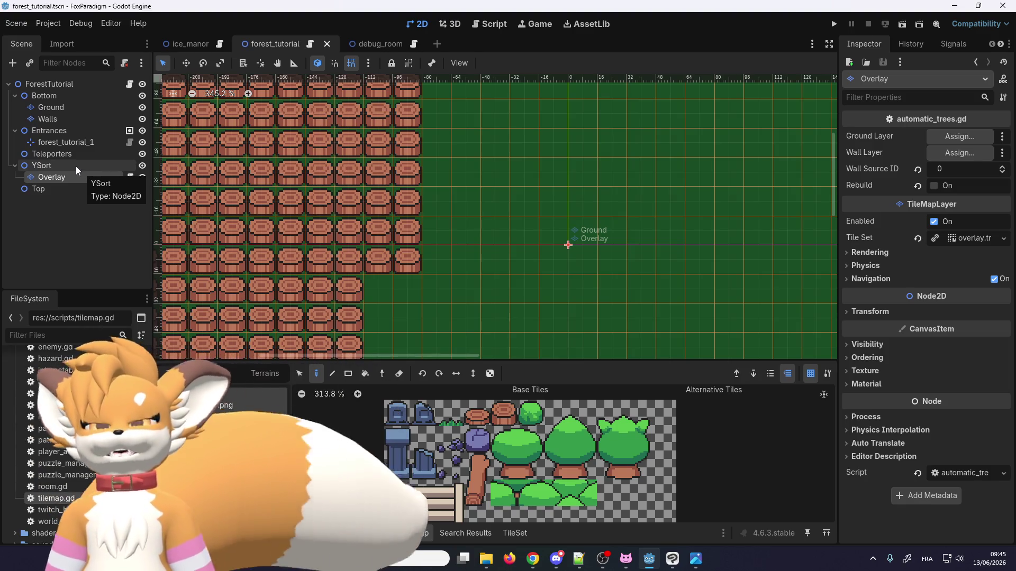
# Step: Choose a tree tile from the TileMap palette to paint with
pyautogui.scroll(-3, 387, 217)
pyautogui.scroll(2, 387, 217)
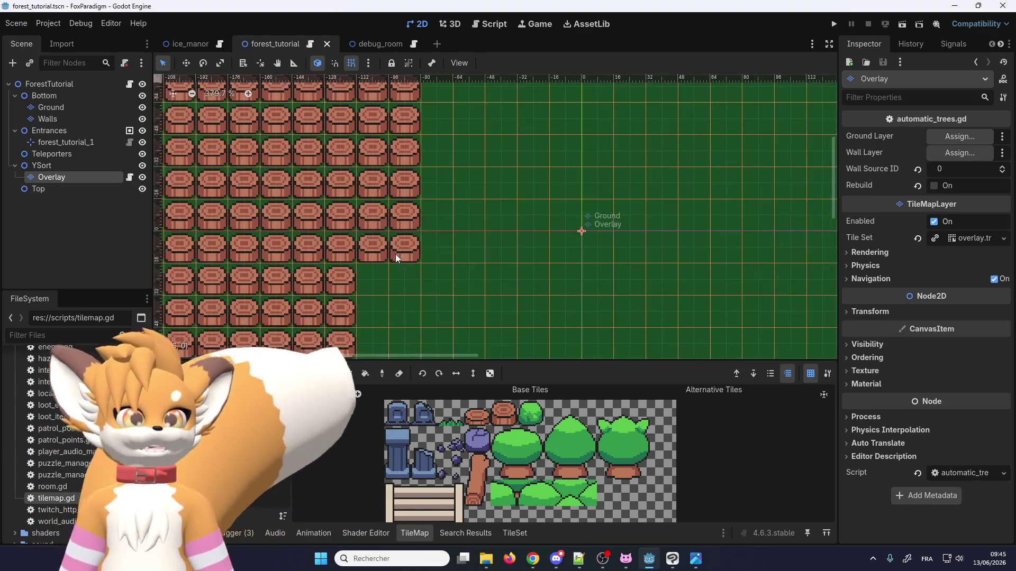
pyautogui.scroll(-2, 344, 233)
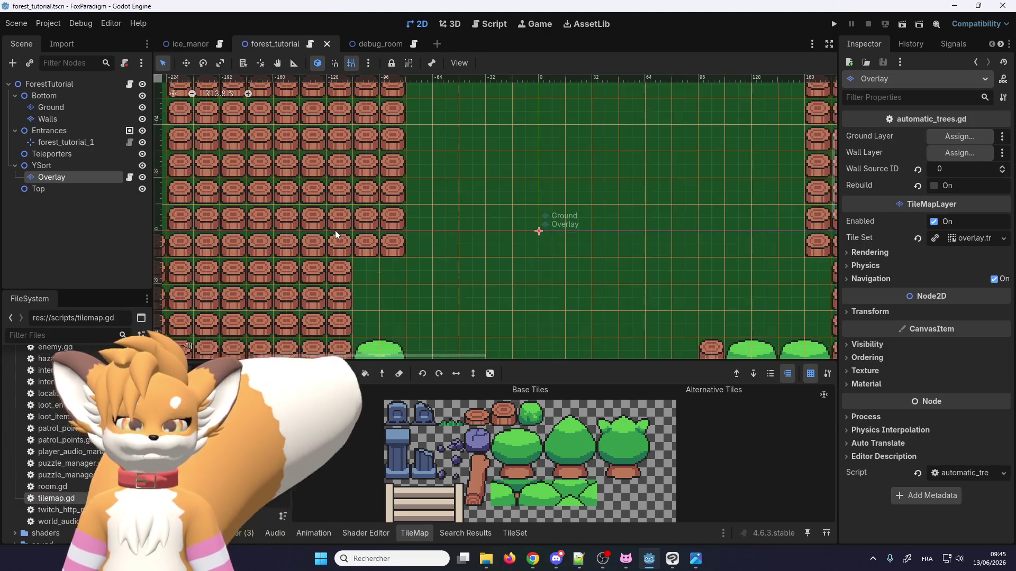
pyautogui.scroll(-3, 494, 462)
pyautogui.scroll(4, 491, 449)
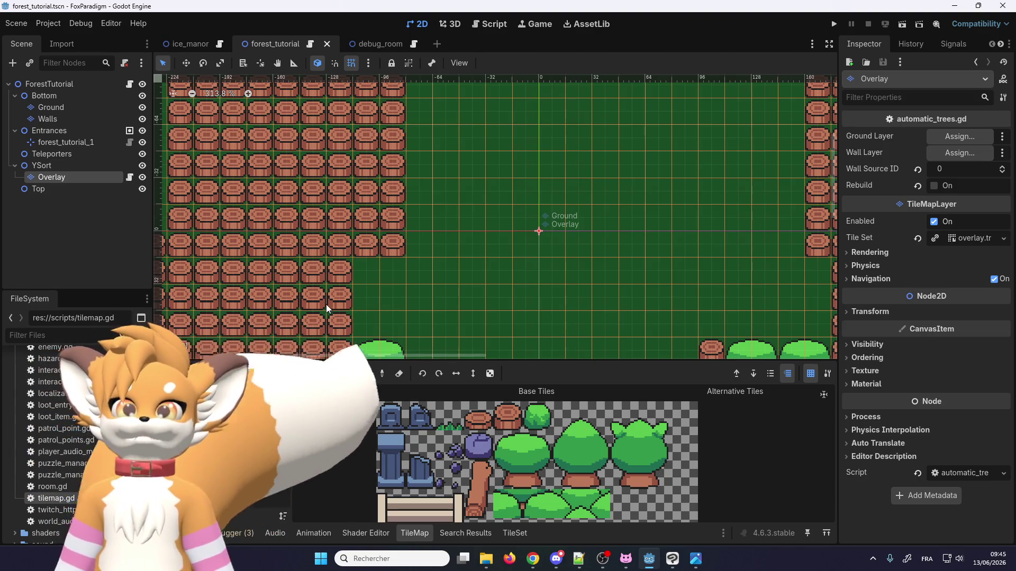
pyautogui.scroll(-1, 533, 450)
pyautogui.click(532, 462)
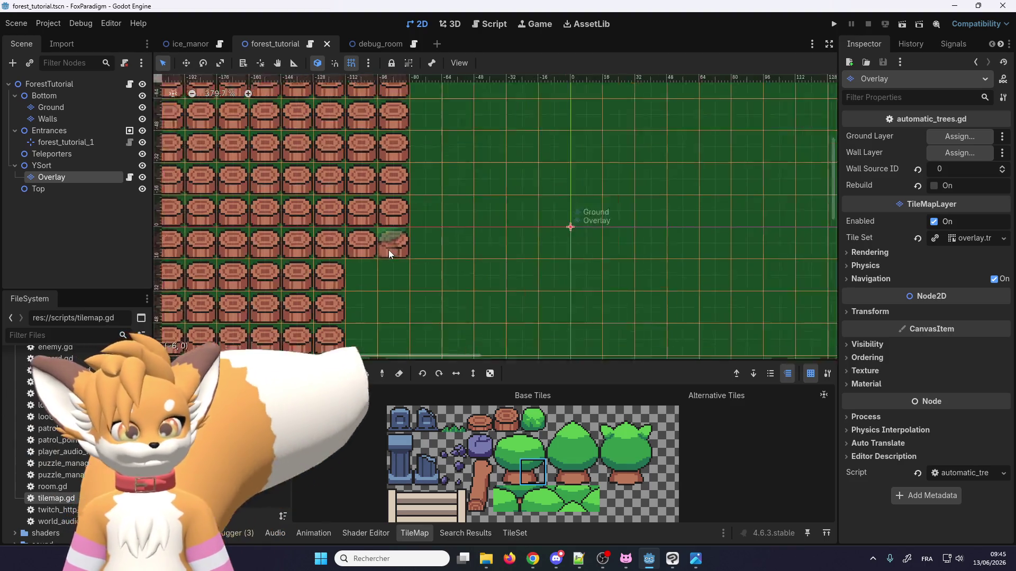
pyautogui.scroll(3, 380, 175)
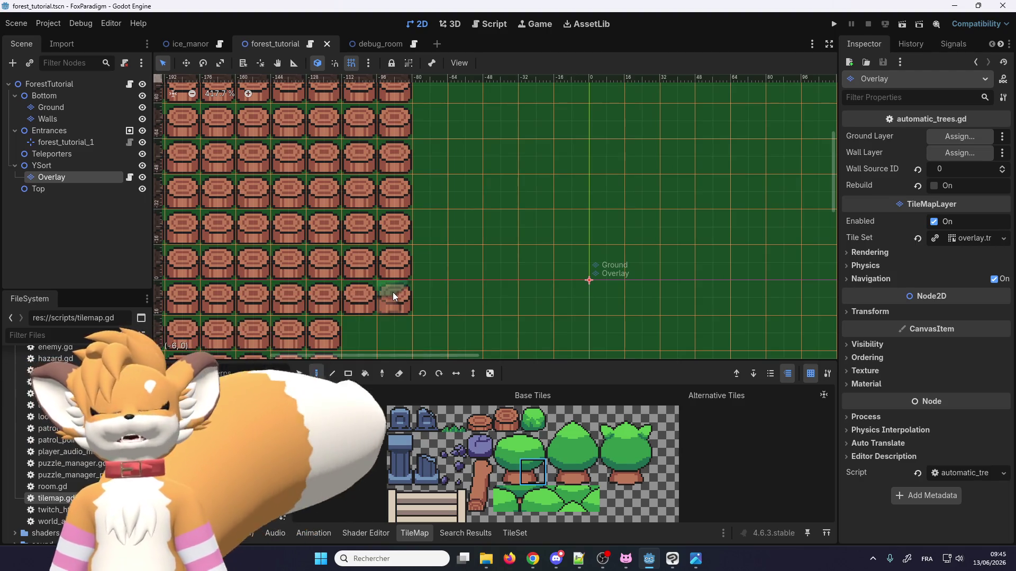
pyautogui.scroll(-2, 386, 288)
pyautogui.scroll(4, 368, 258)
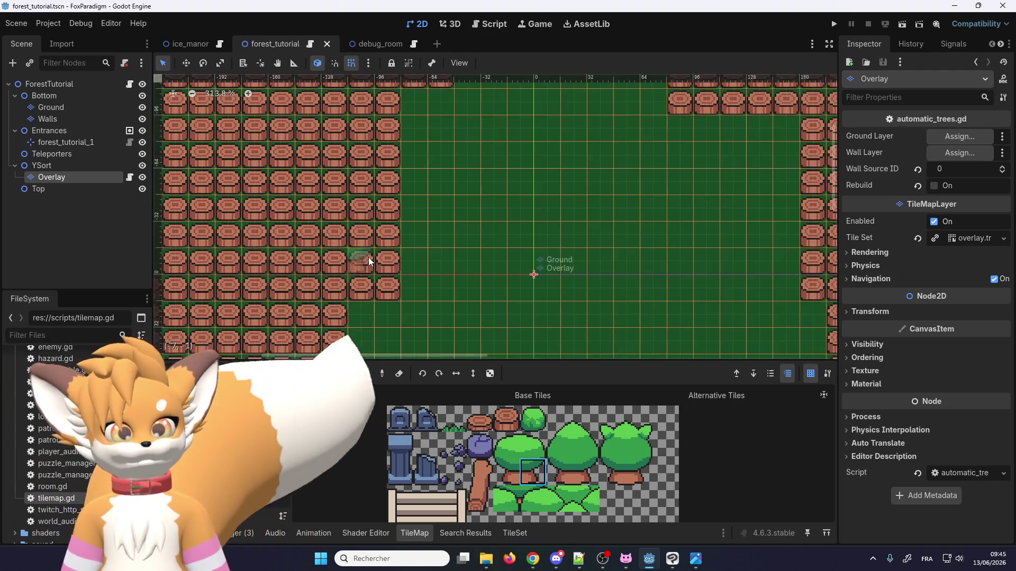
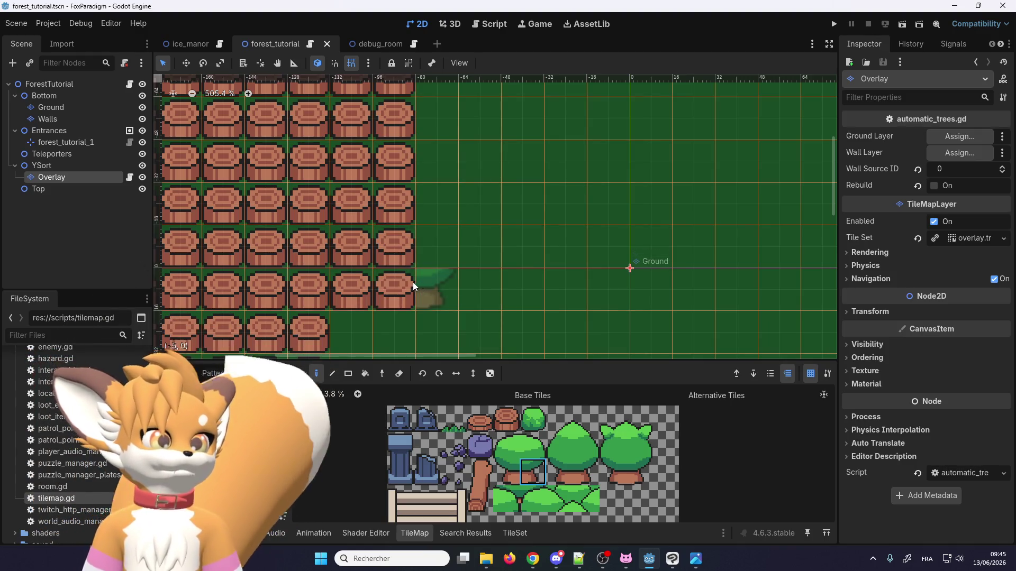
# Step: Paint a tree tile over the corner stump and save the forest_tutorial scene
pyautogui.scroll(-2, 402, 285)
pyautogui.scroll(3, 402, 296)
pyautogui.scroll(-2, 385, 268)
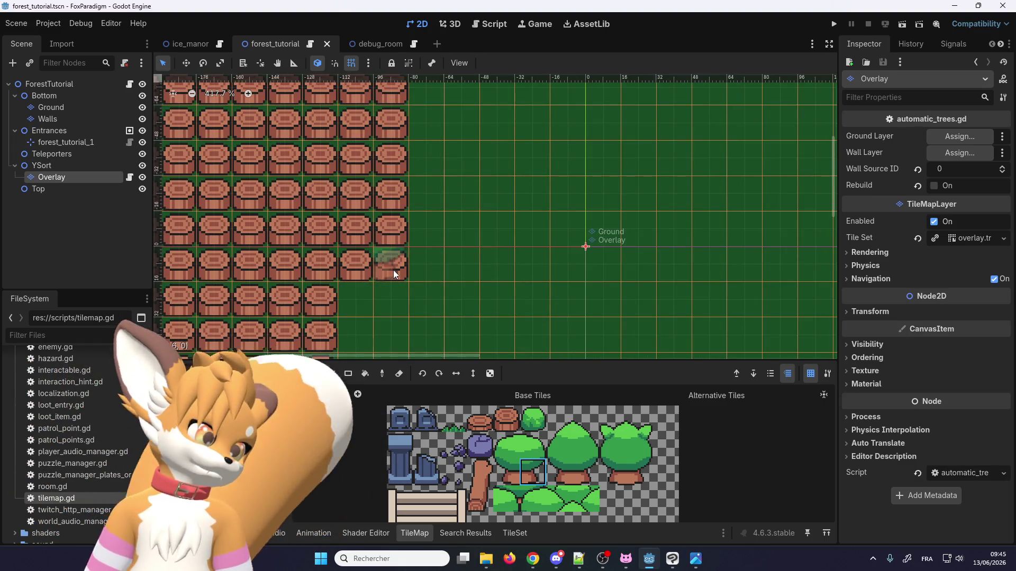
pyautogui.scroll(-3, 399, 265)
pyautogui.scroll(2, 403, 261)
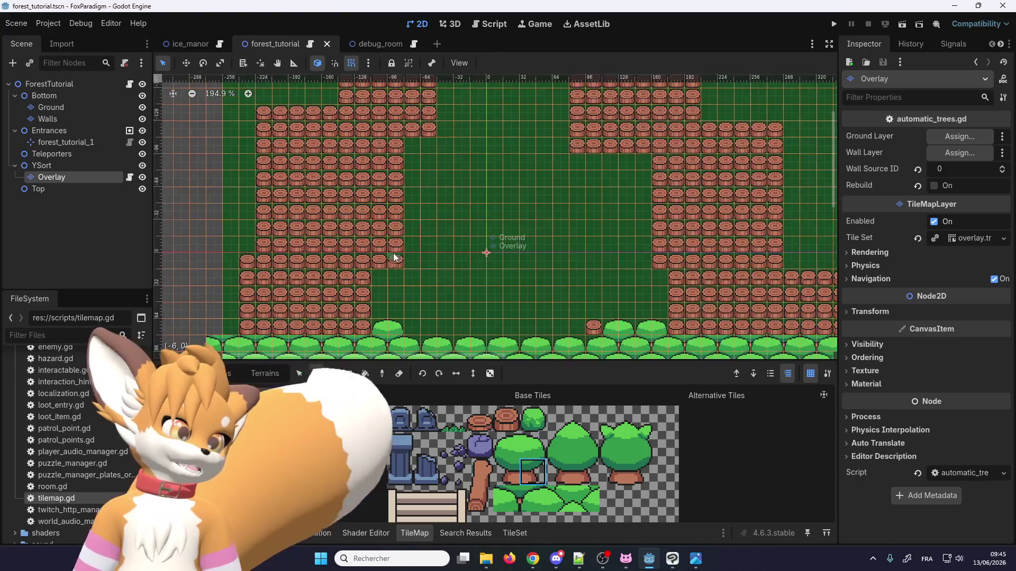
pyautogui.scroll(-3, 393, 253)
pyautogui.scroll(2, 399, 284)
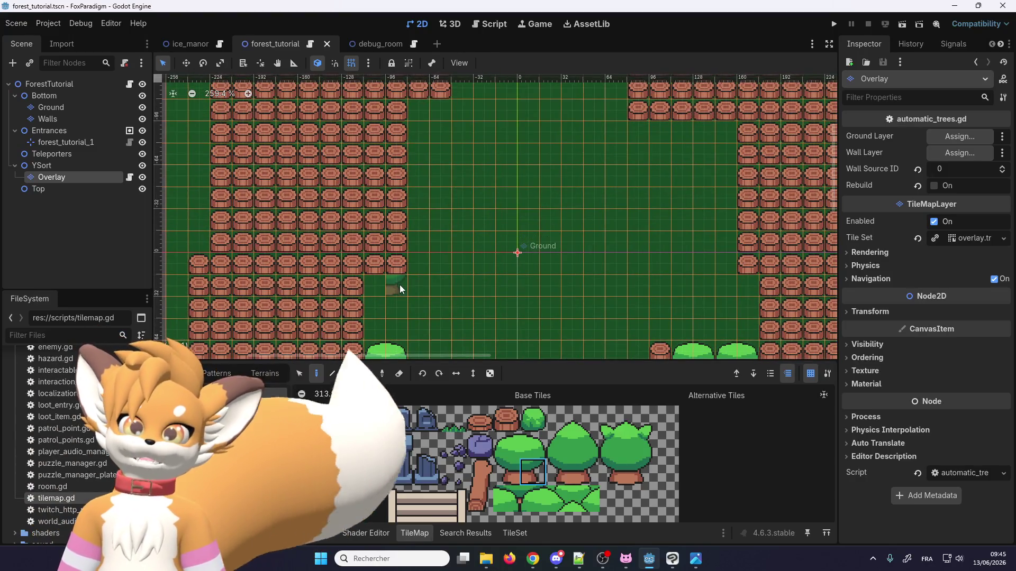
pyautogui.scroll(-3, 396, 265)
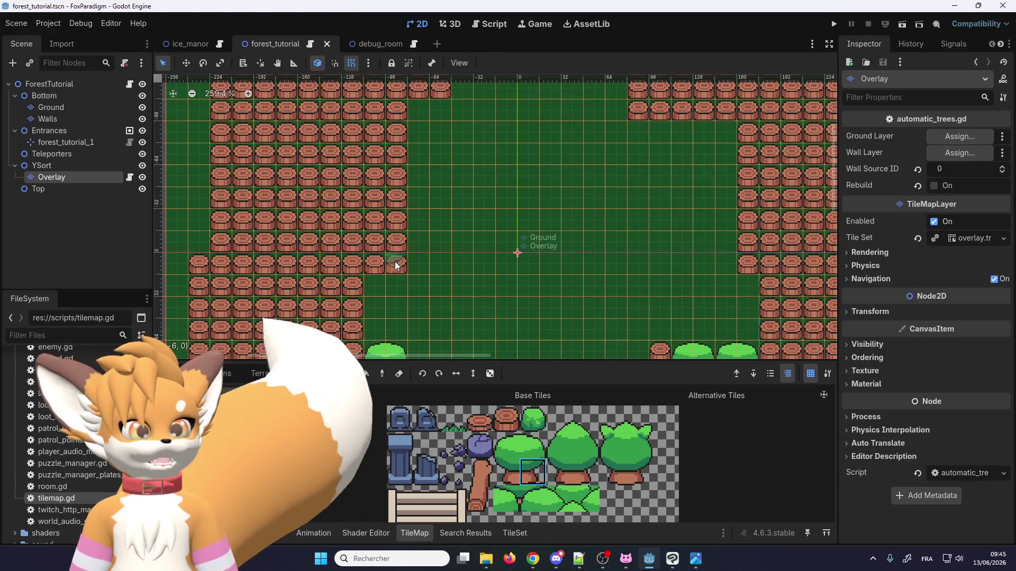
pyautogui.scroll(4, 396, 261)
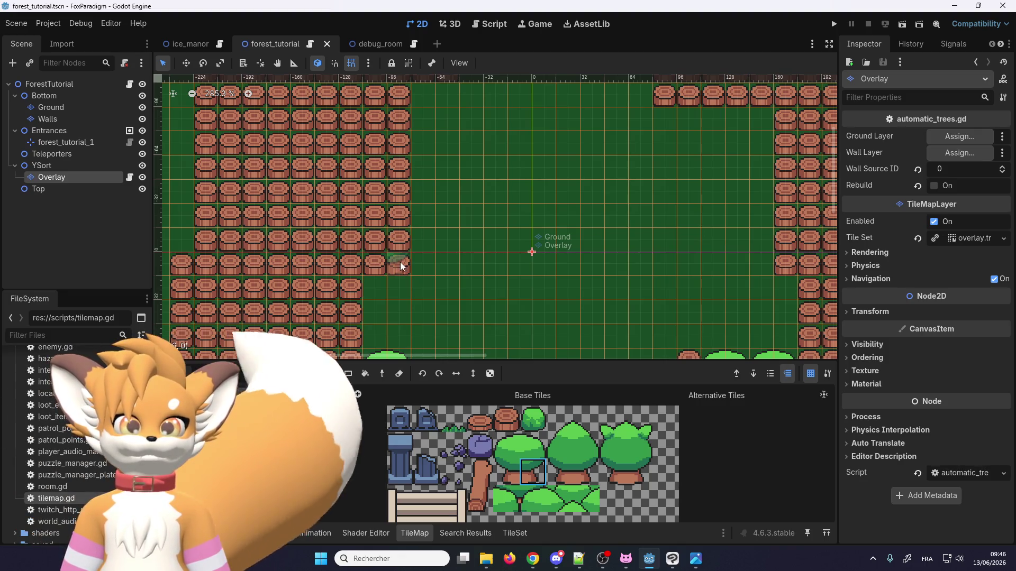
pyautogui.scroll(-2, 400, 266)
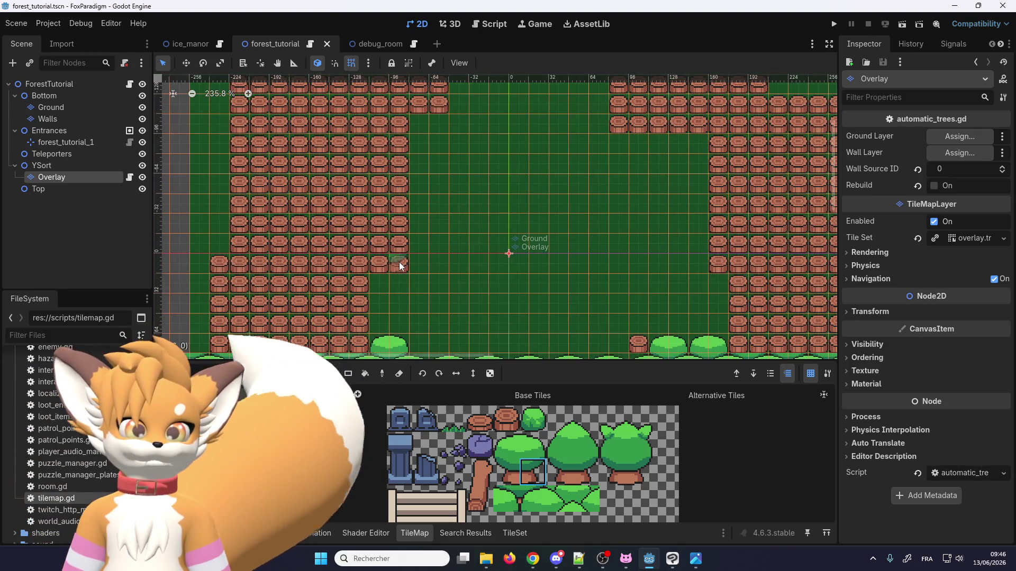
pyautogui.scroll(6, 400, 263)
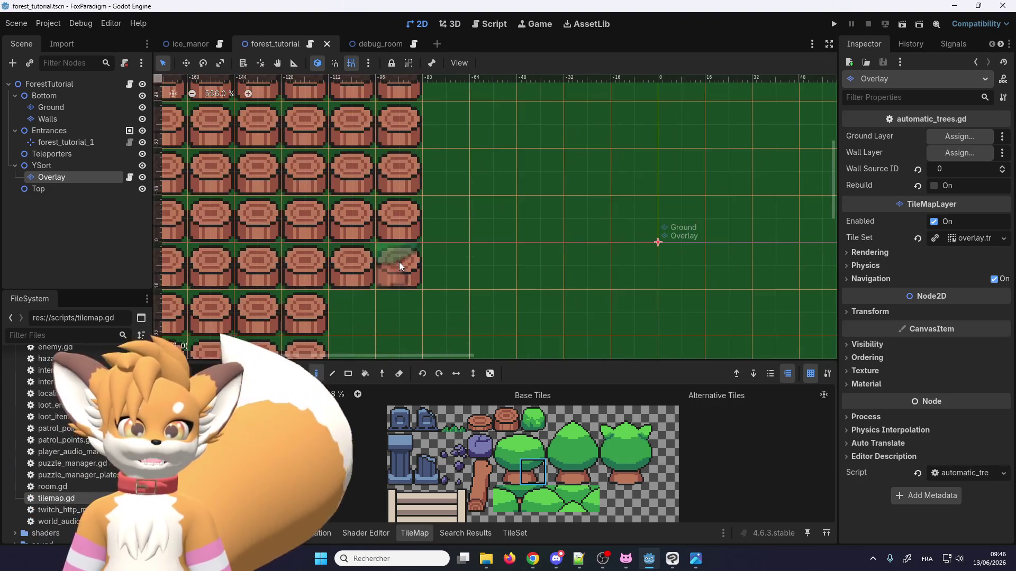
pyautogui.scroll(-3, 401, 263)
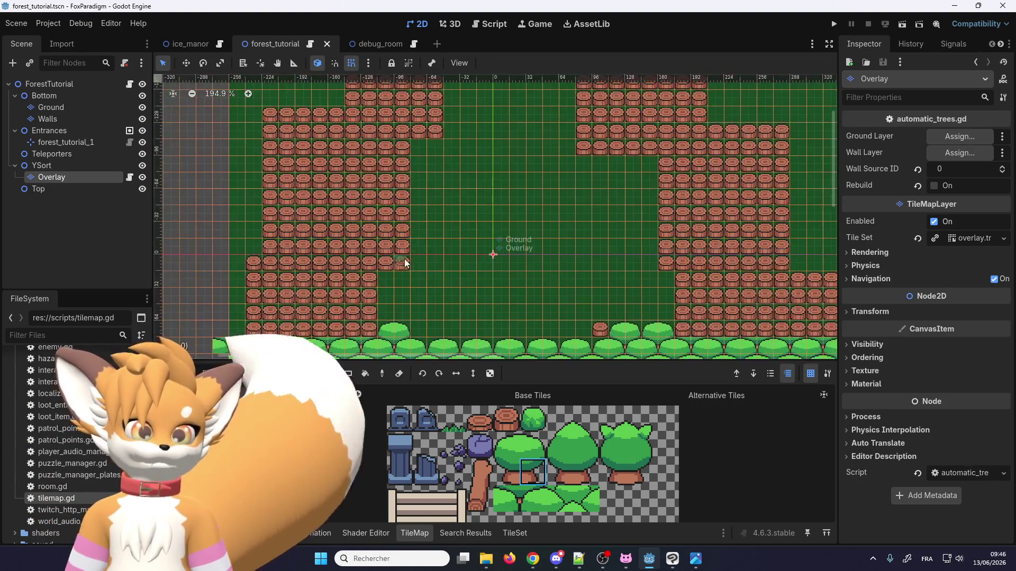
pyautogui.scroll(4, 399, 261)
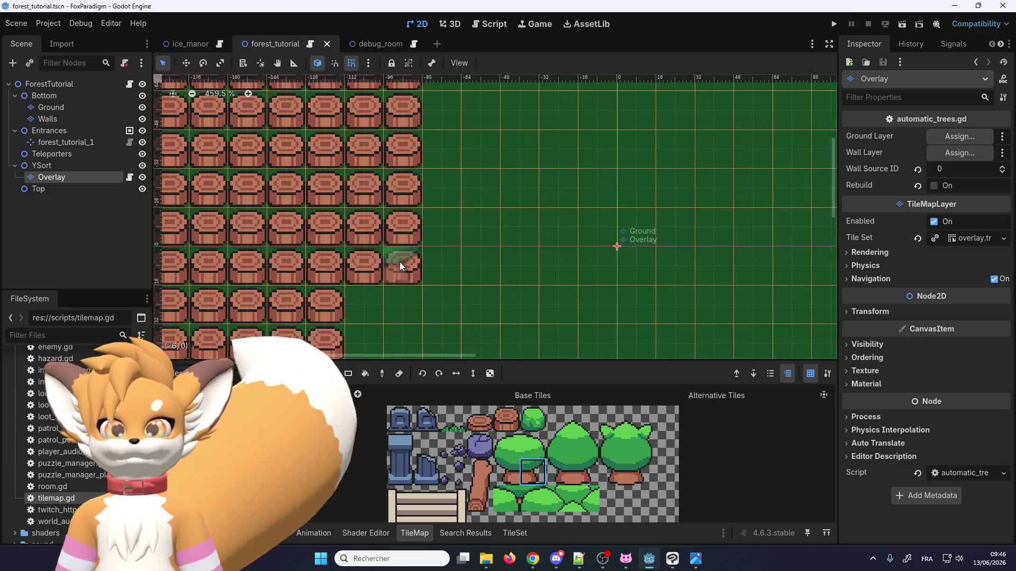
pyautogui.scroll(5, 399, 262)
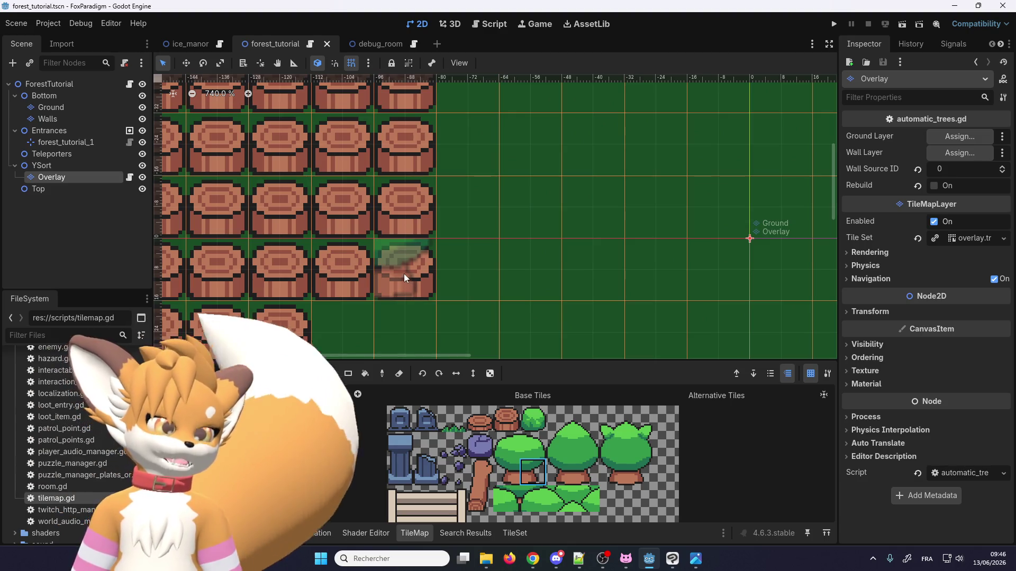
pyautogui.click(400, 279)
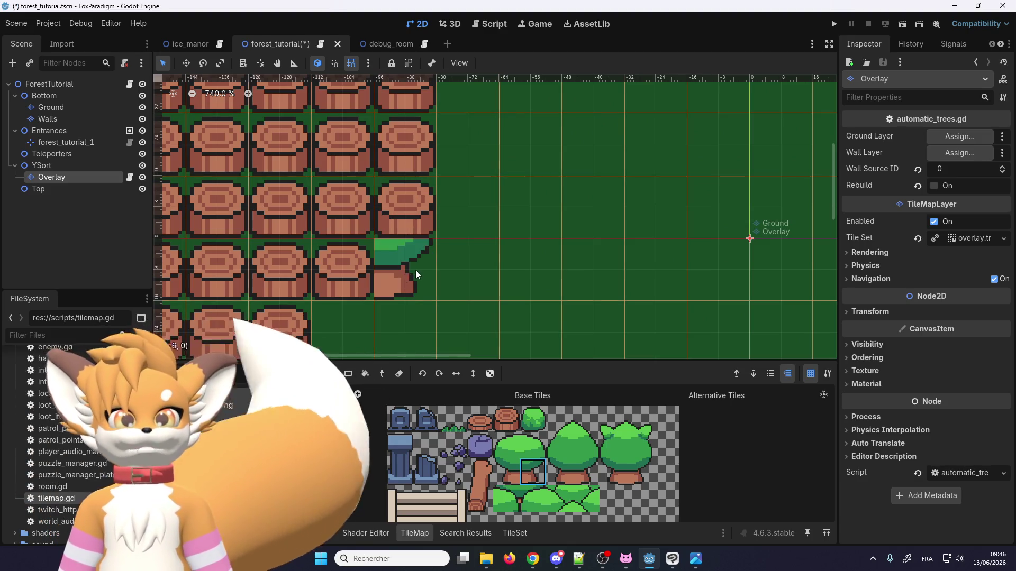
pyautogui.scroll(-10, 415, 269)
pyautogui.scroll(5, 420, 275)
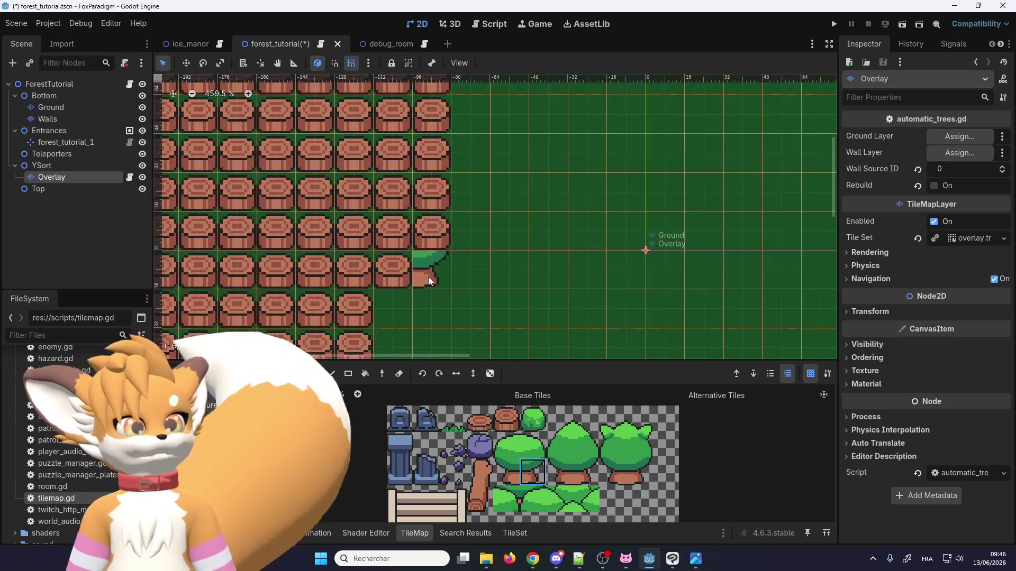
pyautogui.hotkey('ctrl', 's')
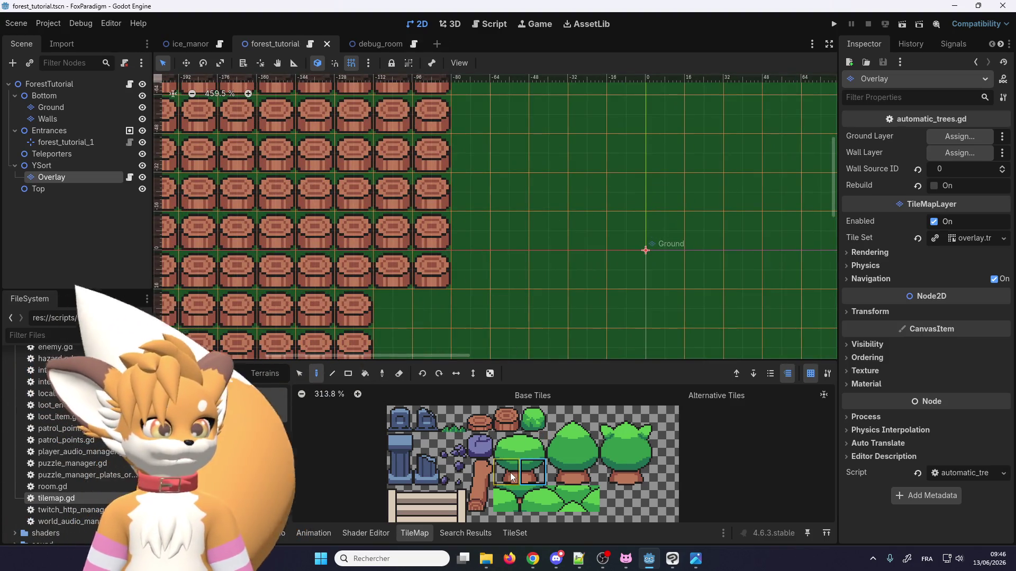
# Step: Try a small tree tile at the corner, undo it, and place tree-trunk tiles instead
pyautogui.click(507, 472)
pyautogui.click(418, 263)
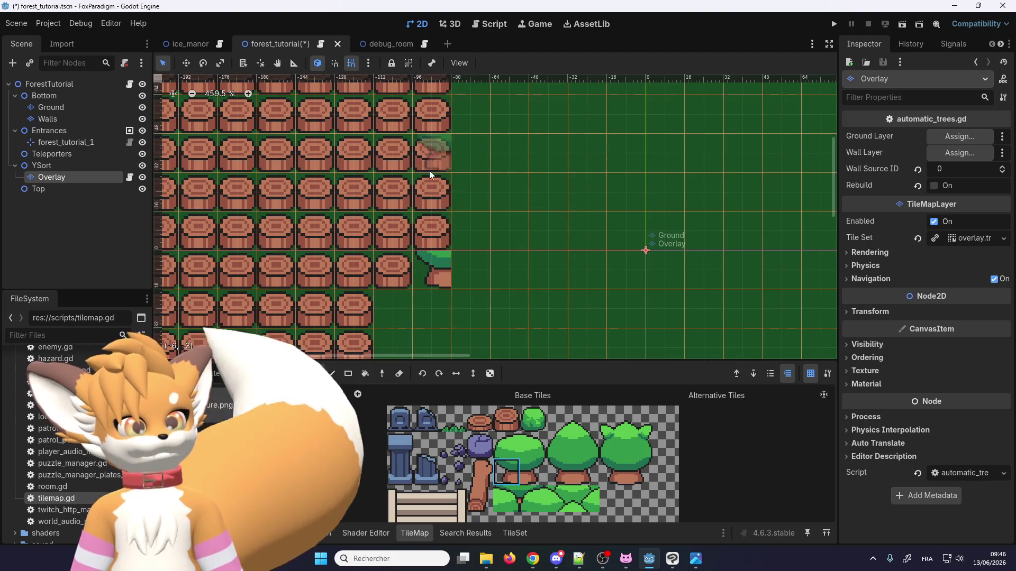
pyautogui.scroll(-3, 464, 262)
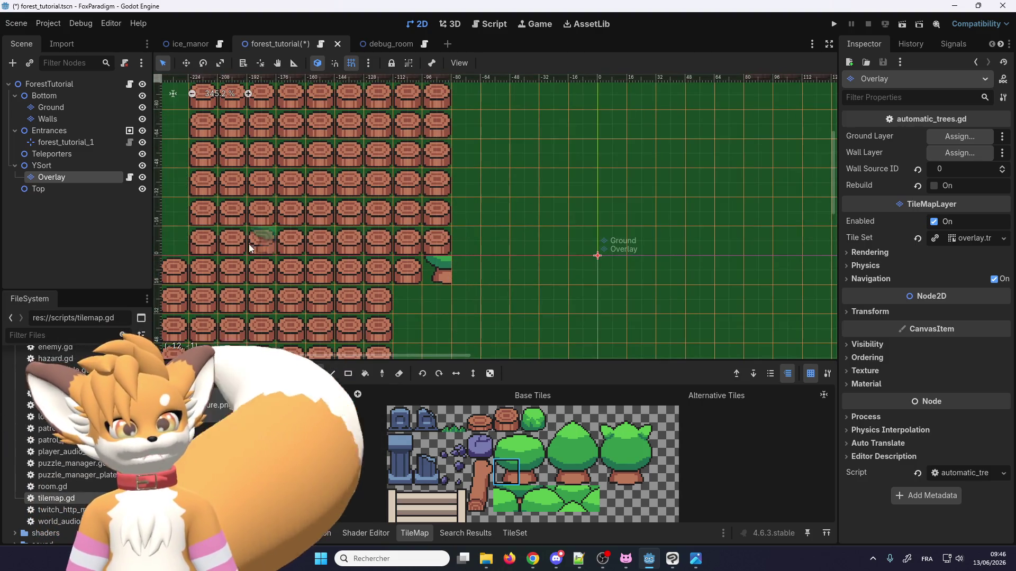
pyautogui.hotkey('ctrl', 'z')
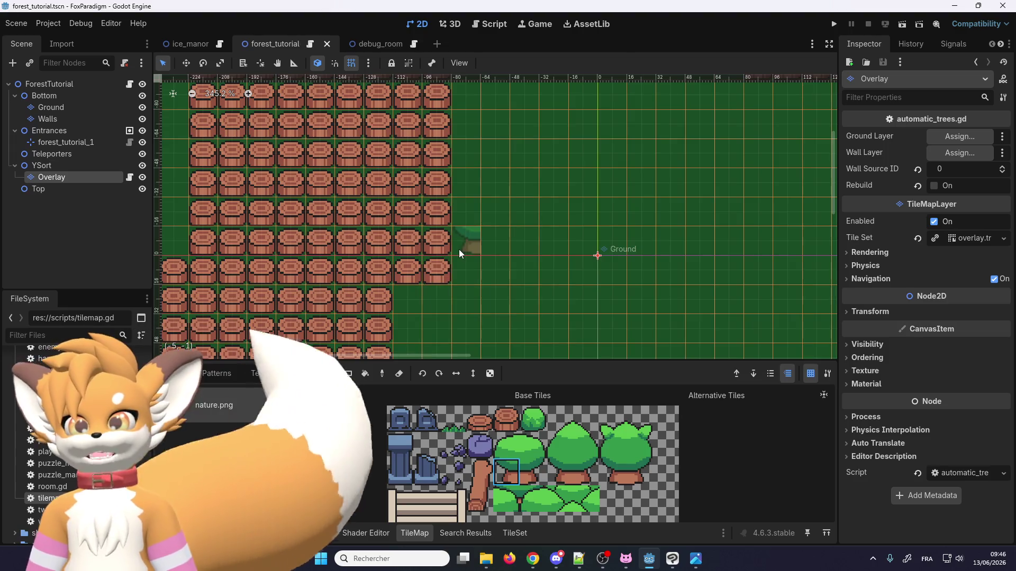
pyautogui.click(532, 472)
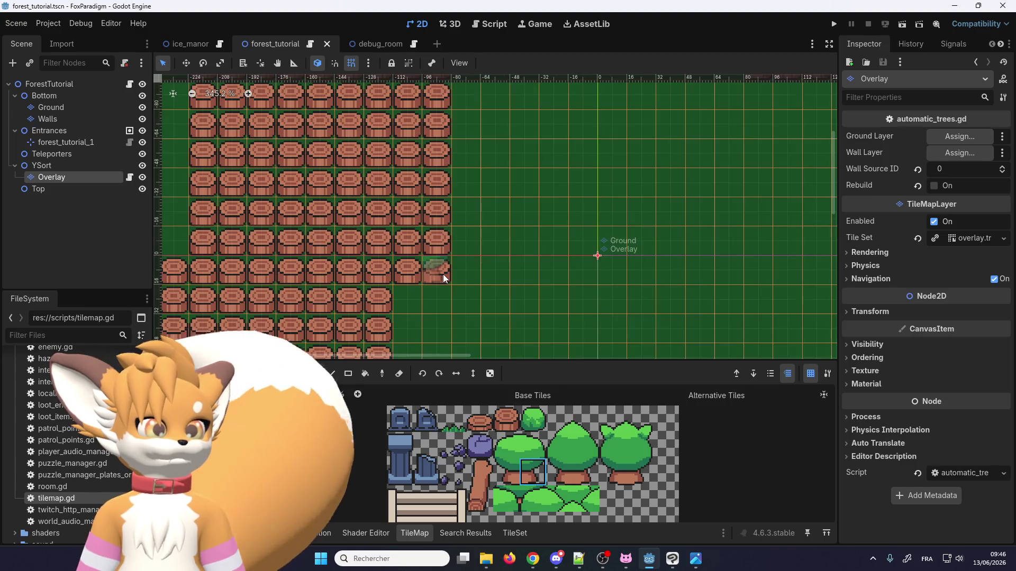
pyautogui.scroll(2, 443, 274)
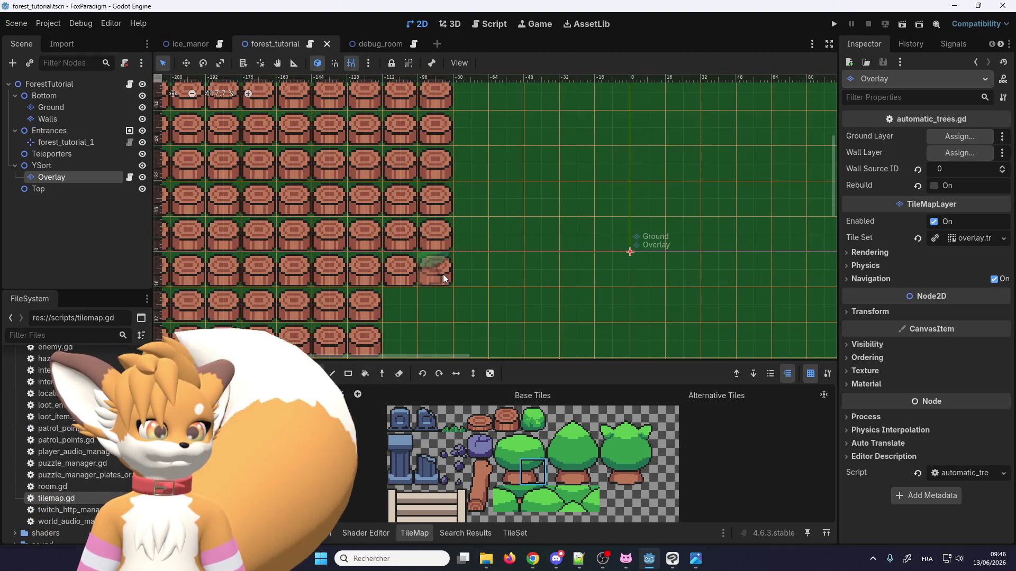
pyautogui.click(442, 275)
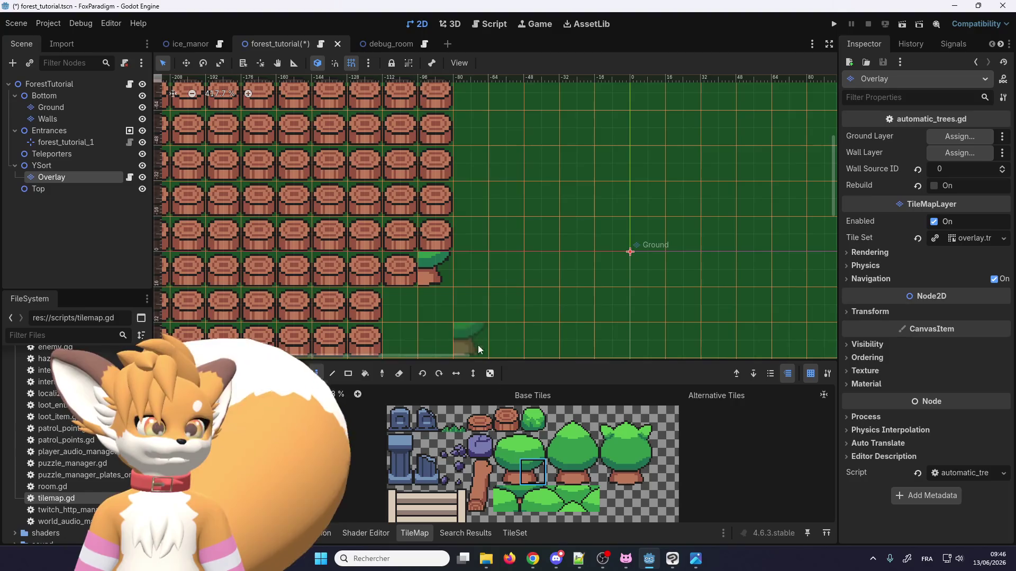
pyautogui.click(503, 467)
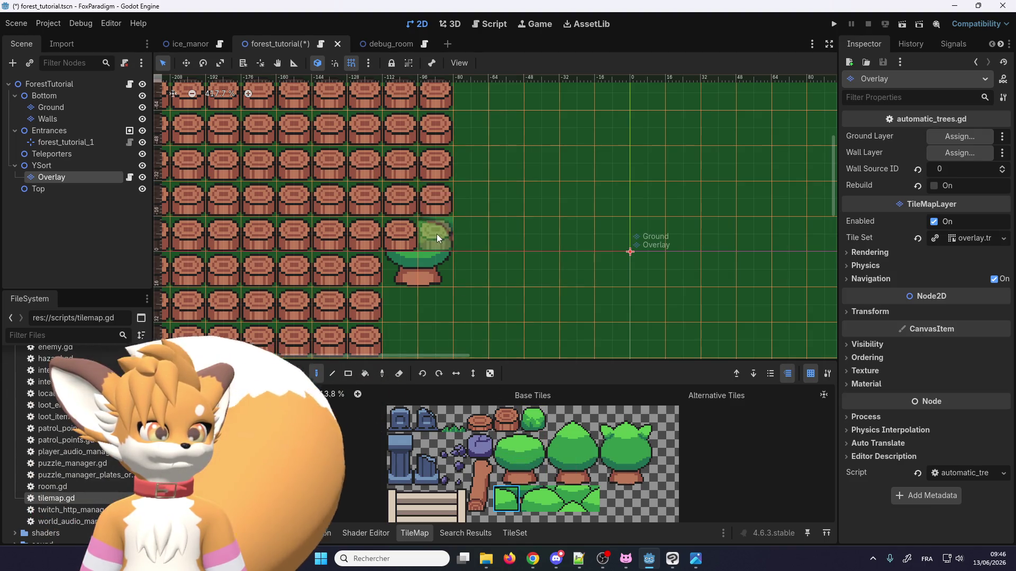
pyautogui.click(533, 446)
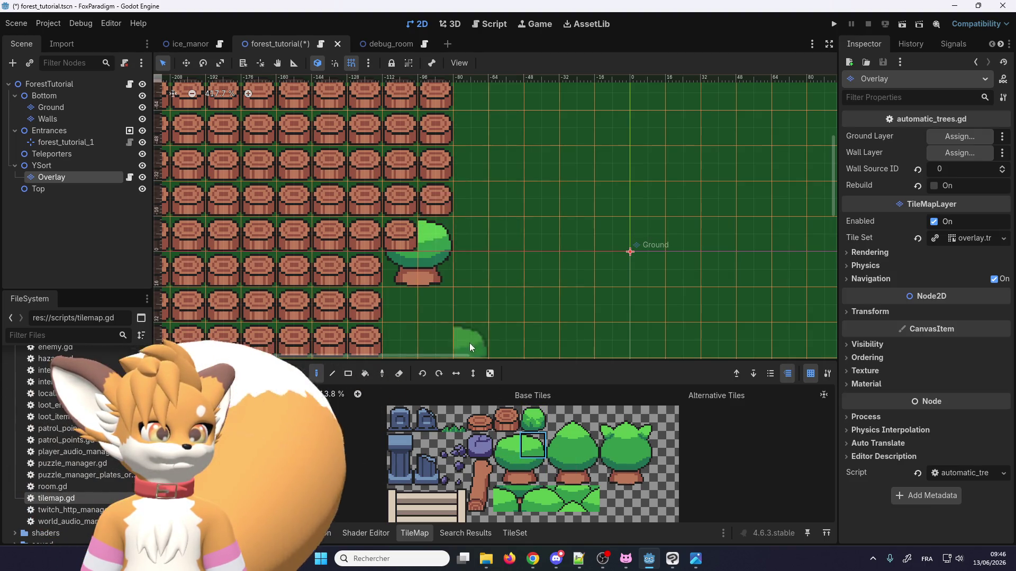
pyautogui.click(412, 251)
pyautogui.click(499, 503)
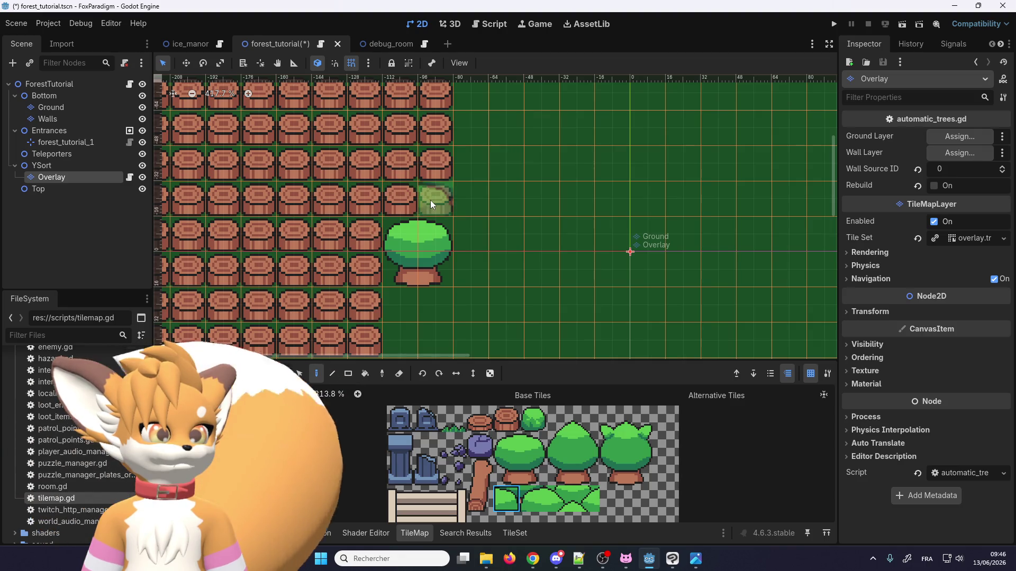
pyautogui.moveTo(532, 450); pyautogui.dragTo(505, 448)
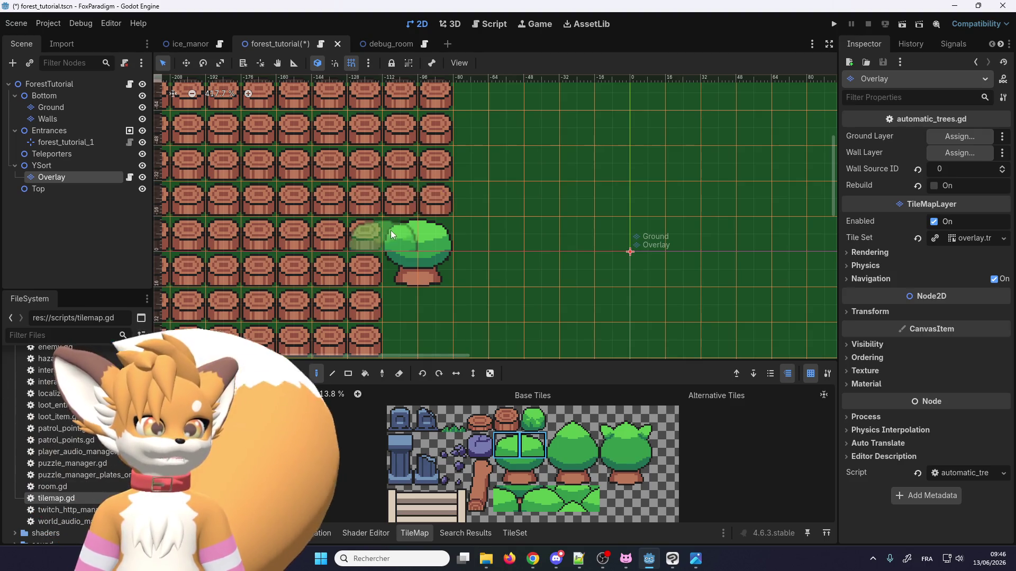
pyautogui.click(417, 163)
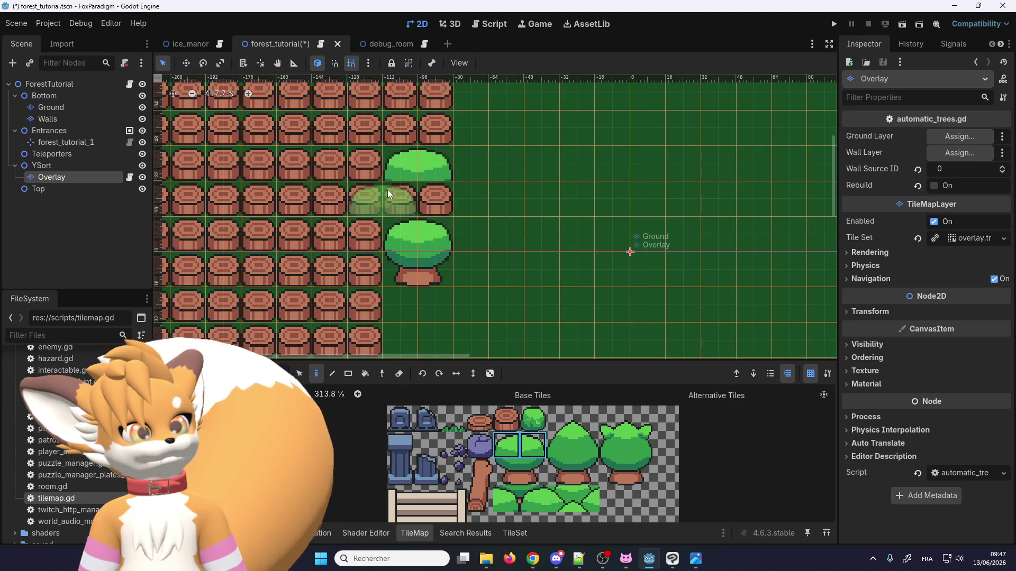
pyautogui.click(383, 195)
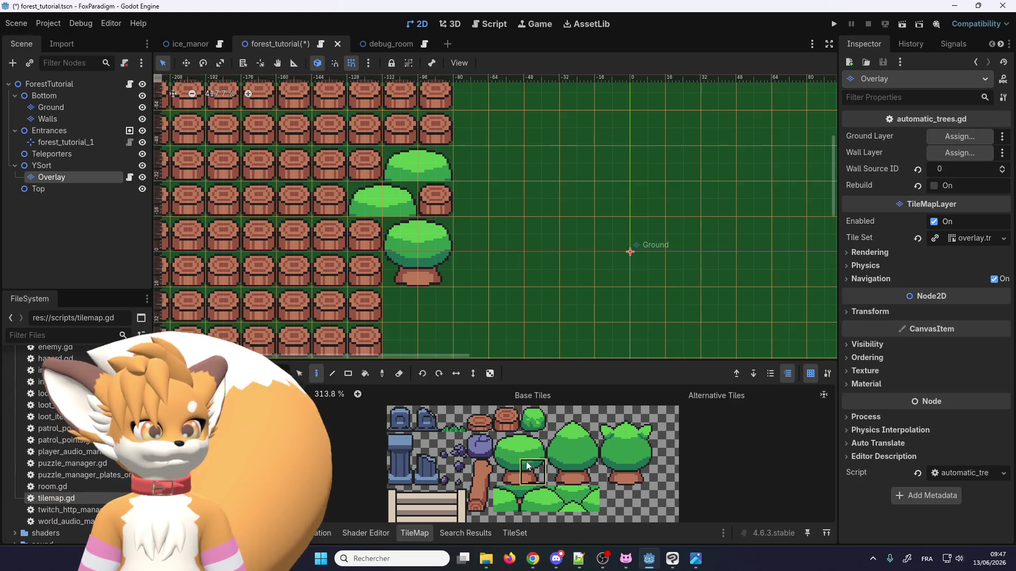
pyautogui.moveTo(505, 498); pyautogui.dragTo(528, 497)
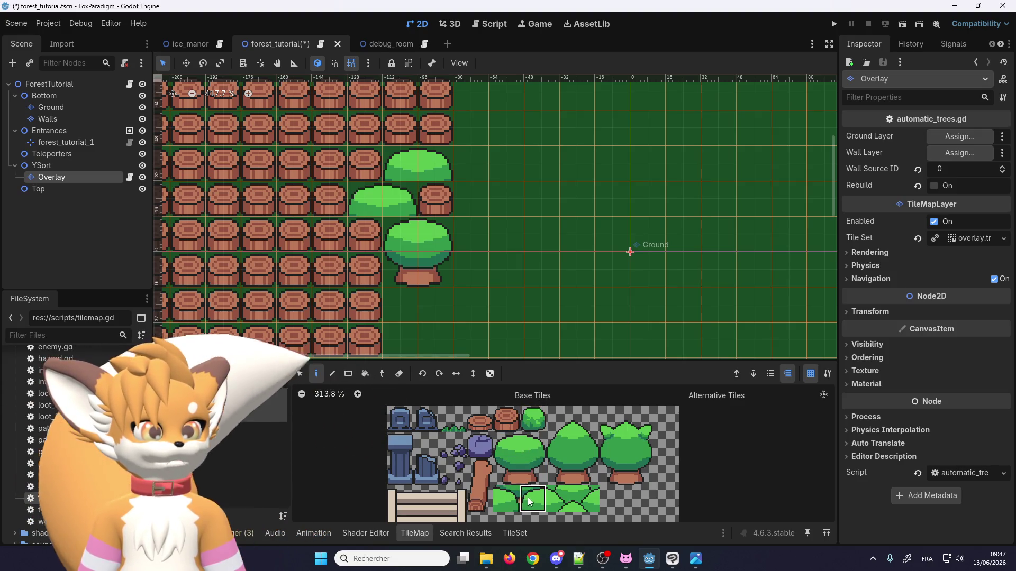
pyautogui.click(384, 237)
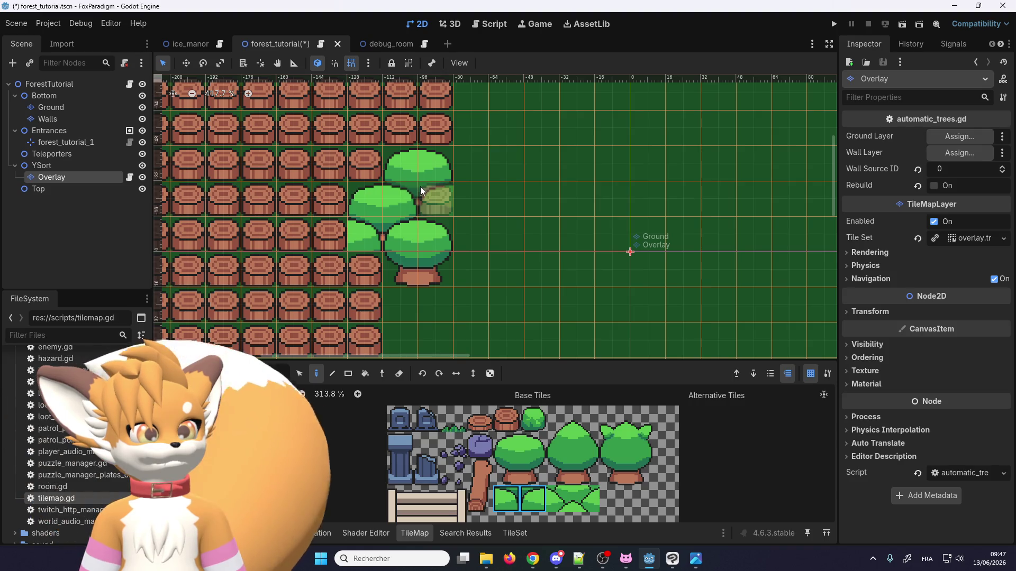
pyautogui.click(510, 497)
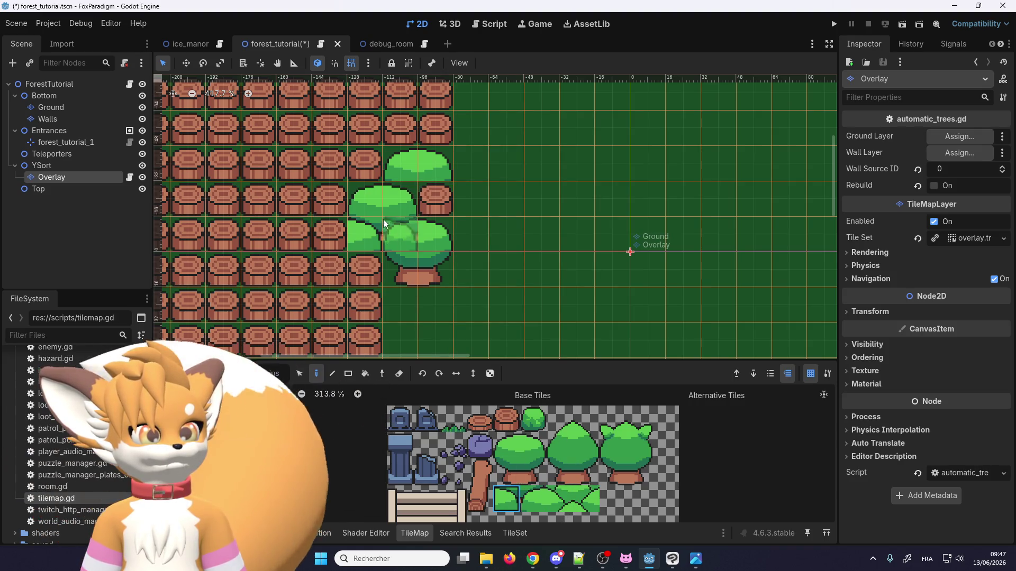
pyautogui.click(534, 473)
pyautogui.click(430, 197)
pyautogui.scroll(-2, 580, 326)
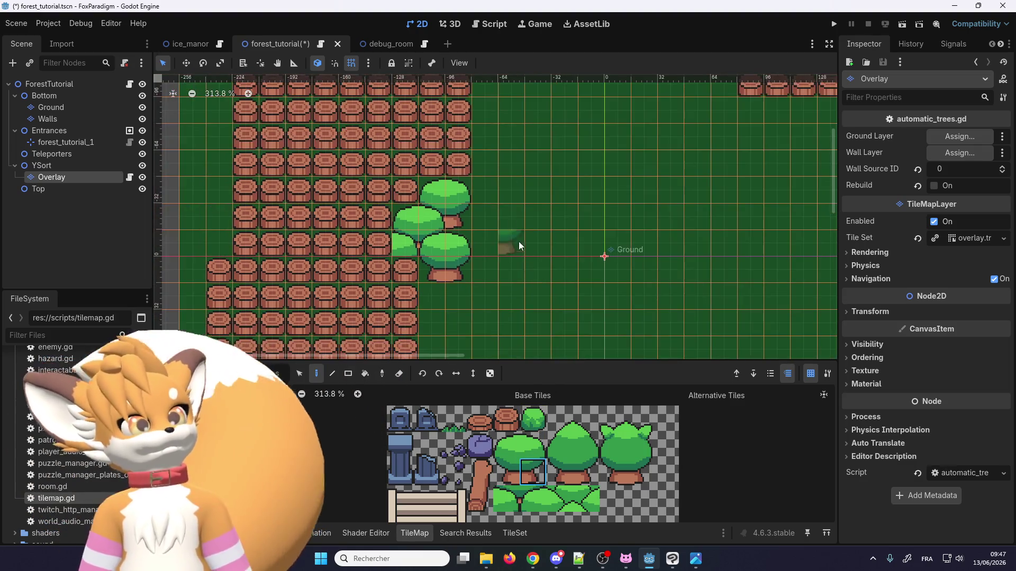
pyautogui.scroll(1, 497, 215)
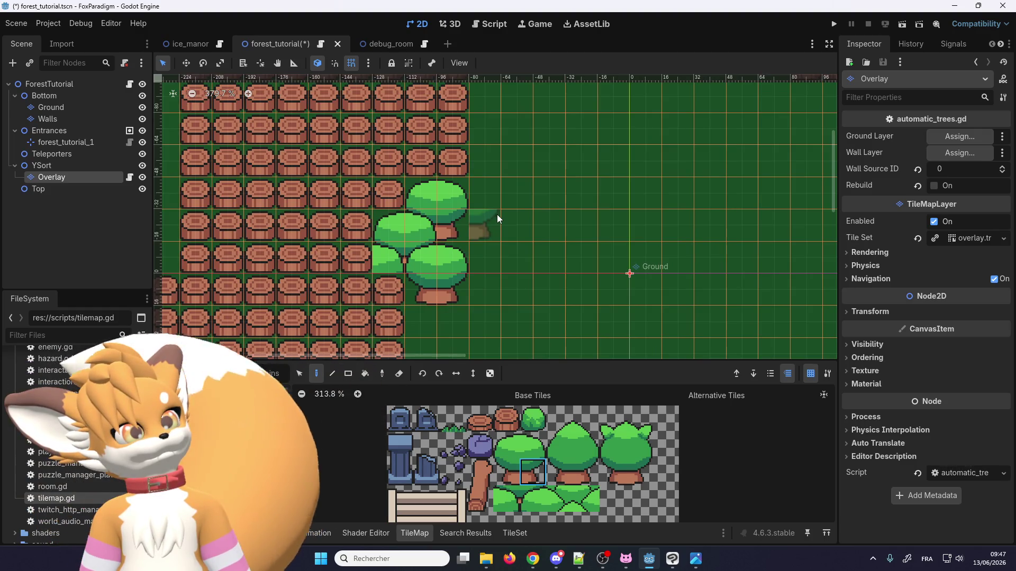
pyautogui.scroll(-2, 503, 239)
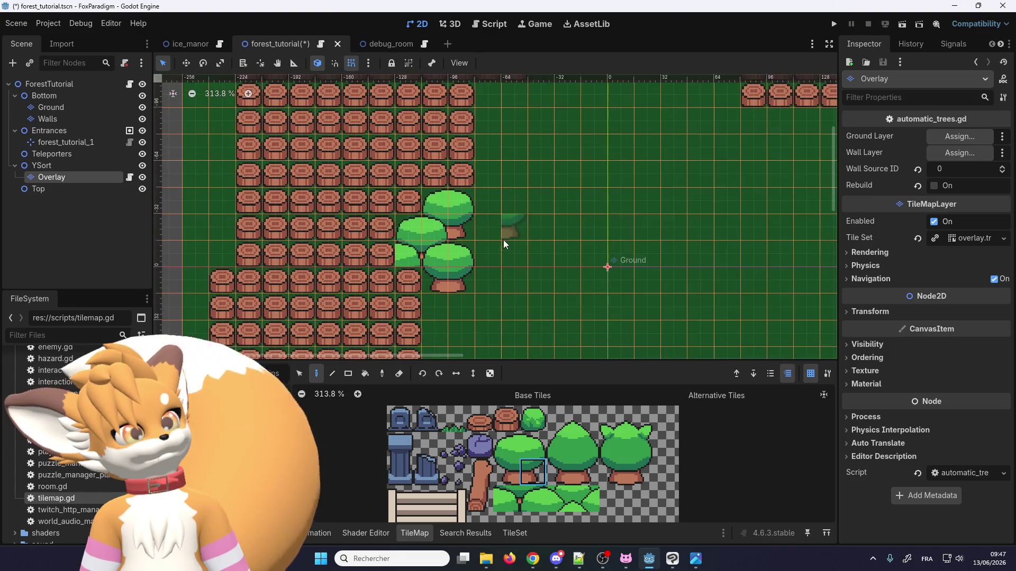
pyautogui.scroll(3, 469, 232)
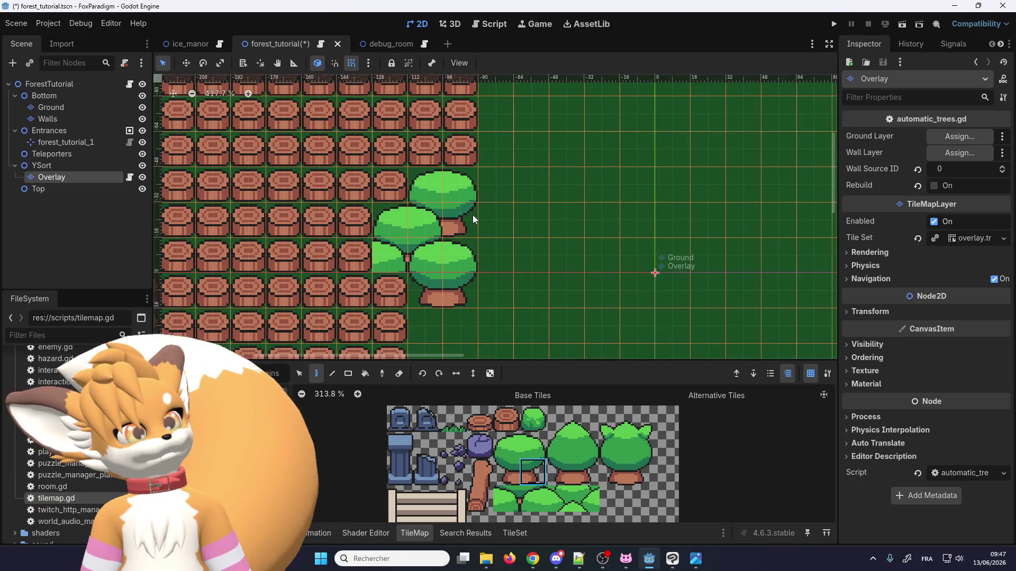
pyautogui.scroll(-8, 472, 215)
pyautogui.scroll(5, 511, 255)
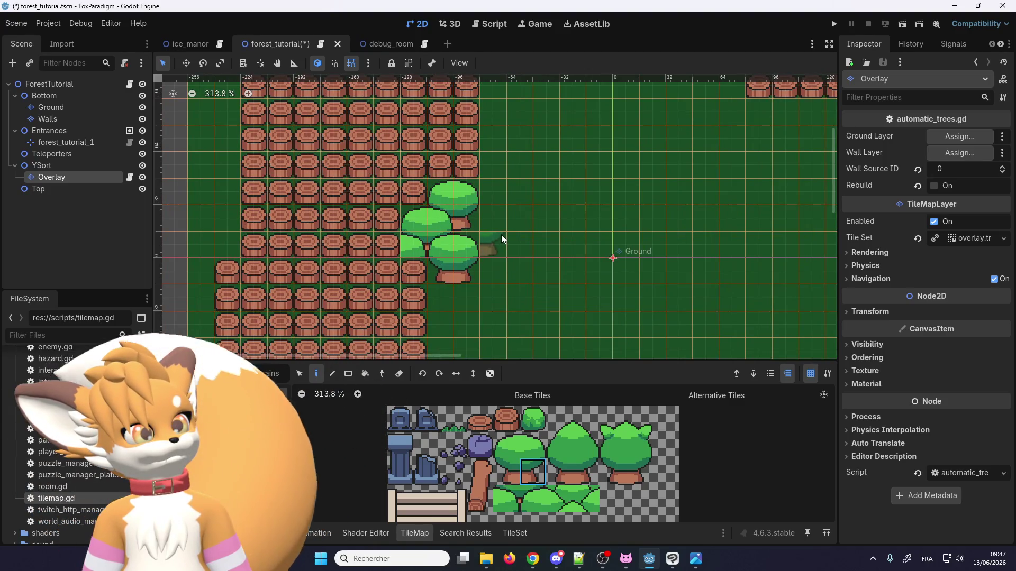
pyautogui.scroll(-6, 501, 234)
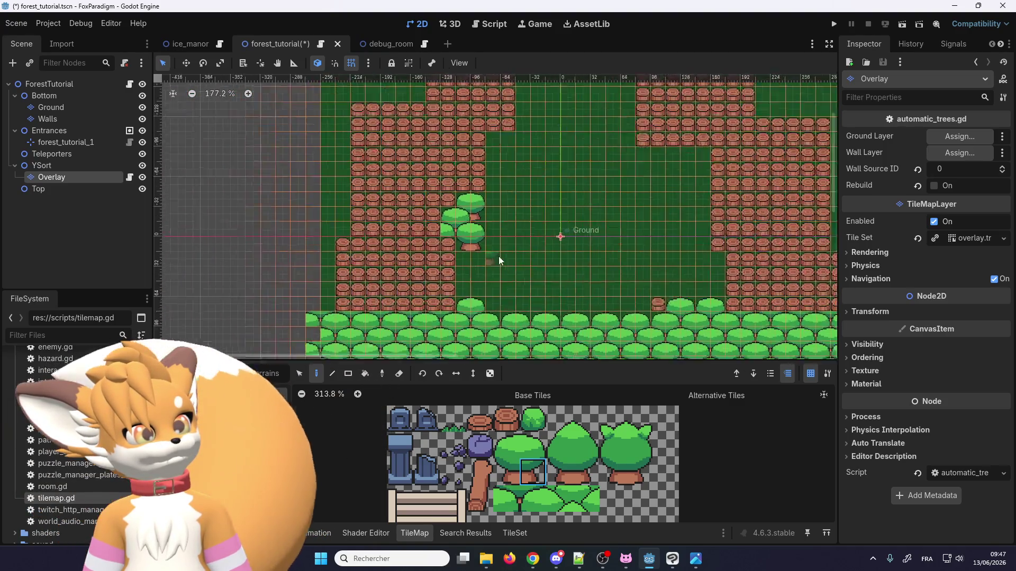
pyautogui.scroll(8, 482, 222)
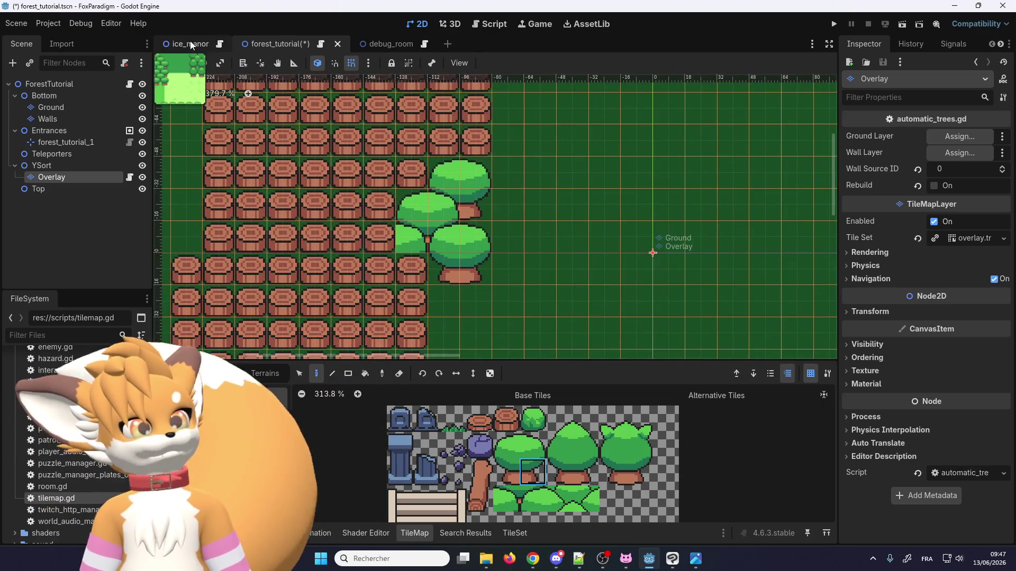
pyautogui.click(188, 43)
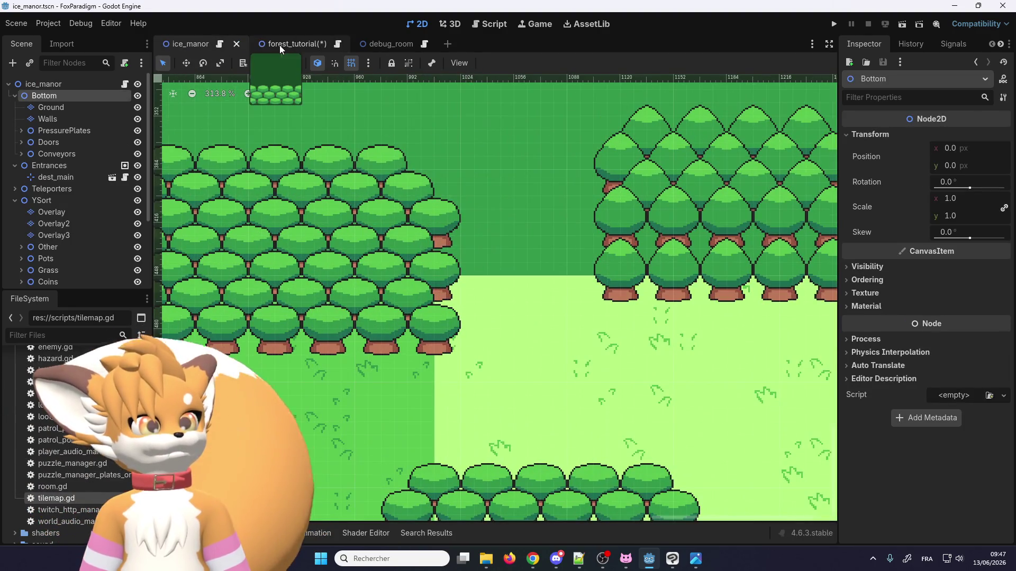
pyautogui.click(282, 44)
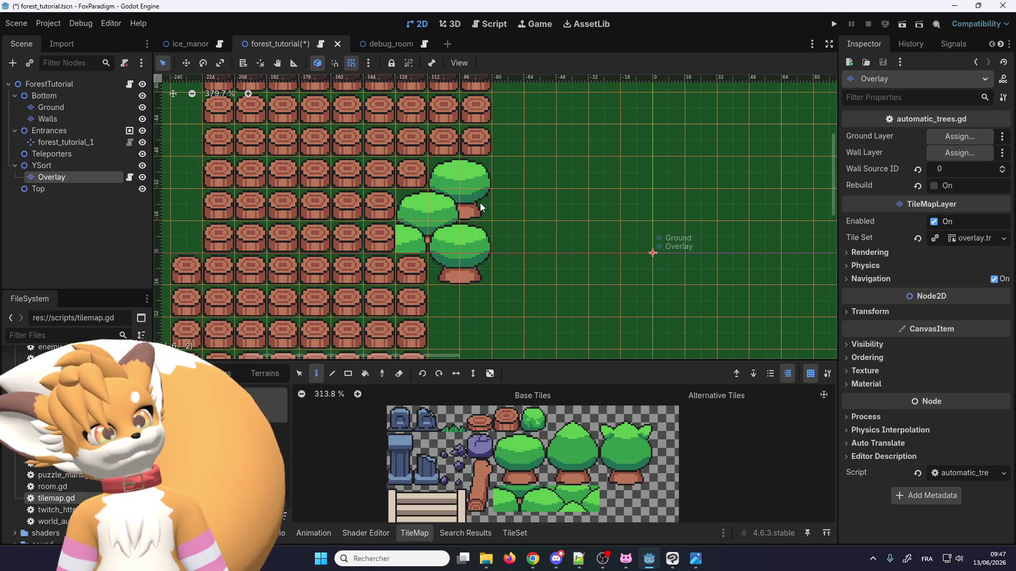
# Step: Paint a stump over a tree trunk, then undo the tree tiles back to the saved state
pyautogui.click(480, 202)
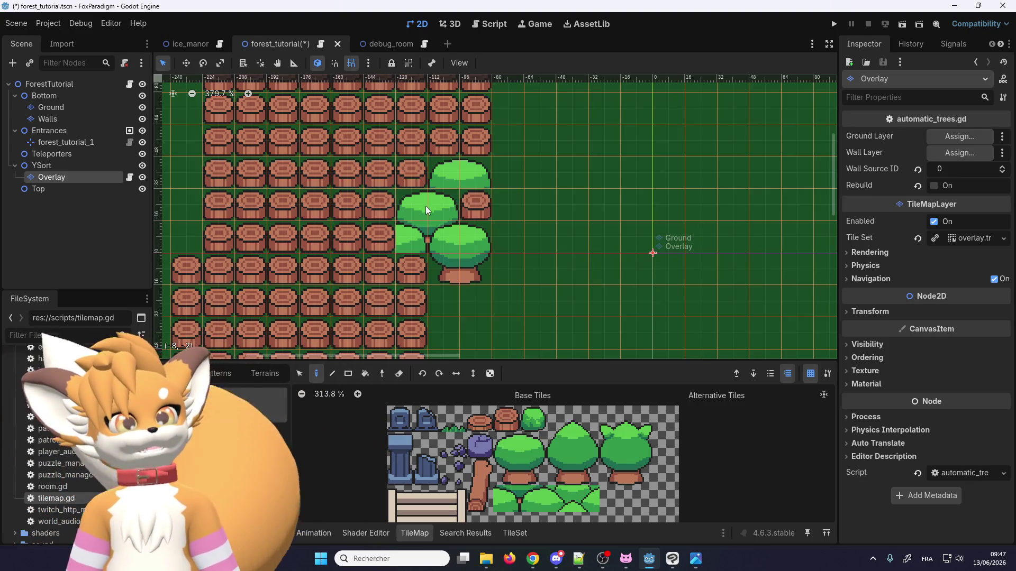
pyautogui.hotkey('ctrl', 'z')
pyautogui.hotkey('ctrl', 'z')
pyautogui.hotkey('ctrl', 'z')
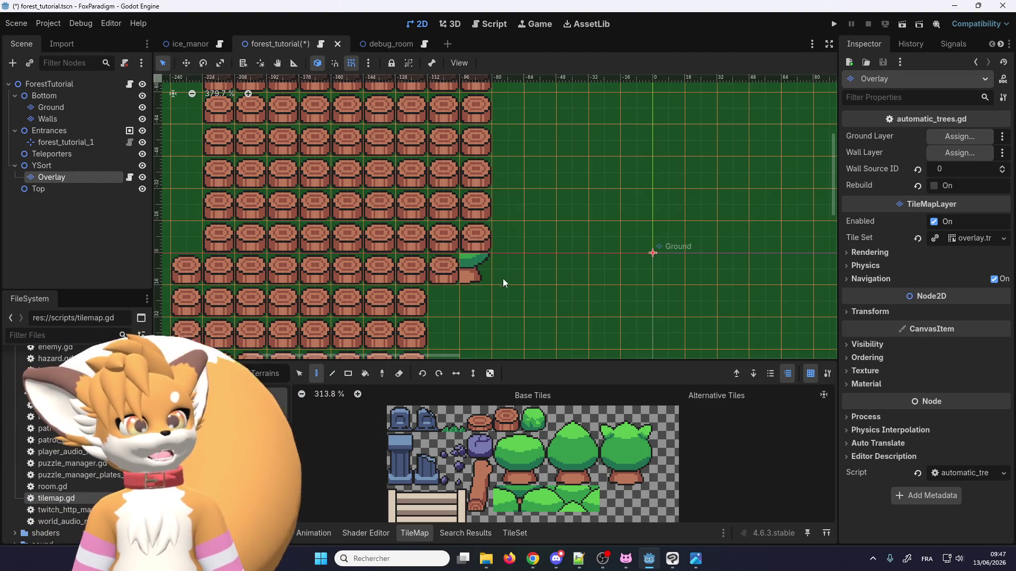
pyautogui.hotkey('ctrl', 'z')
# Step: Zoom around the viewport to check the restored stump rows, then pick a tileset tile
pyautogui.scroll(-1, 401, 244)
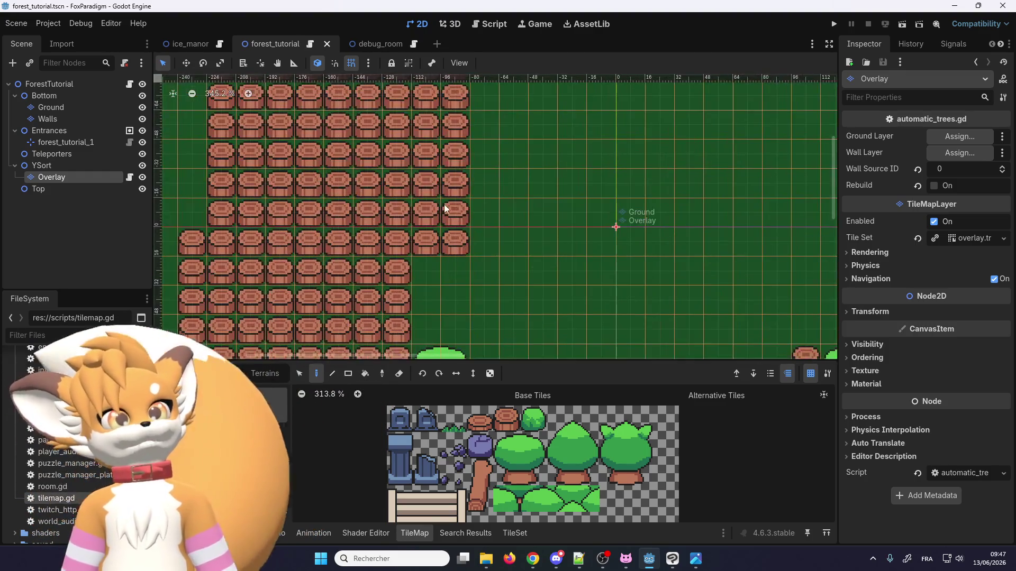
pyautogui.scroll(-1, 408, 208)
pyautogui.scroll(2, 422, 227)
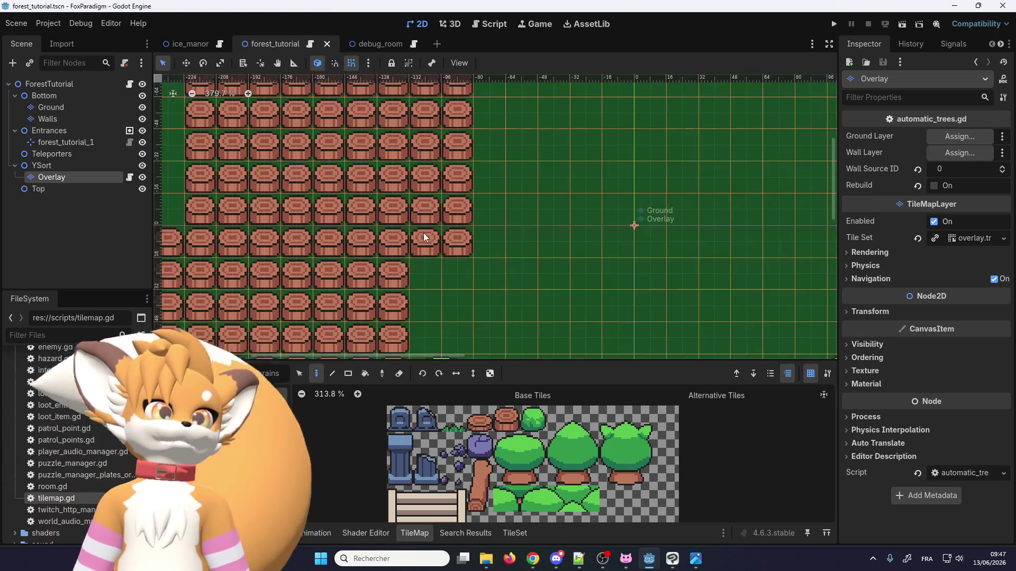
pyautogui.scroll(-12, 438, 236)
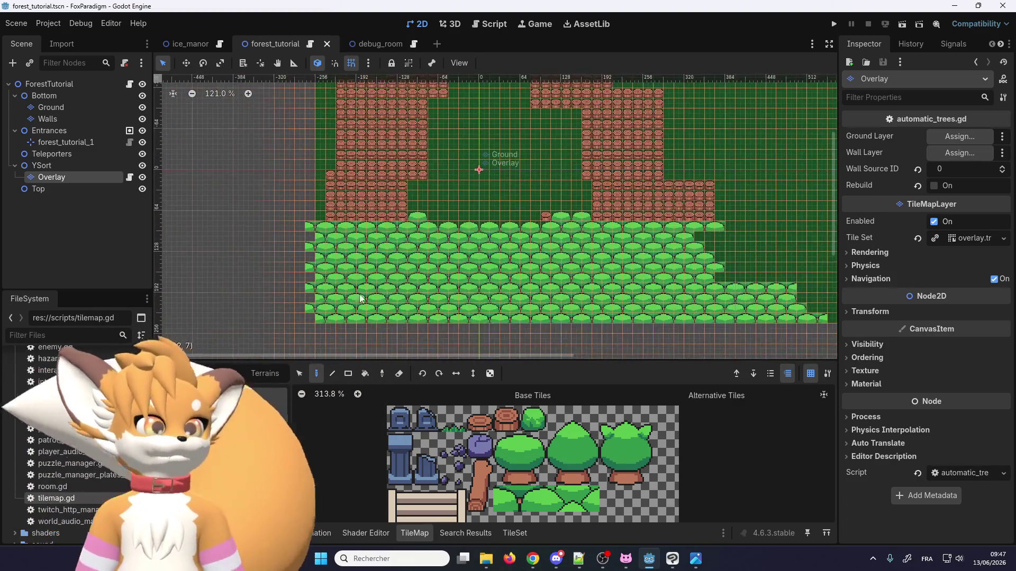
pyautogui.scroll(3, 362, 298)
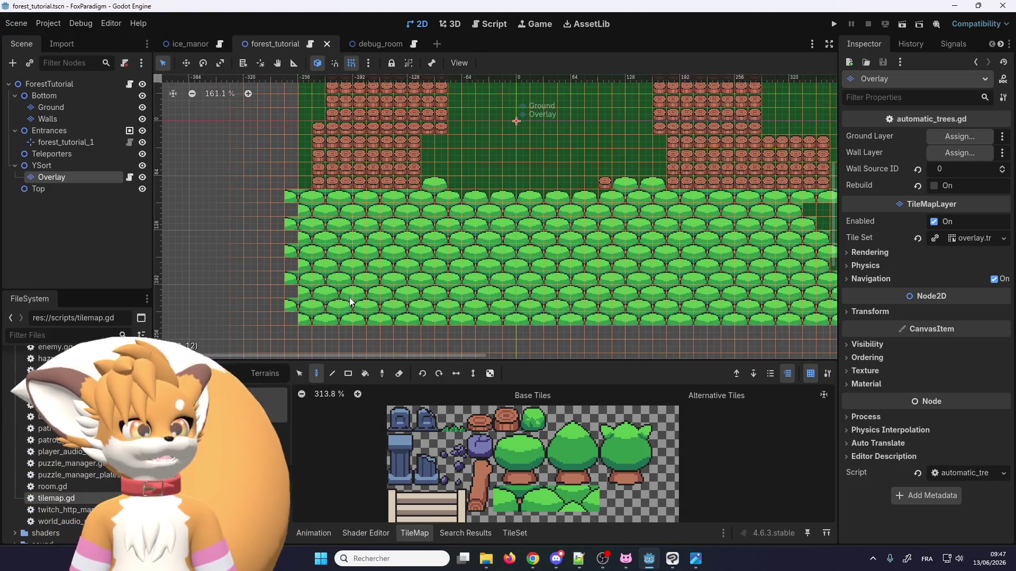
pyautogui.scroll(-4, 302, 285)
pyautogui.scroll(1, 378, 252)
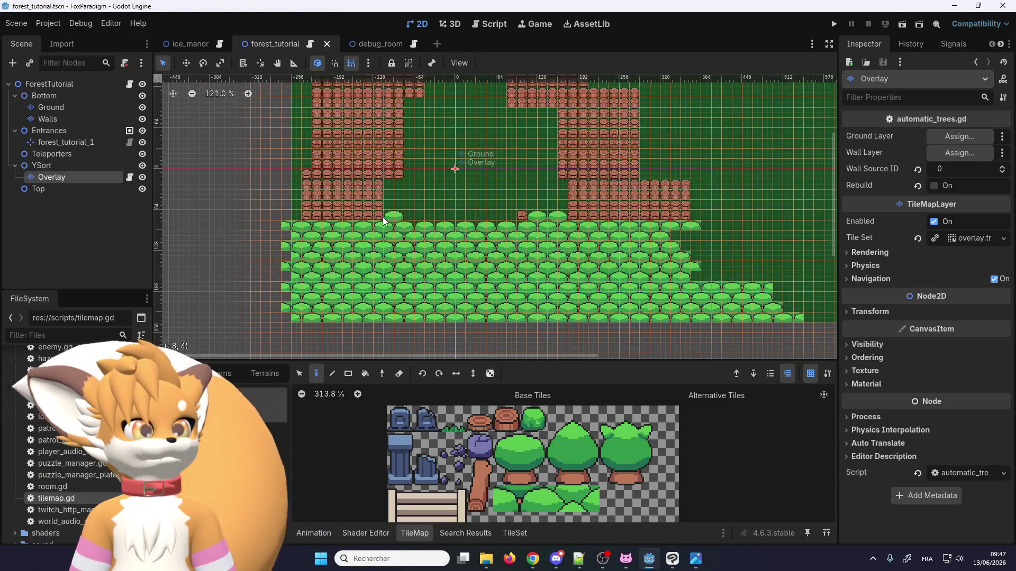
pyautogui.scroll(1, 383, 217)
pyautogui.scroll(-1, 383, 217)
pyautogui.scroll(3, 346, 276)
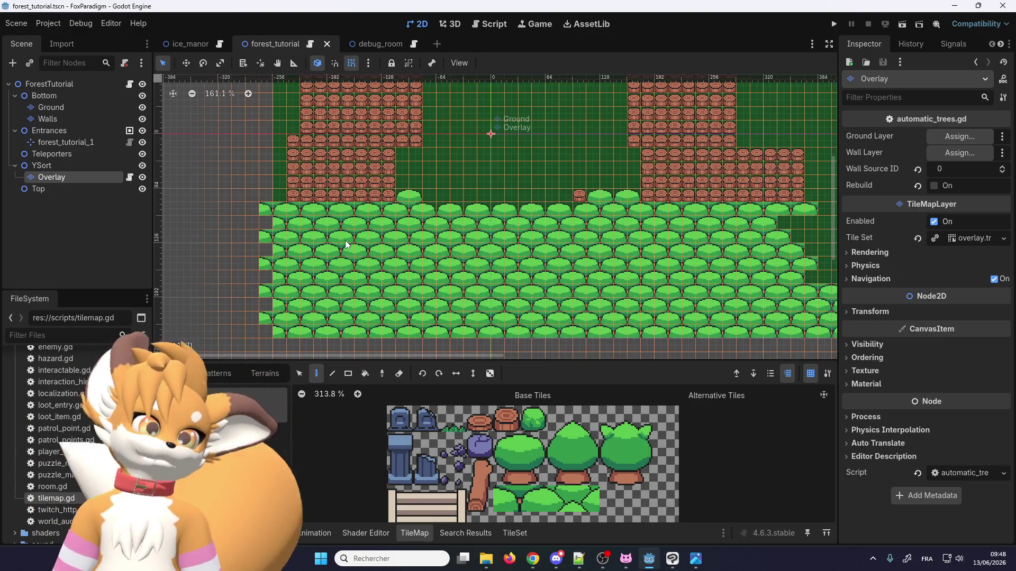
pyautogui.scroll(10, 460, 169)
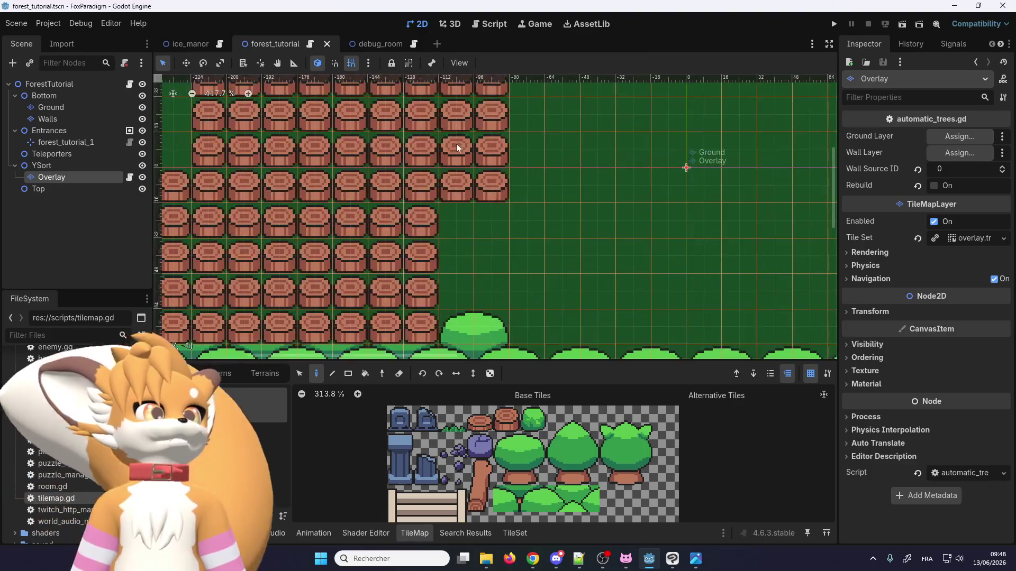
pyautogui.scroll(-5, 457, 153)
pyautogui.scroll(2, 470, 138)
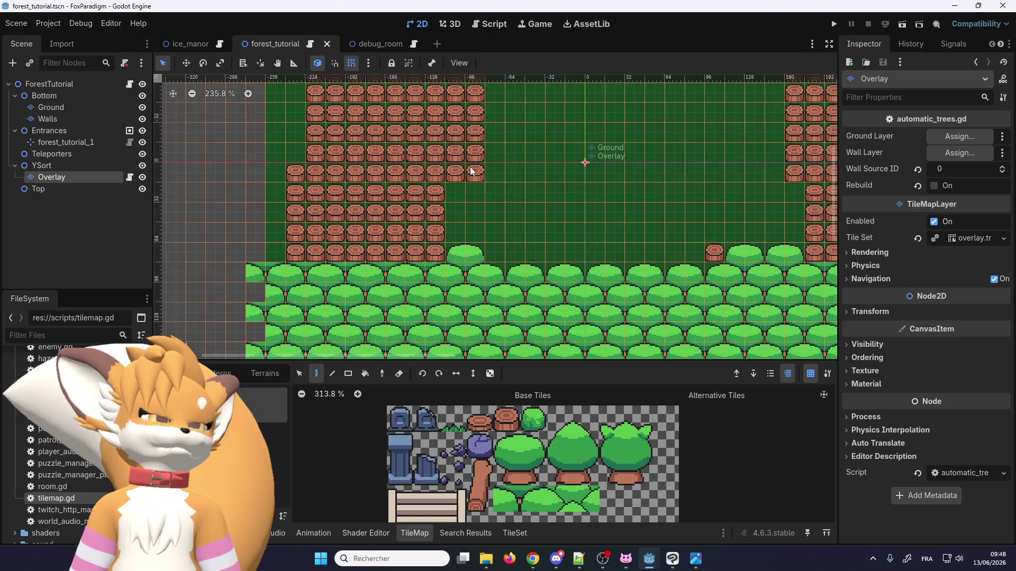
pyautogui.scroll(-2, 466, 168)
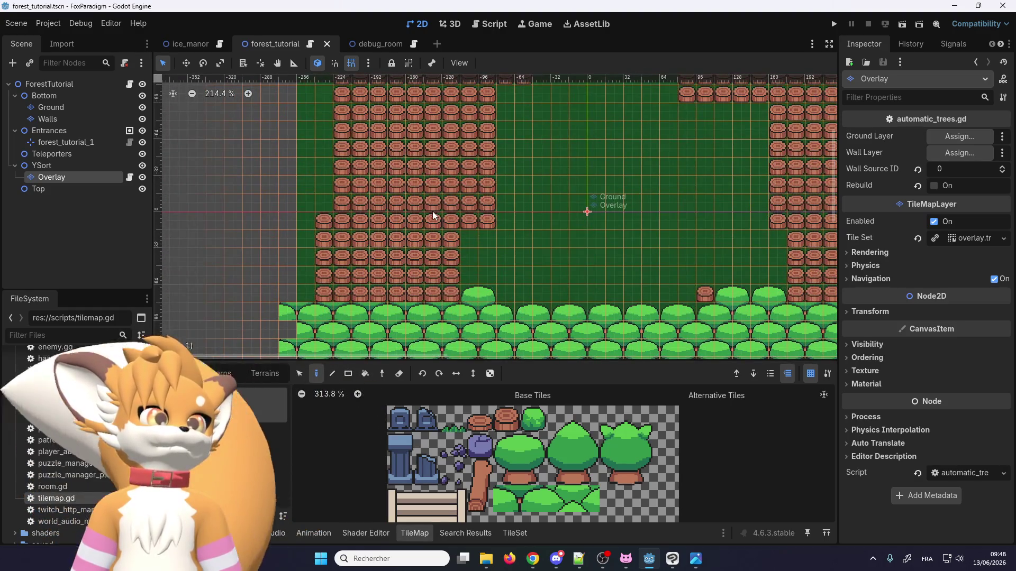
pyautogui.scroll(-6, 432, 212)
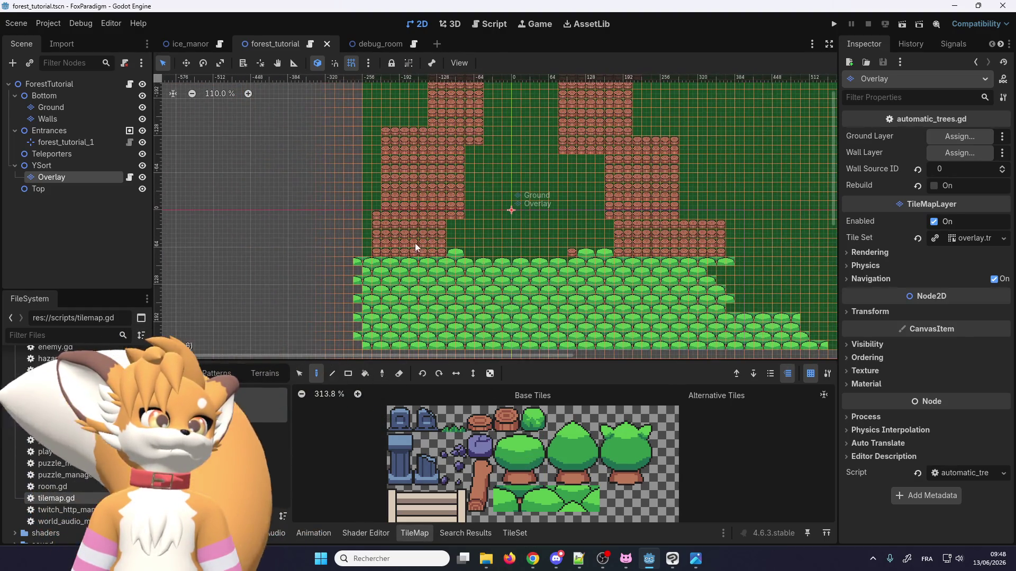
pyautogui.scroll(10, 415, 246)
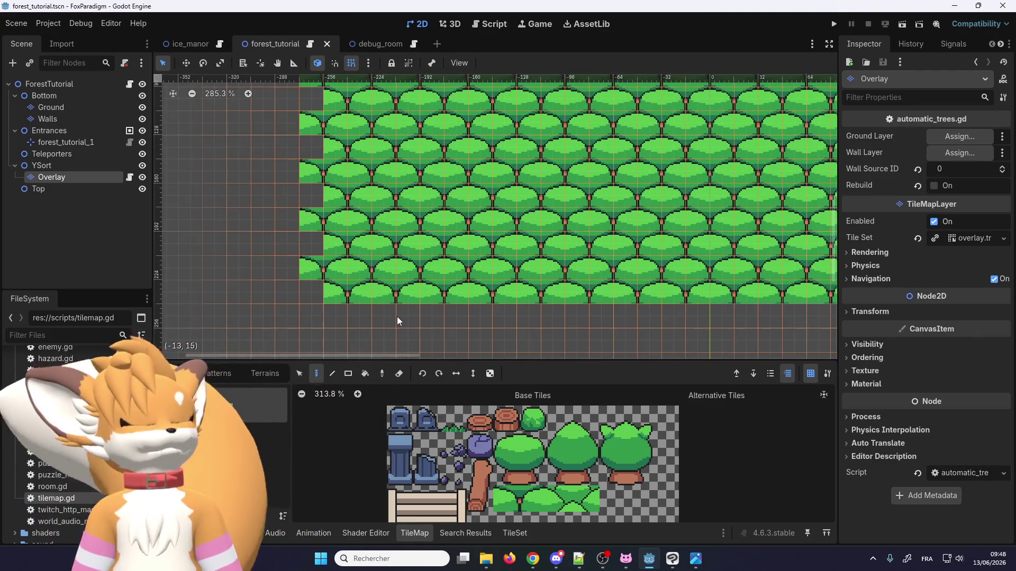
pyautogui.scroll(5, 423, 238)
pyautogui.scroll(-1, 451, 150)
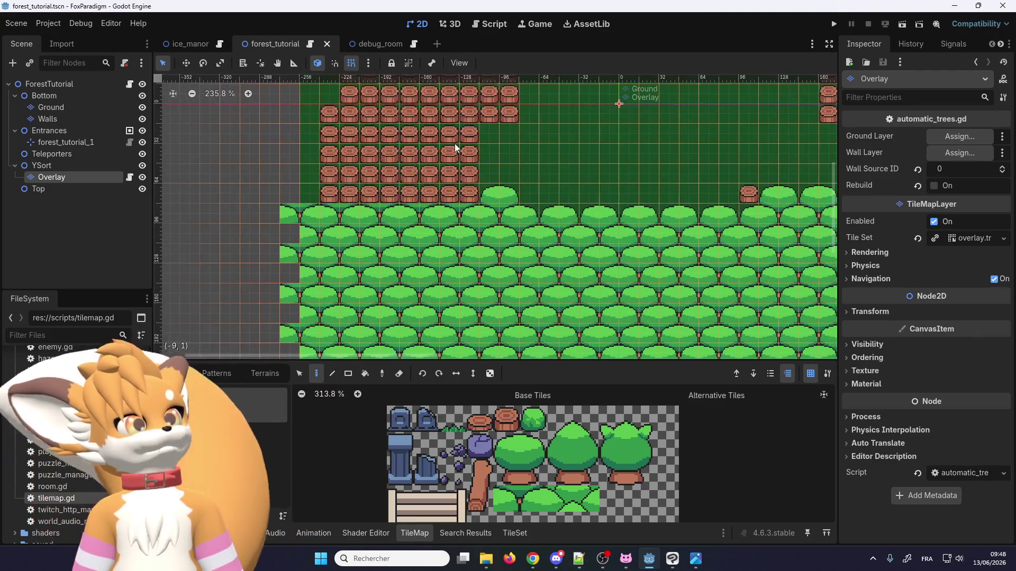
pyautogui.scroll(-5, 444, 175)
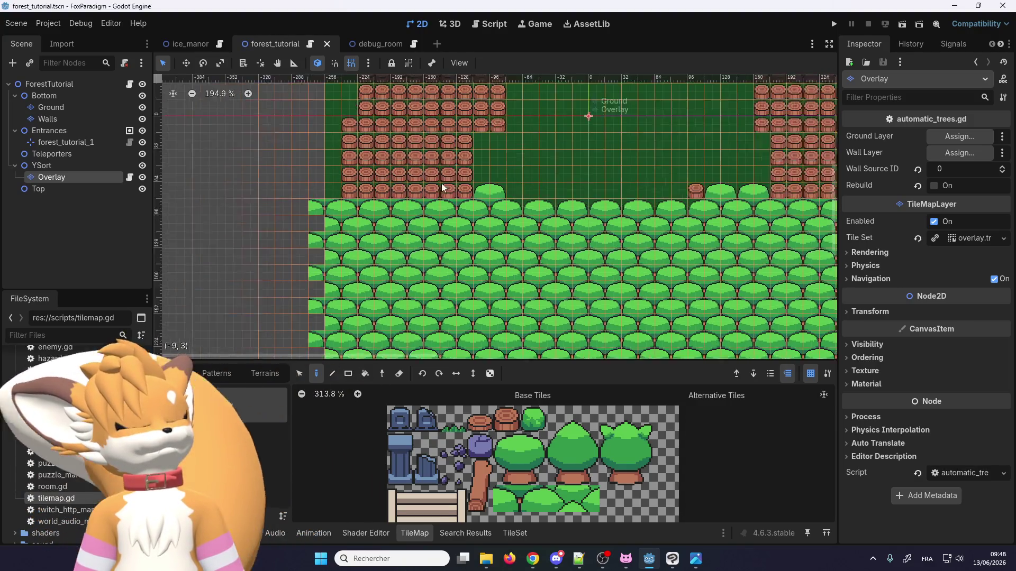
pyautogui.scroll(2, 442, 192)
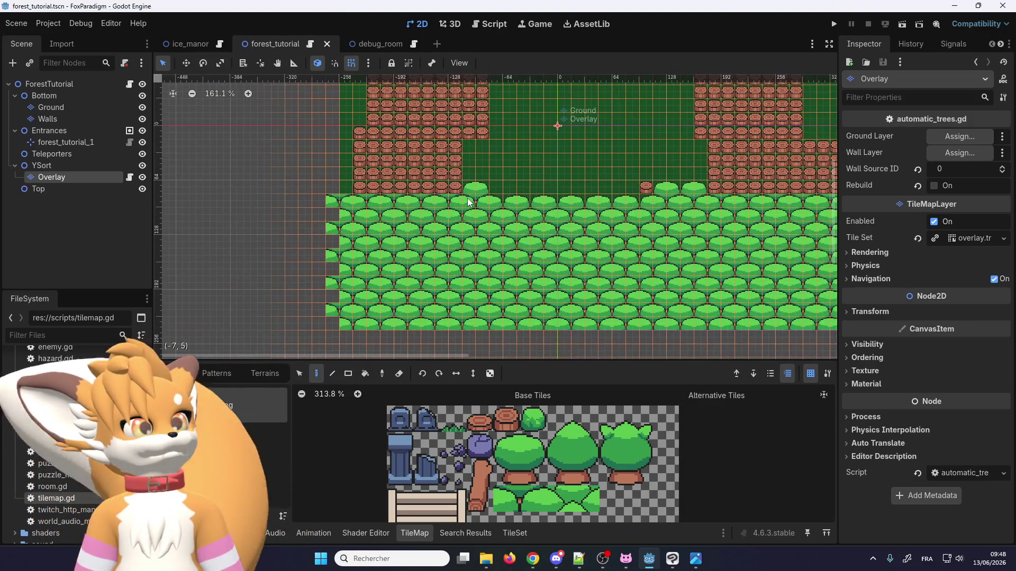
pyautogui.scroll(-2, 468, 202)
pyautogui.scroll(1, 447, 216)
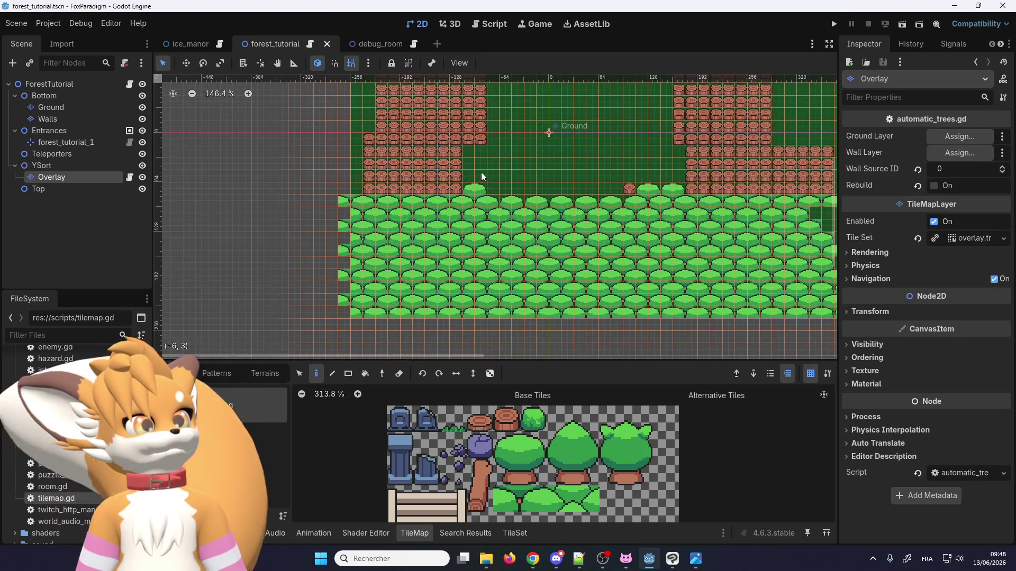
pyautogui.scroll(2, 480, 172)
pyautogui.scroll(-3, 470, 200)
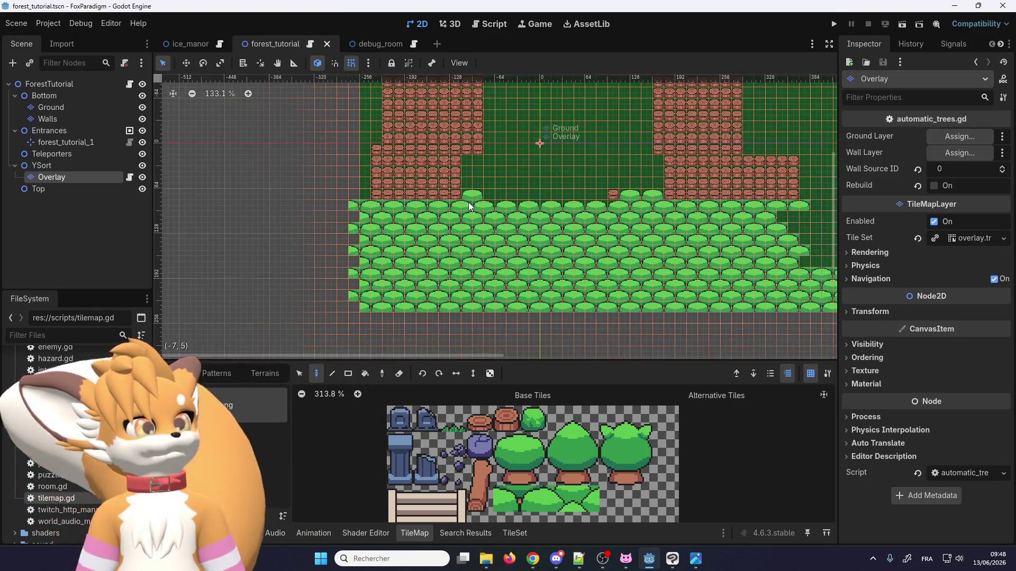
pyautogui.scroll(4, 469, 202)
pyautogui.scroll(-3, 465, 200)
pyautogui.scroll(3, 462, 198)
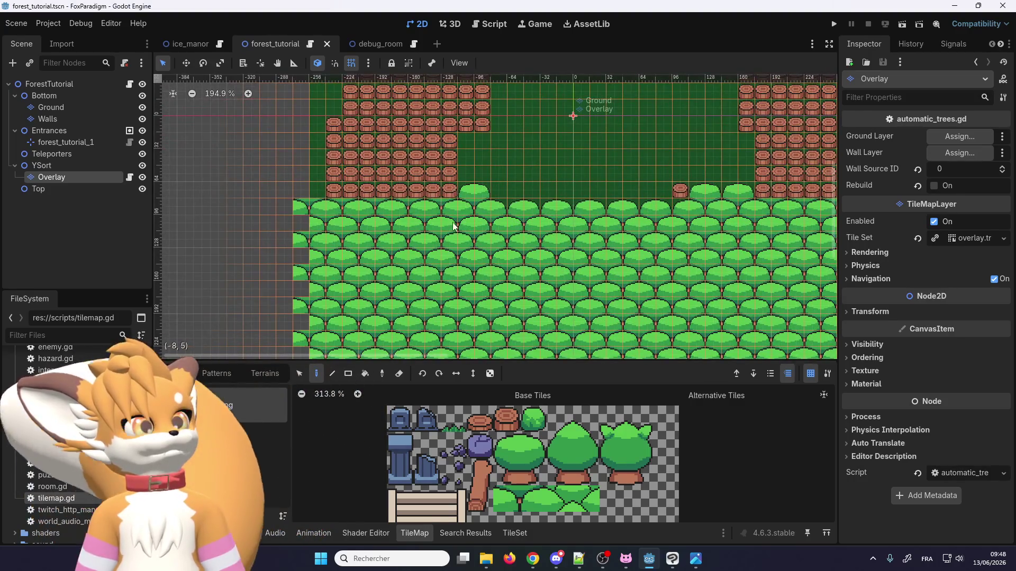
pyautogui.scroll(1, 454, 227)
pyautogui.scroll(1, 447, 197)
pyautogui.scroll(1, 448, 219)
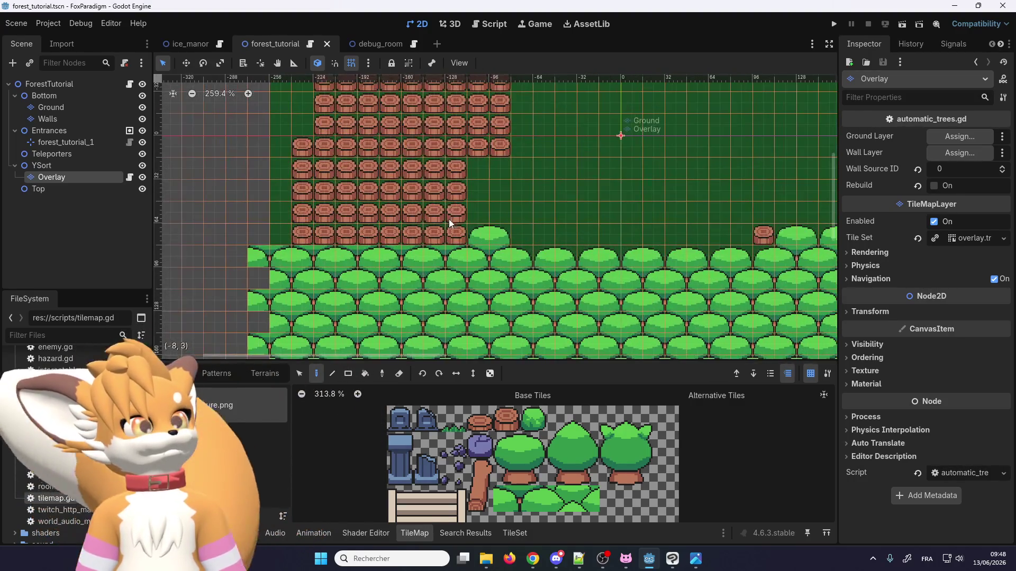
pyautogui.scroll(4, 455, 233)
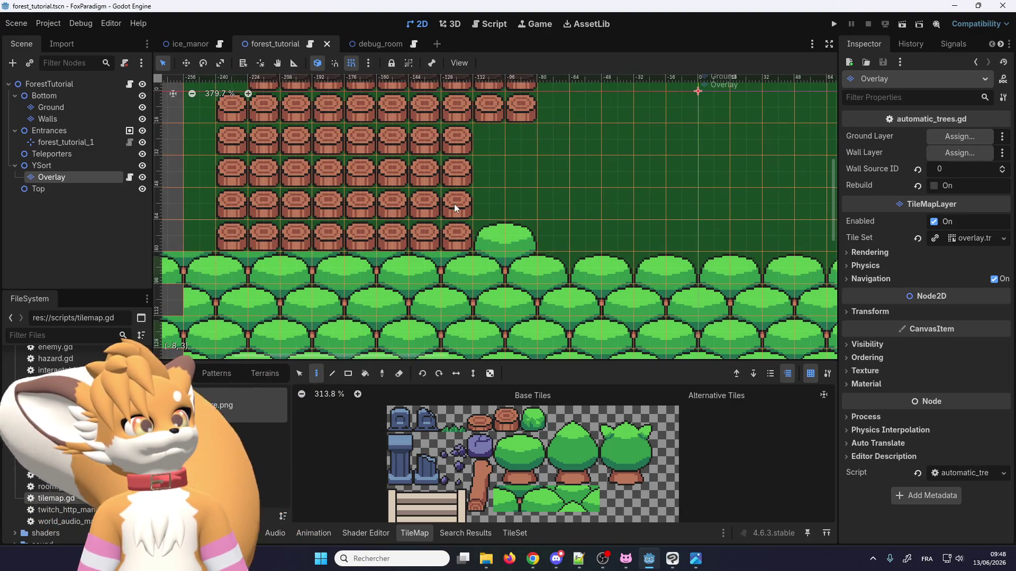
pyautogui.scroll(-5, 452, 212)
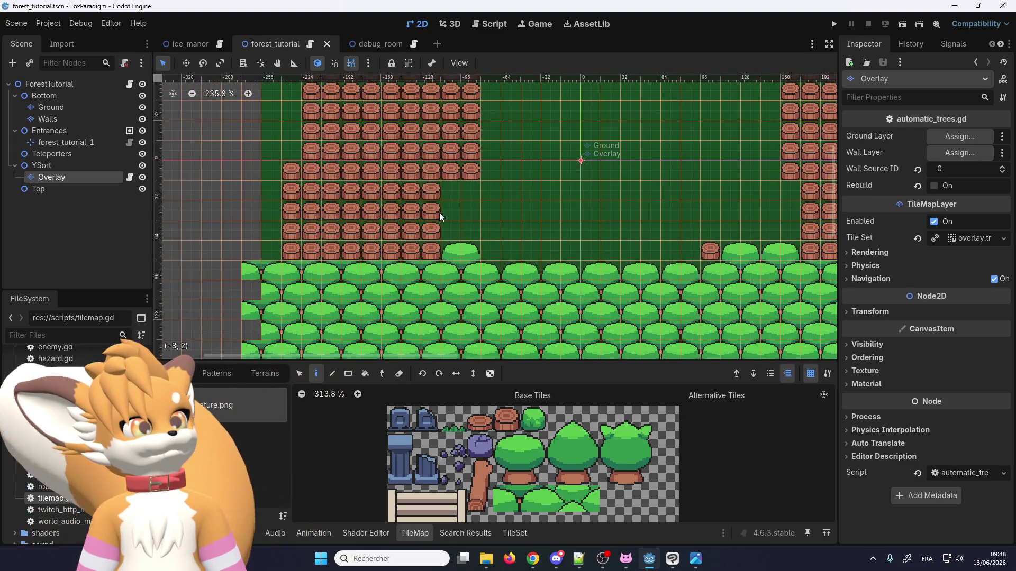
pyautogui.scroll(7, 430, 249)
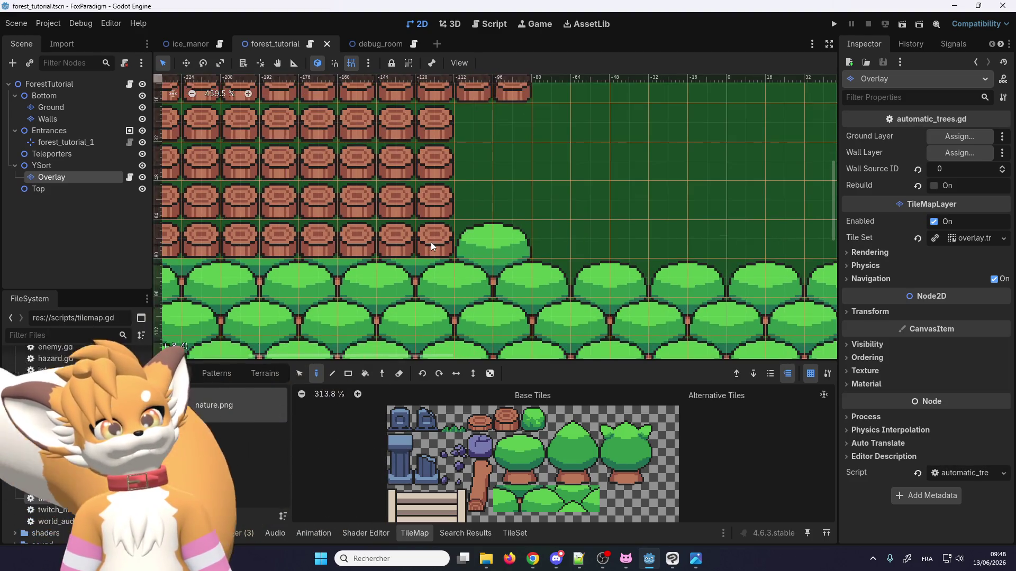
pyautogui.scroll(-1, 430, 237)
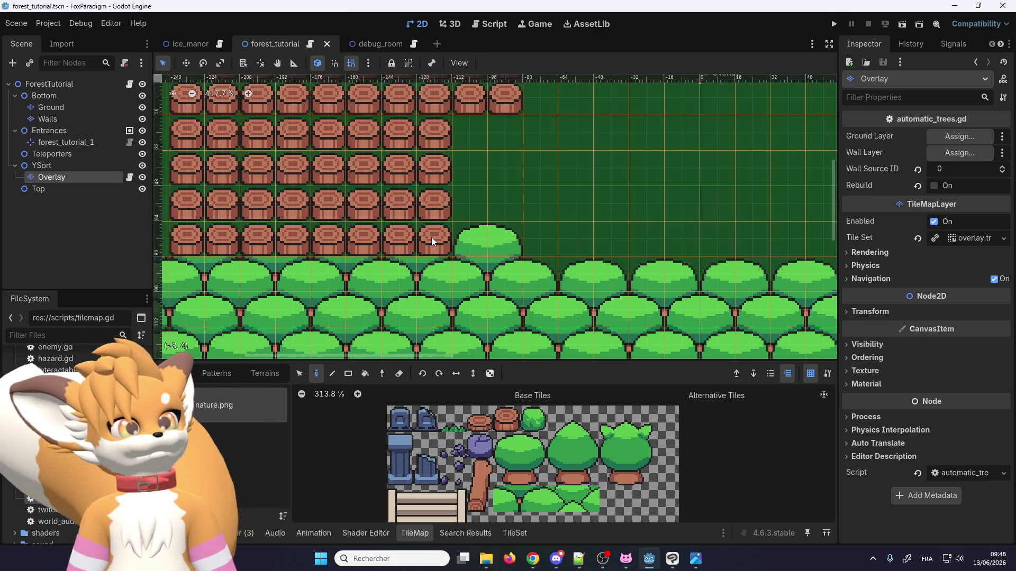
pyautogui.click(533, 495)
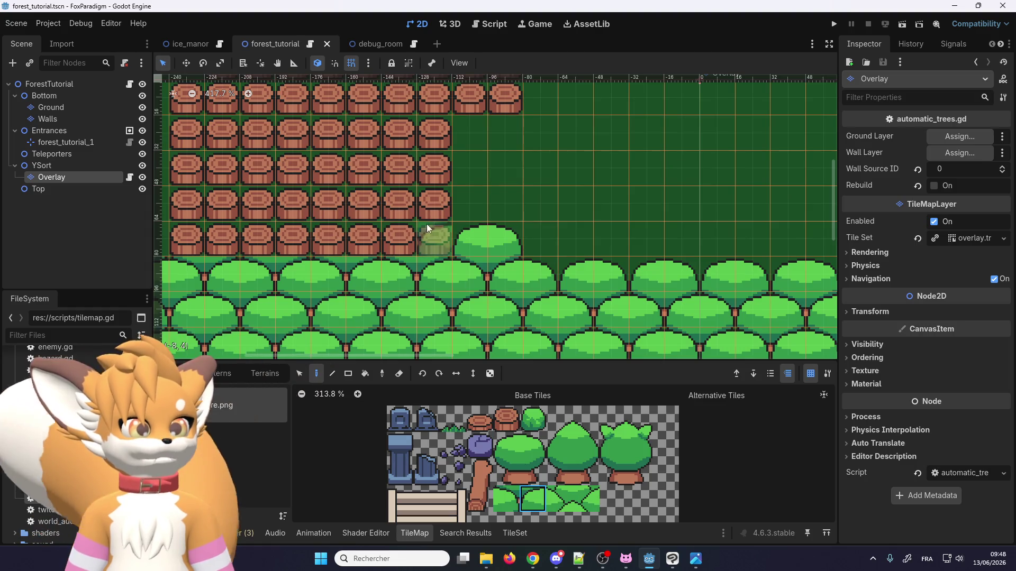
# Step: Paint bush tiles from the nature.png atlas beside the stumps, finishing with a two-tile bush block
pyautogui.click(507, 498)
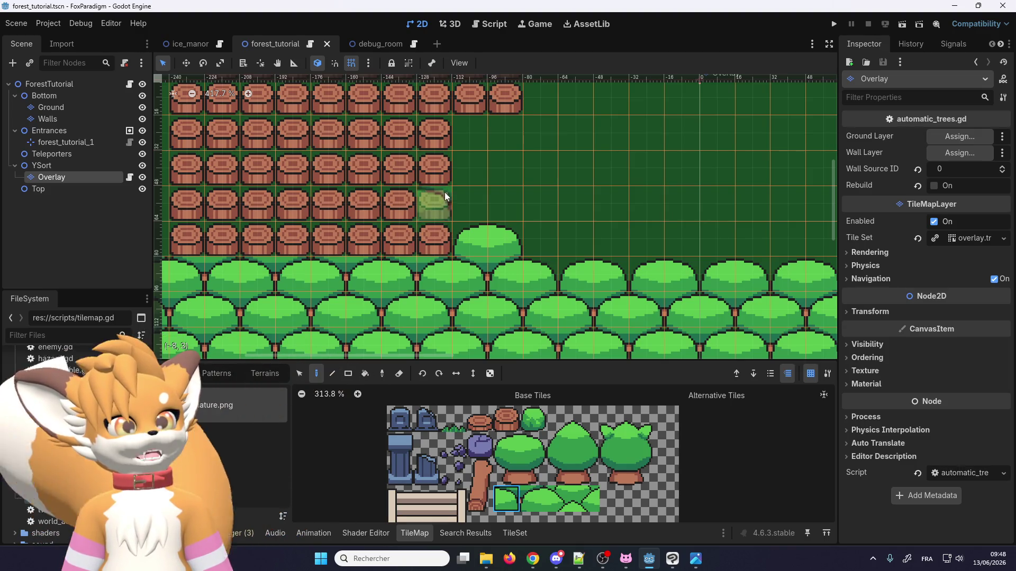
pyautogui.click(532, 446)
pyautogui.click(437, 244)
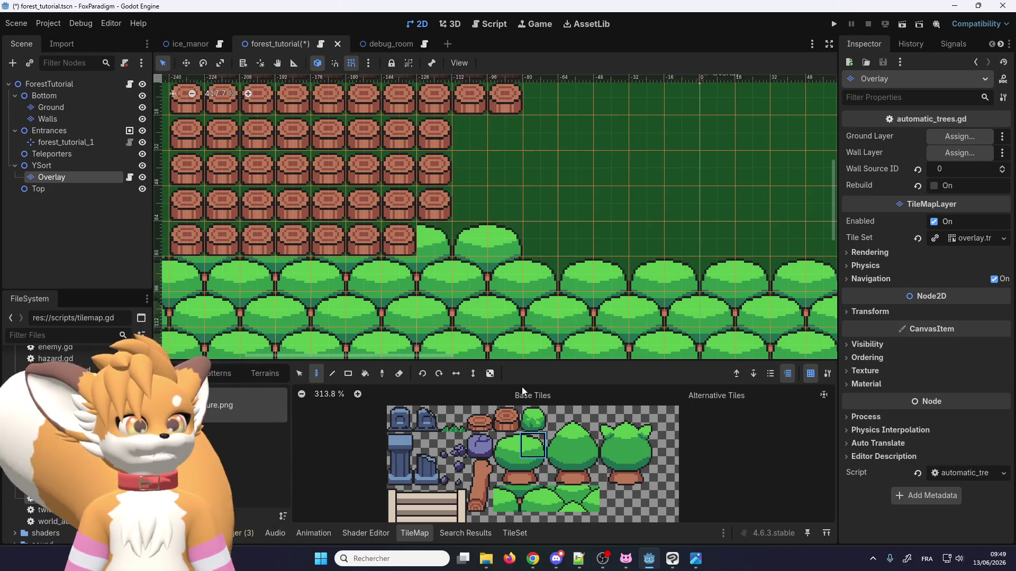
pyautogui.click(506, 499)
pyautogui.click(433, 235)
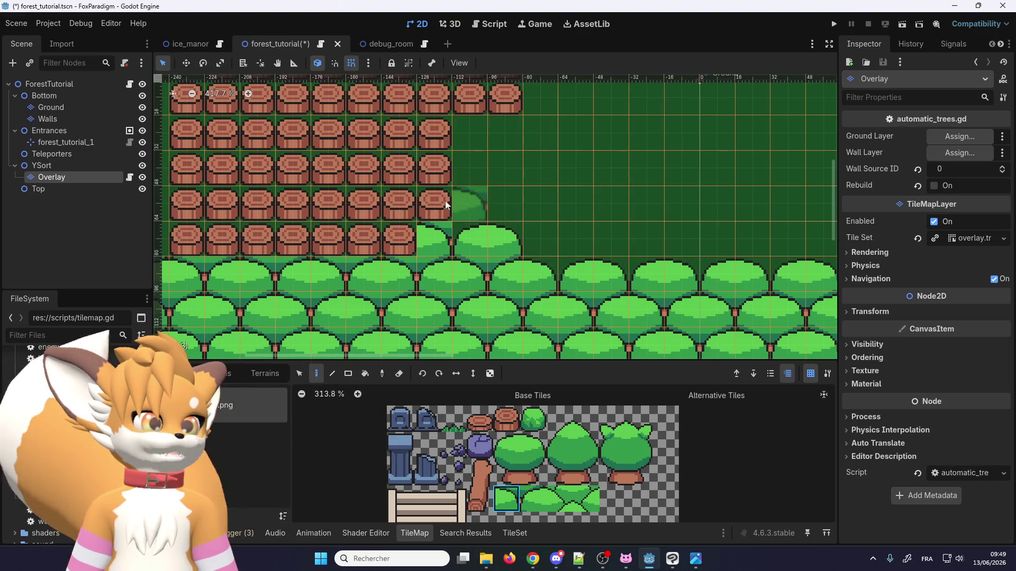
pyautogui.click(539, 492)
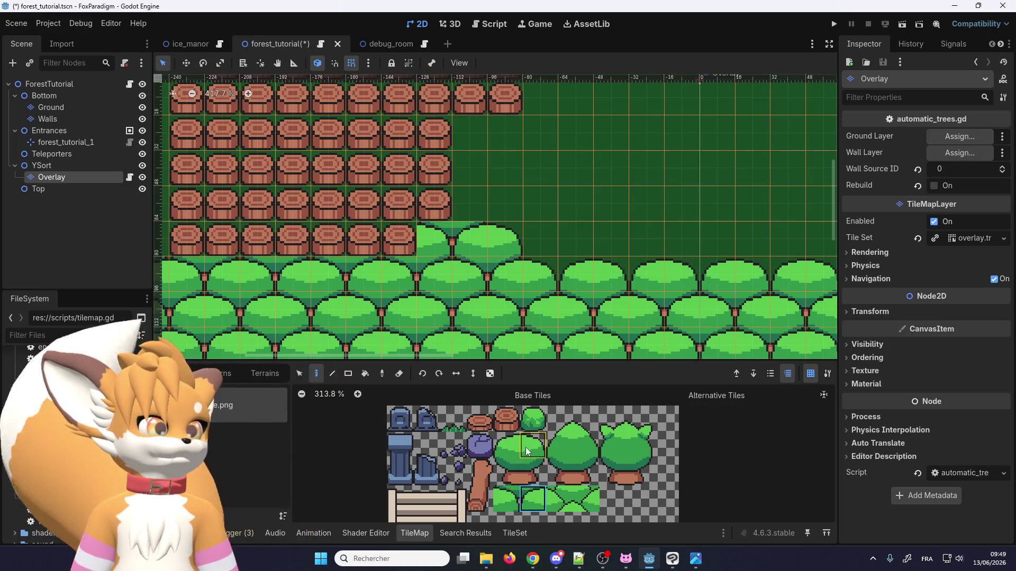
pyautogui.moveTo(526, 447); pyautogui.dragTo(506, 446)
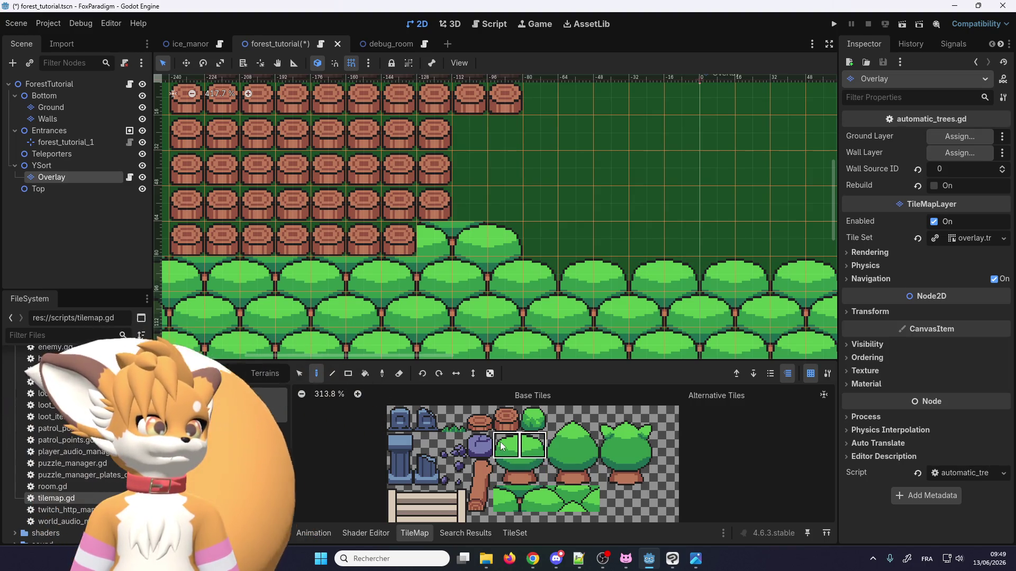
pyautogui.click(442, 204)
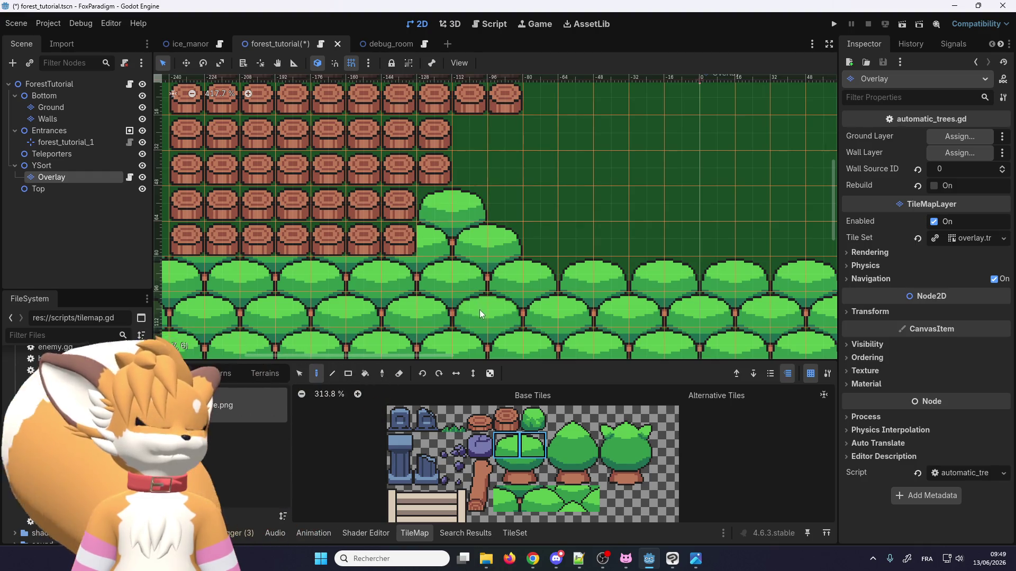
pyautogui.scroll(-3, 481, 256)
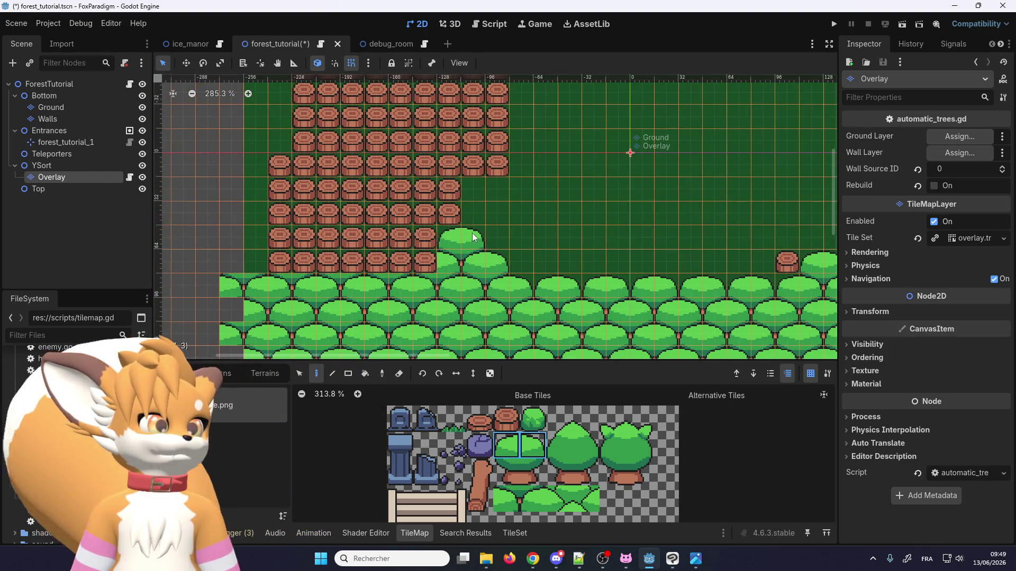
pyautogui.scroll(3, 473, 237)
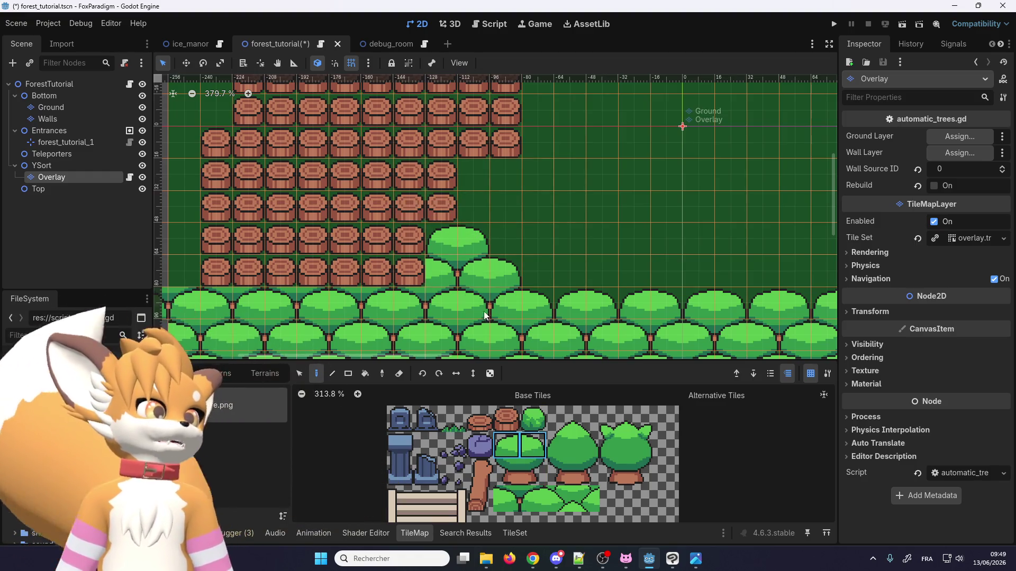
pyautogui.scroll(-3, 484, 316)
pyautogui.scroll(-1, 385, 189)
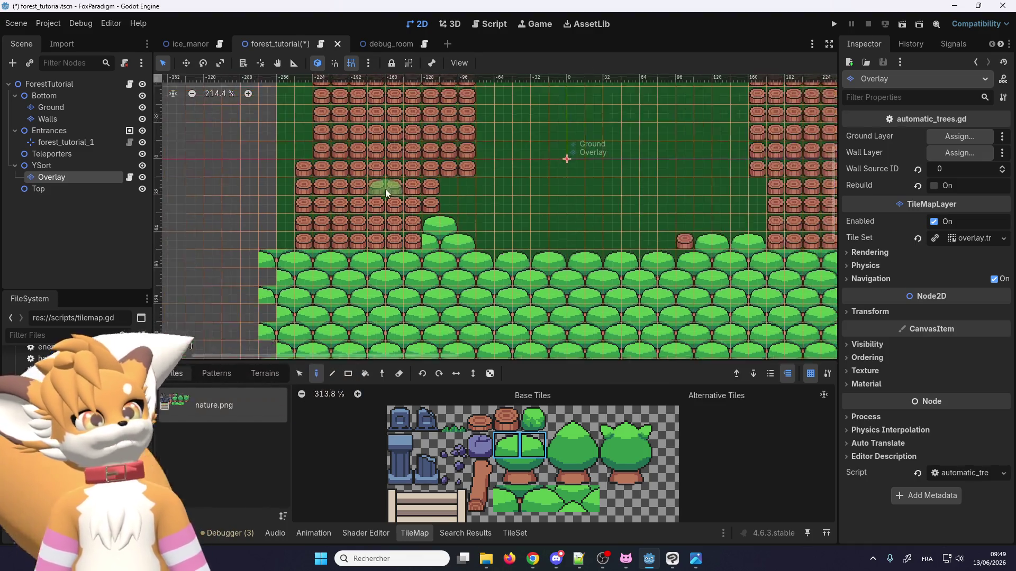
pyautogui.scroll(-1, 385, 188)
pyautogui.scroll(4, 428, 211)
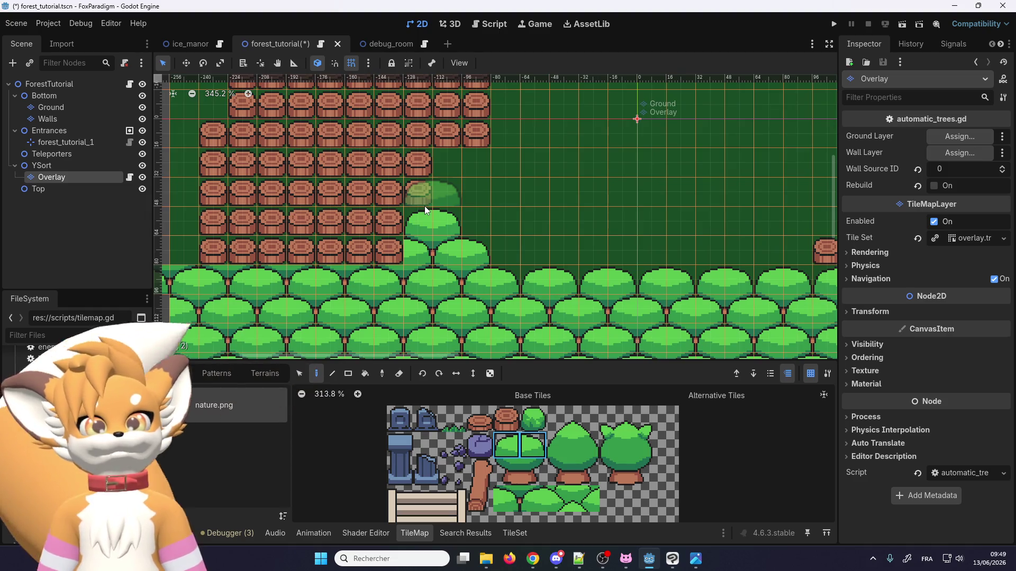
pyautogui.moveTo(382, 40)
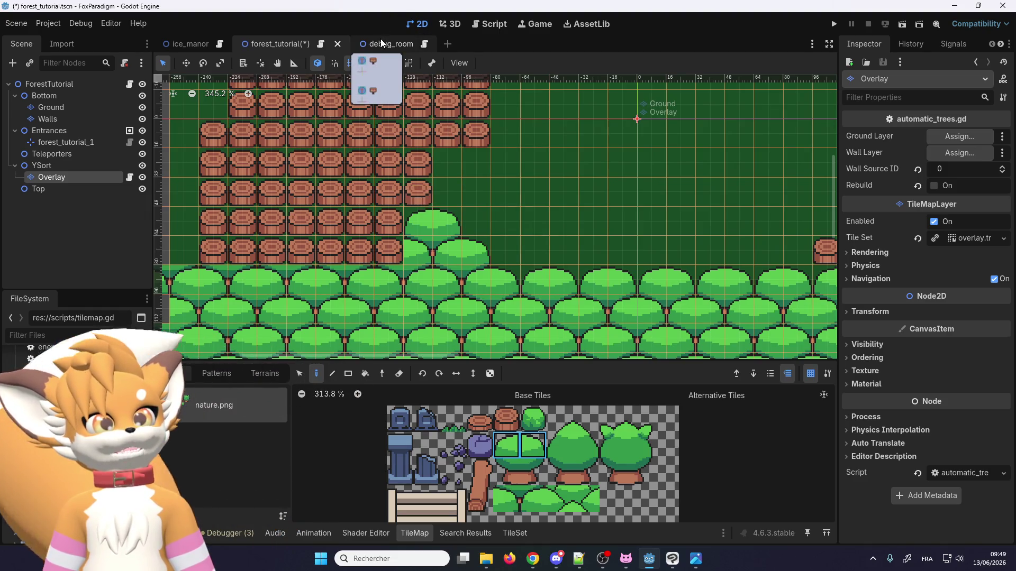
pyautogui.scroll(-4, 389, 208)
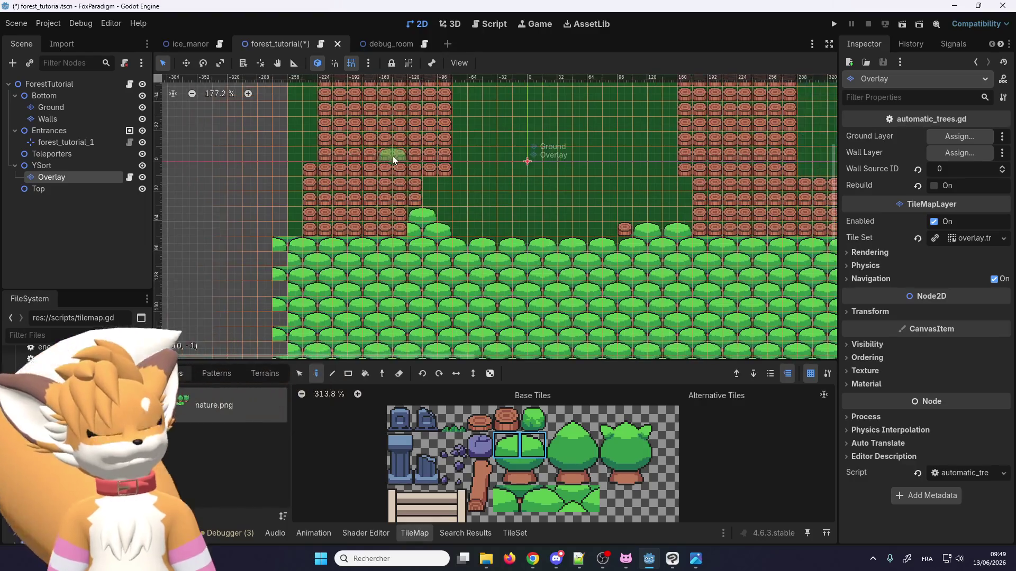
pyautogui.scroll(2, 408, 198)
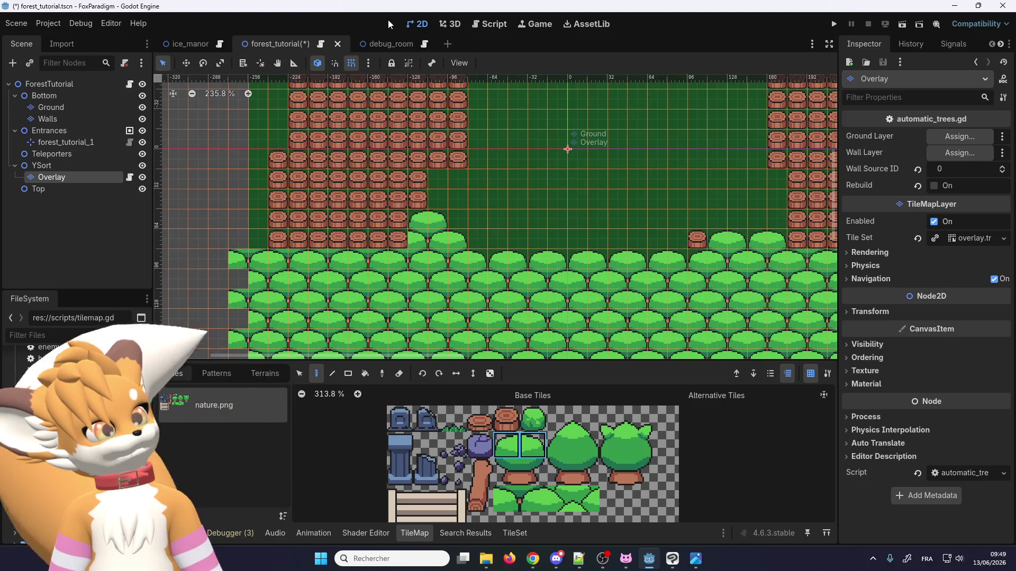
pyautogui.scroll(1, 429, 246)
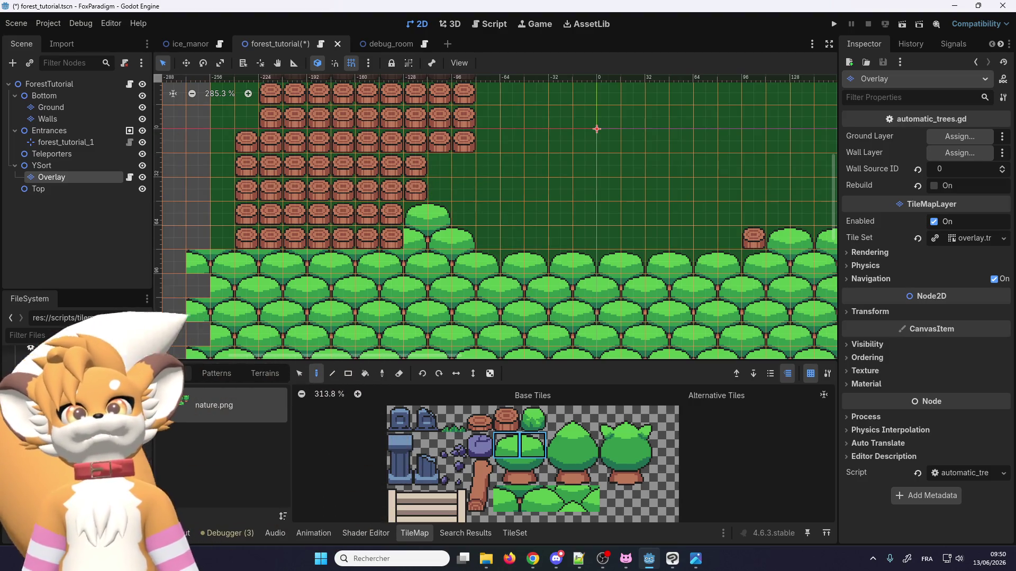
pyautogui.hotkey('alt', 'Tab')
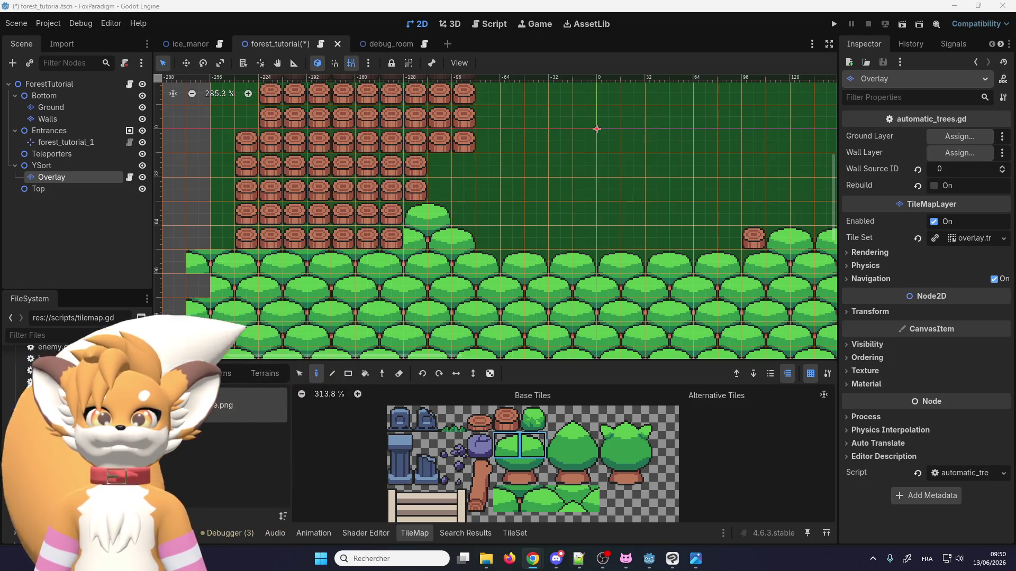
pyautogui.hotkey('alt', 'Tab')
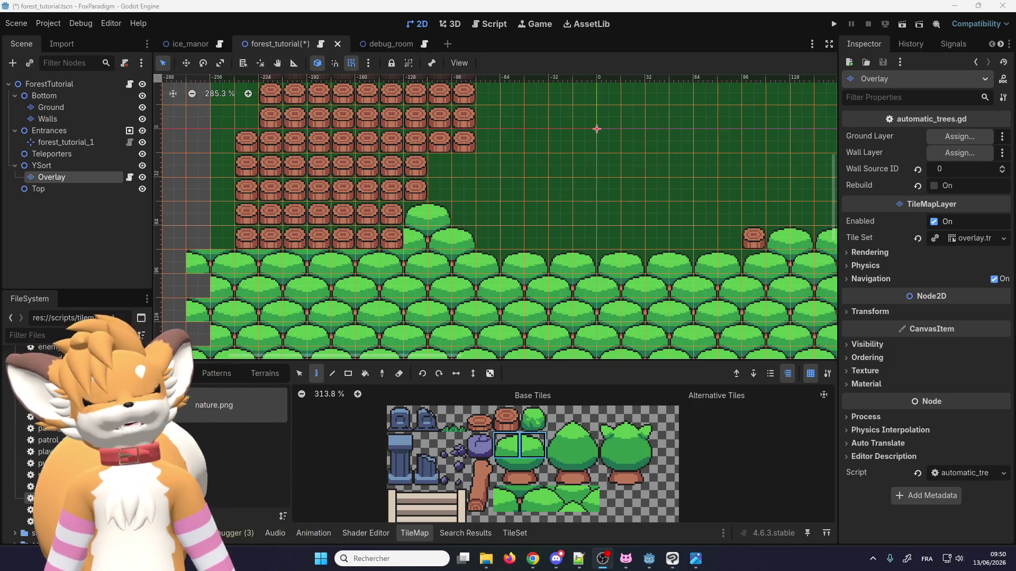
pyautogui.scroll(1, 168, 213)
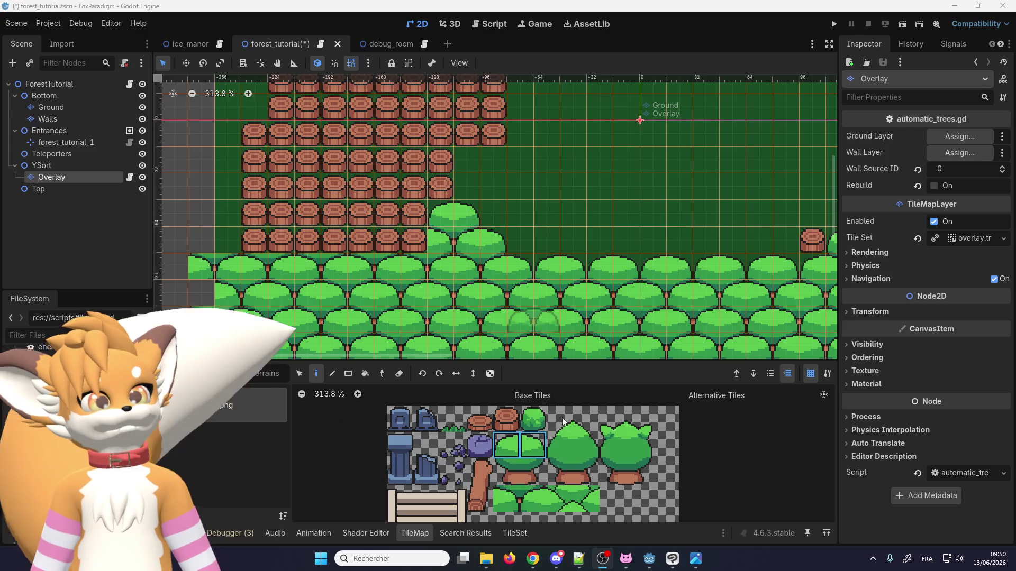
# Step: Drag-paint the two lower bush tiles over the lower stump row and add a tree among the stumps
pyautogui.moveTo(506, 499); pyautogui.dragTo(534, 494)
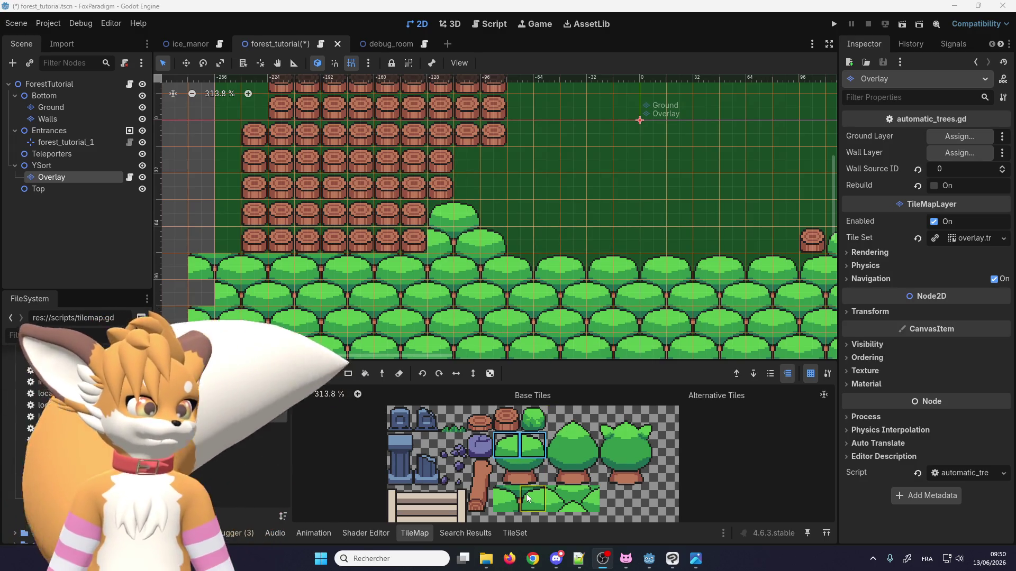
pyautogui.moveTo(392, 237); pyautogui.dragTo(249, 234)
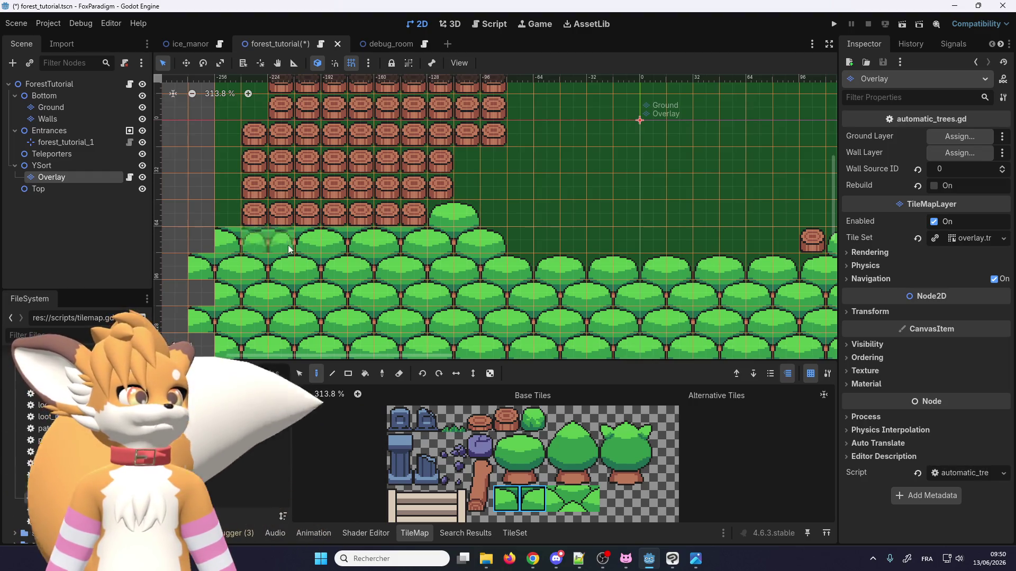
pyautogui.scroll(-1, 389, 228)
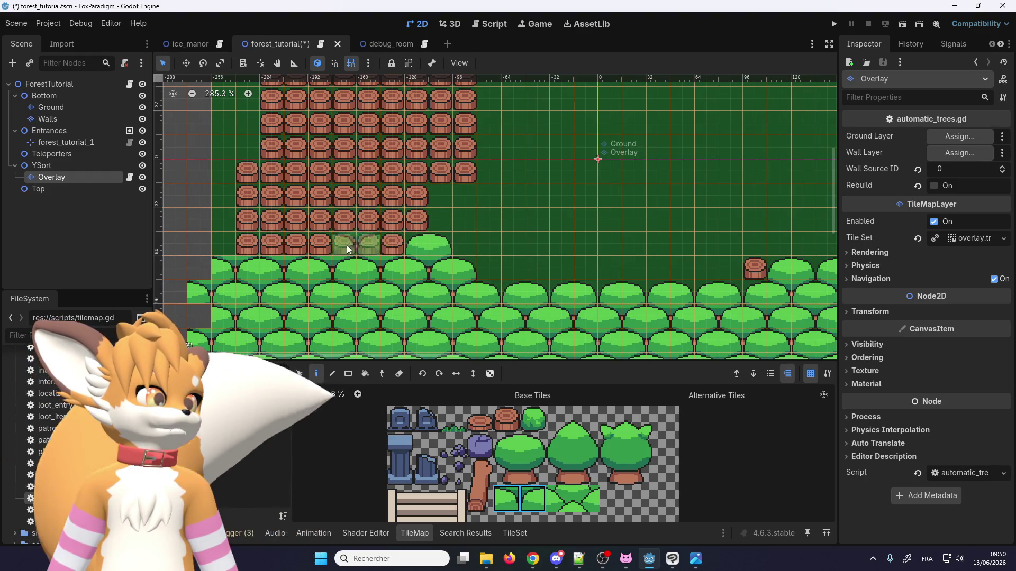
pyautogui.scroll(-4, 339, 185)
pyautogui.scroll(-4, 348, 265)
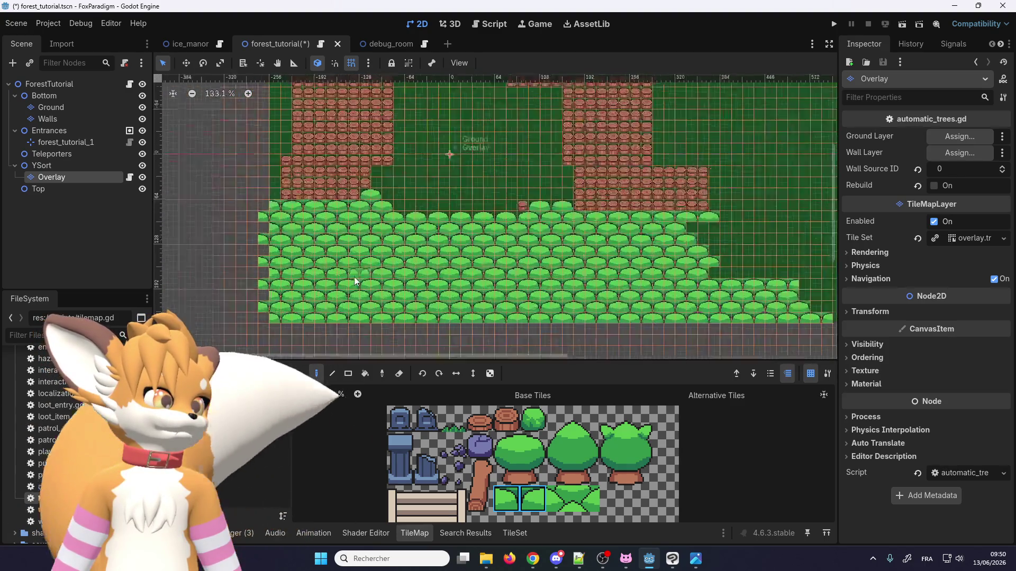
pyautogui.scroll(6, 349, 267)
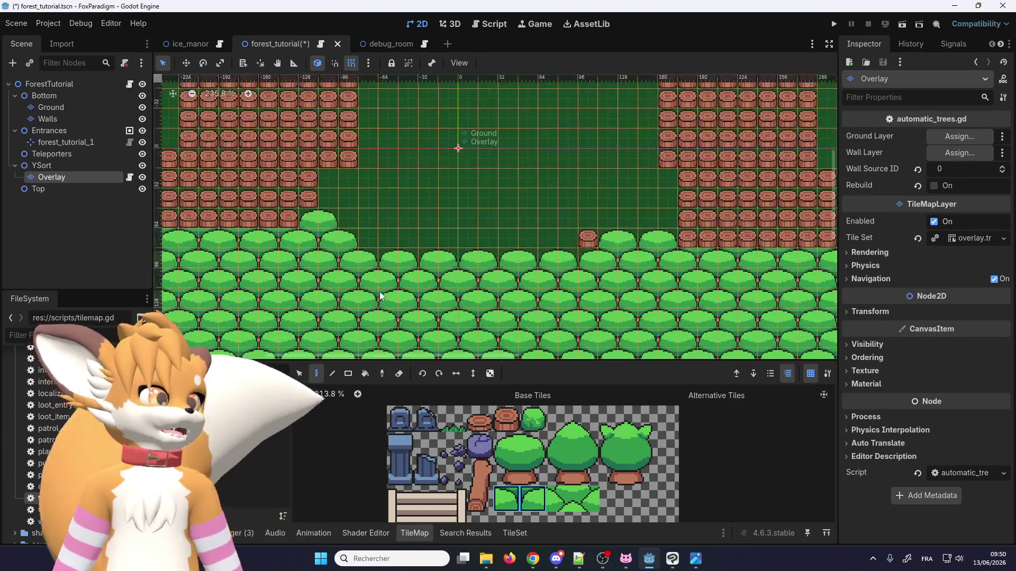
pyautogui.scroll(2, 373, 268)
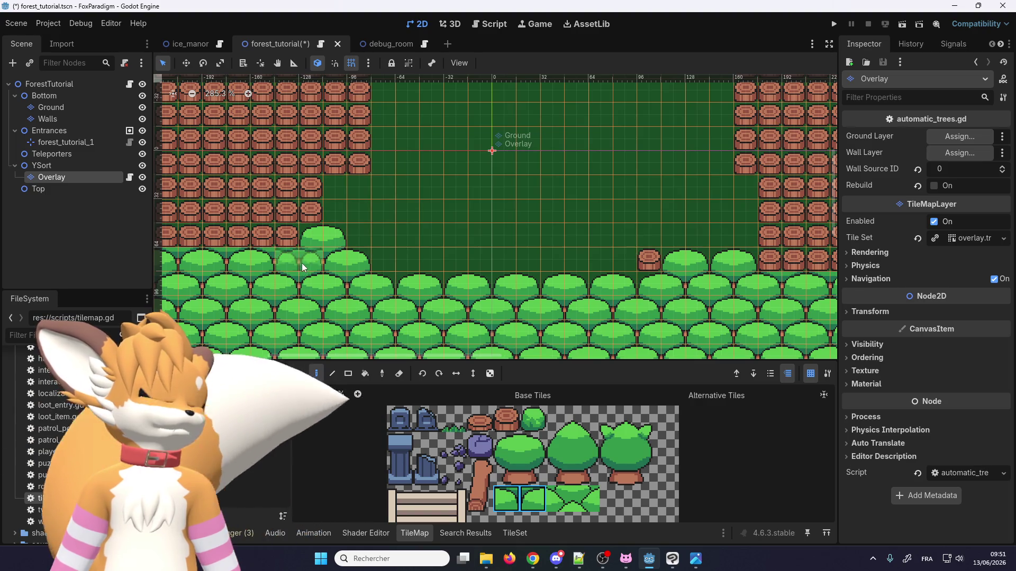
pyautogui.scroll(-6, 302, 263)
pyautogui.scroll(2, 322, 200)
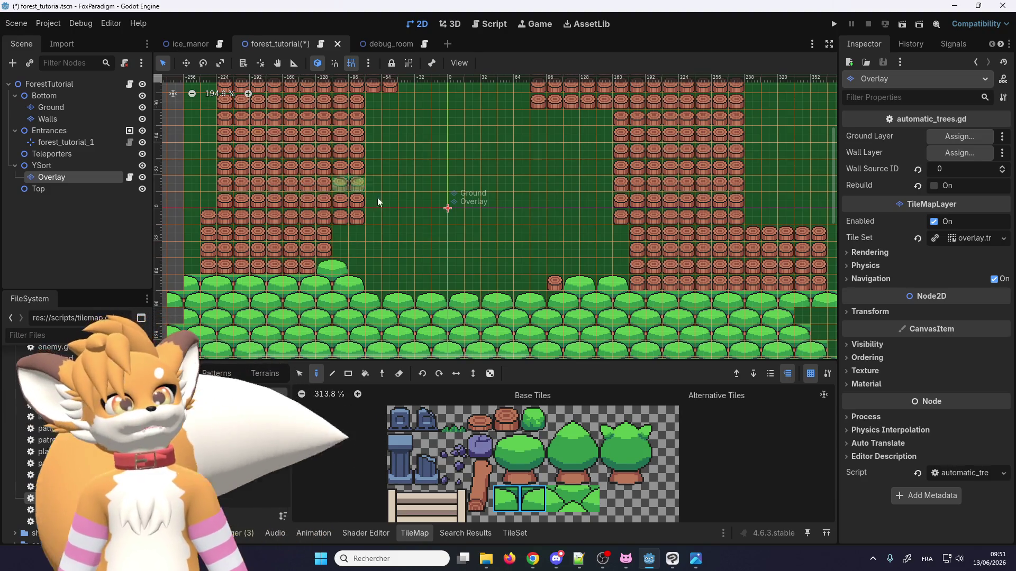
pyautogui.scroll(-3, 322, 265)
pyautogui.scroll(4, 369, 214)
pyautogui.scroll(-16, 370, 214)
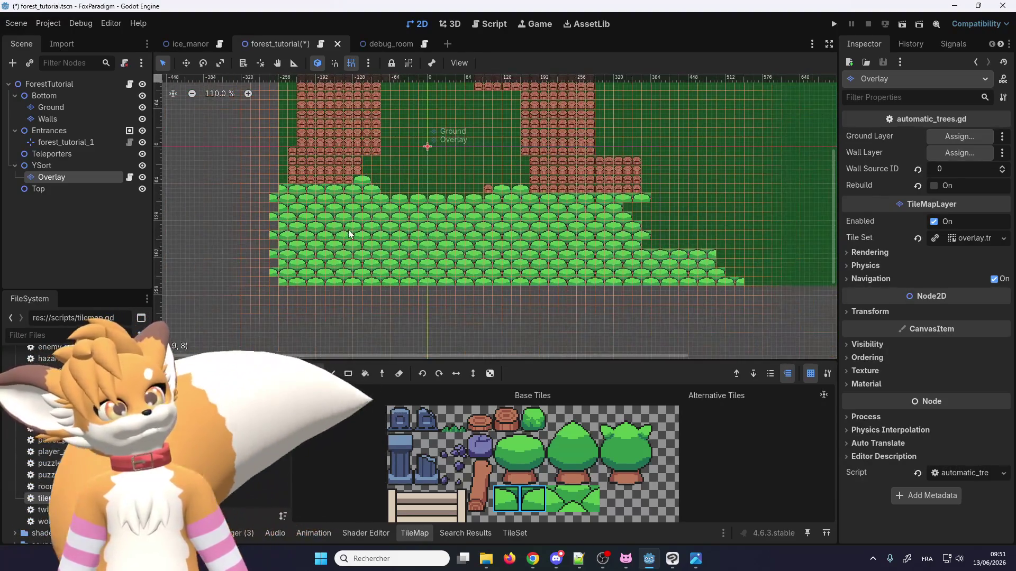
pyautogui.scroll(4, 361, 148)
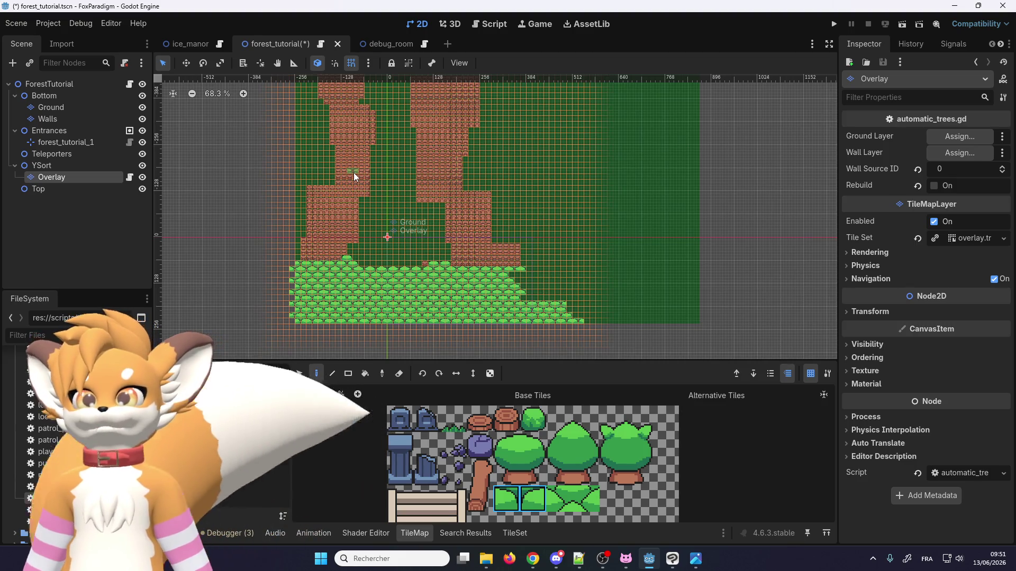
pyautogui.scroll(8, 357, 233)
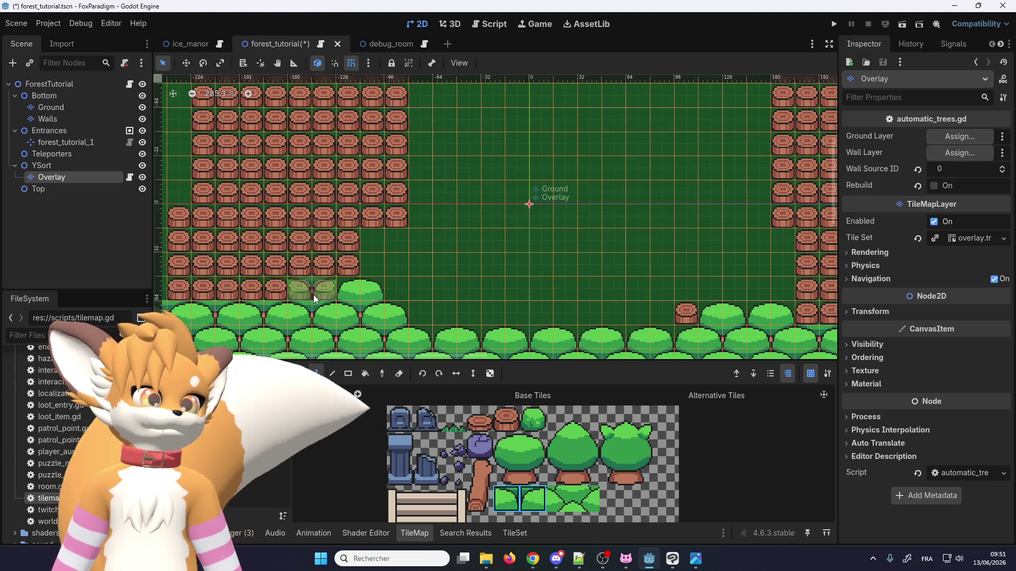
pyautogui.scroll(2, 327, 278)
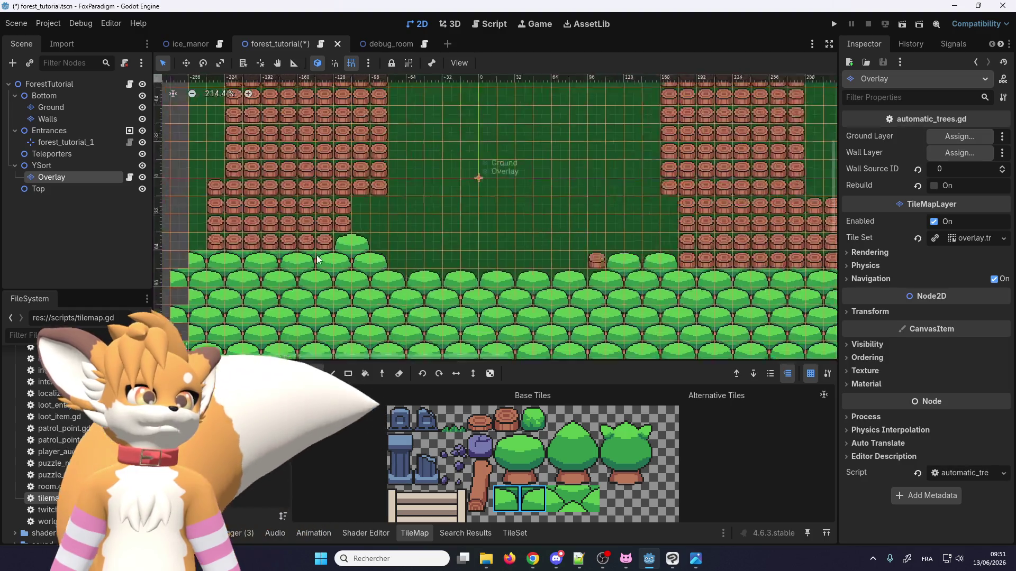
pyautogui.click(338, 233)
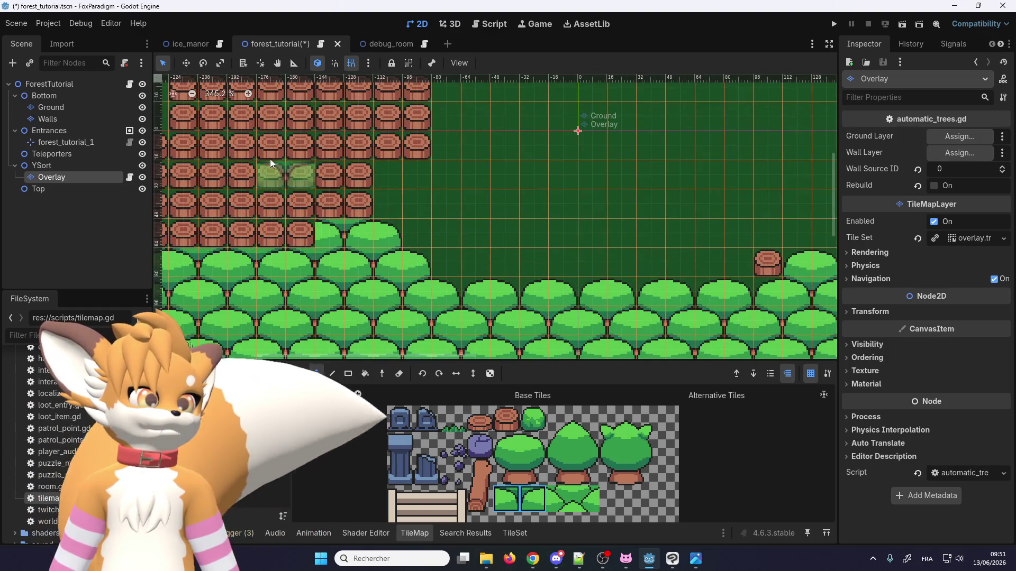
# Step: Switch to debug_room and back to forest_tutorial, then open automatic_trees.gd
pyautogui.scroll(-6, 269, 158)
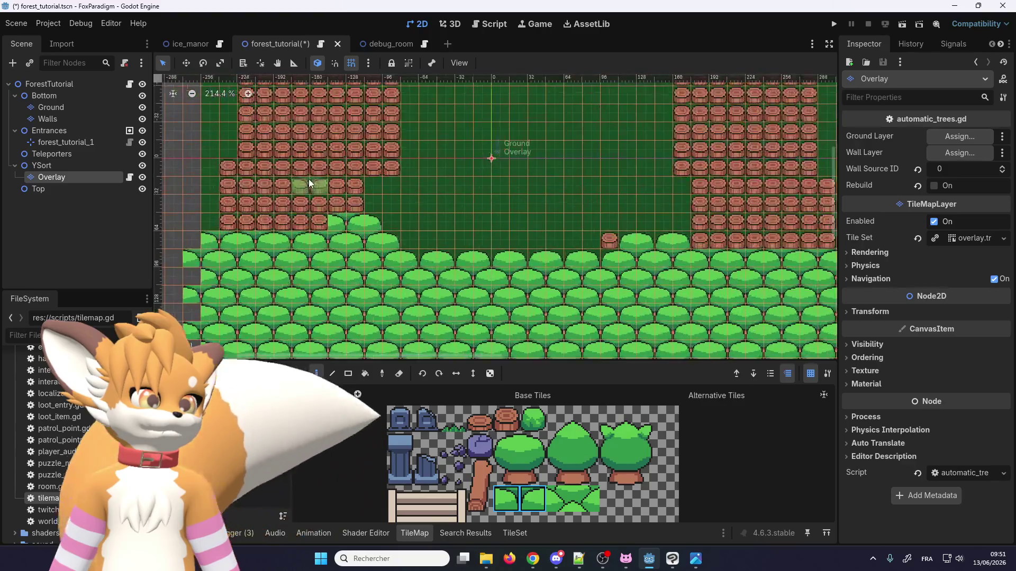
pyautogui.scroll(2, 309, 179)
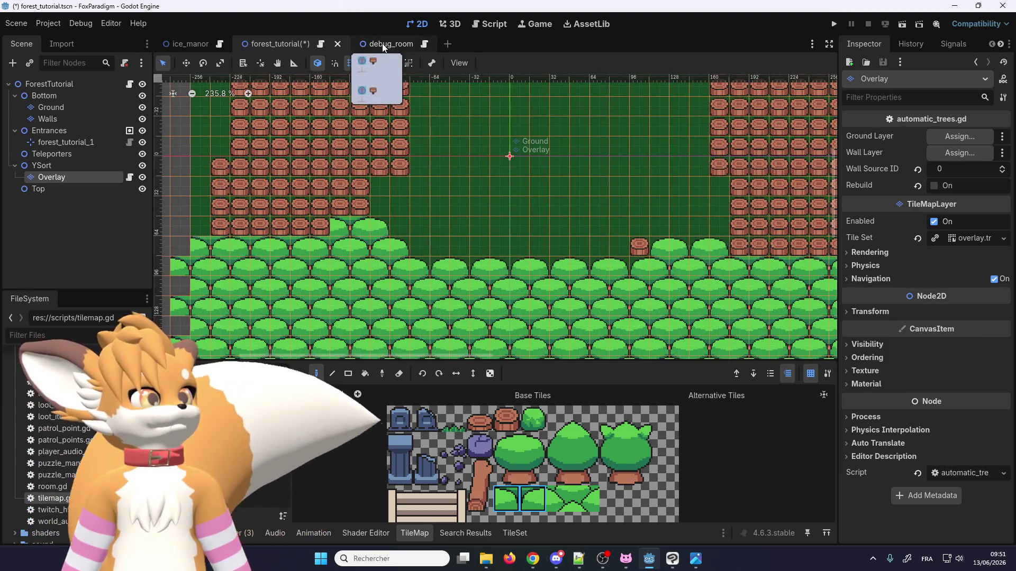
pyautogui.click(383, 46)
pyautogui.click(305, 43)
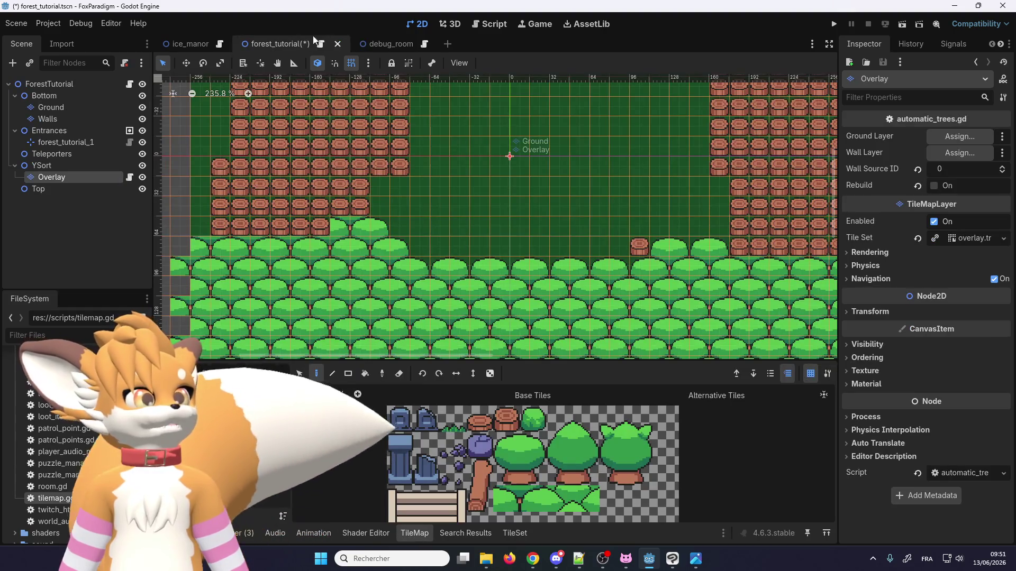
pyautogui.click(129, 177)
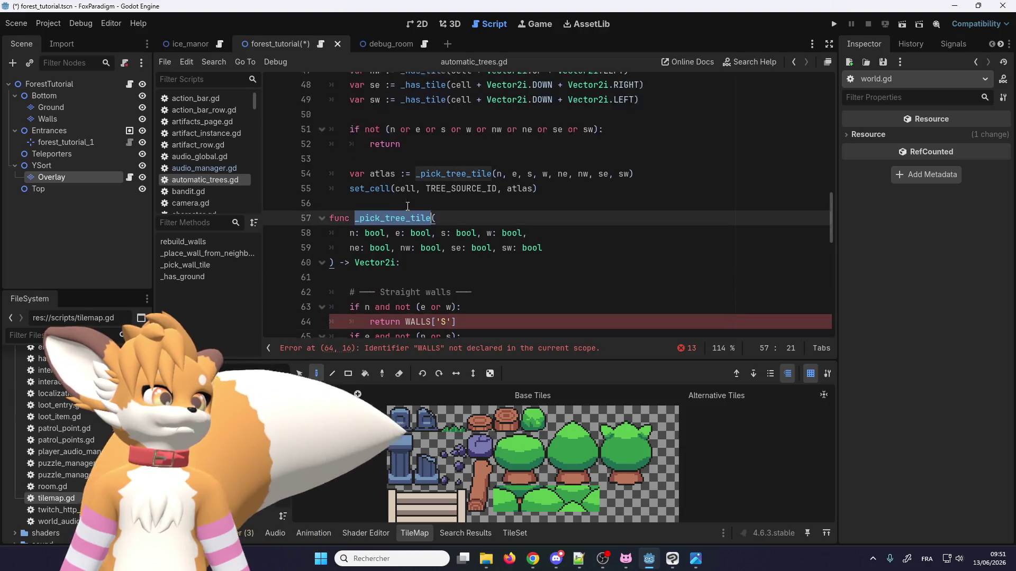
pyautogui.scroll(6, 438, 277)
pyautogui.scroll(2, 439, 277)
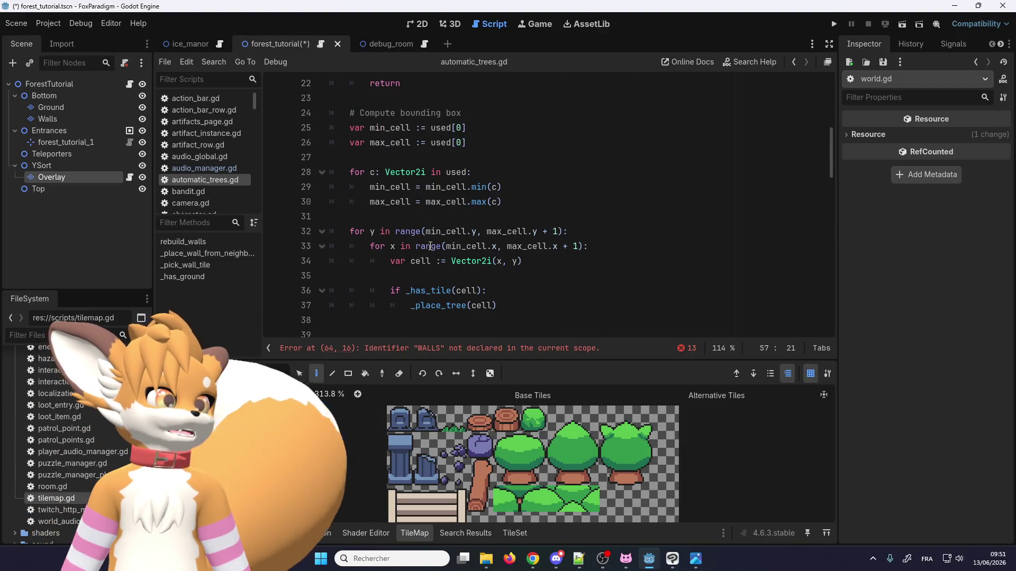
pyautogui.doubleClick(429, 291)
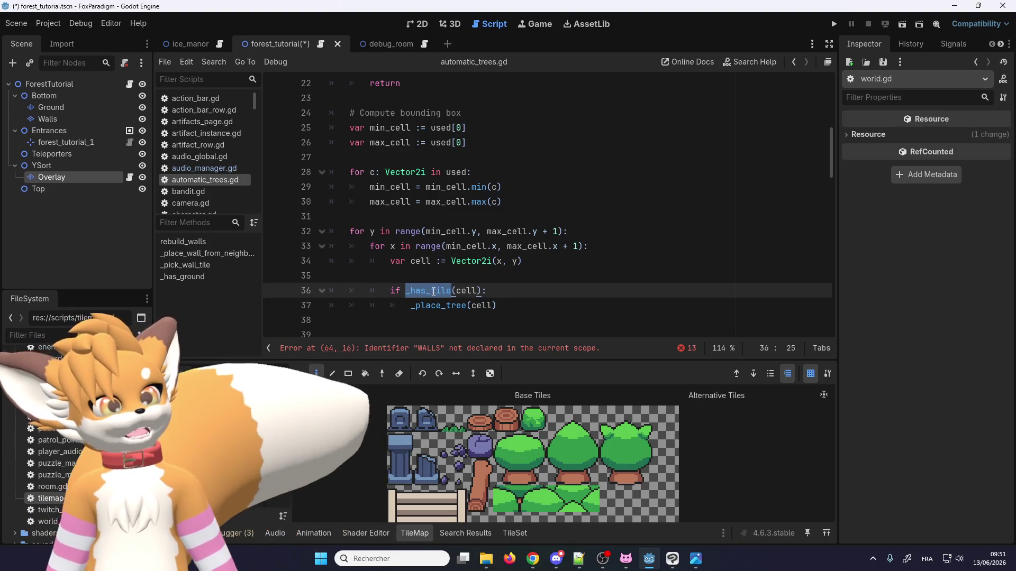
pyautogui.click(421, 290)
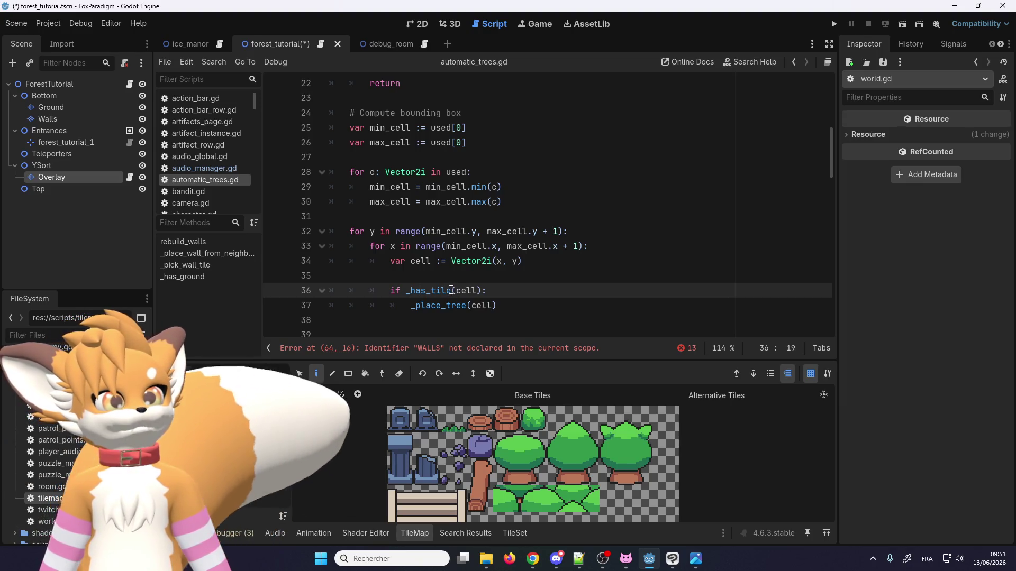
pyautogui.moveTo(451, 290); pyautogui.dragTo(435, 289)
pyautogui.click(432, 291)
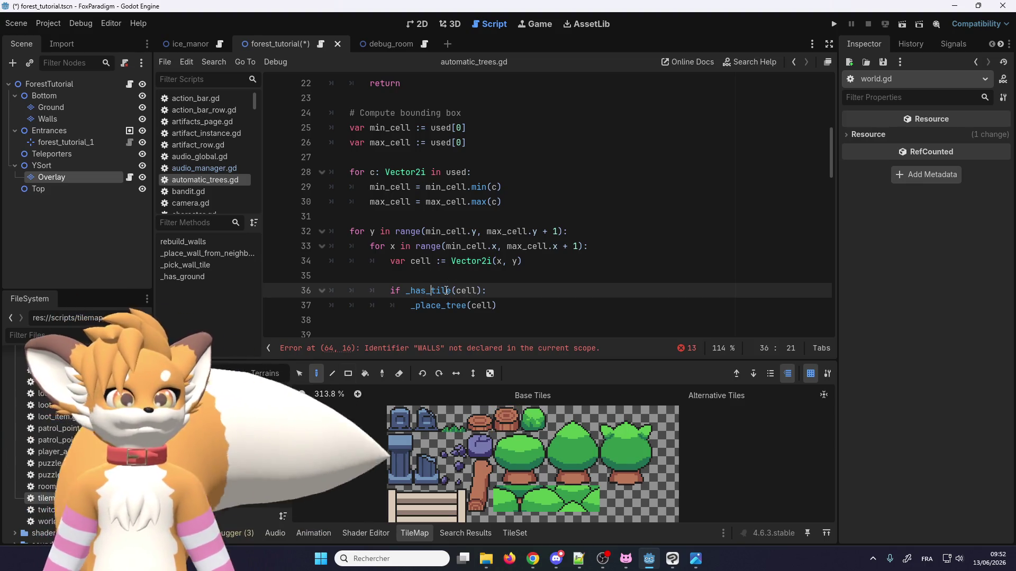
pyautogui.moveTo(450, 290); pyautogui.dragTo(412, 295)
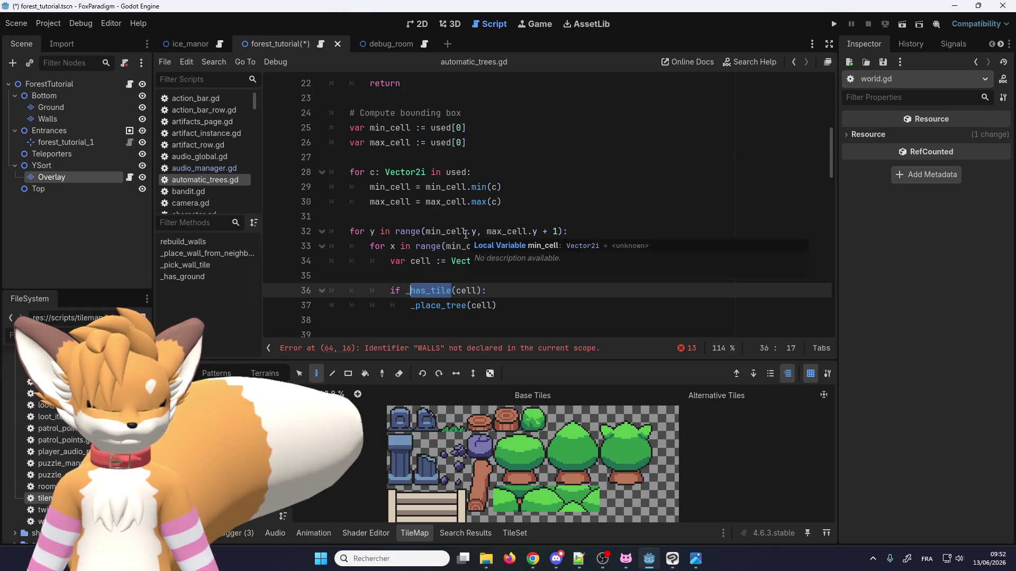
# Step: Rename the function call on line 36 to _must_replace
pyautogui.write('mu')
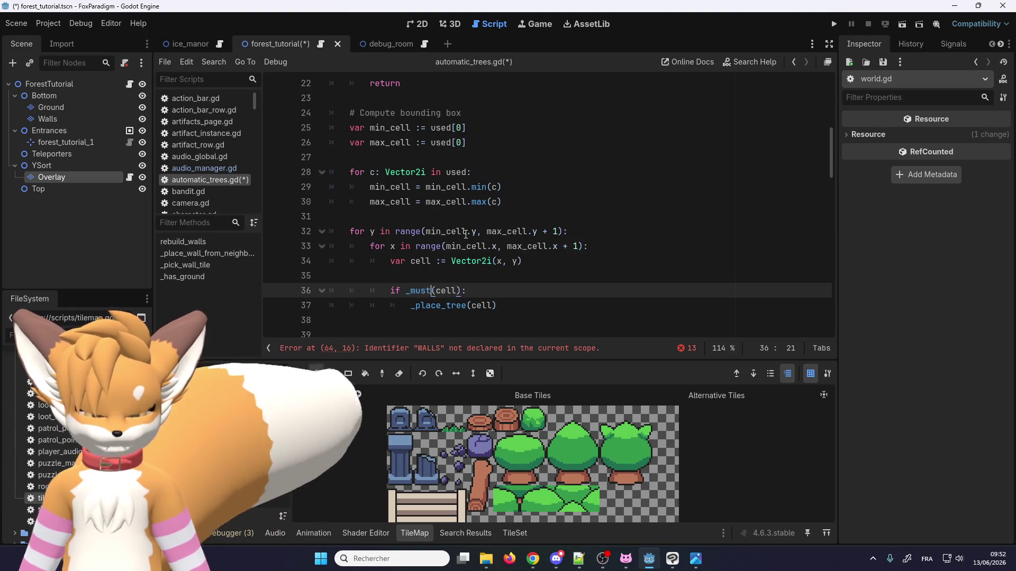
pyautogui.write('_p')
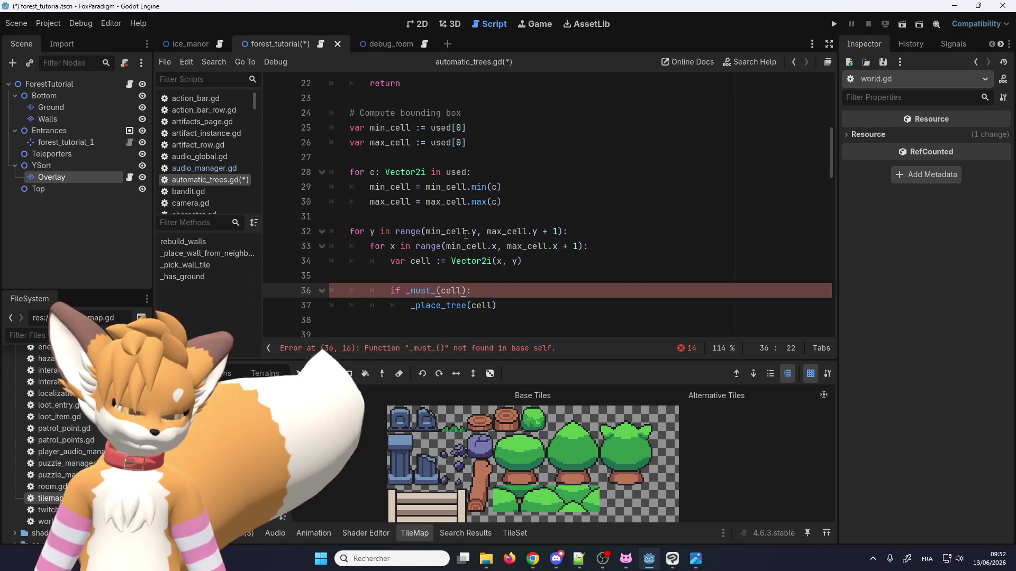
pyautogui.write('replace')
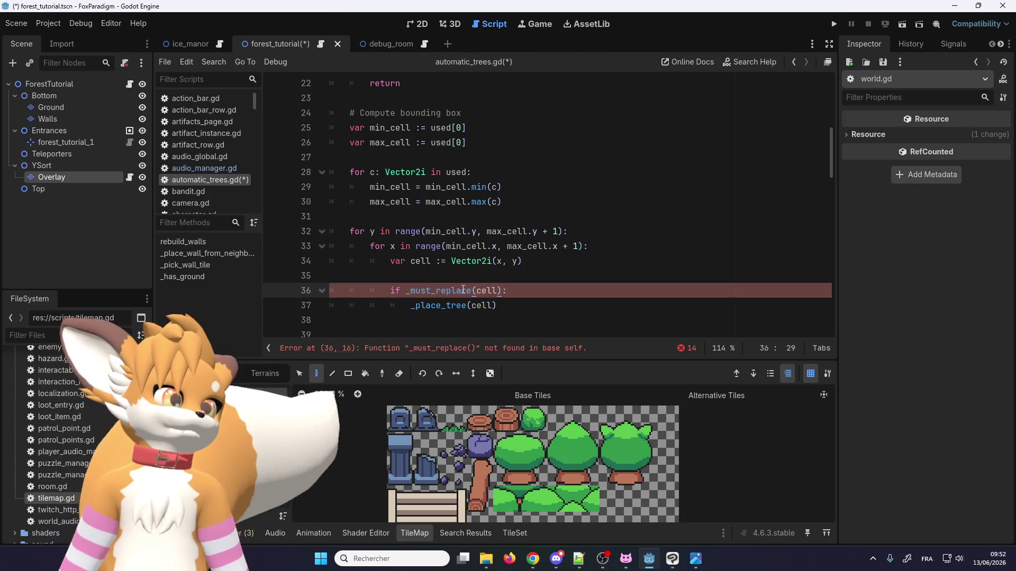
pyautogui.doubleClick(466, 290)
pyautogui.moveTo(830, 167); pyautogui.dragTo(839, 320)
# Step: Duplicate the _has_tile function below itself and rename the copy _must_replace
pyautogui.moveTo(527, 318); pyautogui.dragTo(329, 269)
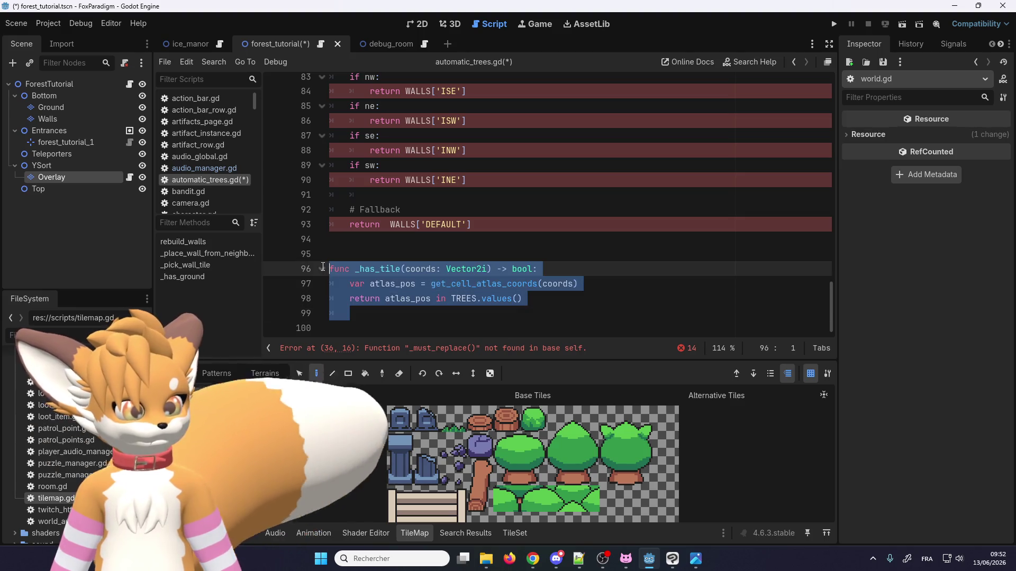
pyautogui.hotkey('ctrl', 'shift', 'd')
pyautogui.click(523, 299)
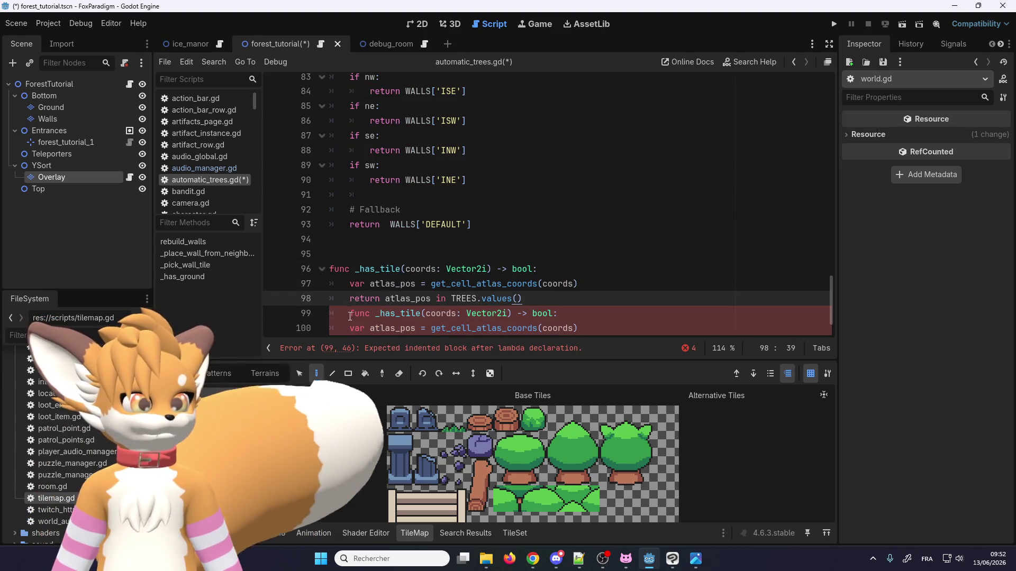
pyautogui.click(401, 308)
pyautogui.press('Home')
pyautogui.press('BackSpace')
pyautogui.press('Return')
pyautogui.doubleClick(383, 273)
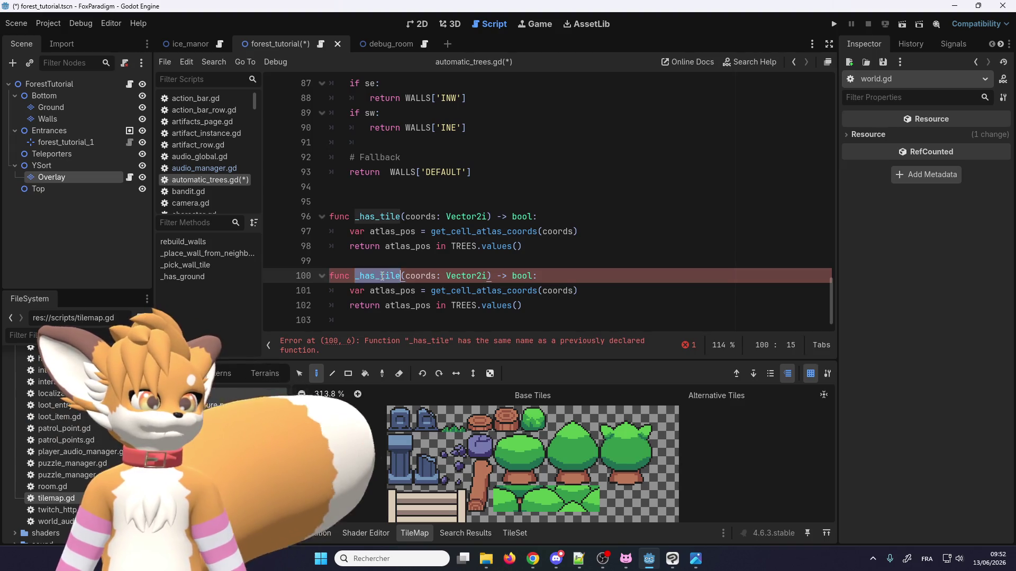
pyautogui.write('_must_replace')
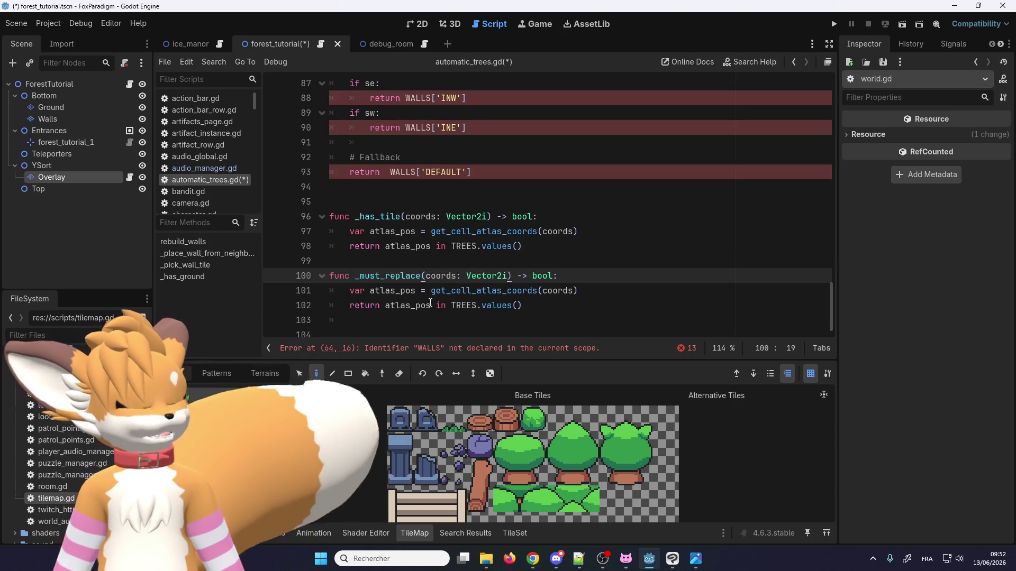
pyautogui.moveTo(834, 317); pyautogui.dragTo(812, 84)
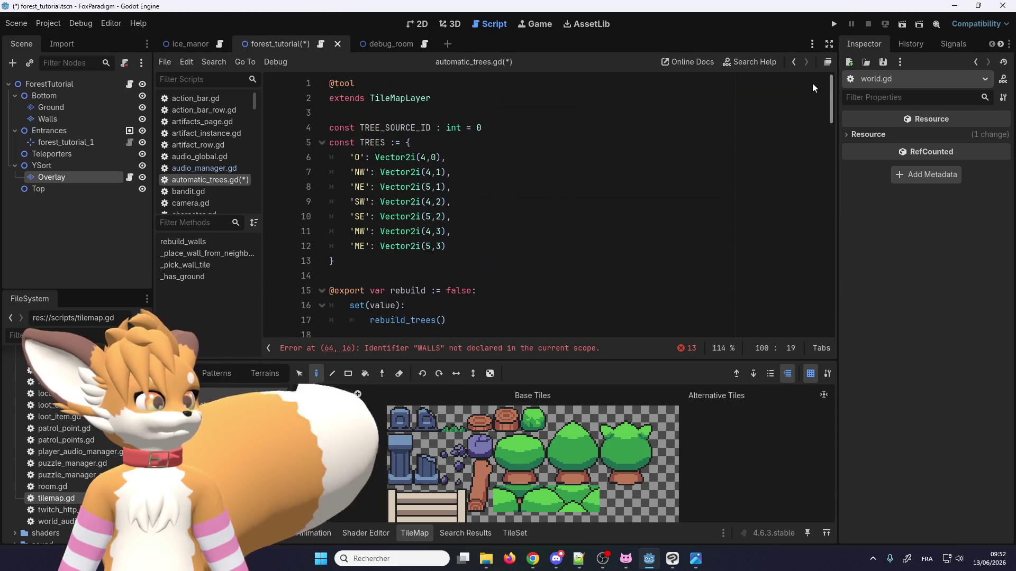
# Step: Change line 102 to return atlas_pos == TREES.get('O') instead of checking values()
pyautogui.doubleClick(357, 157)
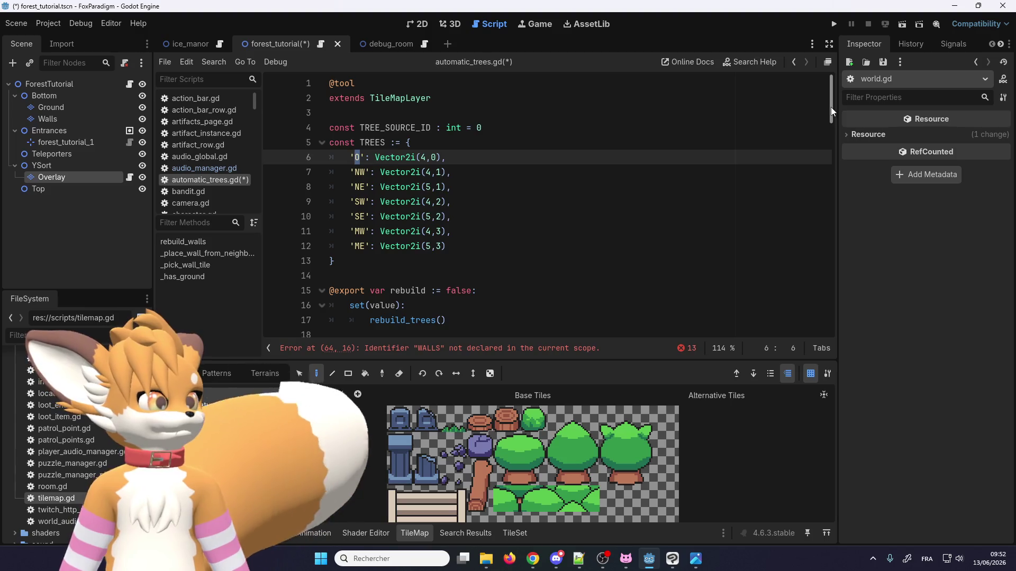
pyautogui.moveTo(828, 109); pyautogui.dragTo(856, 317)
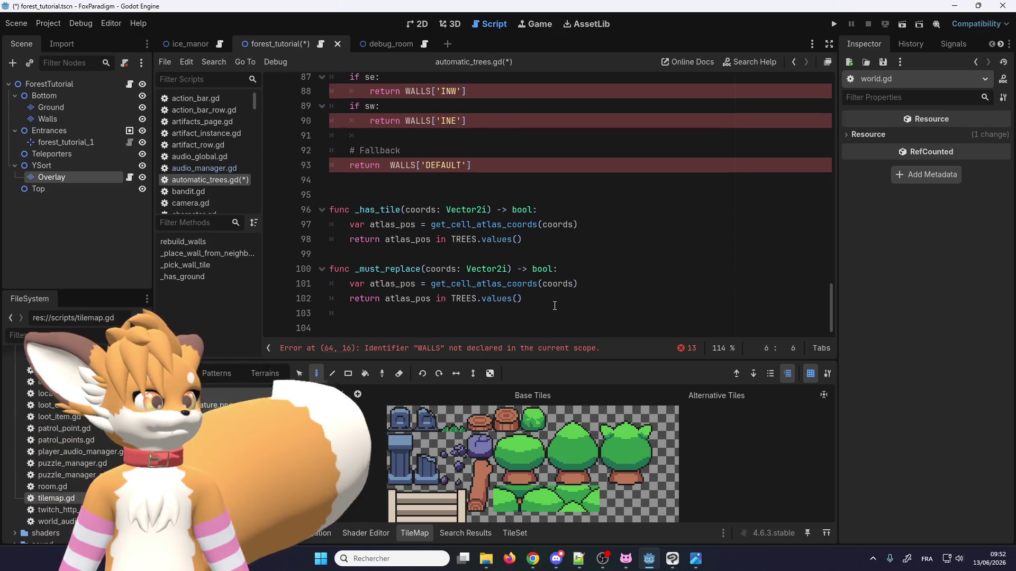
pyautogui.doubleClick(499, 298)
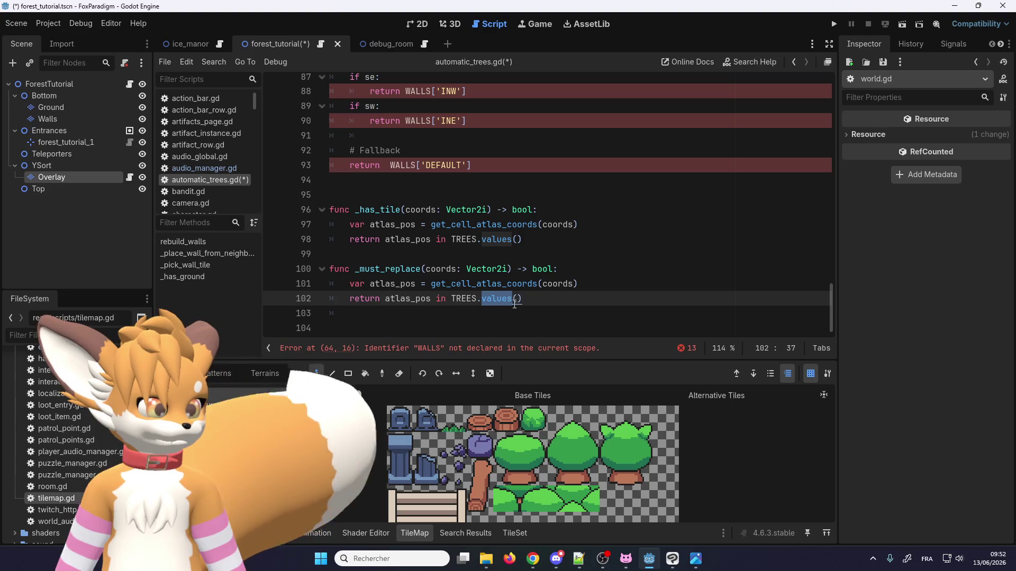
pyautogui.click(441, 299)
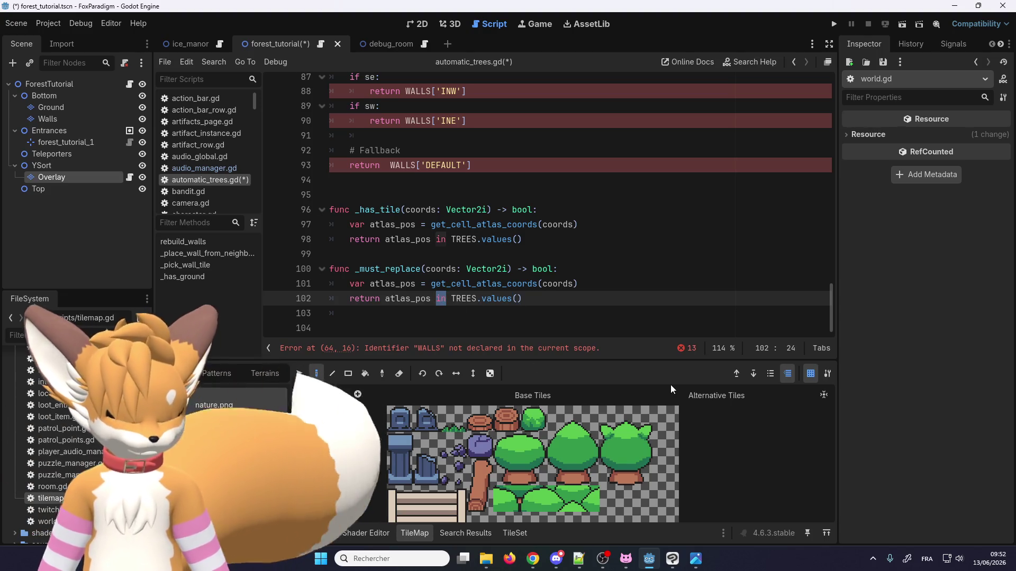
pyautogui.write('==')
pyautogui.doubleClick(504, 299)
pyautogui.press('BackSpace')
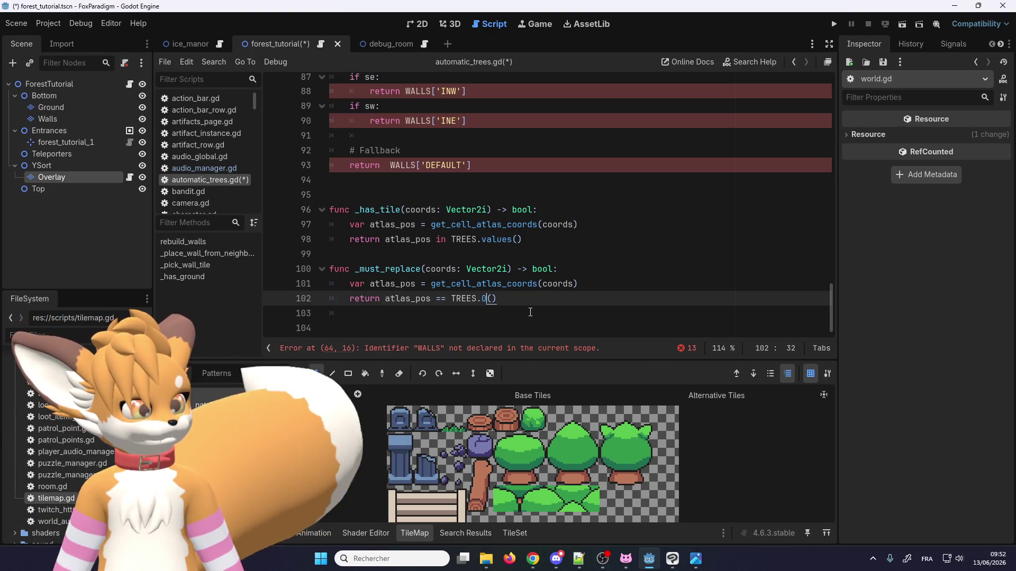
pyautogui.write('get')
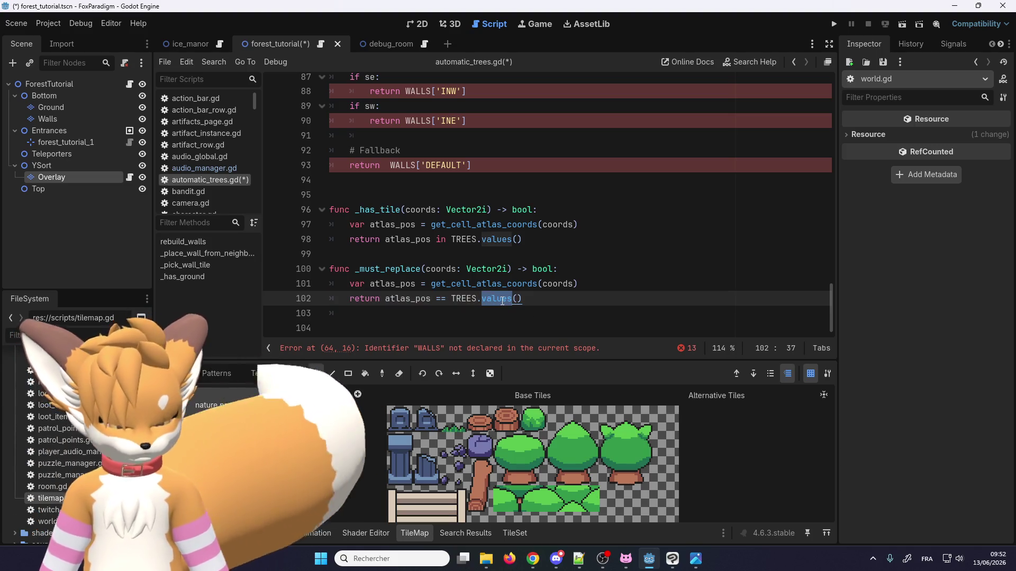
pyautogui.write('(')
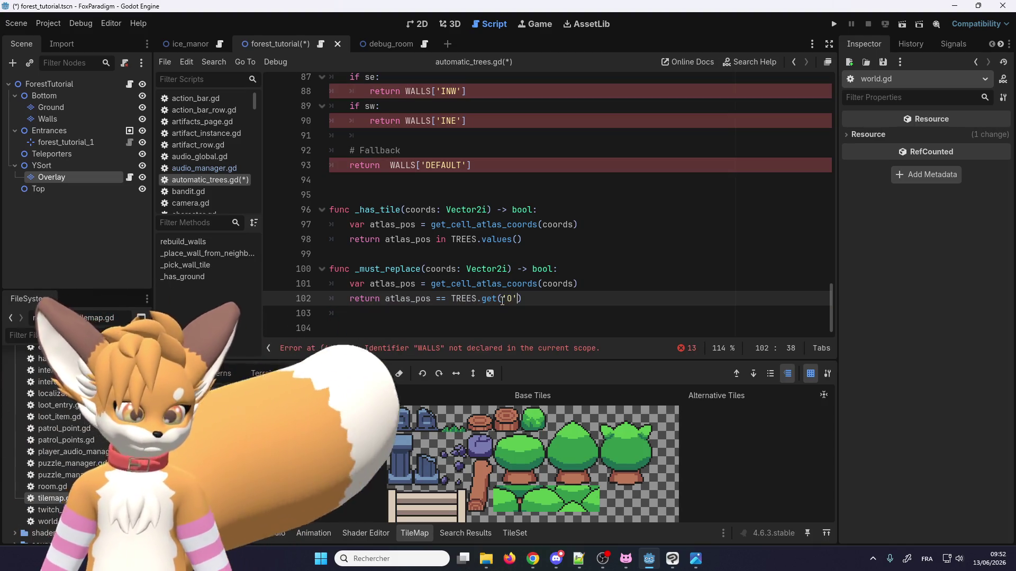
pyautogui.press('Down')
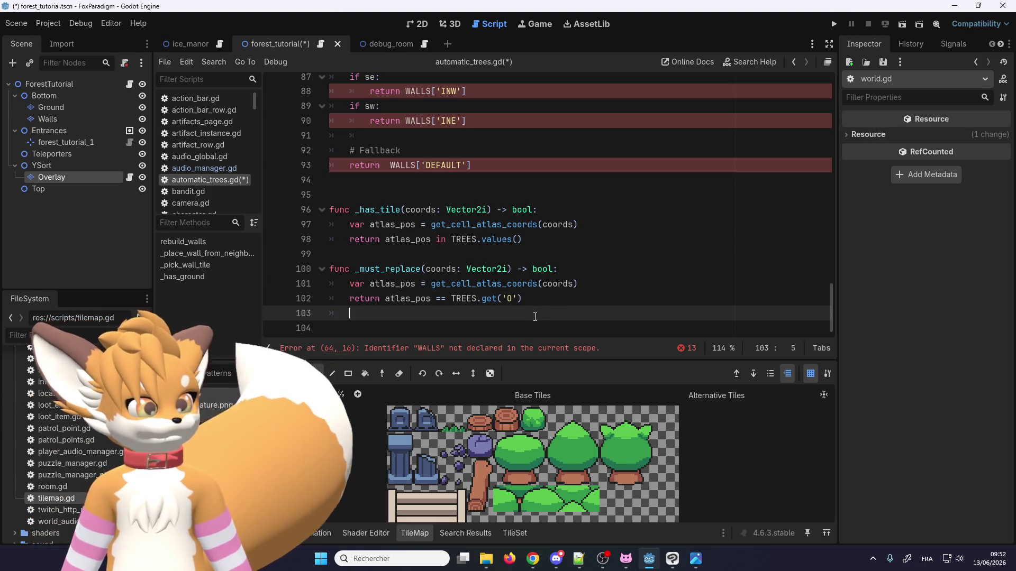
pyautogui.doubleClick(403, 301)
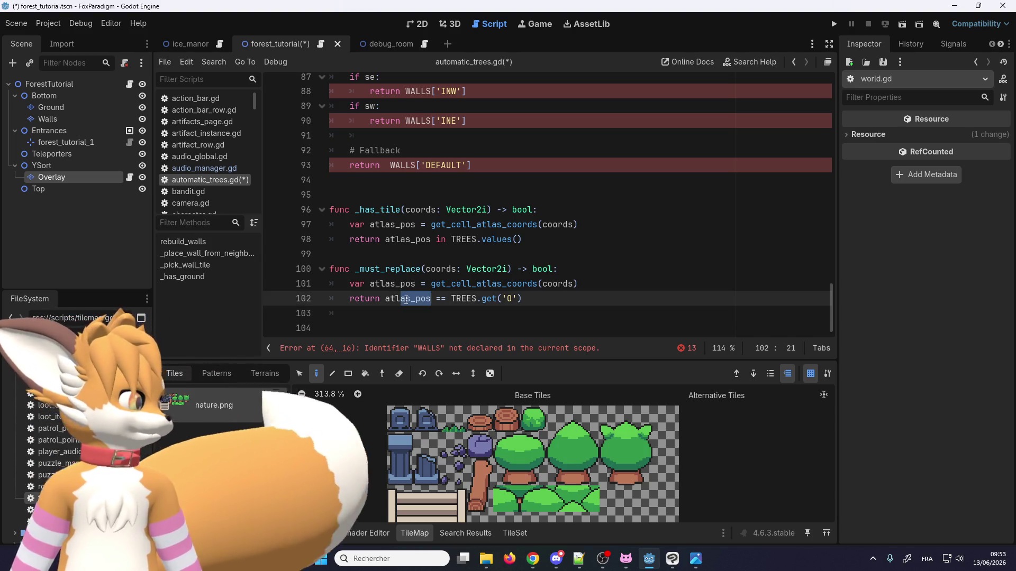
pyautogui.doubleClick(411, 270)
pyautogui.scroll(5, 411, 275)
pyautogui.scroll(13, 411, 276)
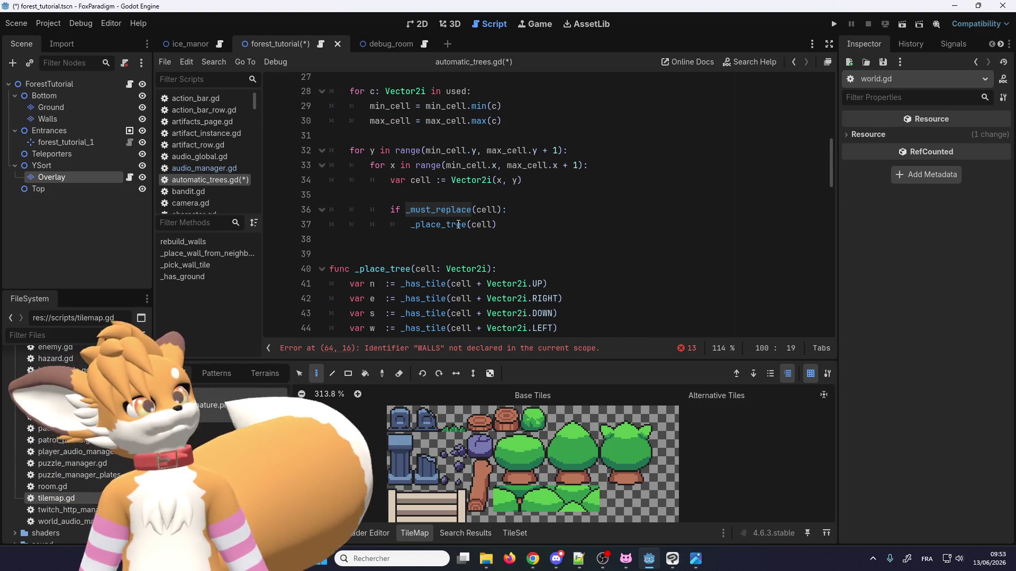
pyautogui.doubleClick(431, 224)
pyautogui.scroll(-3, 432, 230)
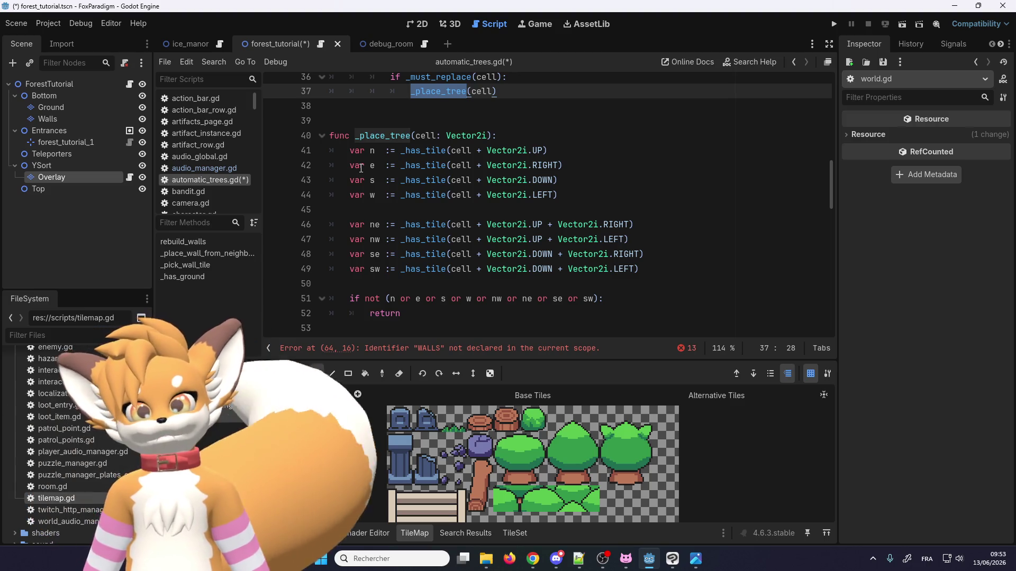
pyautogui.scroll(4, 387, 191)
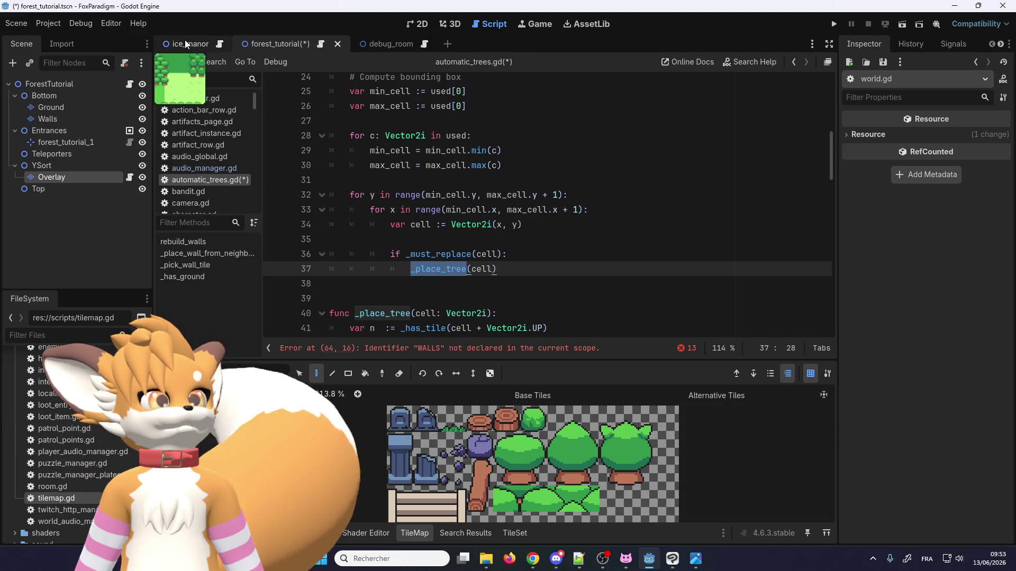
pyautogui.click(405, 24)
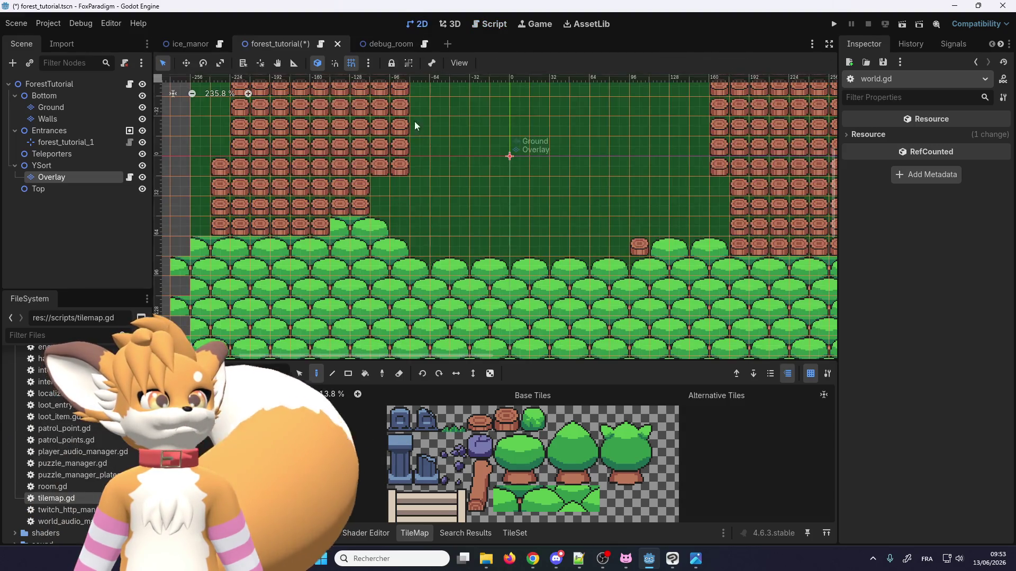
pyautogui.scroll(-3, 415, 126)
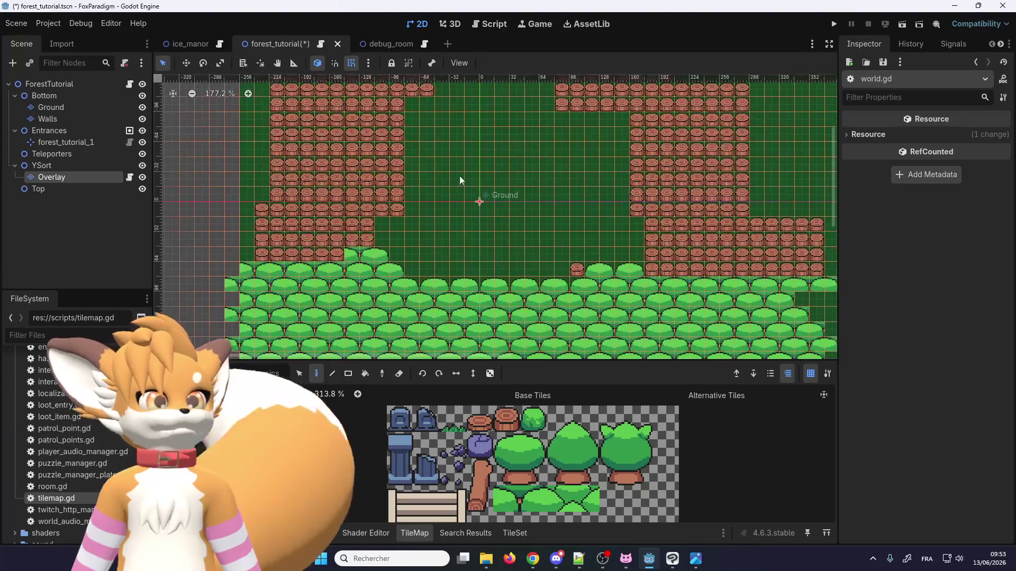
pyautogui.scroll(-5, 435, 243)
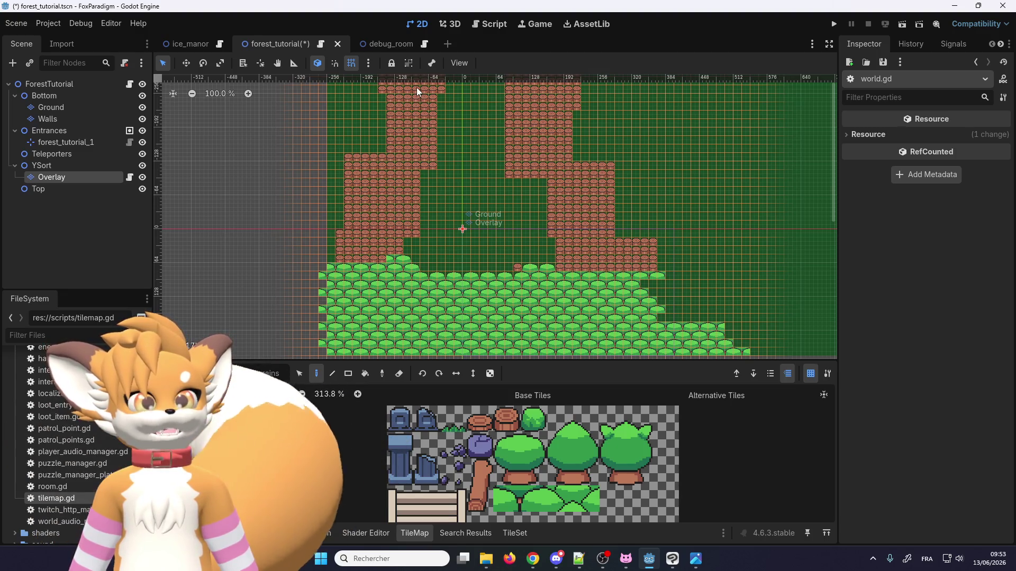
pyautogui.click(393, 40)
pyautogui.click(316, 43)
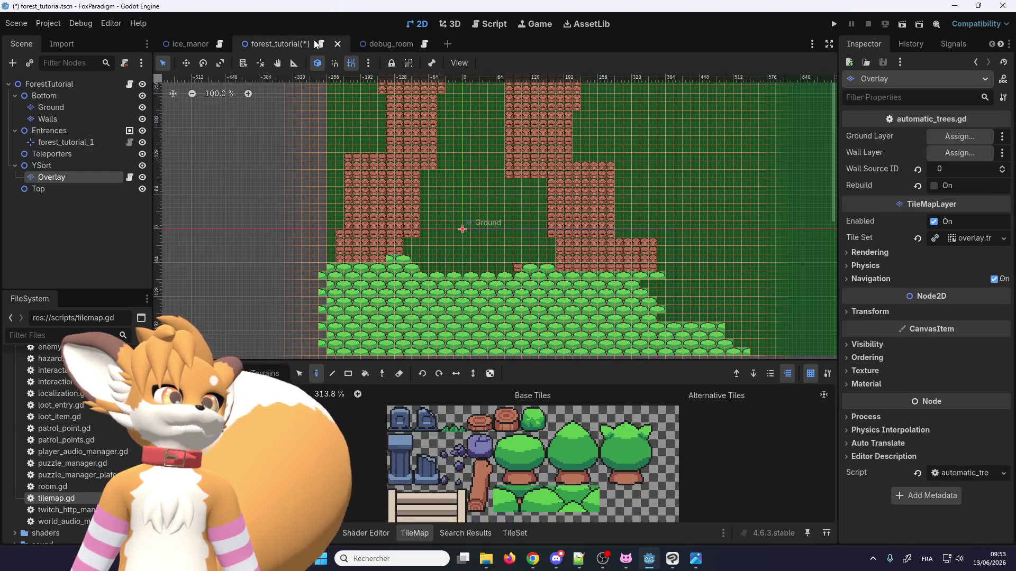
pyautogui.click(319, 43)
pyautogui.click(229, 180)
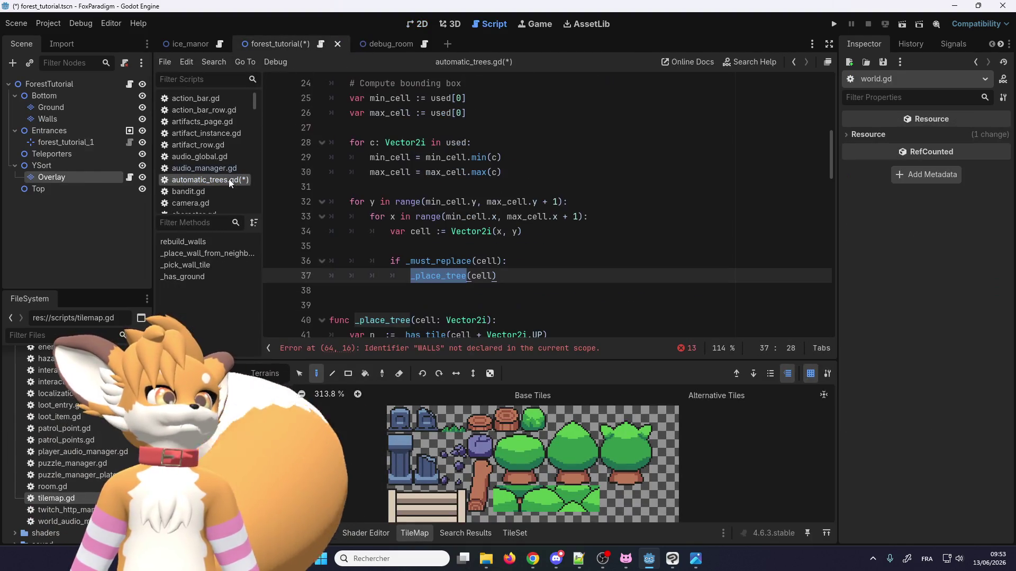
pyautogui.scroll(1, 408, 248)
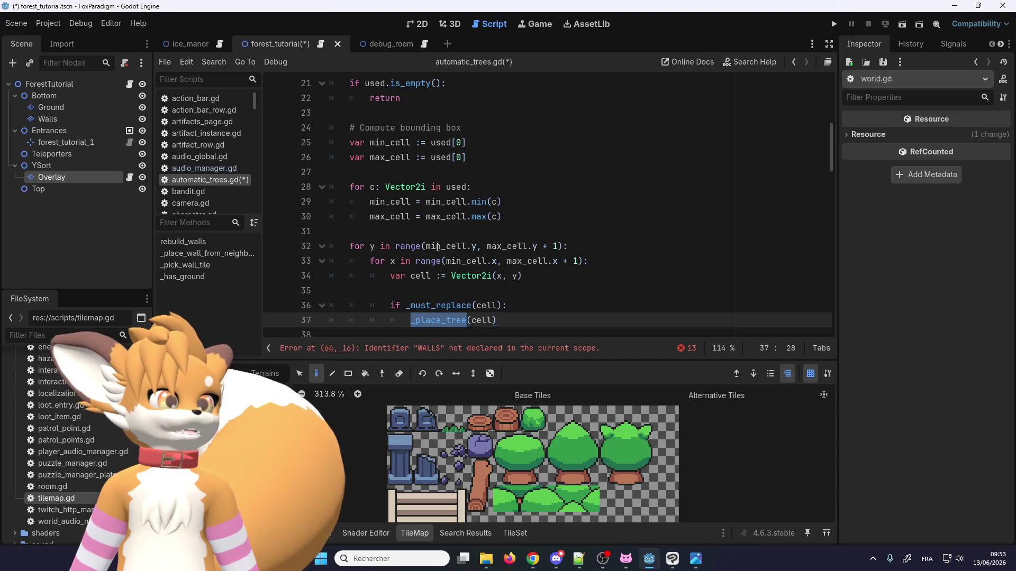
pyautogui.doubleClick(504, 246)
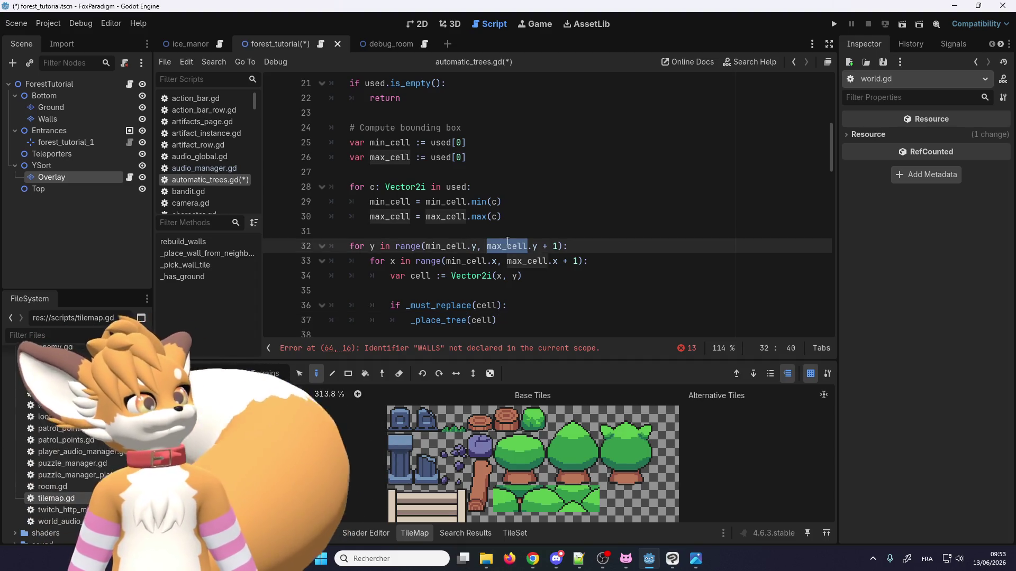
pyautogui.click(453, 231)
pyautogui.scroll(-1, 453, 233)
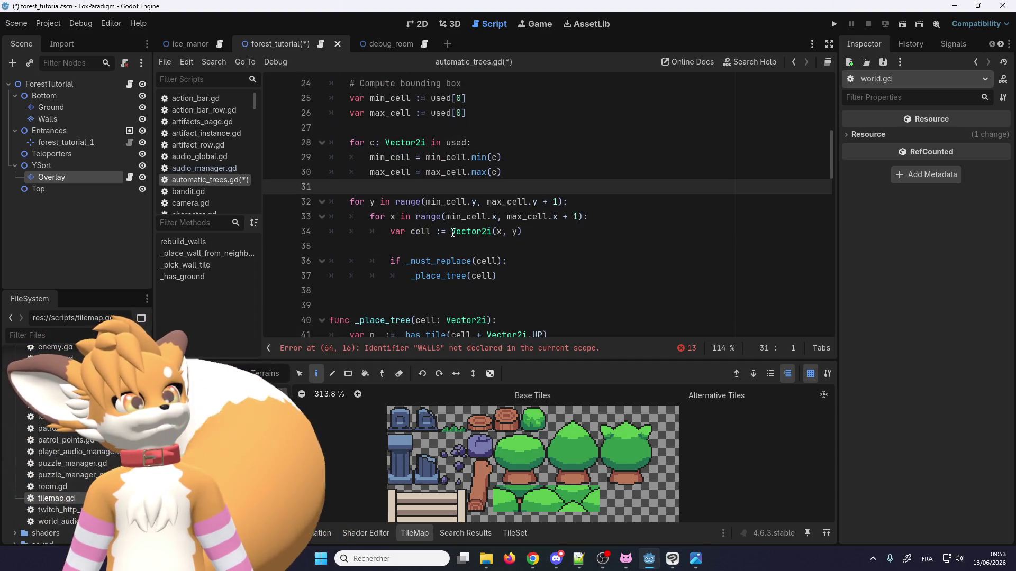
pyautogui.scroll(1, 447, 225)
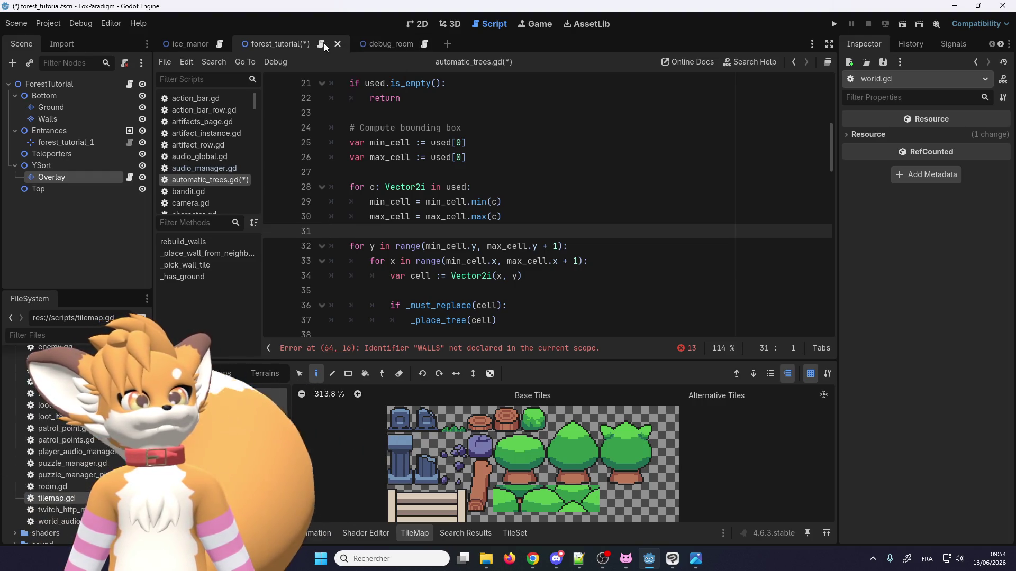
pyautogui.click(412, 25)
# Step: Pick a single leafy tree tile from the palette and paint it onto the first stump cell
pyautogui.scroll(-3, 478, 271)
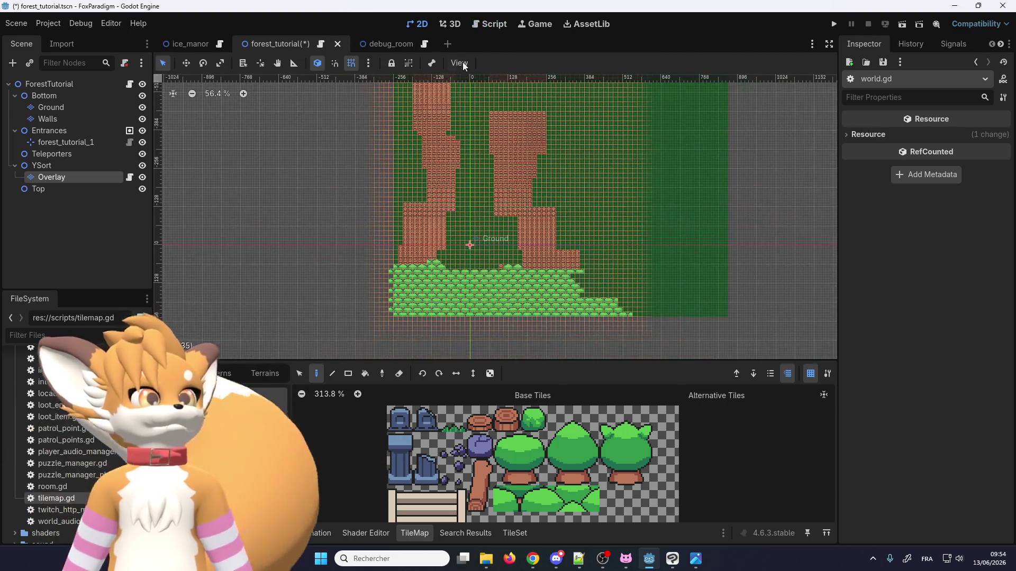
pyautogui.scroll(8, 455, 111)
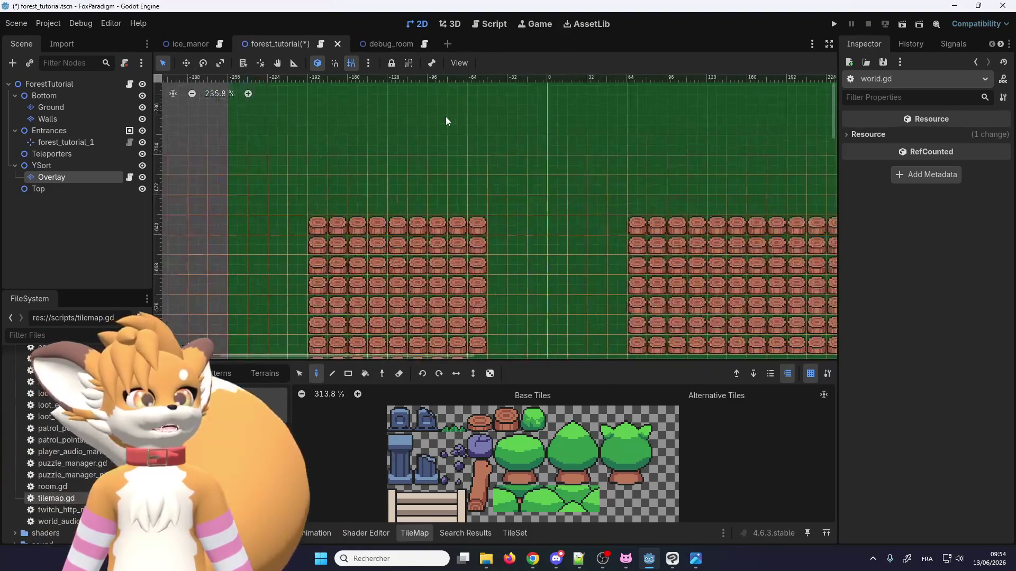
pyautogui.scroll(3, 445, 117)
pyautogui.moveTo(525, 453); pyautogui.dragTo(529, 437)
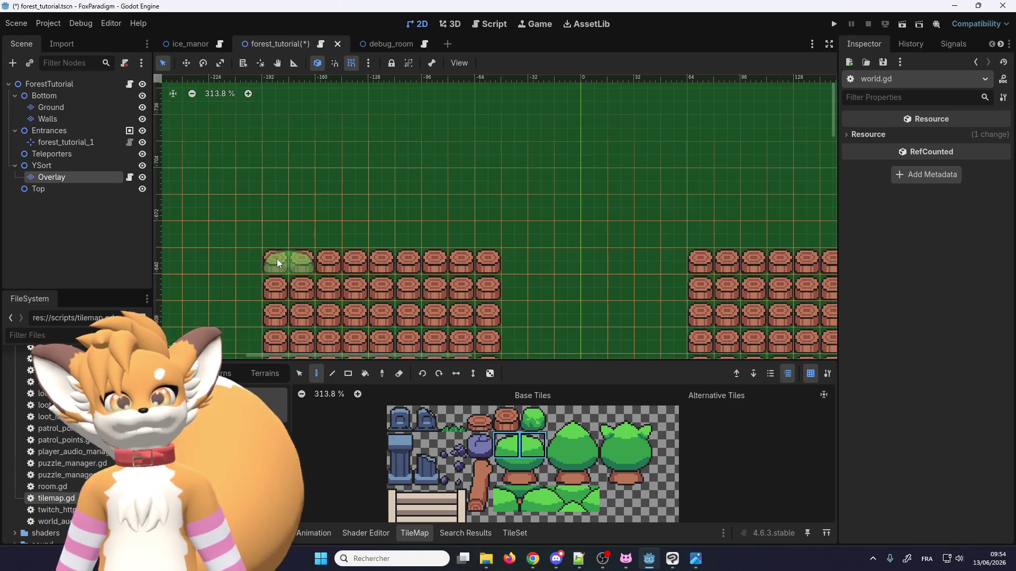
pyautogui.click(526, 456)
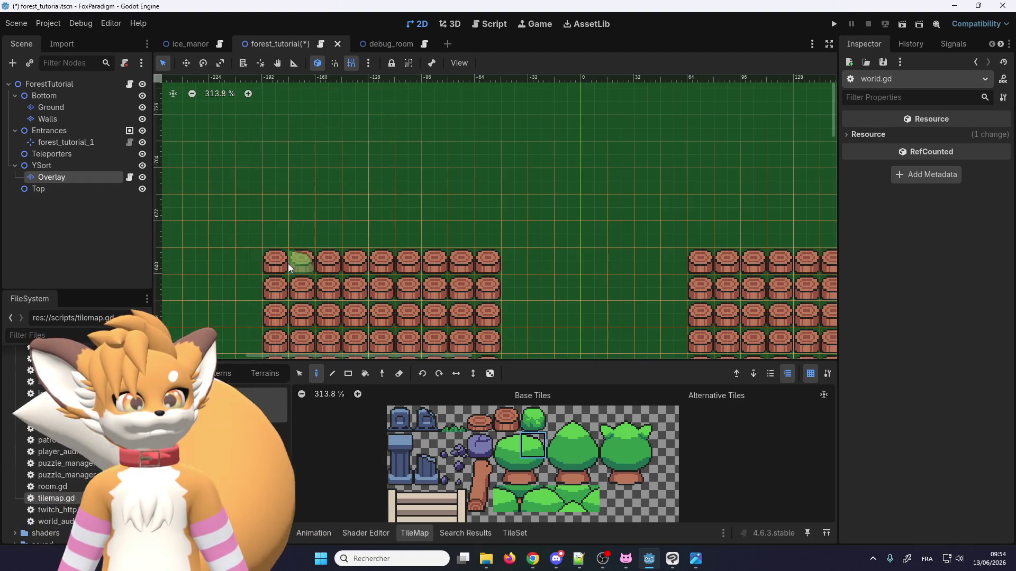
pyautogui.click(507, 445)
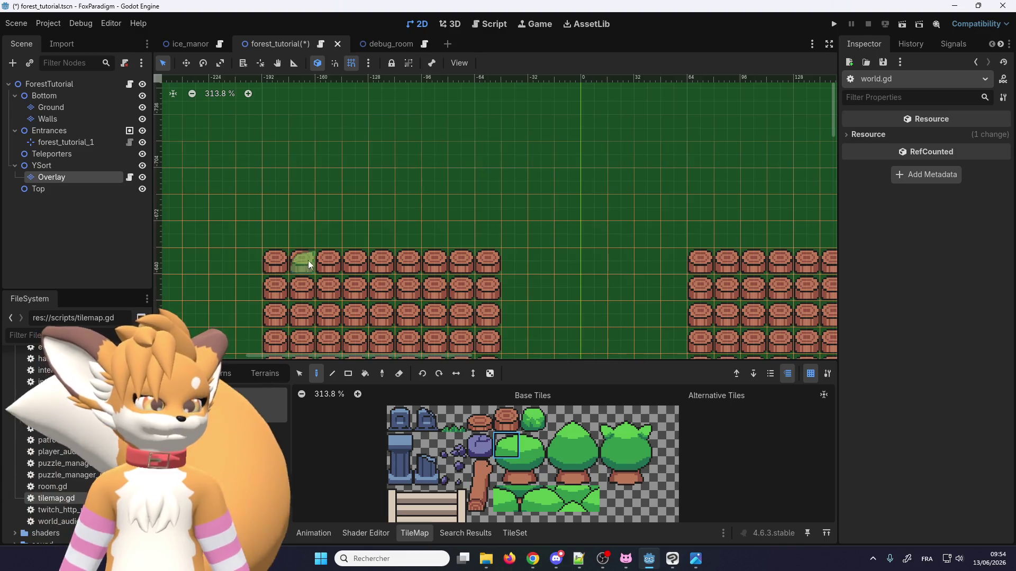
pyautogui.click(266, 255)
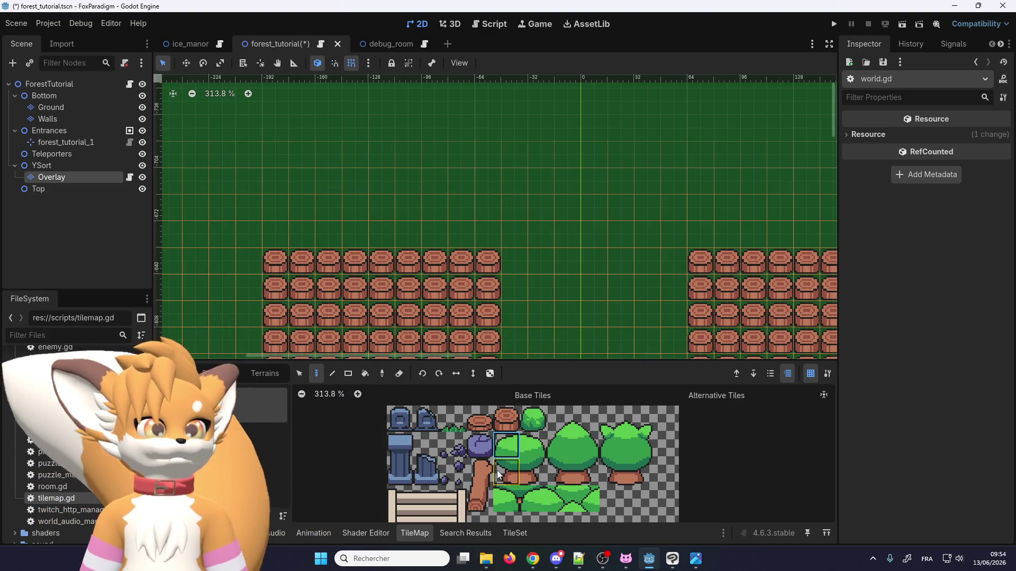
# Step: Return to the script editor showing world.gd
pyautogui.scroll(-1, 504, 471)
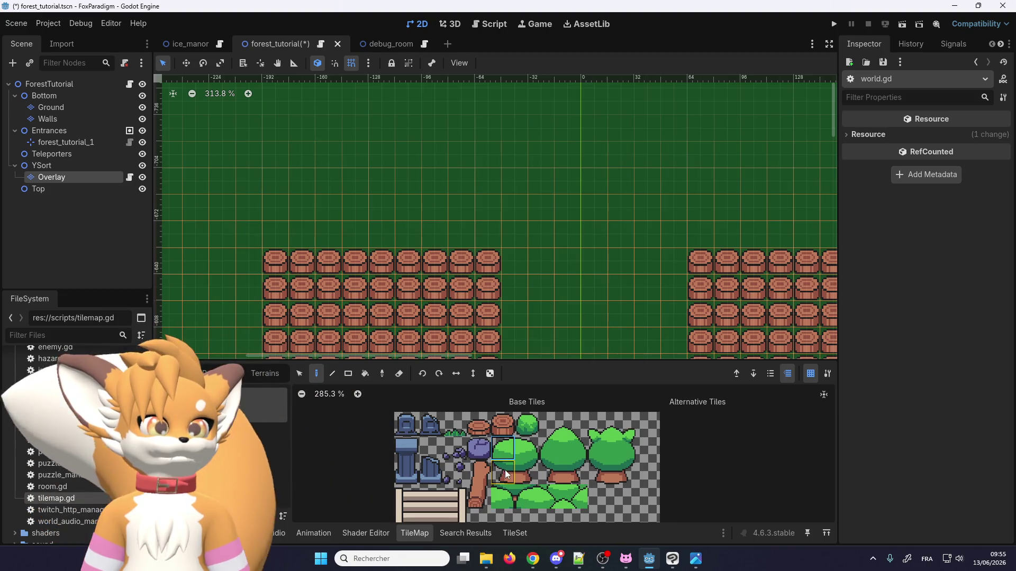
pyautogui.scroll(2, 506, 476)
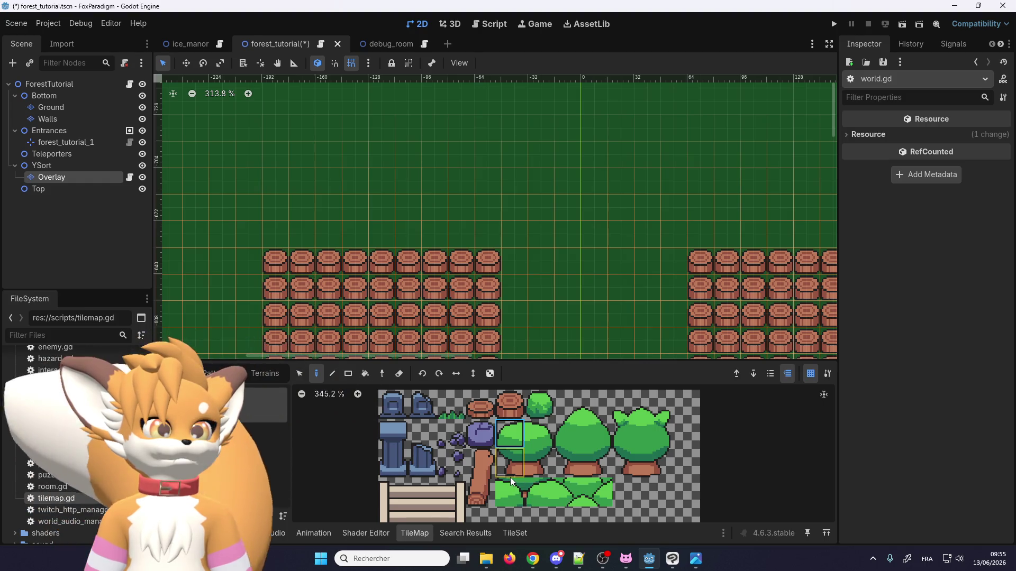
pyautogui.click(322, 44)
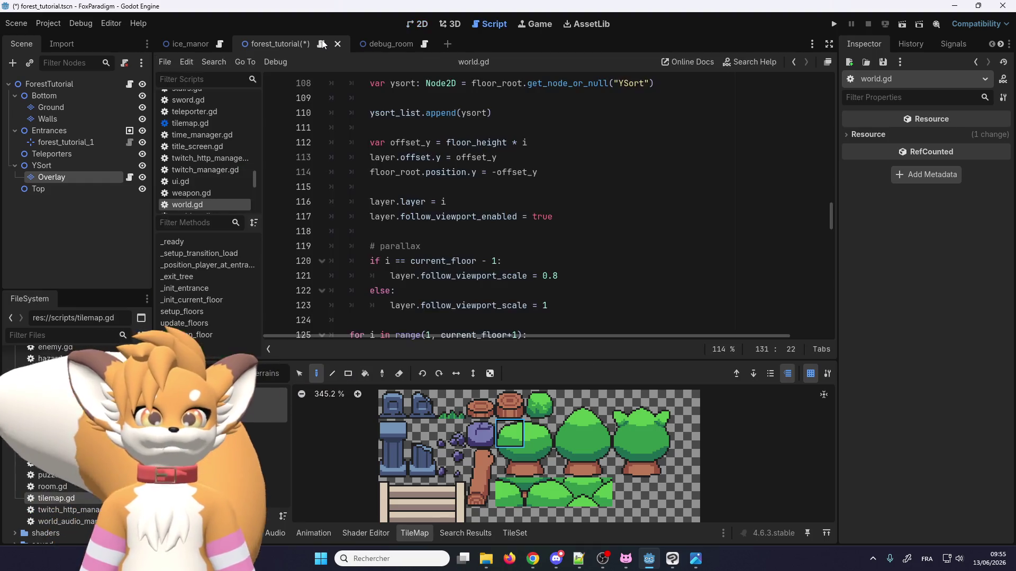
# Step: Open automatic_trees.gd and put the caret on the _place_tree definition line
pyautogui.scroll(3, 208, 151)
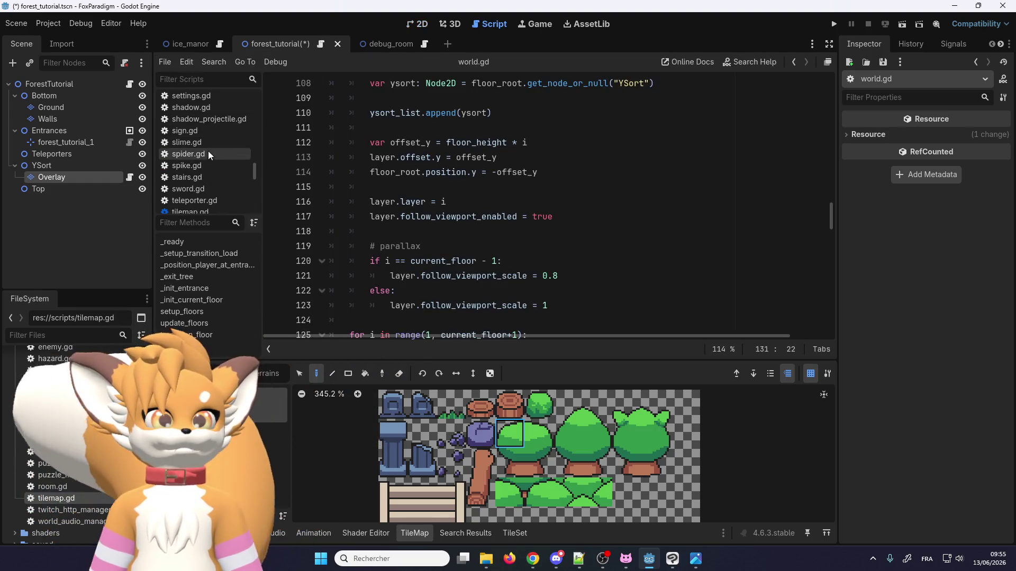
pyautogui.scroll(10, 209, 154)
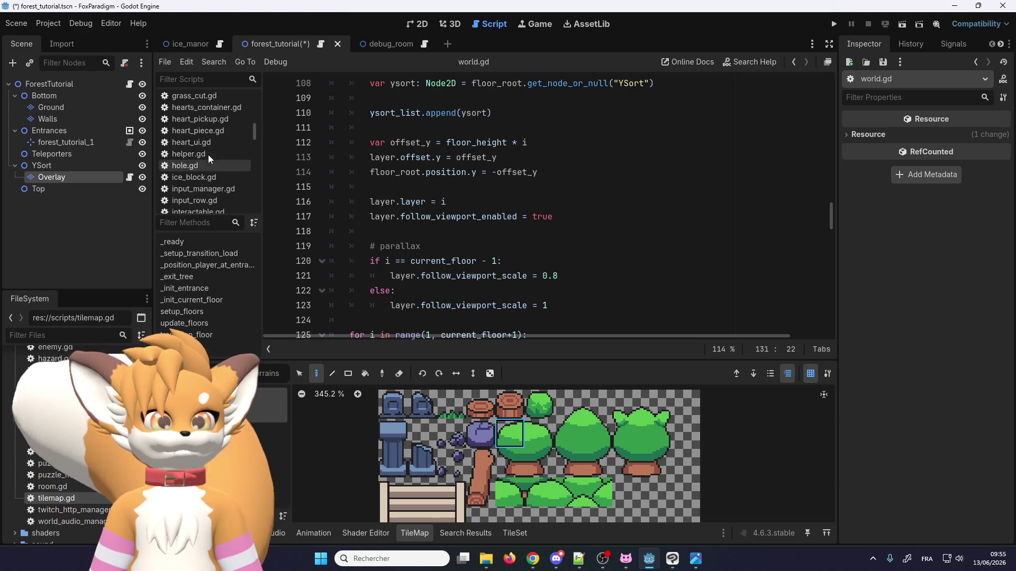
pyautogui.scroll(8, 208, 155)
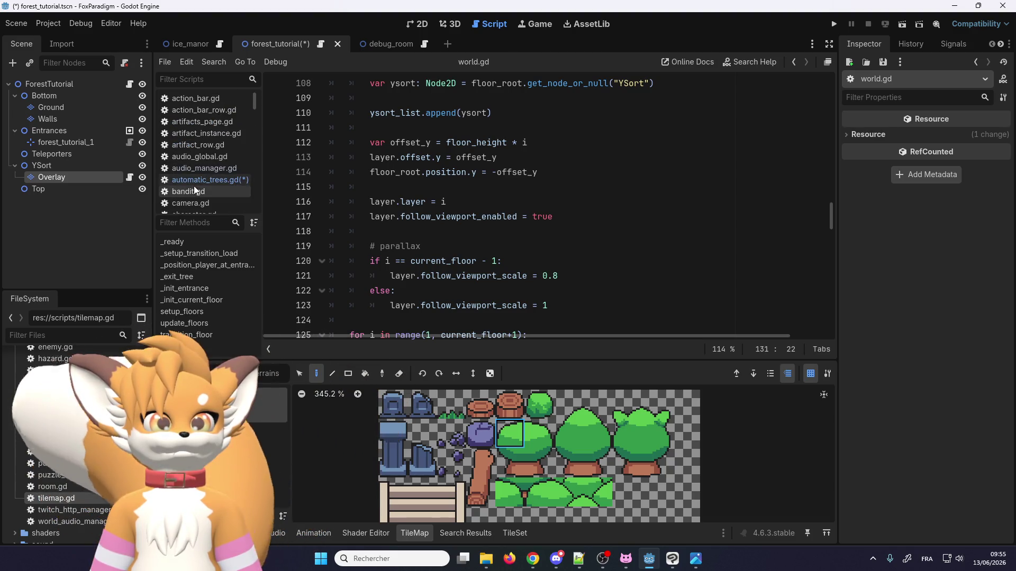
pyautogui.click(233, 180)
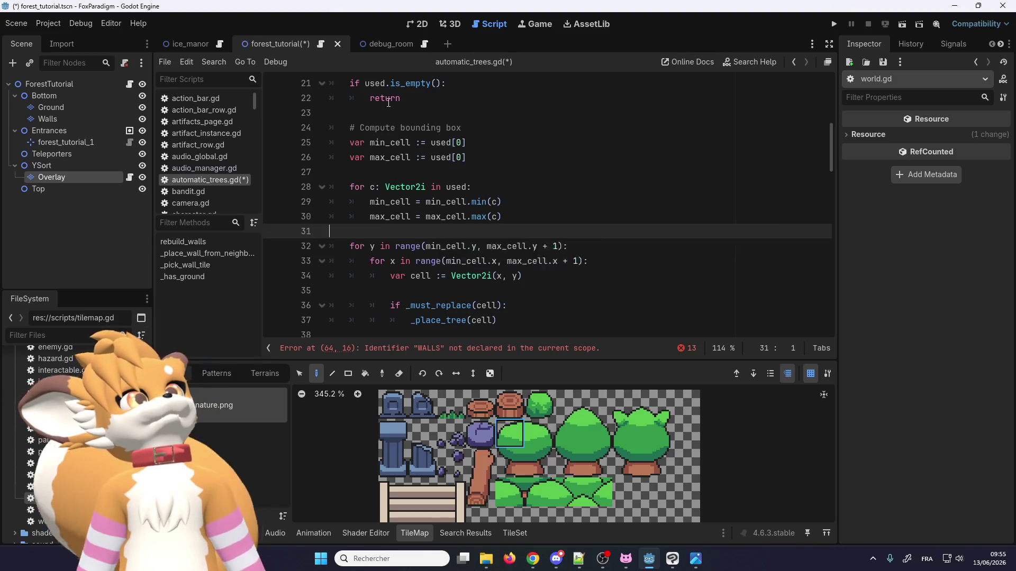
pyautogui.scroll(7, 388, 102)
pyautogui.scroll(-7, 380, 226)
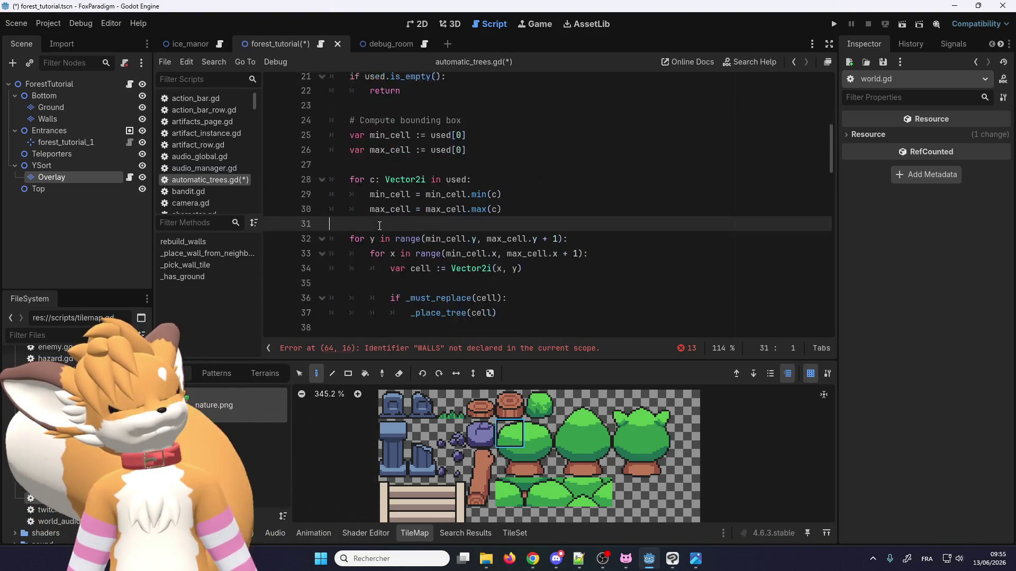
pyautogui.scroll(-4, 380, 226)
pyautogui.scroll(1, 381, 216)
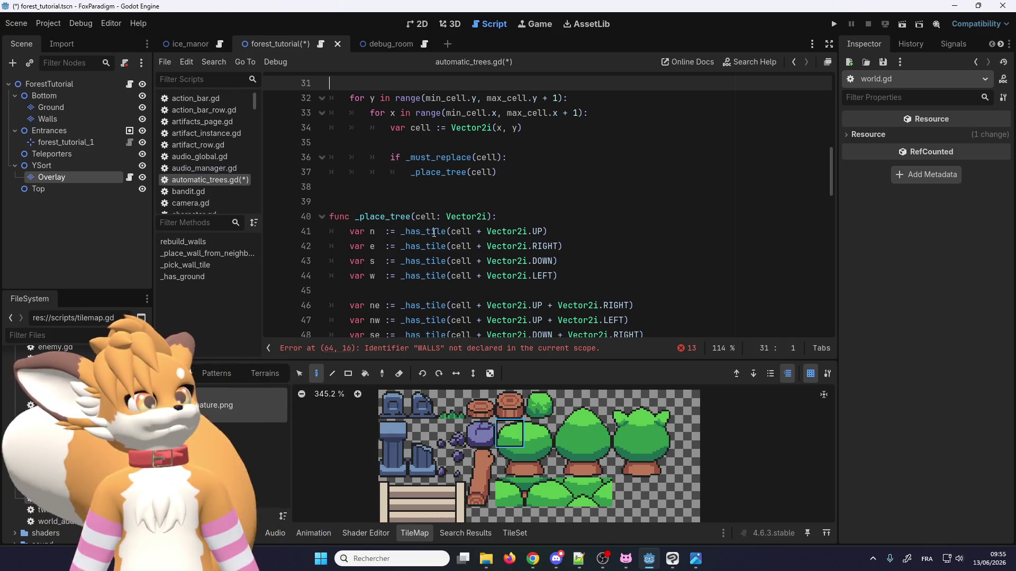
pyautogui.scroll(3, 381, 231)
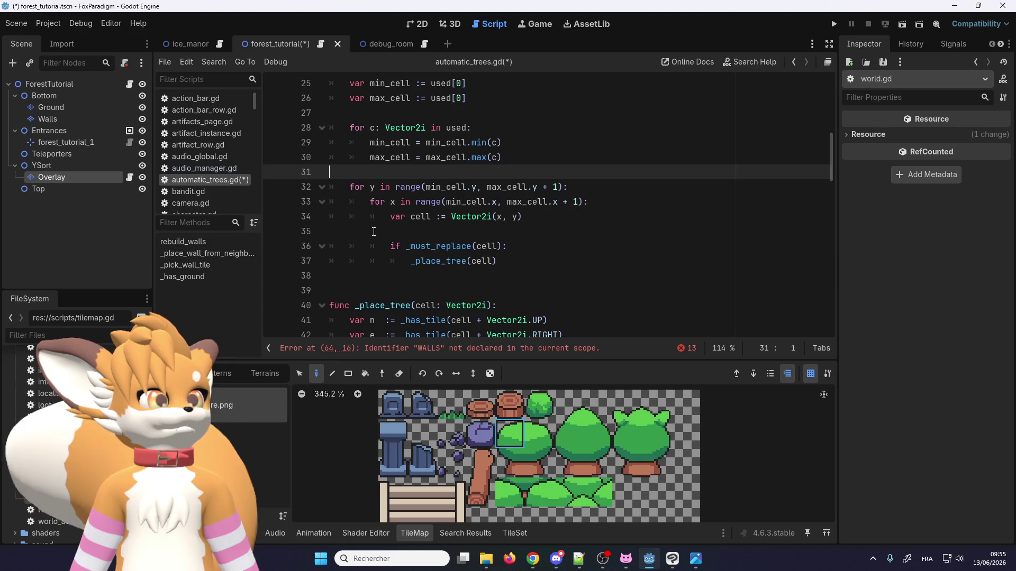
pyautogui.scroll(-2, 374, 232)
pyautogui.click(498, 261)
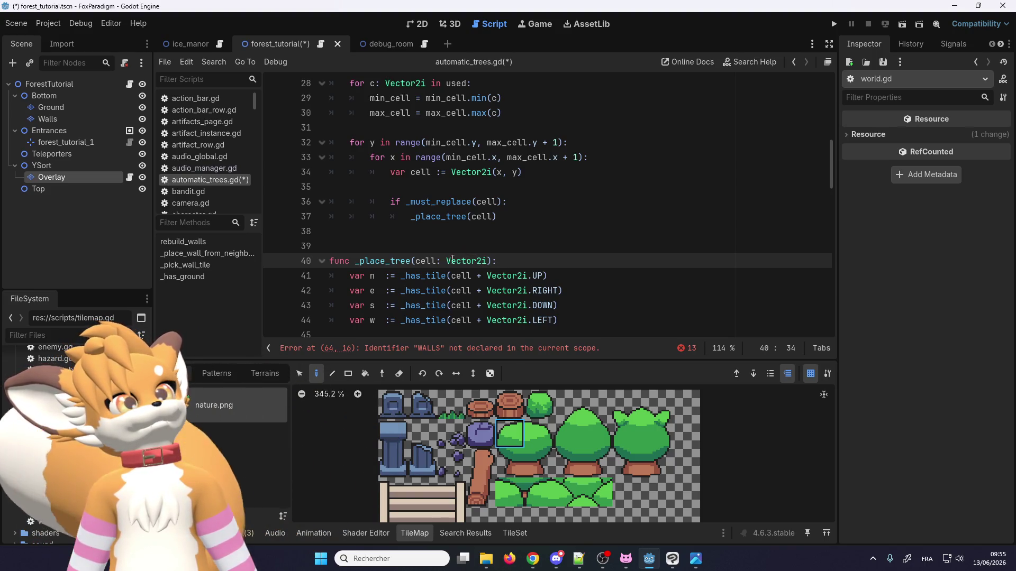
# Step: Select the _must_replace call on line 36 and the _has_tile call on line 41
pyautogui.scroll(-1, 395, 267)
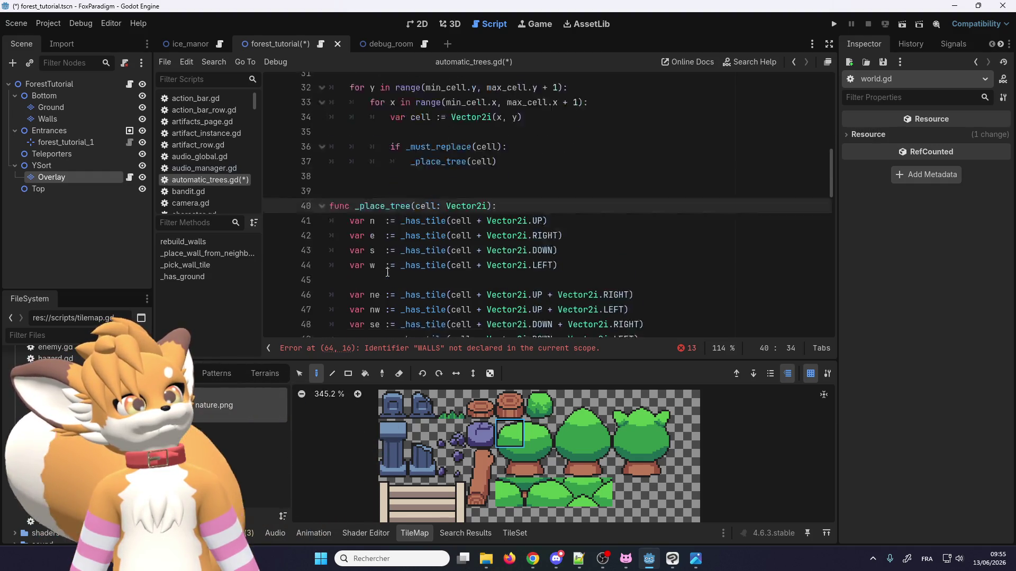
pyautogui.scroll(1, 389, 264)
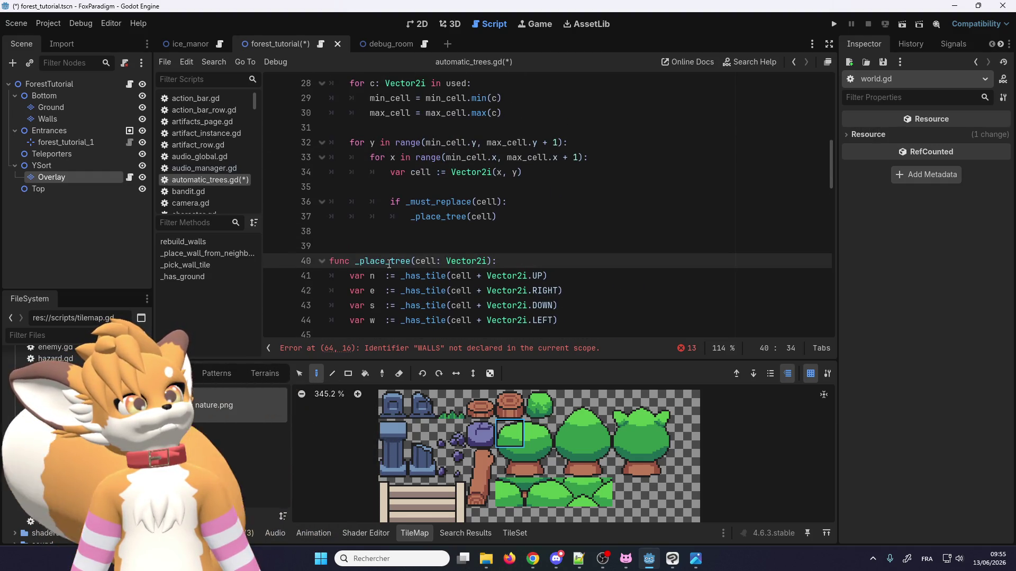
pyautogui.scroll(1, 389, 264)
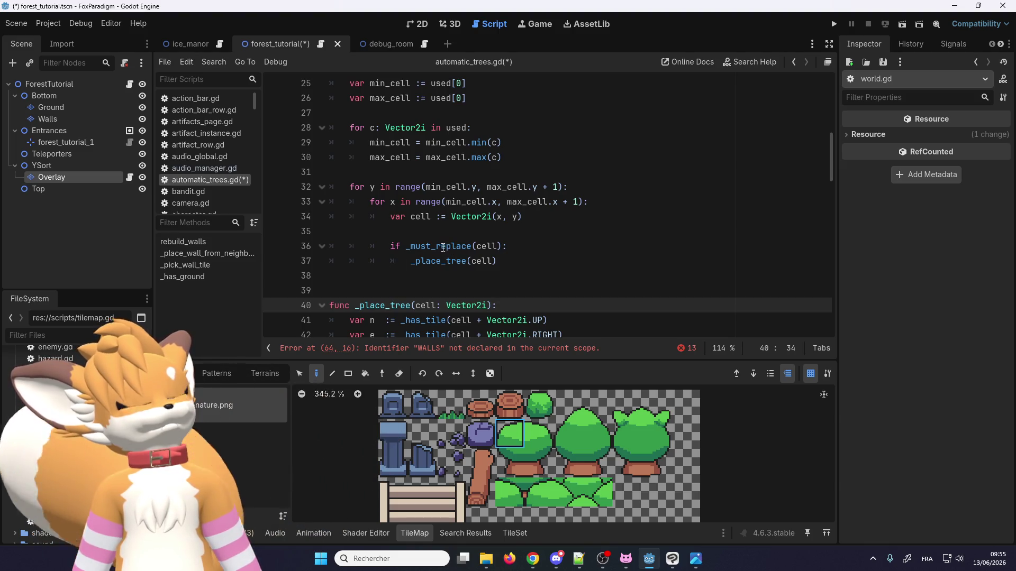
pyautogui.moveTo(439, 248)
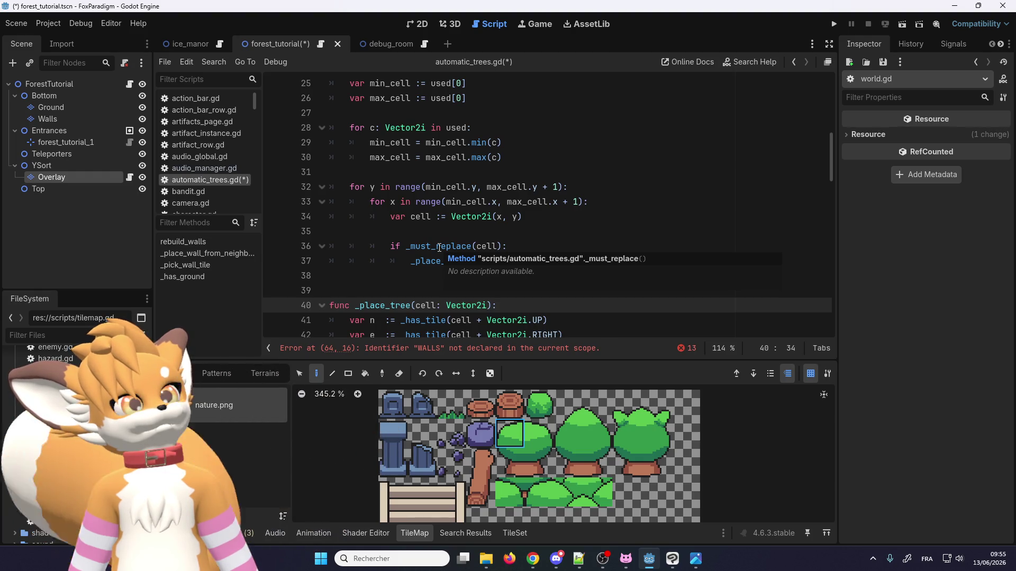
pyautogui.doubleClick(439, 248)
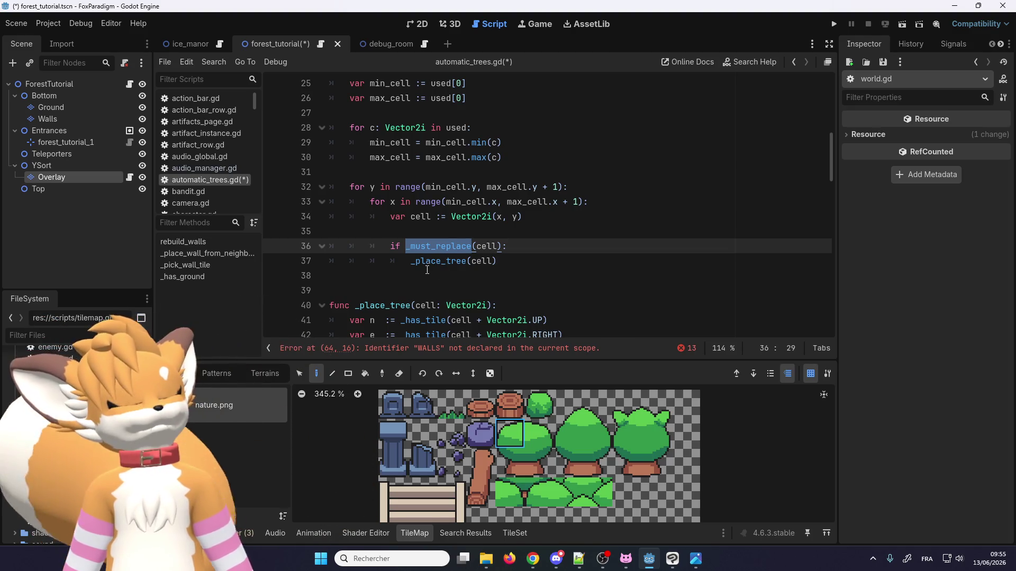
pyautogui.scroll(-2, 418, 260)
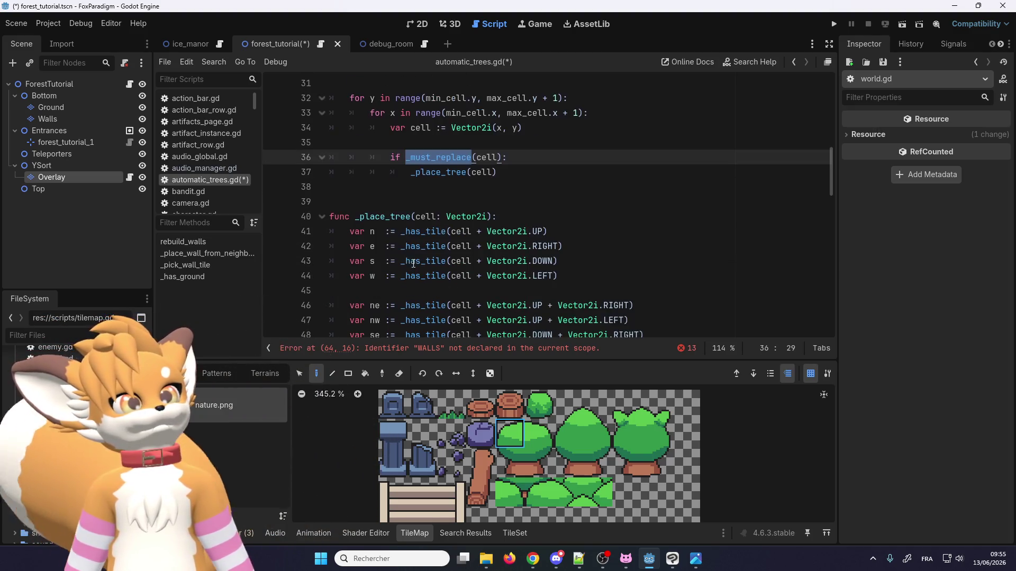
pyautogui.doubleClick(420, 232)
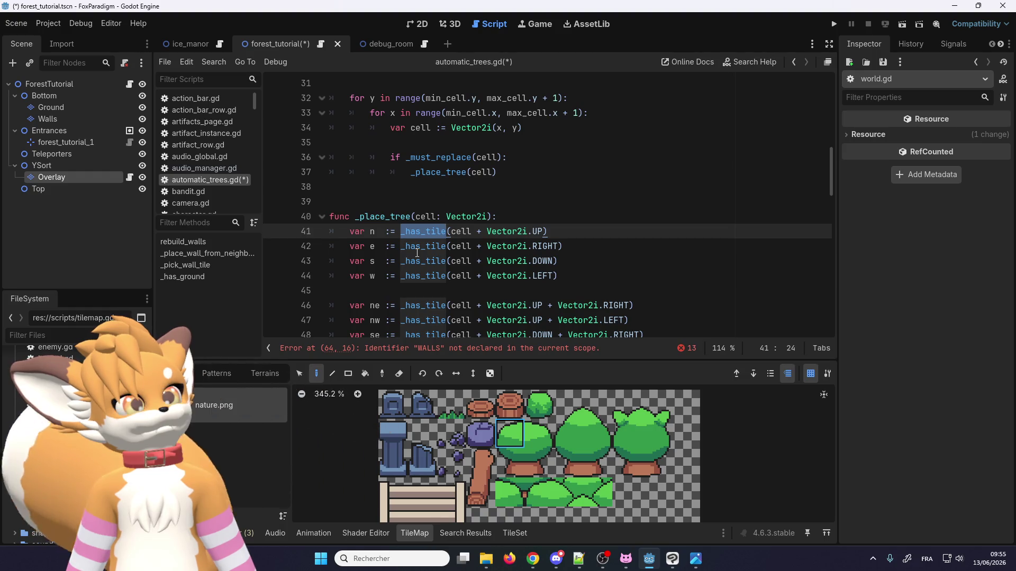
pyautogui.moveTo(417, 253)
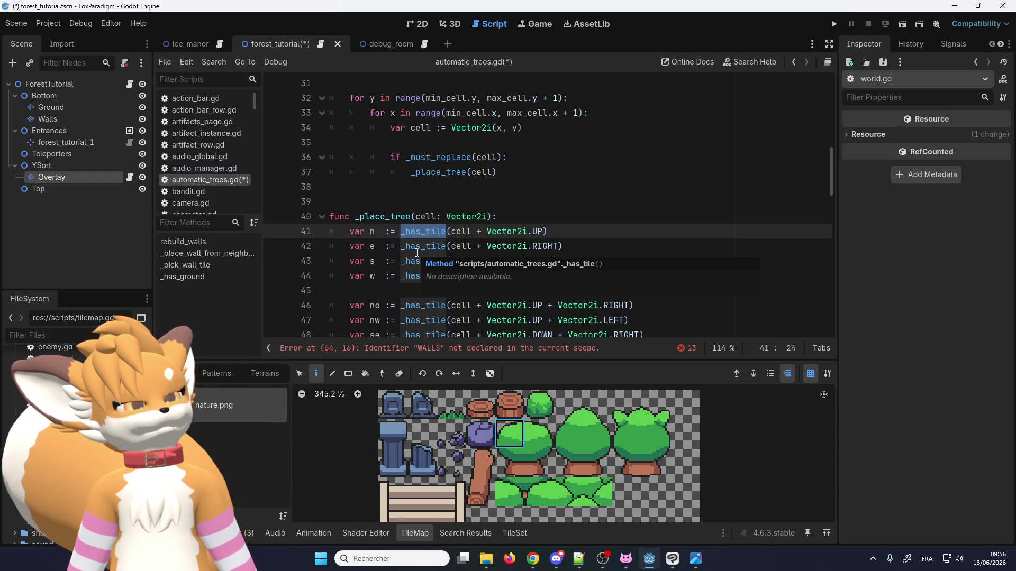
pyautogui.scroll(-1, 407, 259)
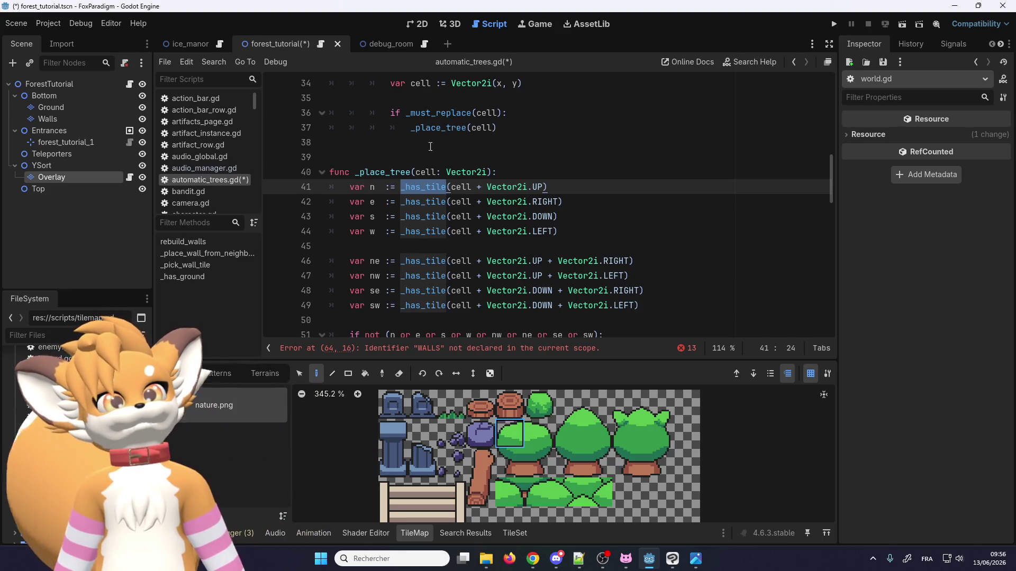
# Step: Review _place_tree and _pick_tree_tile, show the bottom log panel, then return to the 2D view
pyautogui.scroll(-5, 527, 179)
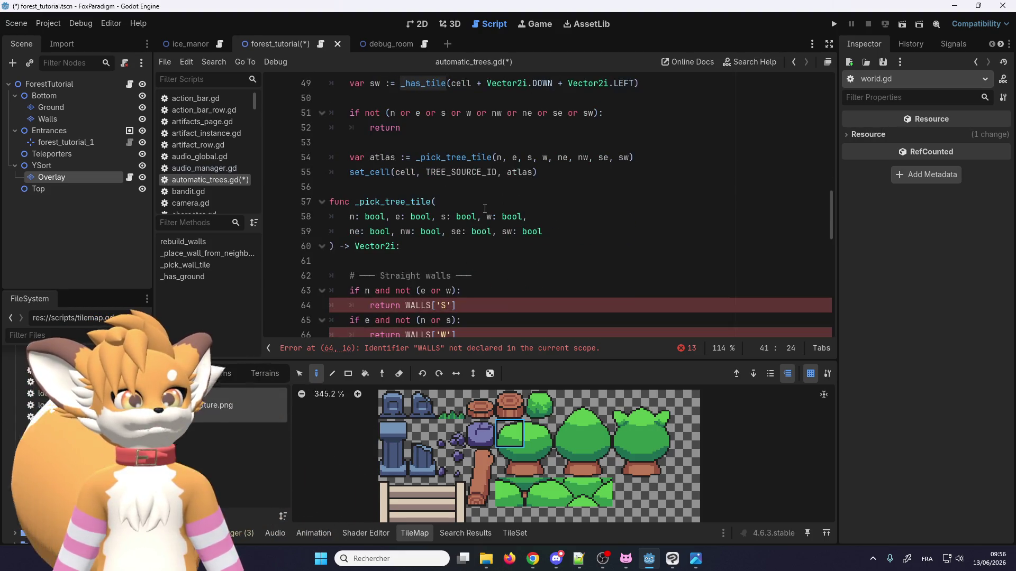
pyautogui.scroll(4, 485, 209)
pyautogui.scroll(-4, 484, 209)
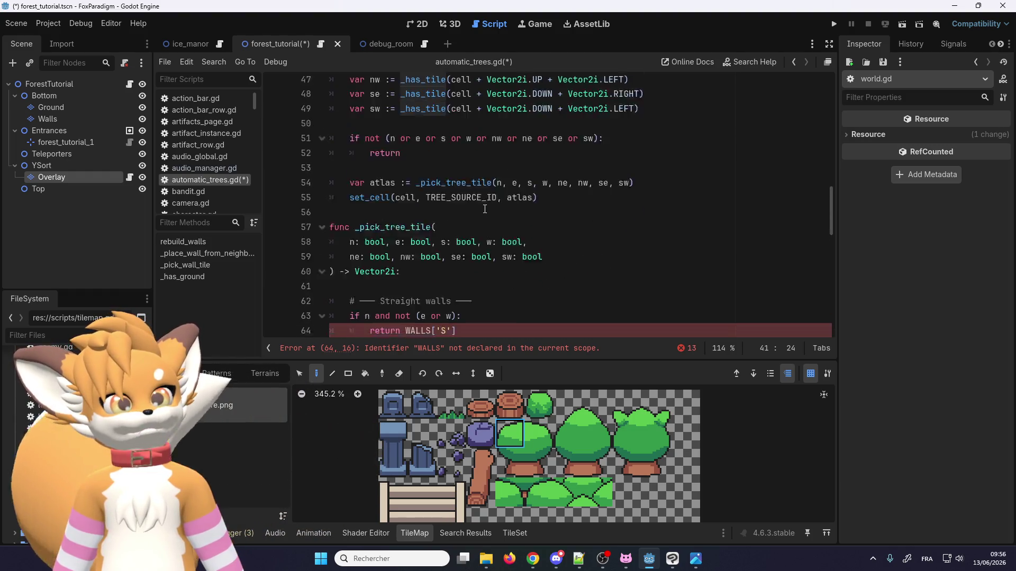
pyautogui.scroll(4, 485, 209)
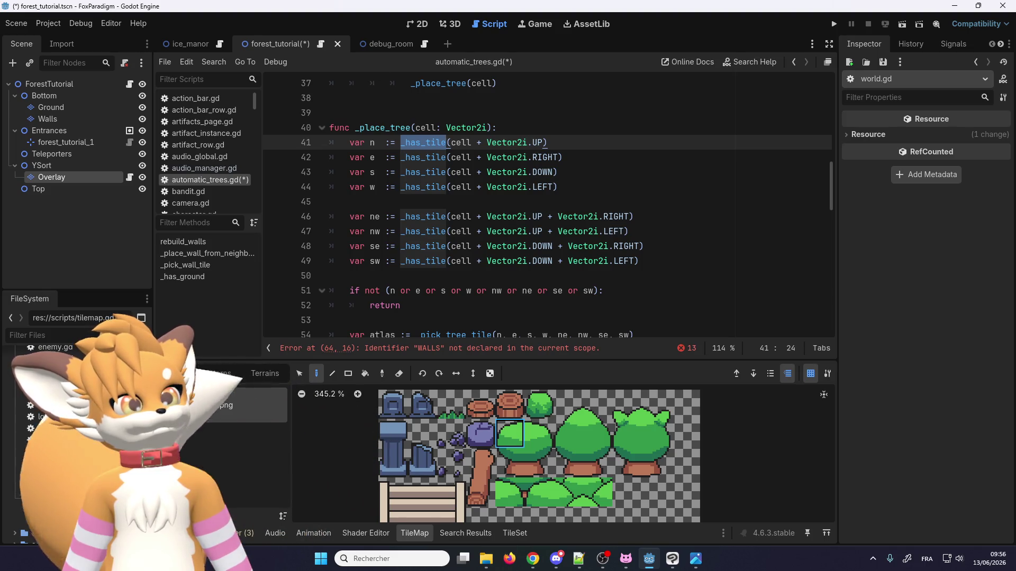
pyautogui.hotkey('alt', 'o')
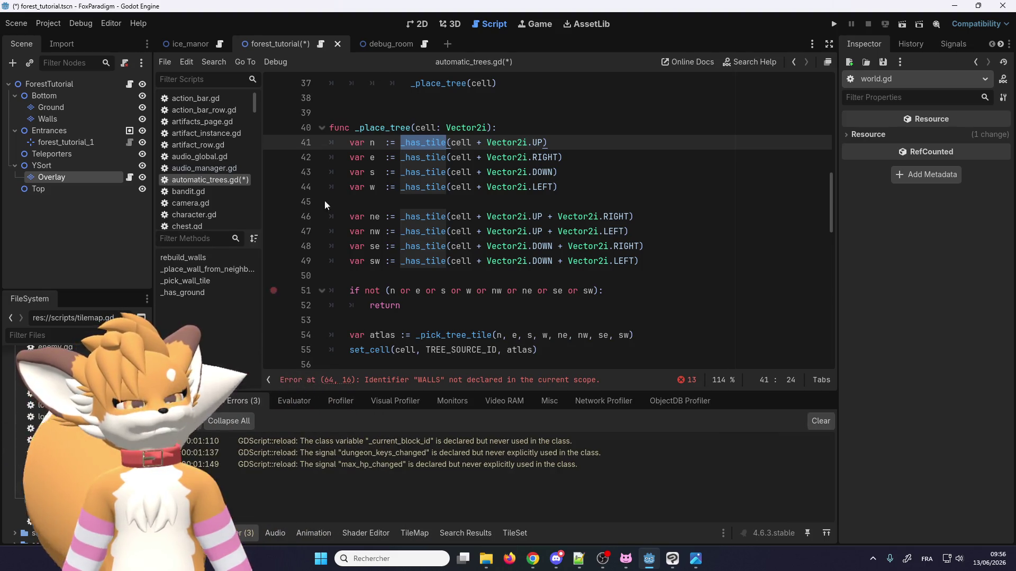
pyautogui.click(416, 24)
# Step: Switch from the 2D tree canvas to the script editor showing world.gd
pyautogui.scroll(-1, 360, 212)
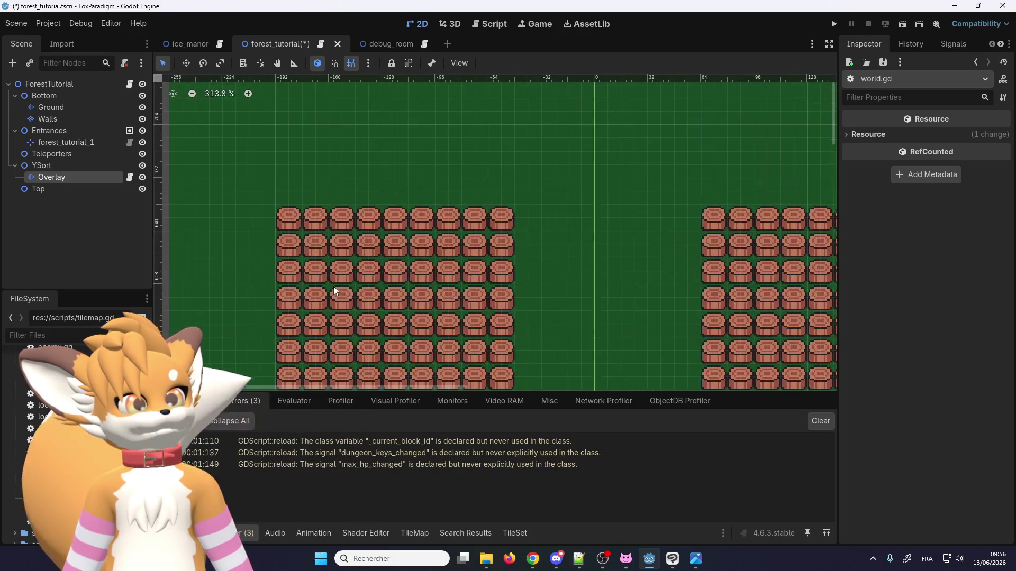
pyautogui.moveTo(579, 558)
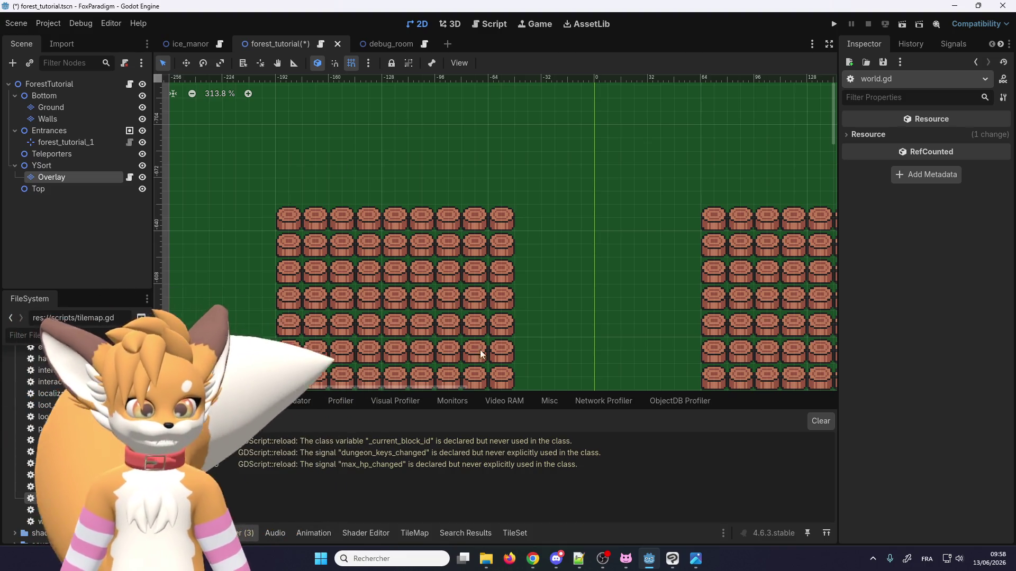
pyautogui.click(320, 44)
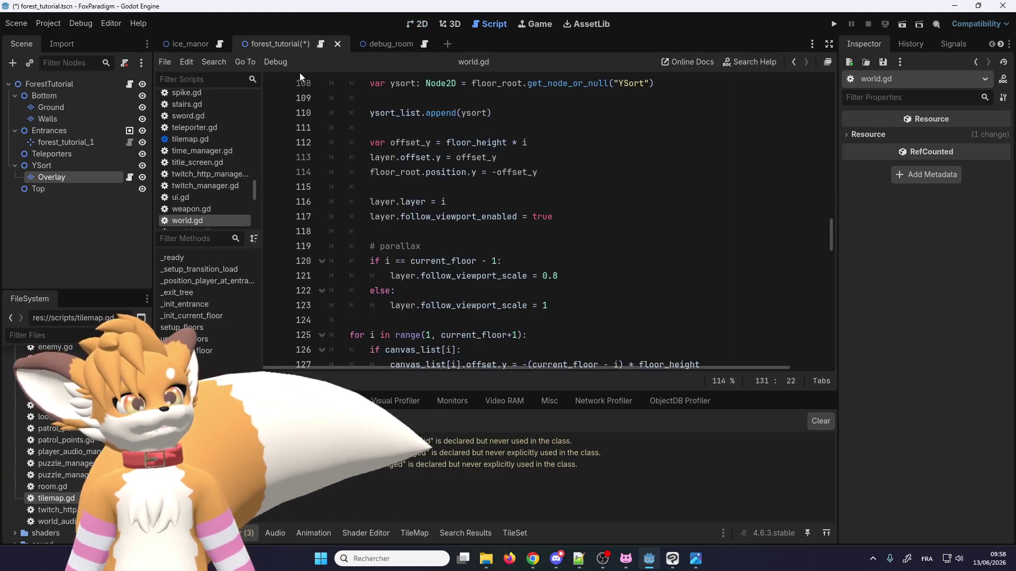
# Step: Open automatic_trees.gd from the script list
pyautogui.scroll(9, 423, 217)
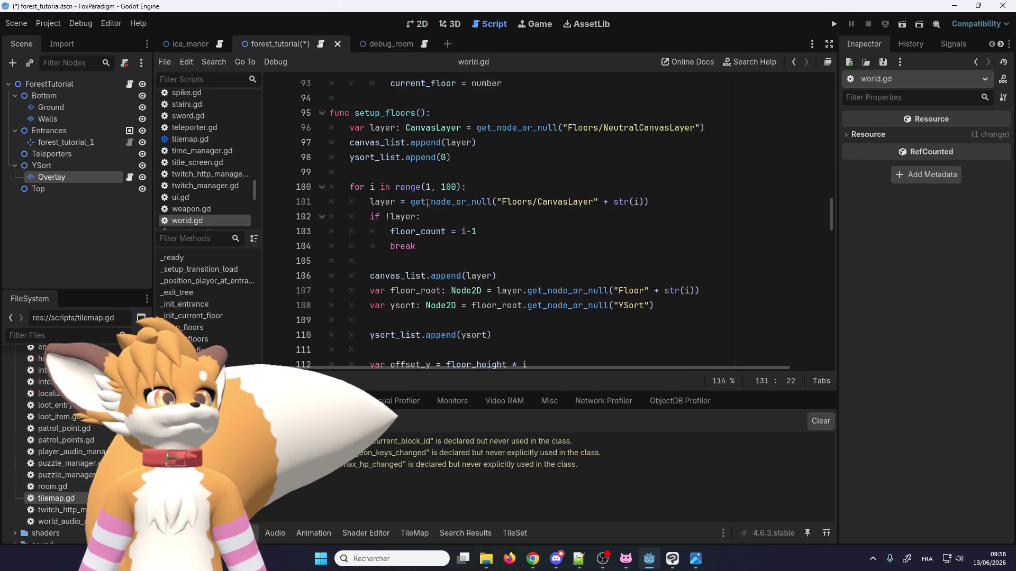
pyautogui.scroll(6, 429, 196)
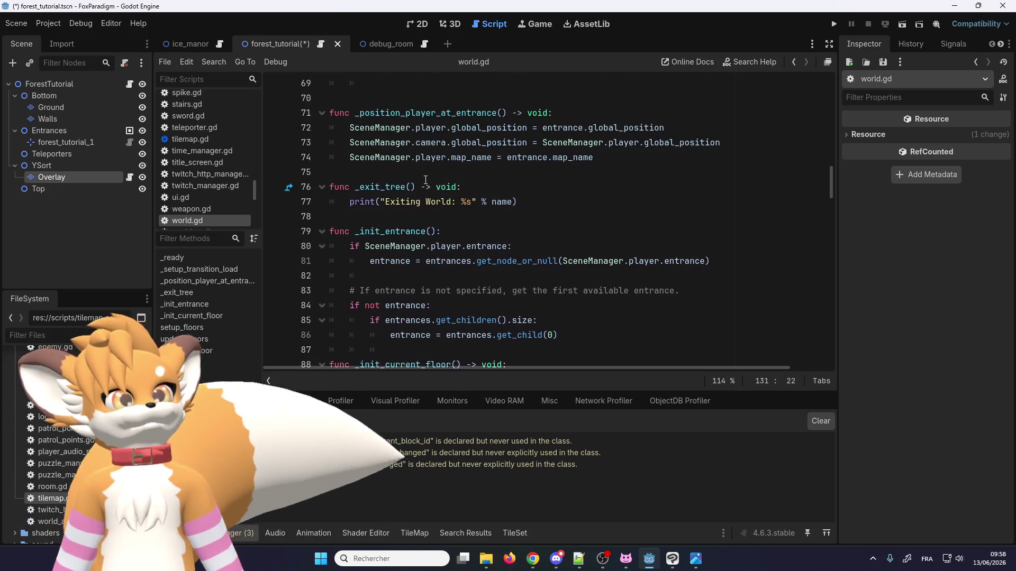
pyautogui.scroll(-7, 429, 196)
pyautogui.scroll(2, 206, 141)
pyautogui.scroll(10, 206, 141)
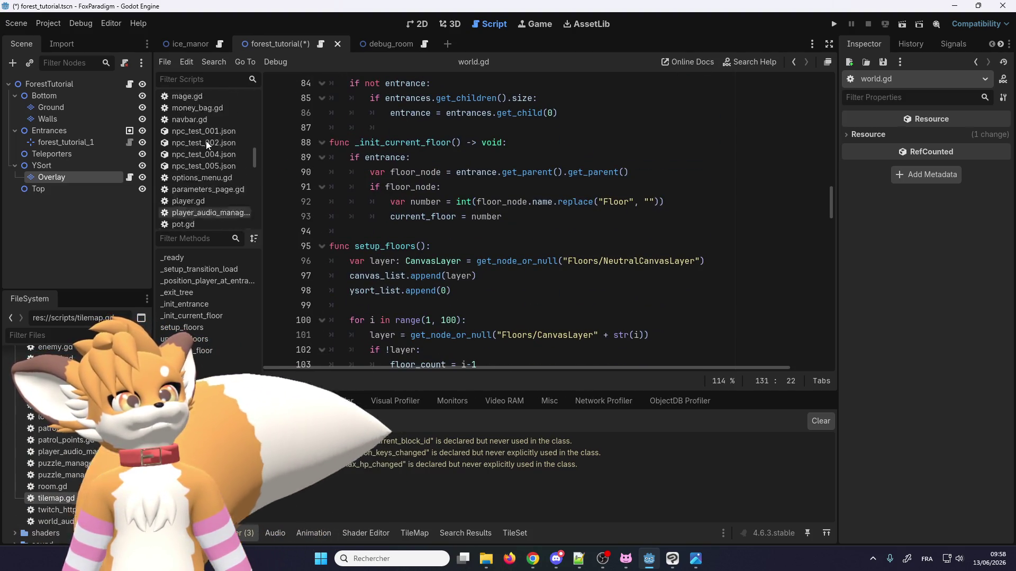
pyautogui.scroll(8, 208, 143)
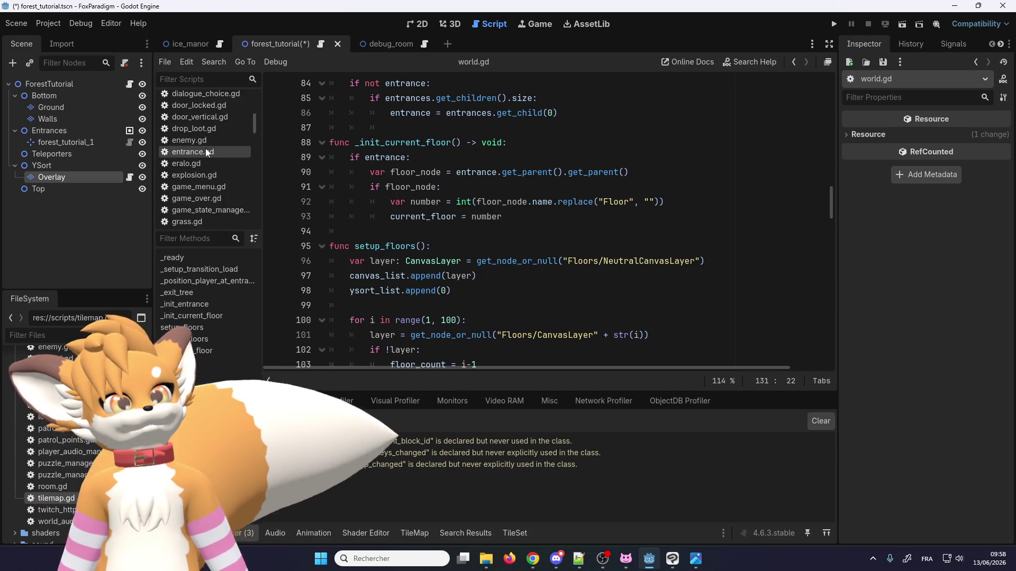
pyautogui.click(208, 180)
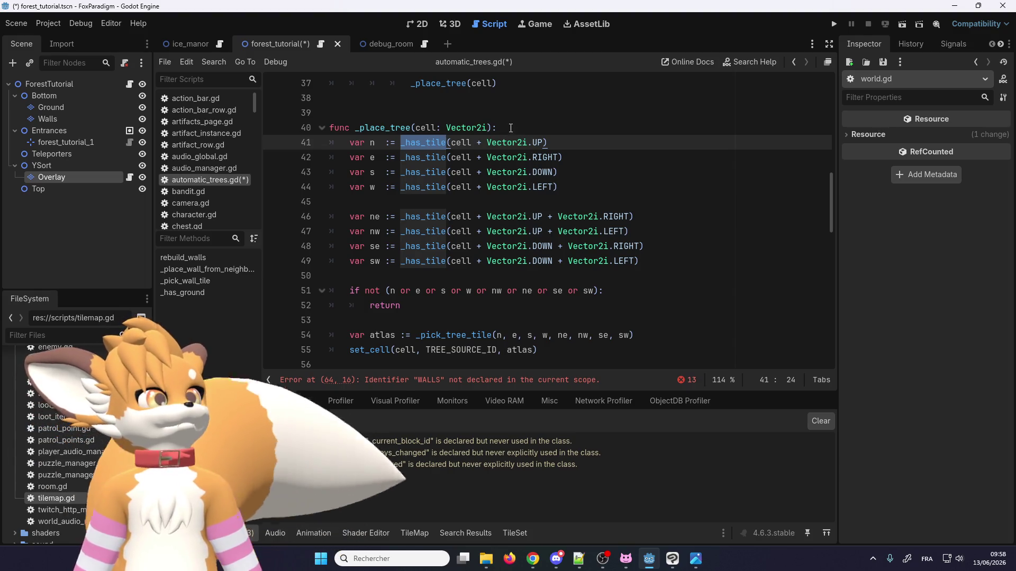
# Step: Paste a duplicate of the _has_tile function (lines 96–98) just above the original
pyautogui.scroll(-14, 466, 212)
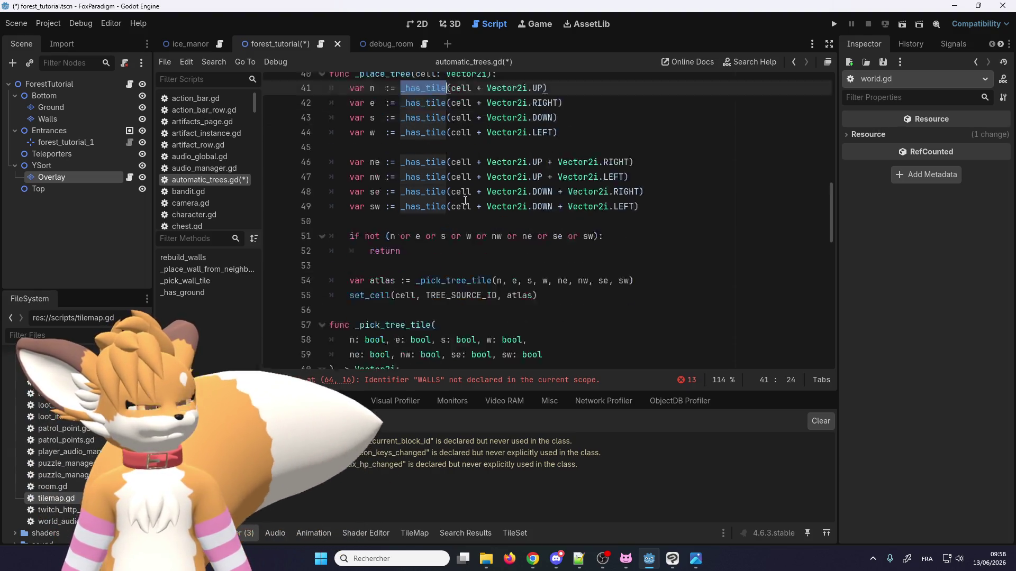
pyautogui.scroll(-2, 482, 245)
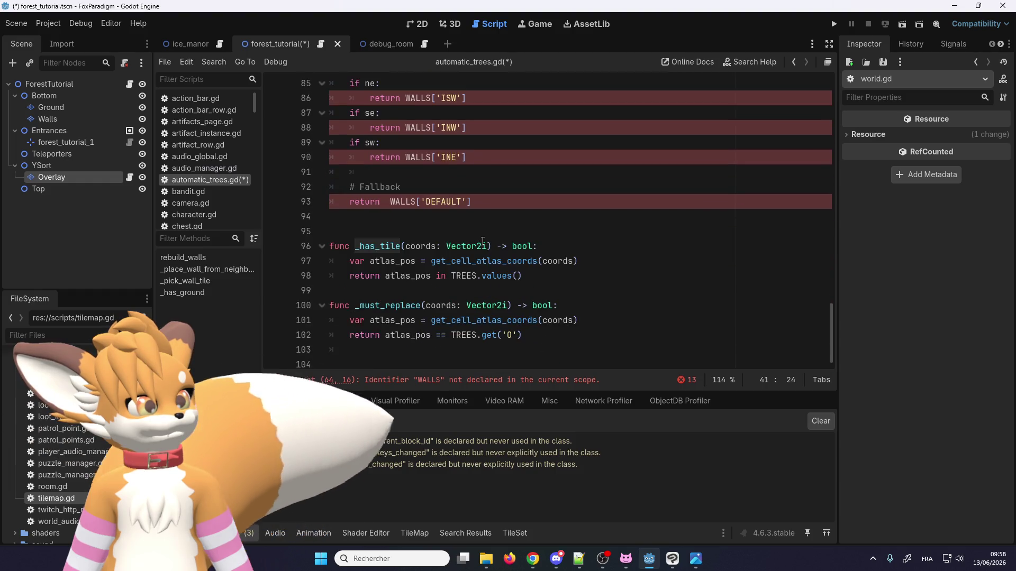
pyautogui.scroll(18, 455, 296)
pyautogui.scroll(10, 455, 295)
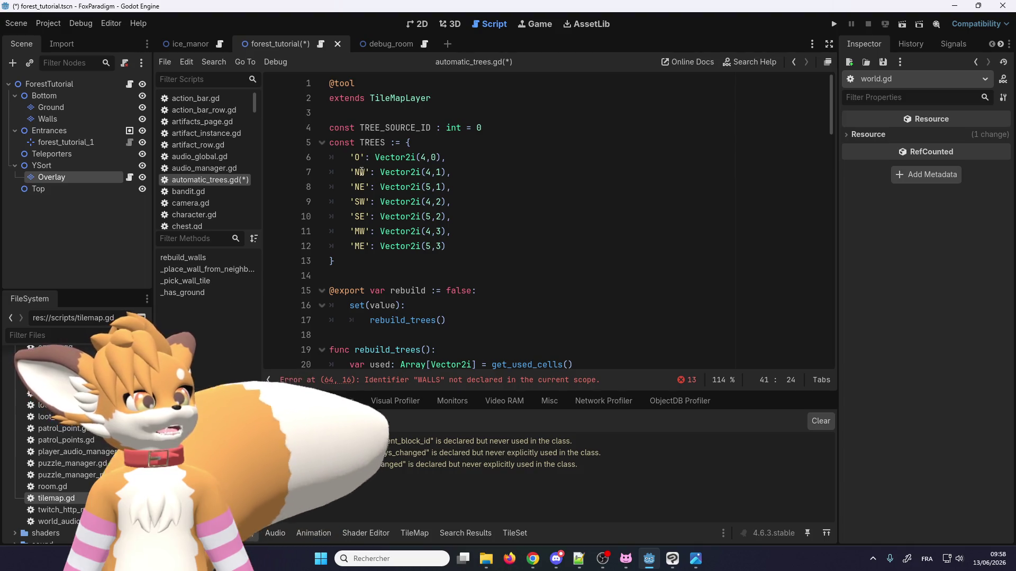
pyautogui.scroll(-20, 438, 257)
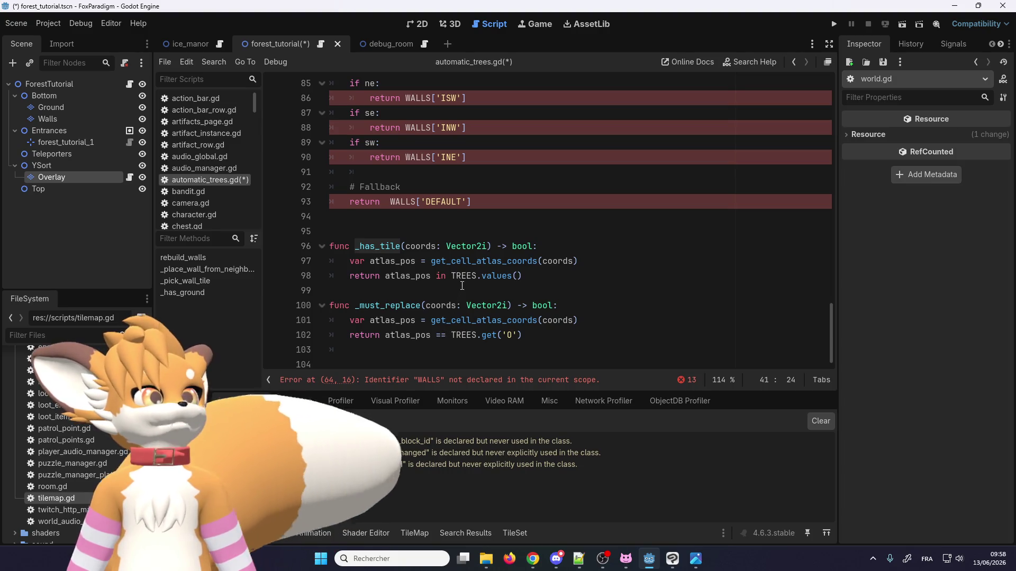
pyautogui.doubleClick(374, 245)
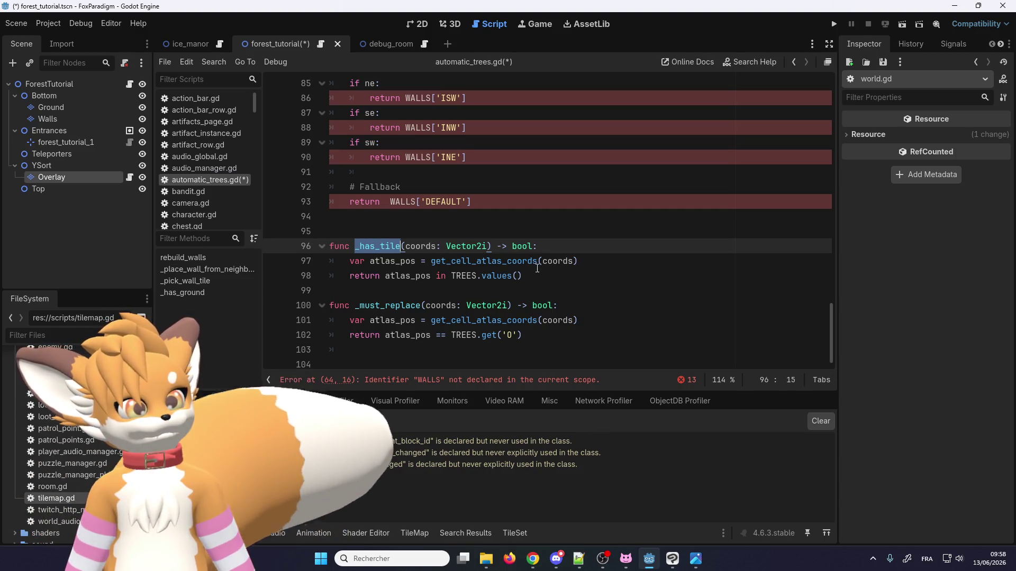
pyautogui.moveTo(375, 246)
pyautogui.mouseDown()
pyautogui.moveTo(360, 247)
pyautogui.moveTo(329, 290)
pyautogui.mouseUp()
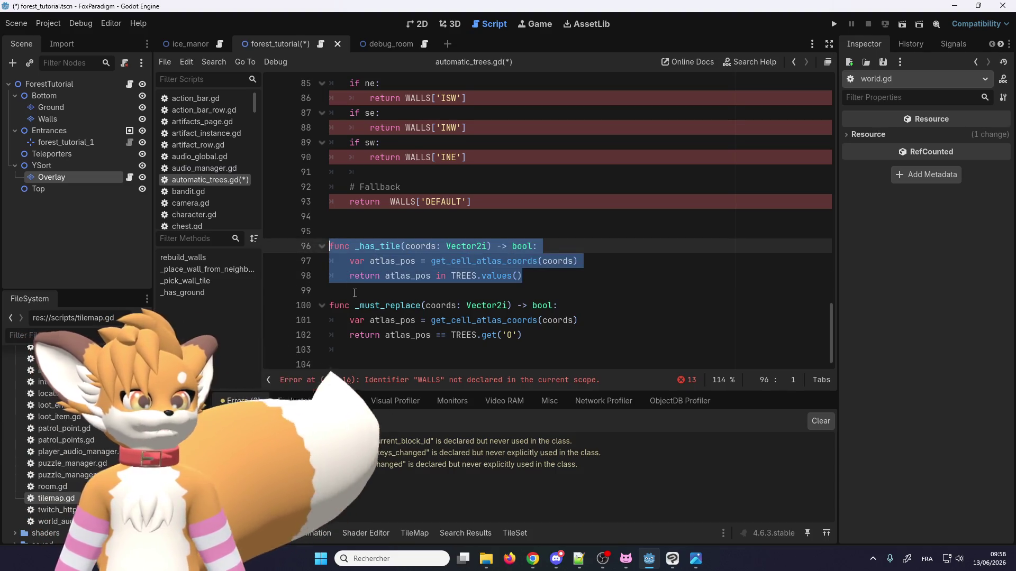
pyautogui.click(329, 291)
pyautogui.press('Up')
pyautogui.press('Up')
pyautogui.press('Up')
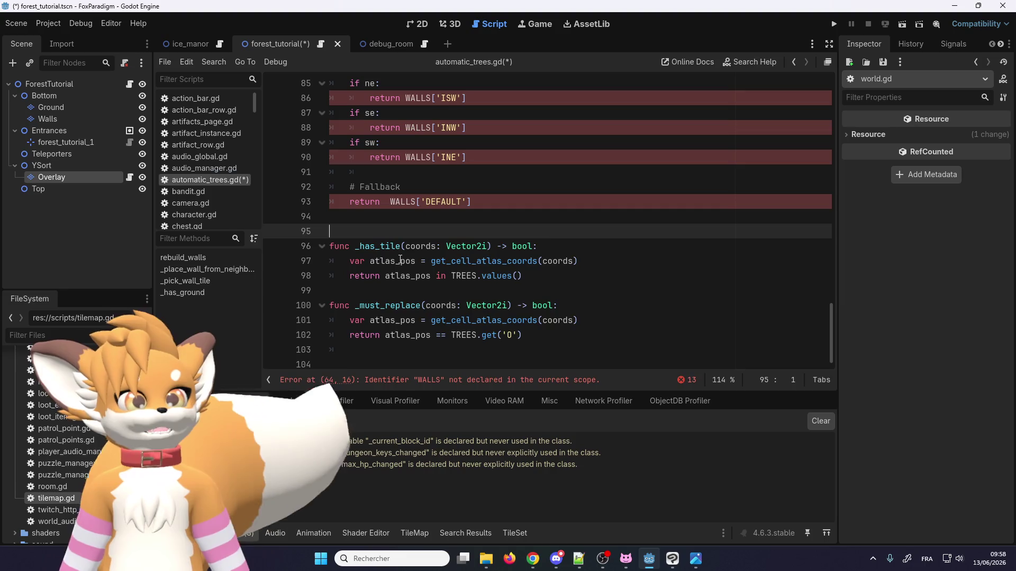
pyautogui.press('Return')
pyautogui.write('func _has_tile(coords: Vector2i) -> bool: \tvar atlas_pos = get_cell_atlas_coords(coords) \treturn atlas_pos in TREES.values()')
pyautogui.press('Return')
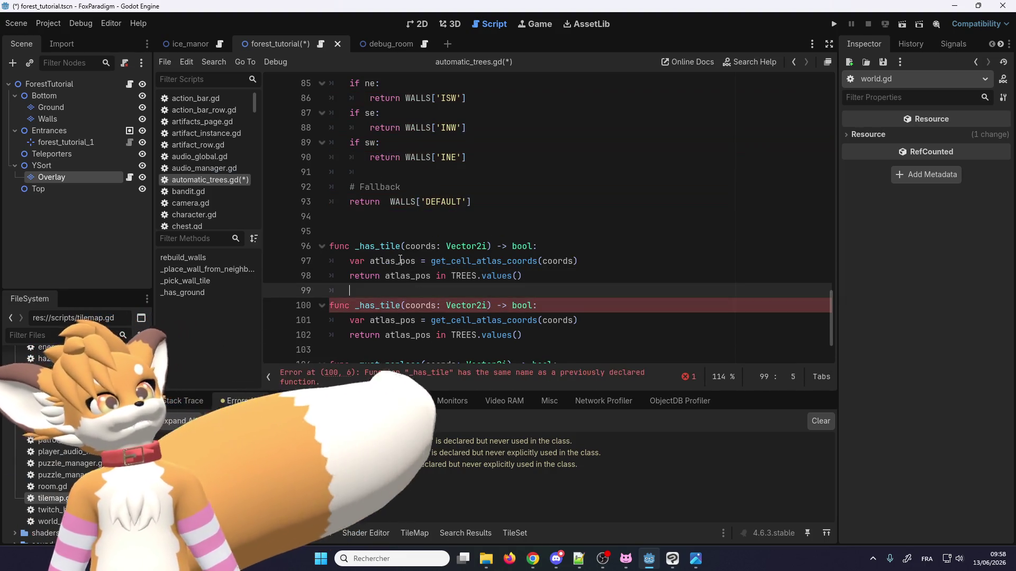
# Step: Rename the upper copy from _has_tile to _get_tile
pyautogui.moveTo(375, 246); pyautogui.dragTo(362, 248)
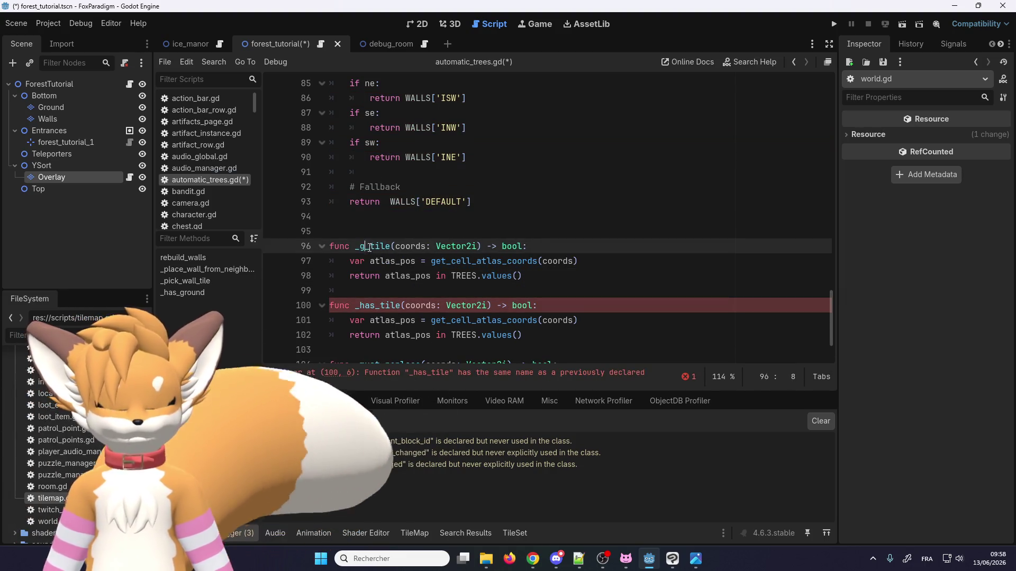
pyautogui.write('get')
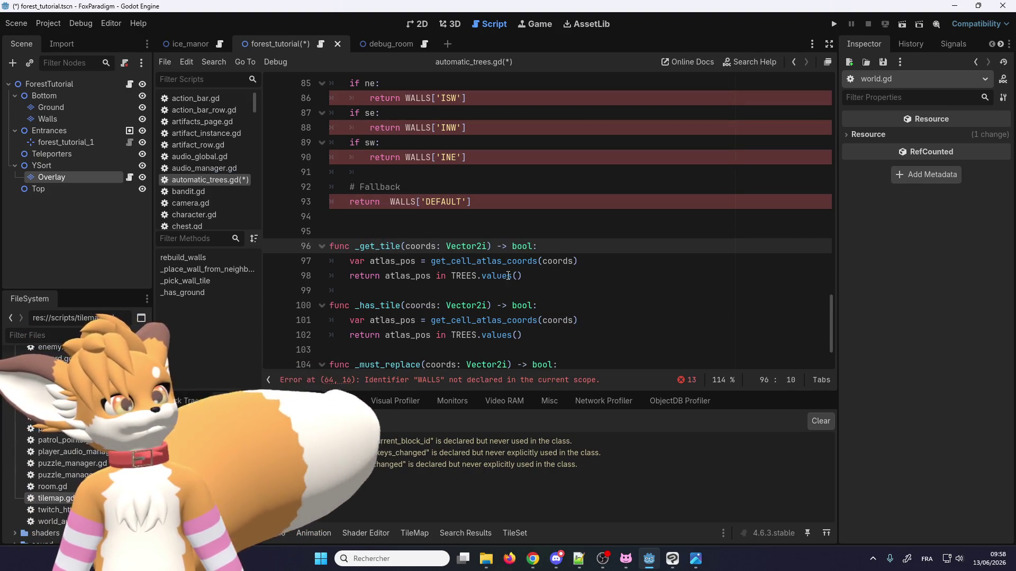
pyautogui.press('Down')
pyautogui.press('Down')
pyautogui.press('End')
pyautogui.scroll(2, 464, 286)
pyautogui.scroll(-3, 464, 285)
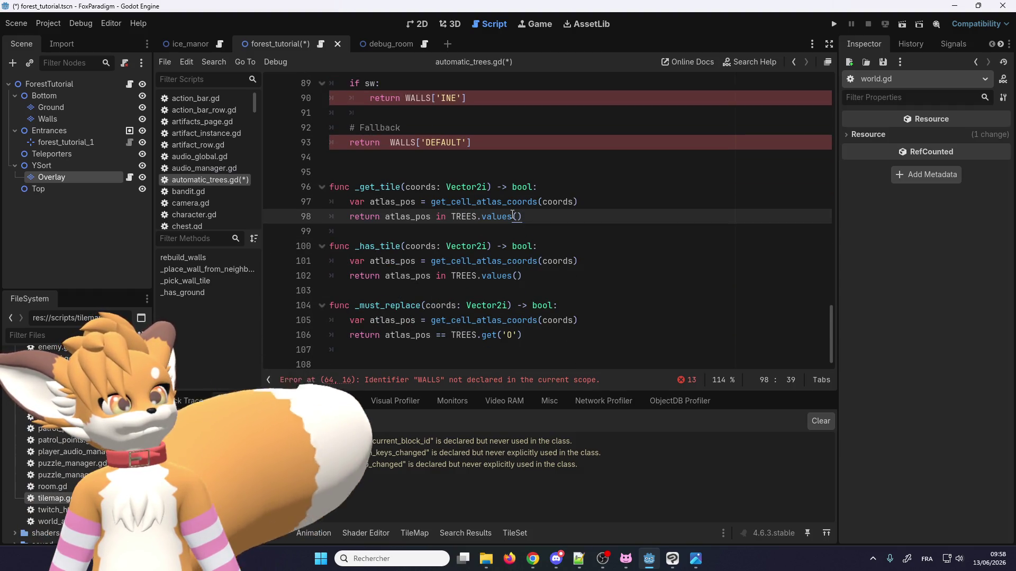
pyautogui.scroll(1, 411, 240)
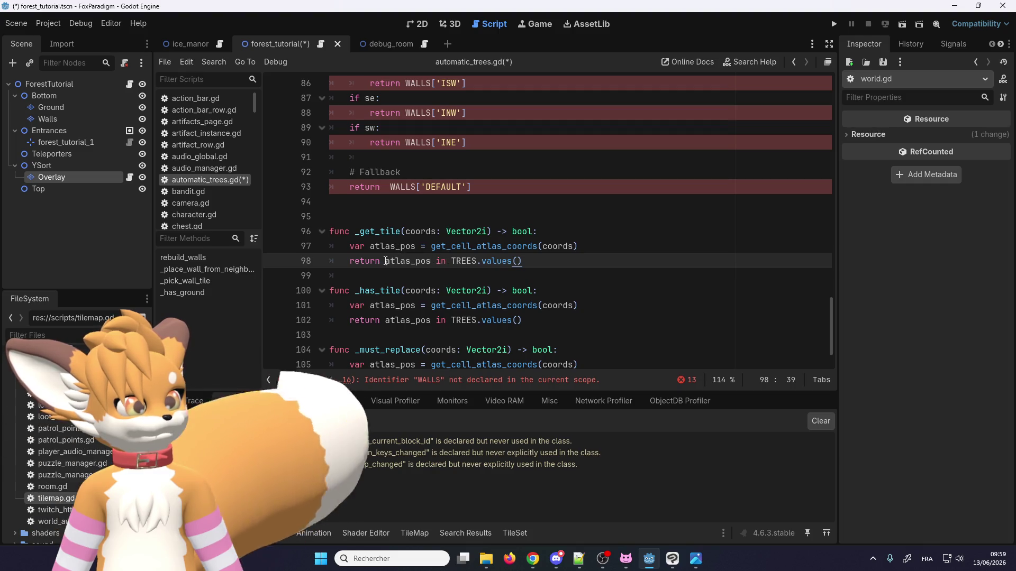
pyautogui.moveTo(386, 261); pyautogui.dragTo(452, 262)
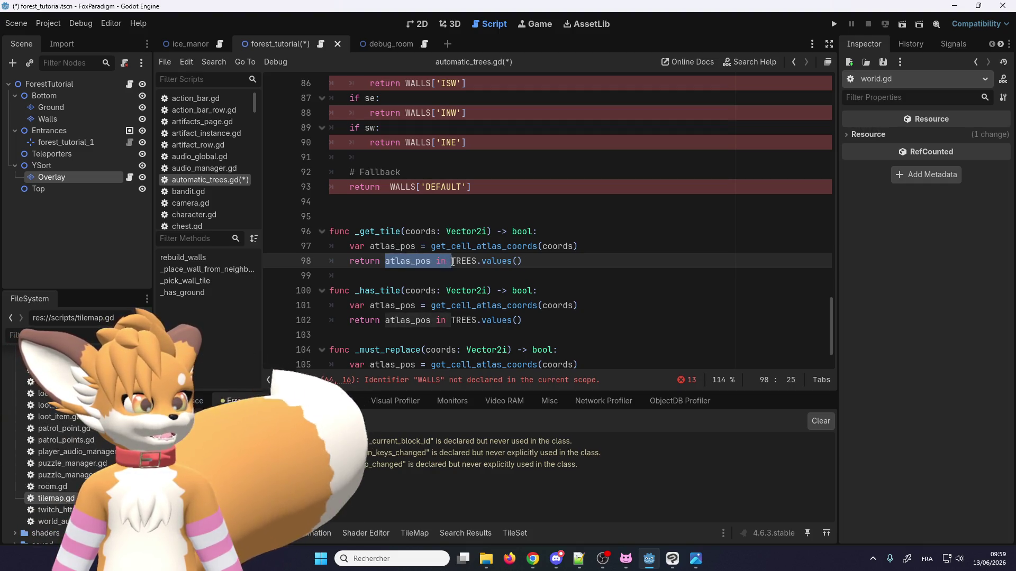
pyautogui.click(549, 233)
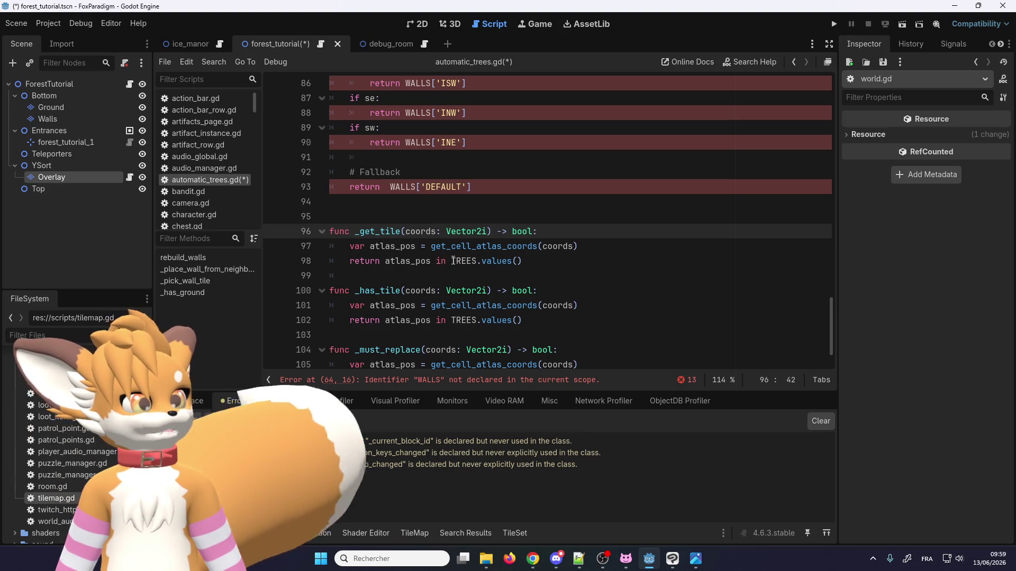
pyautogui.moveTo(450, 262)
pyautogui.mouseDown()
pyautogui.moveTo(385, 261)
pyautogui.moveTo(437, 261)
pyautogui.mouseUp()
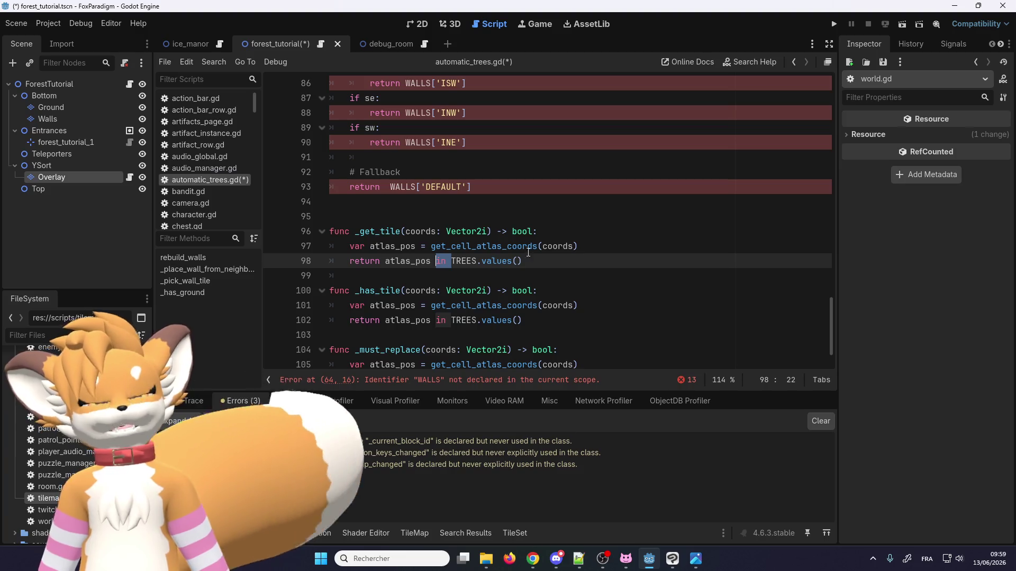
pyautogui.click(545, 233)
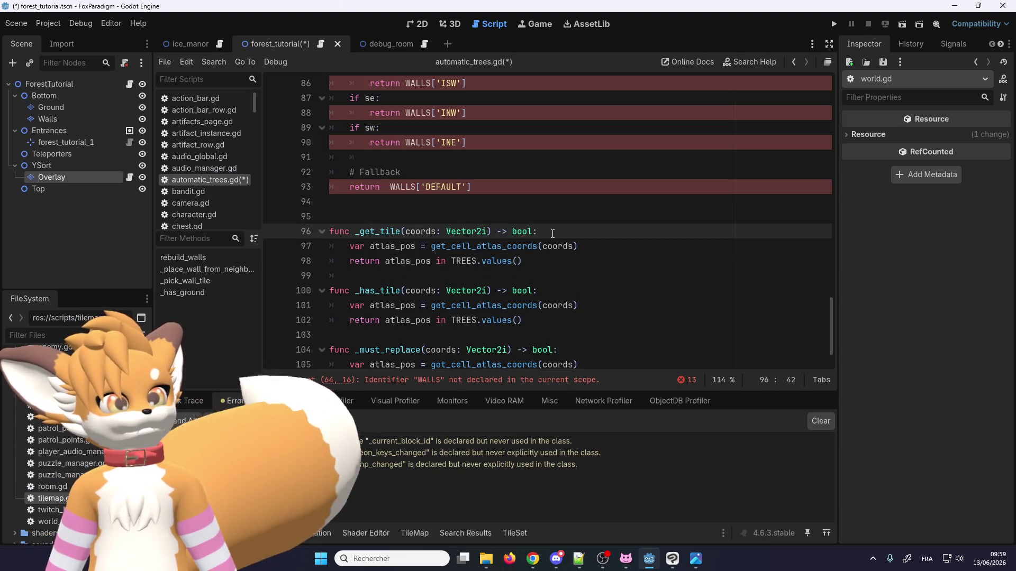
pyautogui.press('Return')
# Step: Write 'for i in TREES:' in _get_tile with the body line 'TREES[i]'
pyautogui.write('for ')
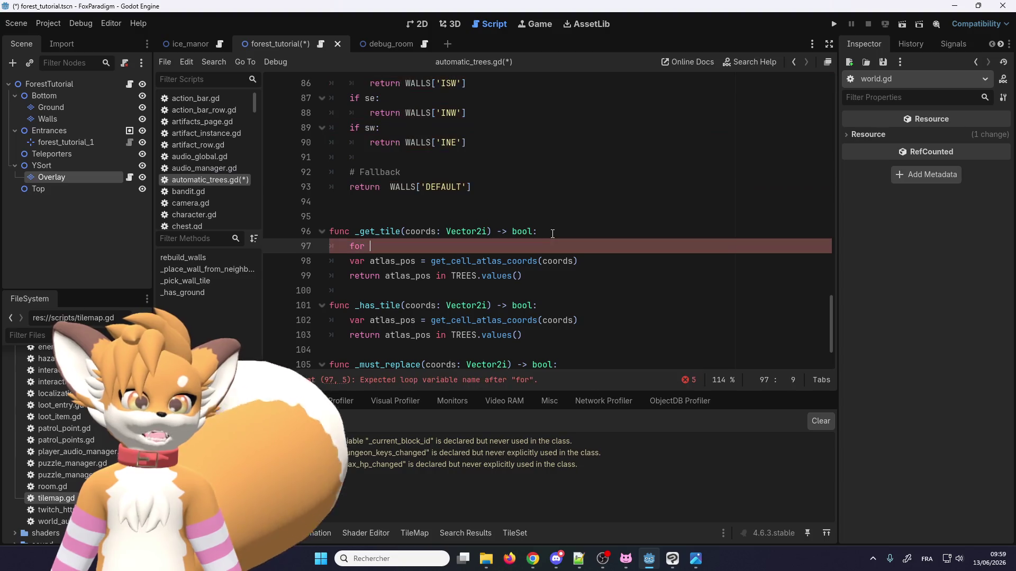
pyautogui.write('i i')
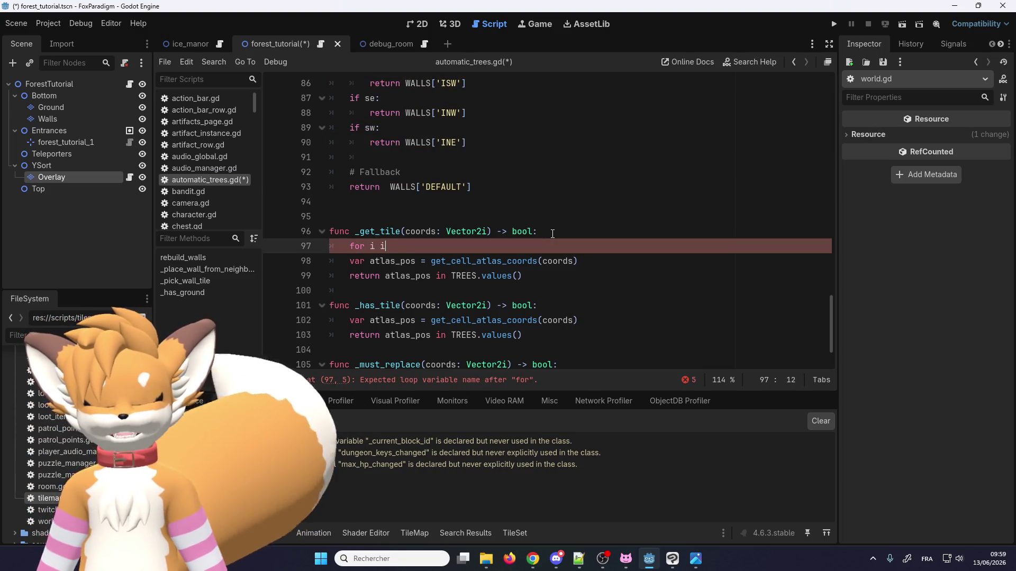
pyautogui.write('n')
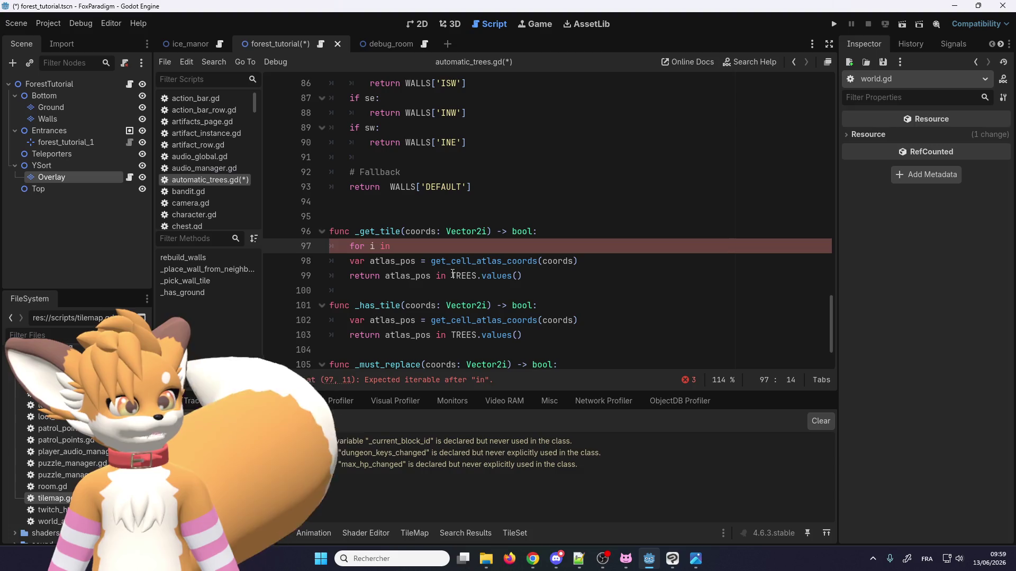
pyautogui.doubleClick(453, 275)
pyautogui.hotkey('ctrl', 'c')
pyautogui.click(468, 248)
pyautogui.hotkey('ctrl', 'v')
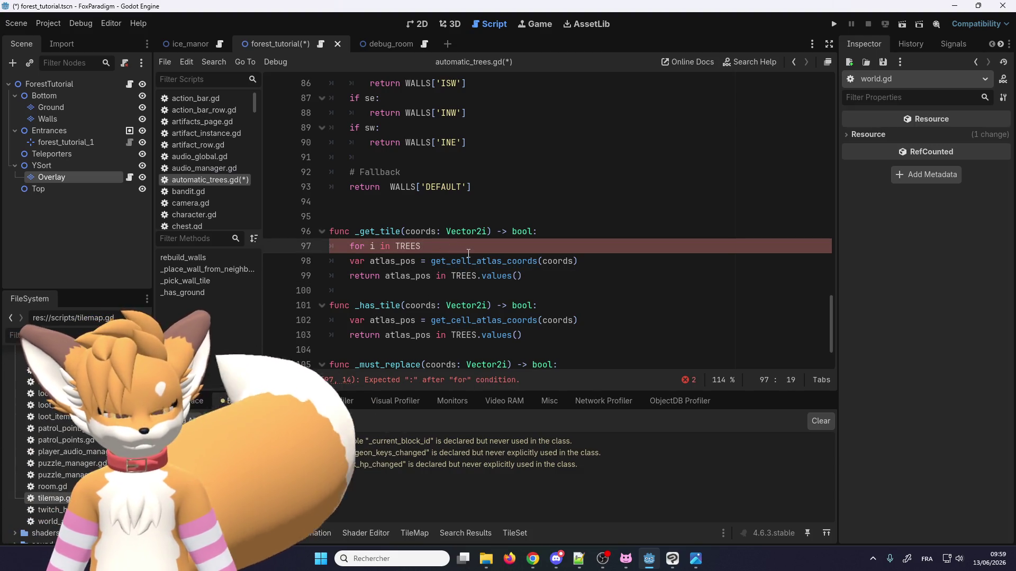
pyautogui.write(':')
pyautogui.press('Return')
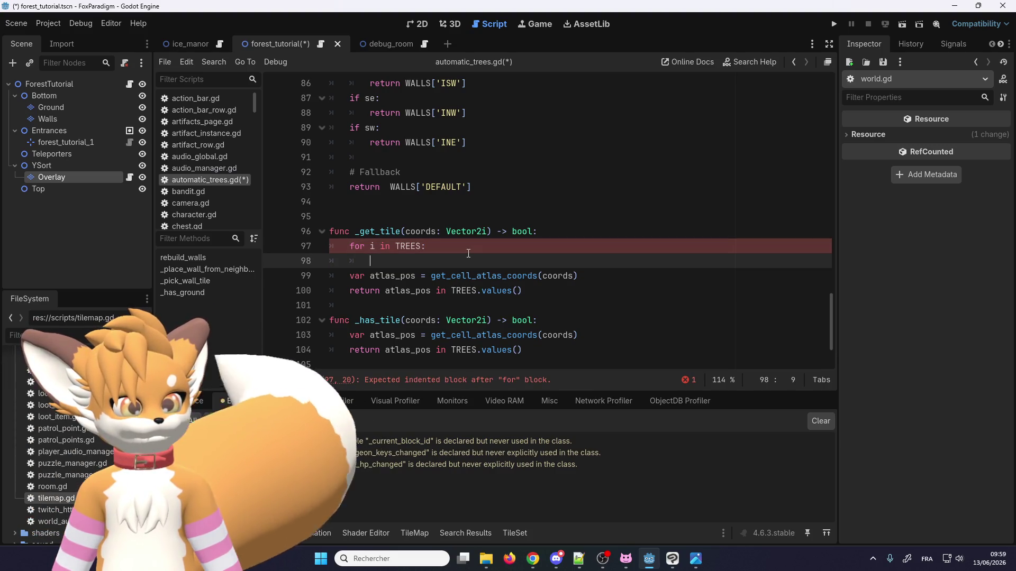
pyautogui.write('TR')
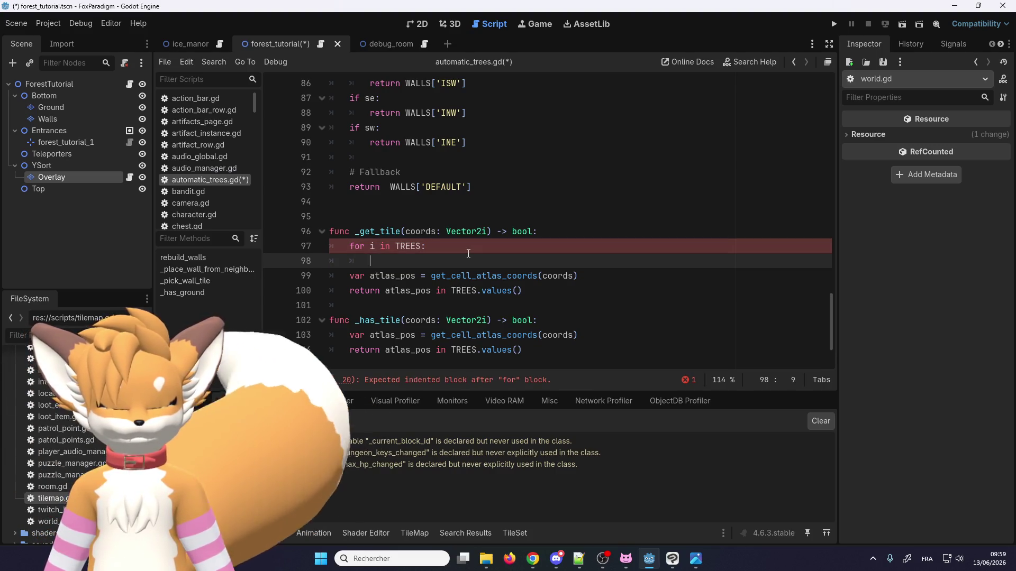
pyautogui.write('EES')
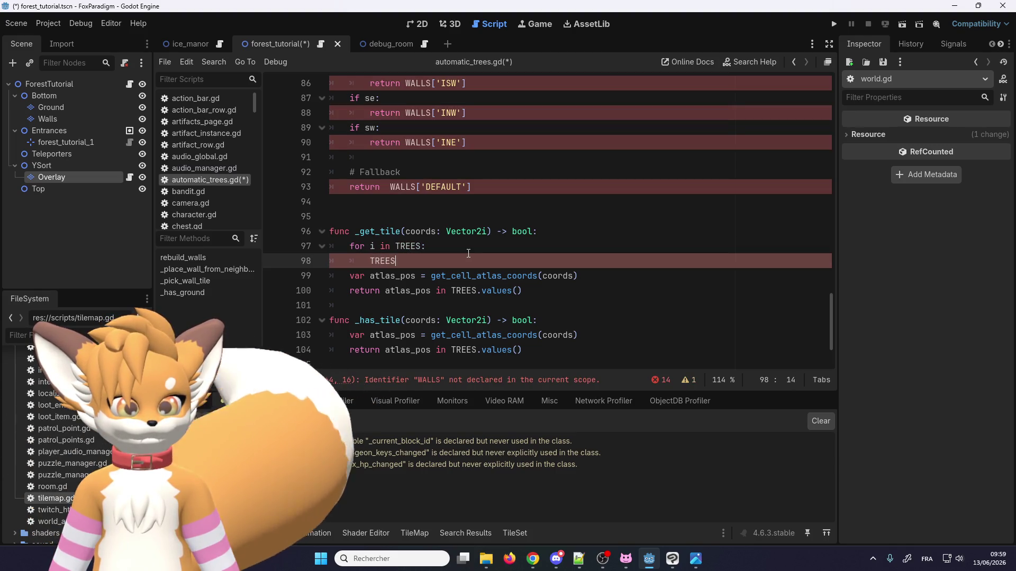
pyautogui.write('[i]')
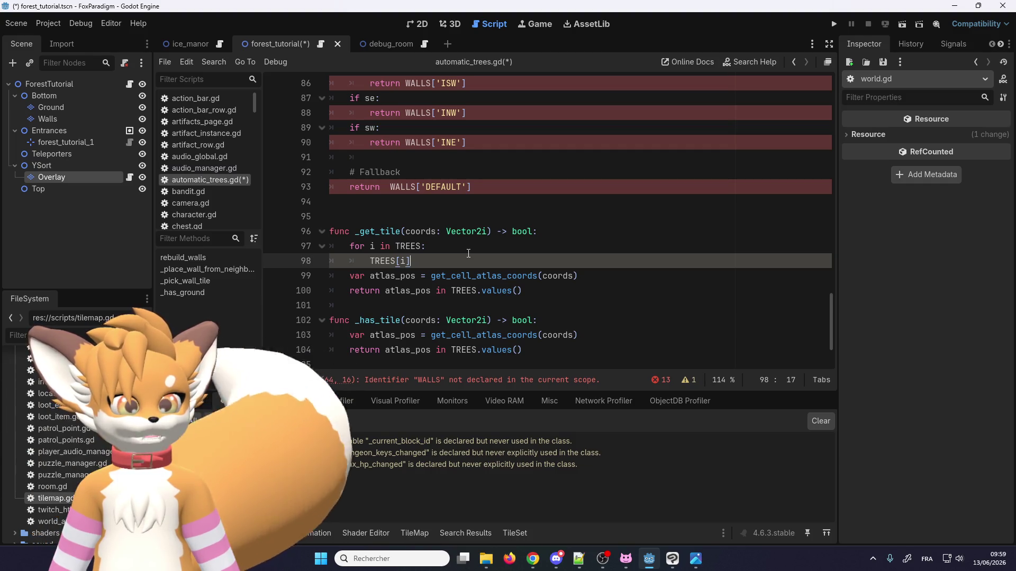
pyautogui.hotkey('alt', 'Tab')
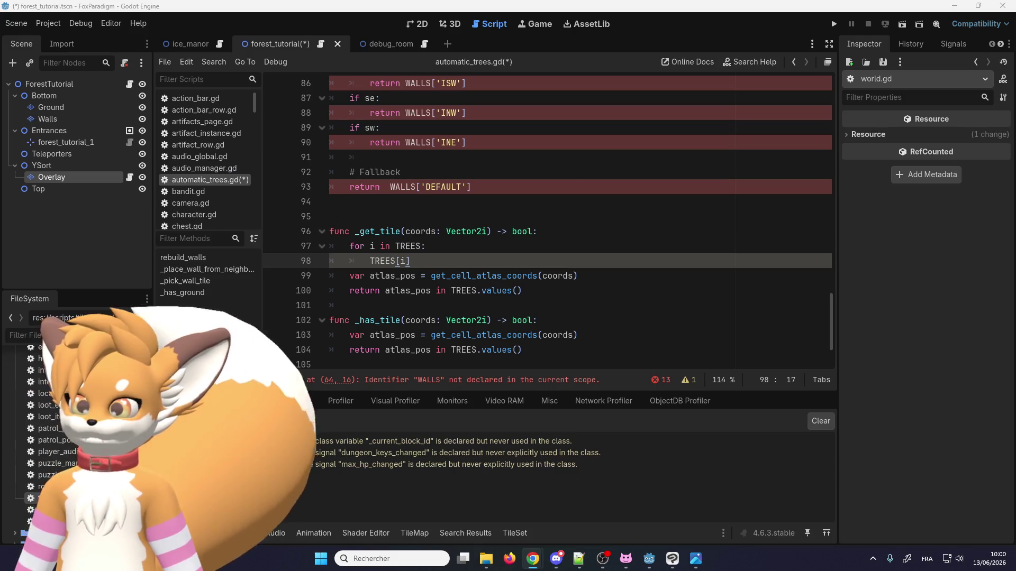
# Step: Rename the loop variable to key and make the body 'var value = TREES[key]'
pyautogui.click(368, 246)
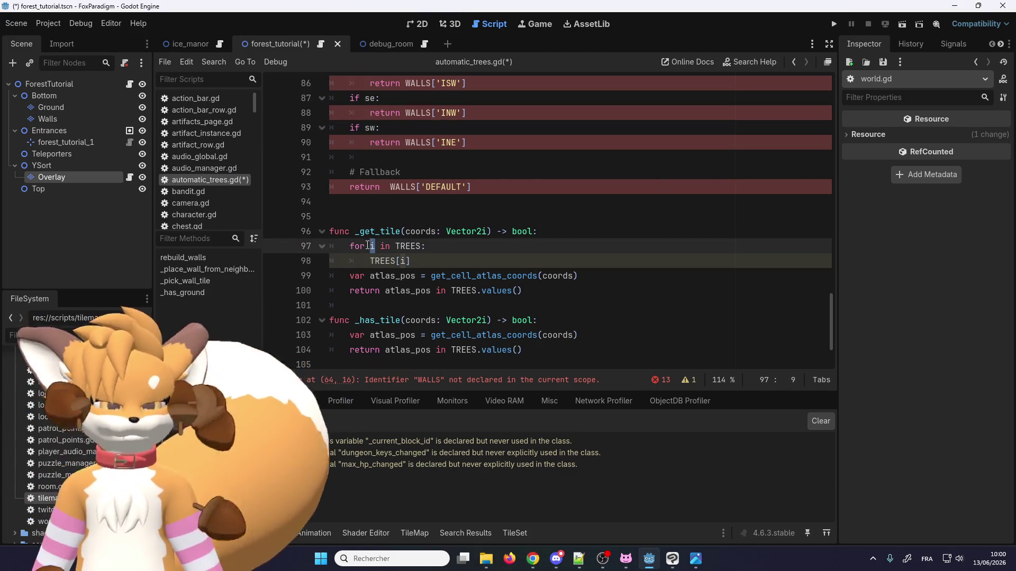
pyautogui.write('key')
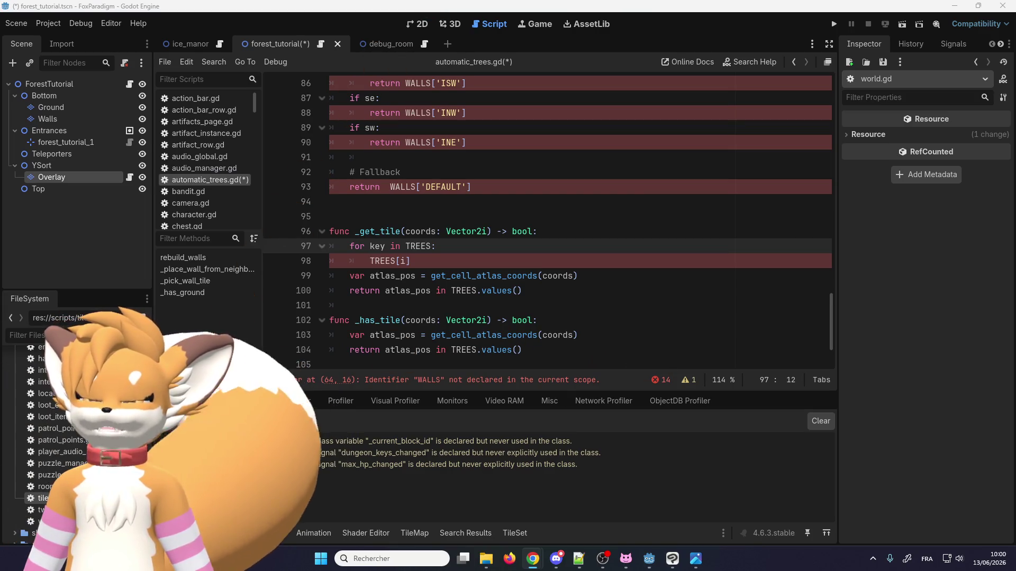
pyautogui.hotkey('alt', 'Tab')
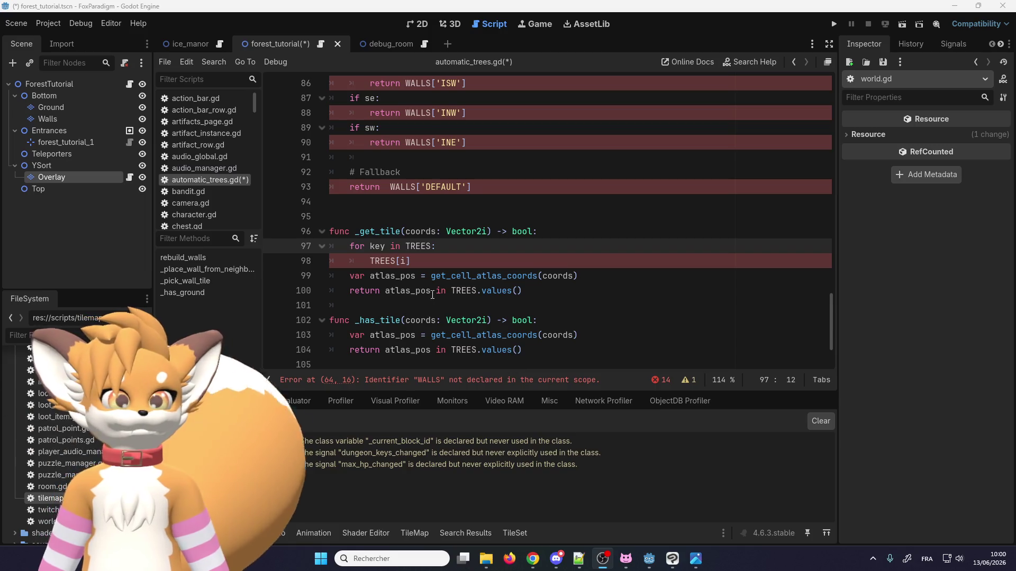
pyautogui.doubleClick(403, 261)
pyautogui.write('key')
pyautogui.click(370, 261)
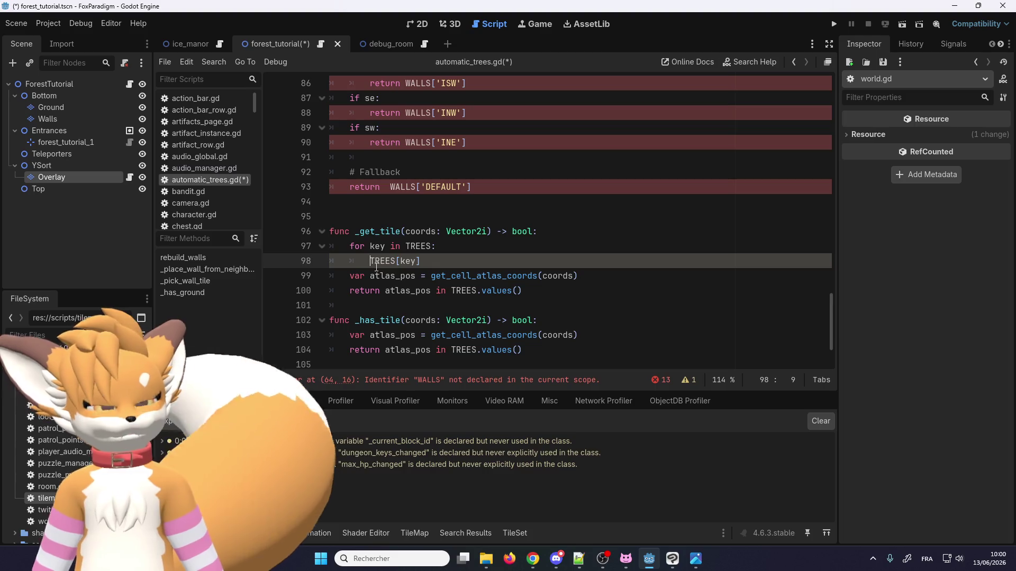
pyautogui.write('value =')
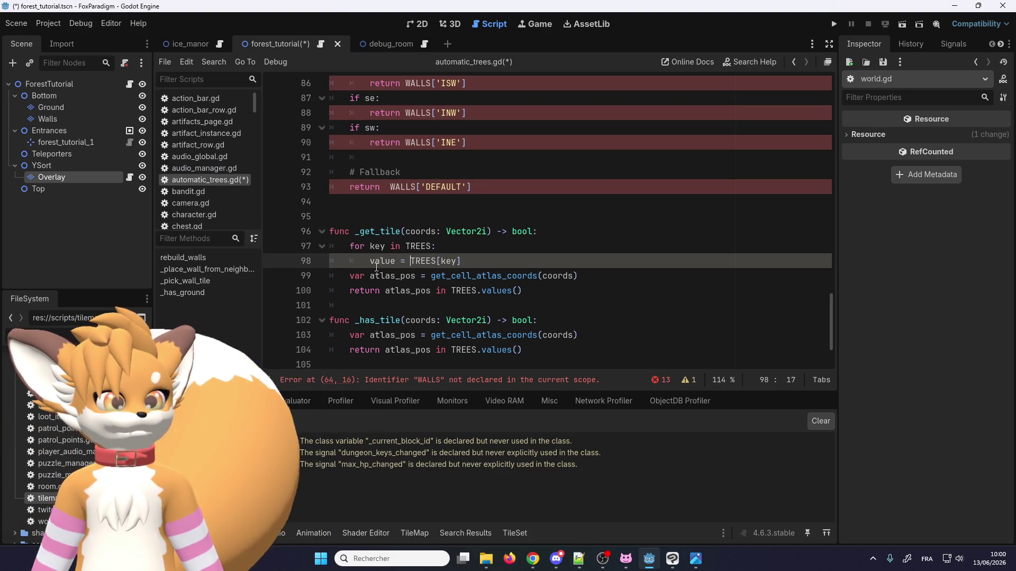
pyautogui.click(376, 263)
pyautogui.write('var')
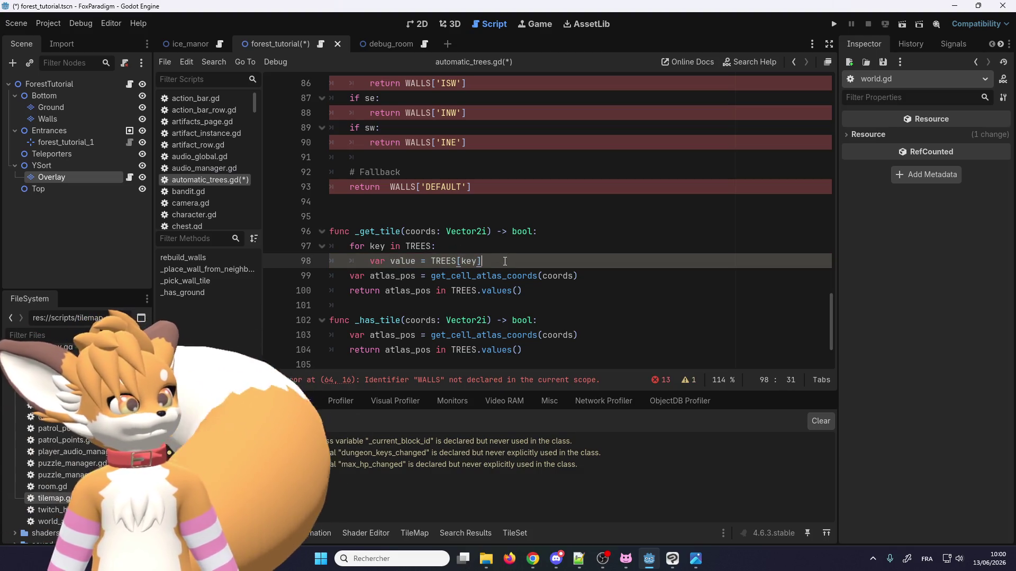
# Step: Move the atlas_pos lookup line up to directly under the _get_tile header
pyautogui.moveTo(580, 276); pyautogui.dragTo(350, 275)
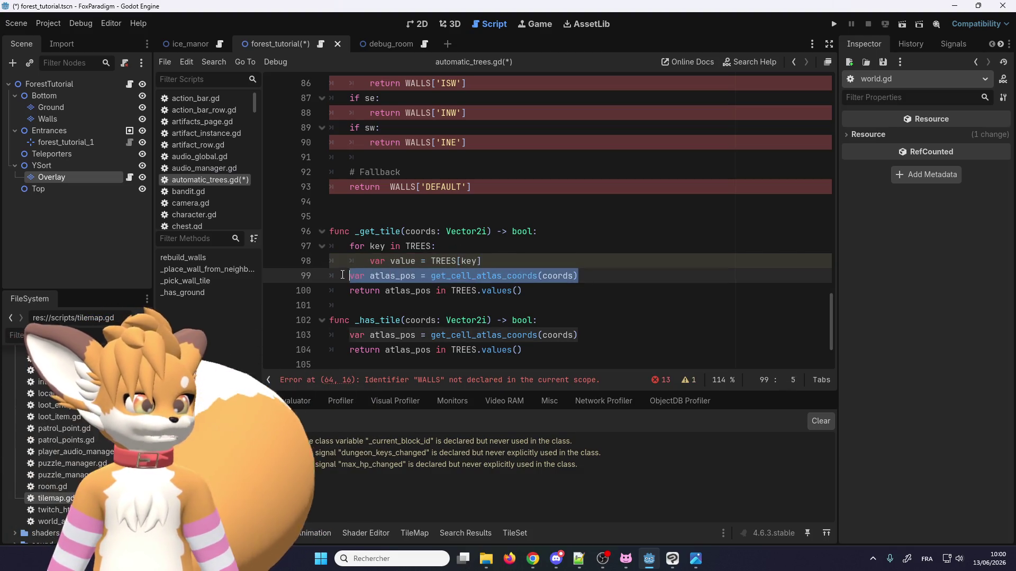
pyautogui.press('BackSpace')
pyautogui.click(556, 231)
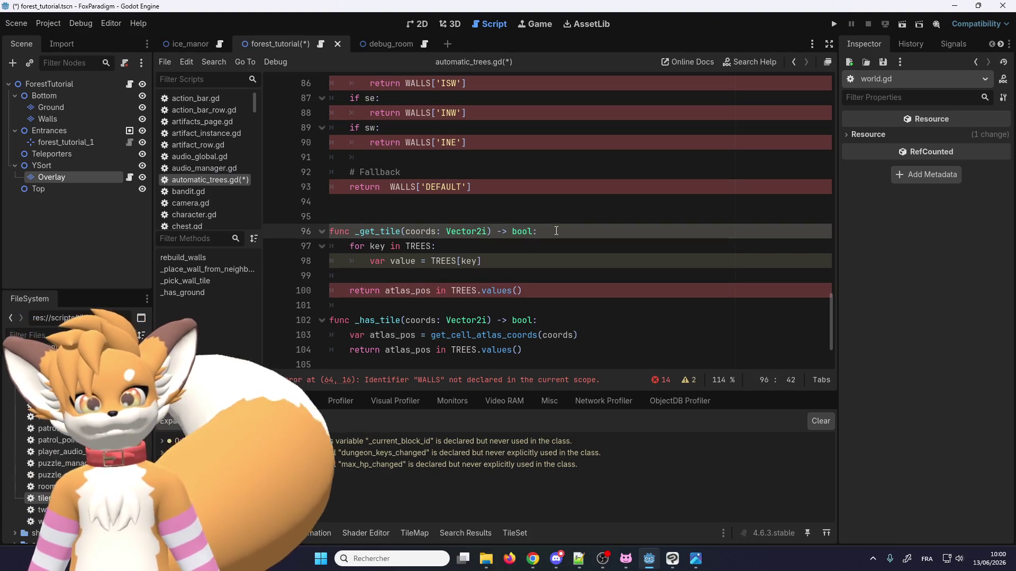
pyautogui.press('Return')
pyautogui.hotkey('ctrl', 'v')
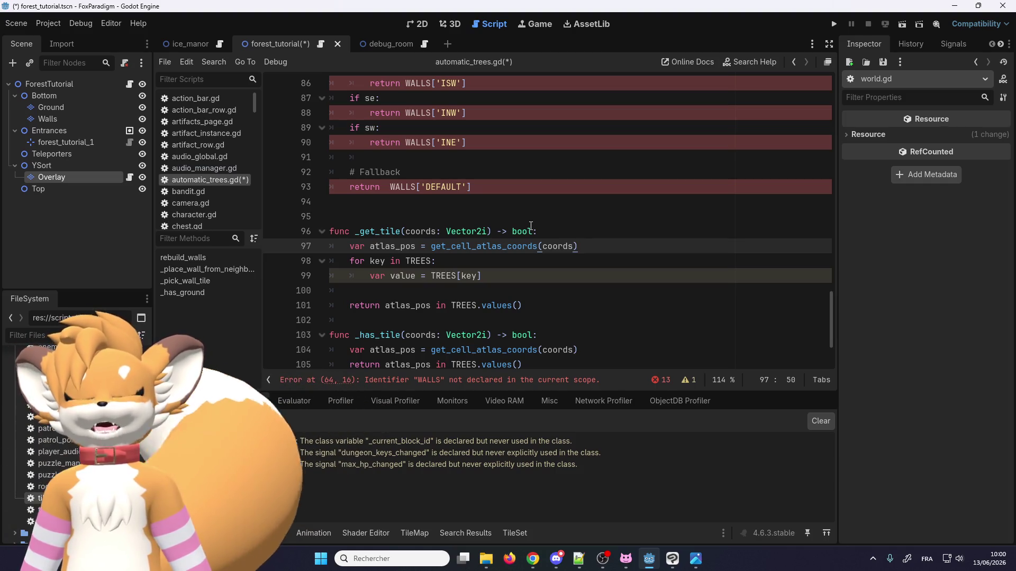
pyautogui.moveTo(531, 226)
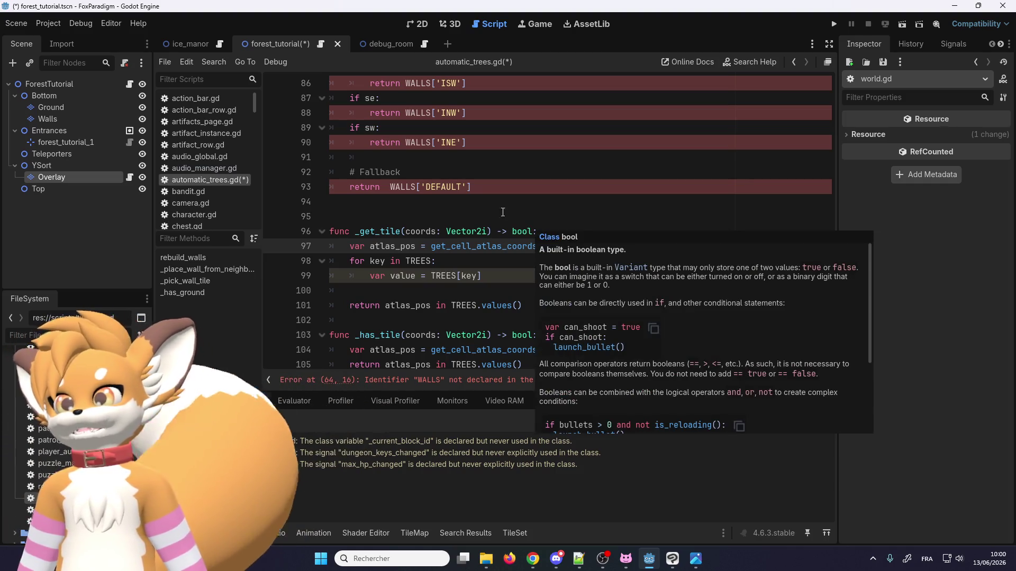
pyautogui.click(385, 246)
pyautogui.doubleClick(403, 246)
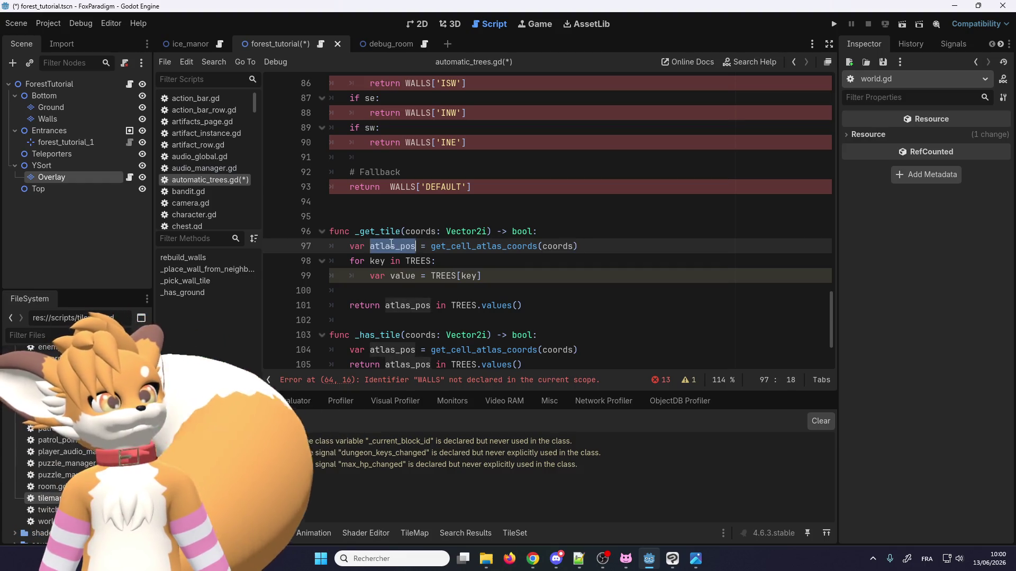
pyautogui.click(405, 289)
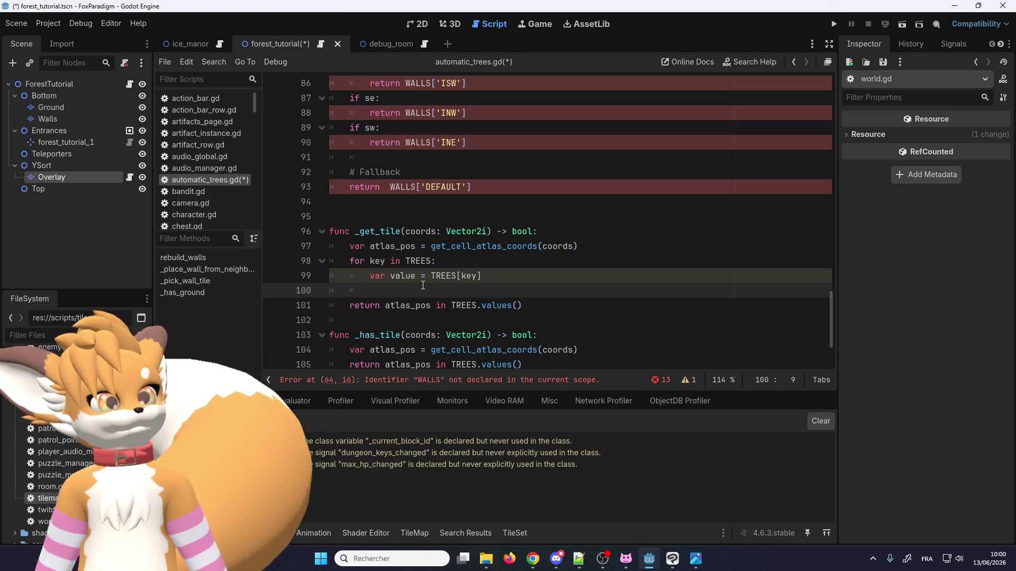
# Step: Inside the loop, add 'if value == atlas_pos' with the body 'return key'
pyautogui.write('if')
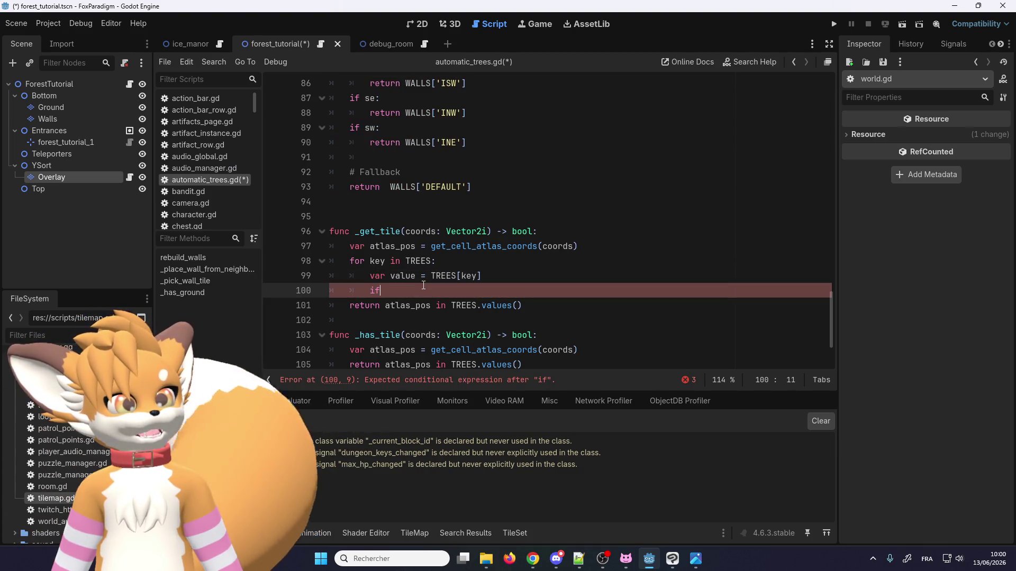
pyautogui.write(' valu')
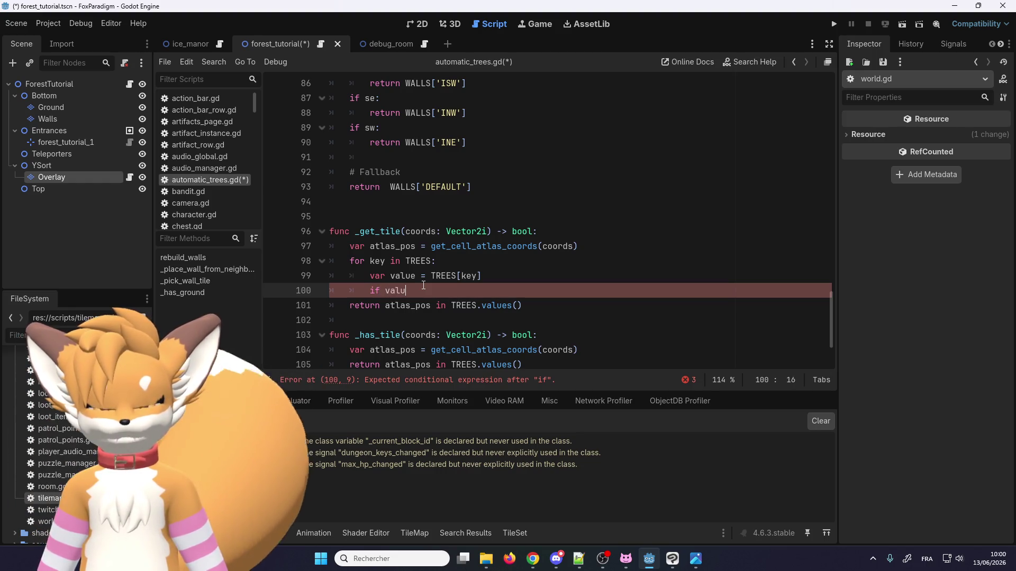
pyautogui.write('e == atlas_pos')
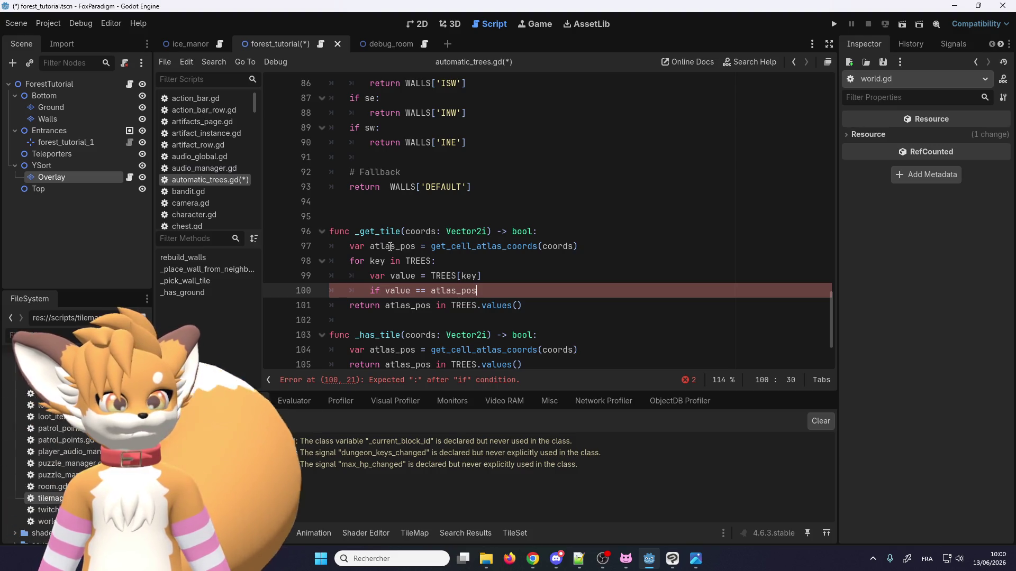
pyautogui.scroll(-1, 386, 247)
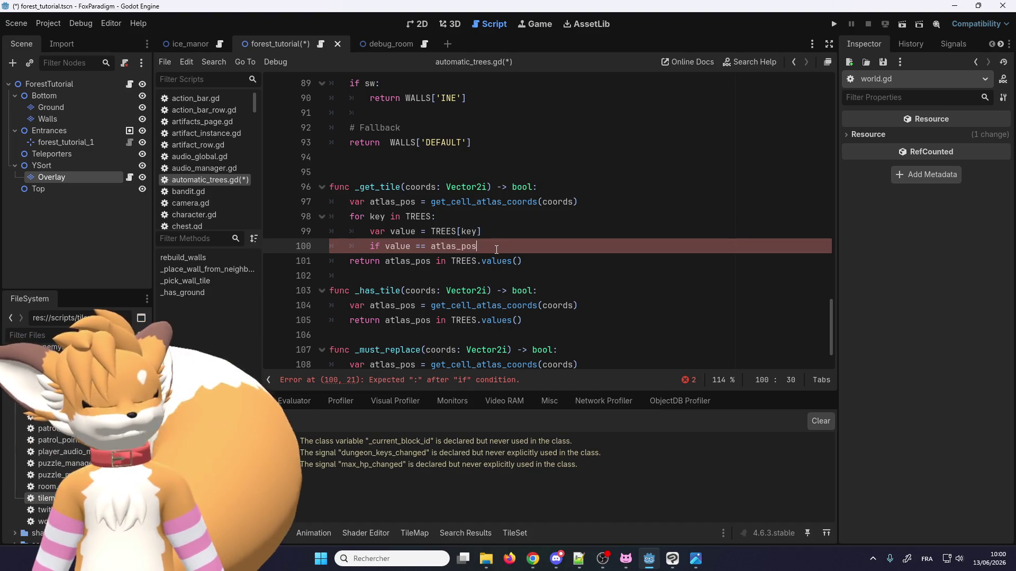
pyautogui.press('Return')
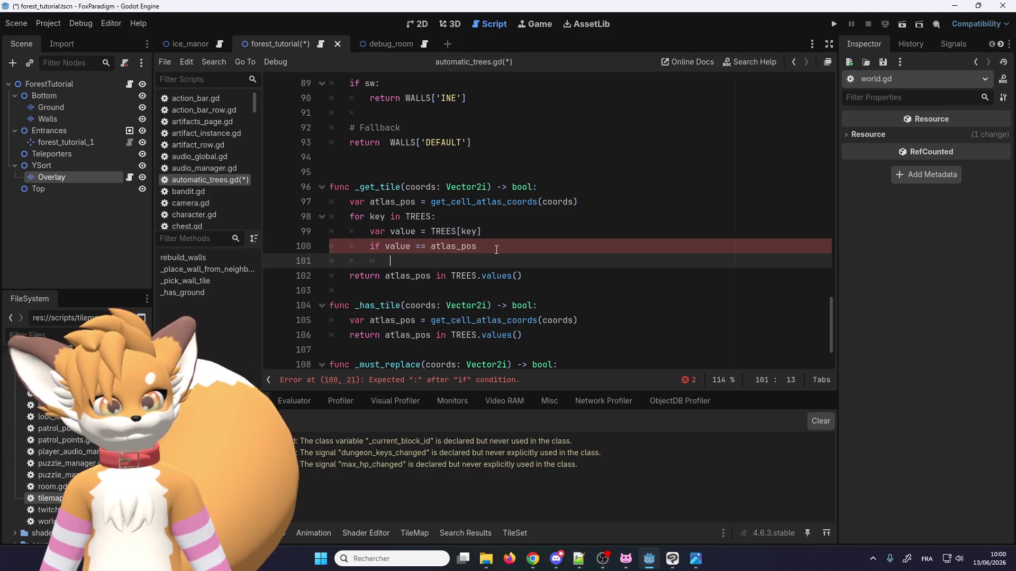
pyautogui.write('return')
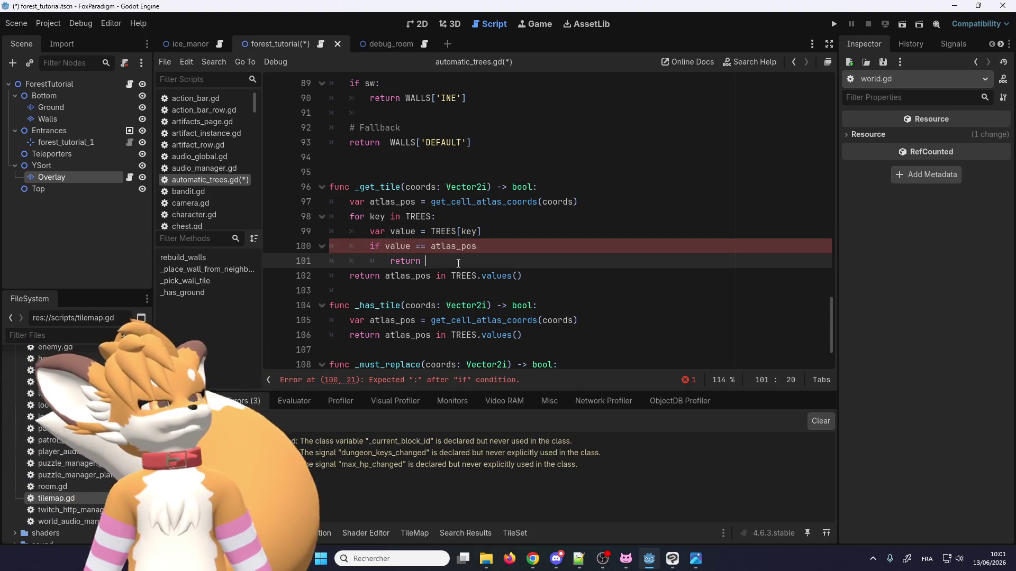
pyautogui.doubleClick(411, 249)
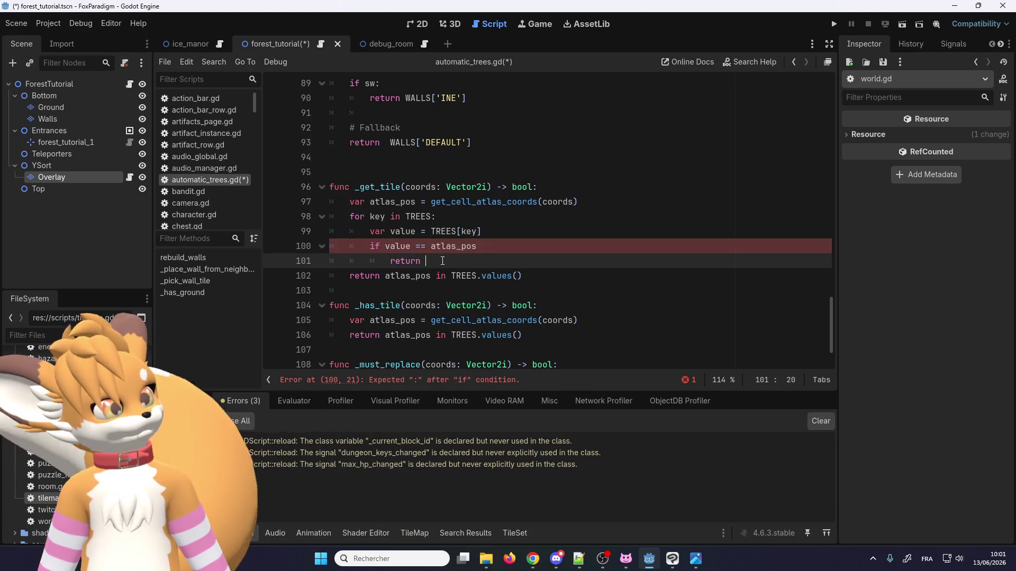
pyautogui.click(468, 232)
pyautogui.doubleClick(467, 232)
pyautogui.hotkey('ctrl', 'c')
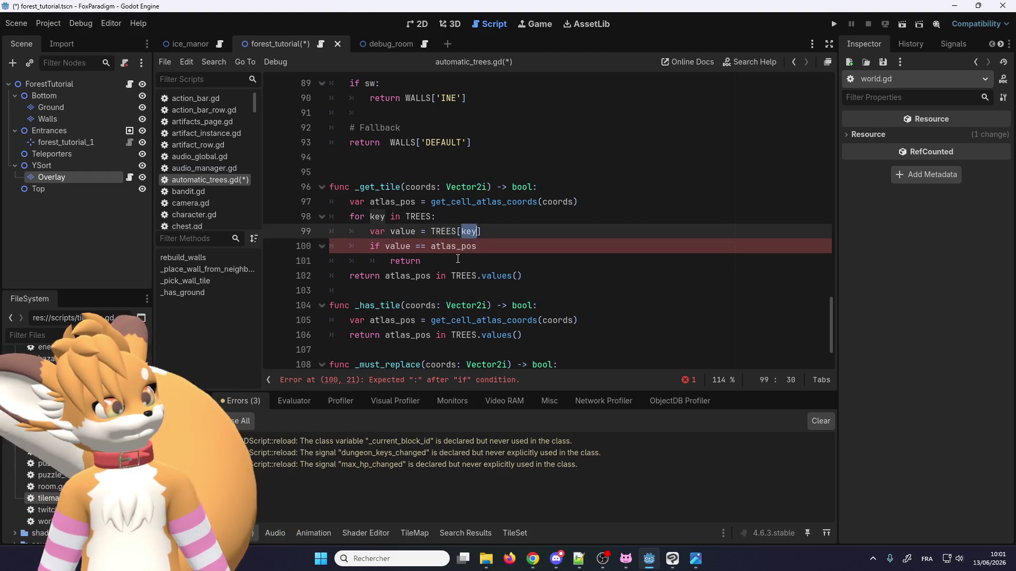
pyautogui.click(465, 259)
pyautogui.hotkey('ctrl', 'v')
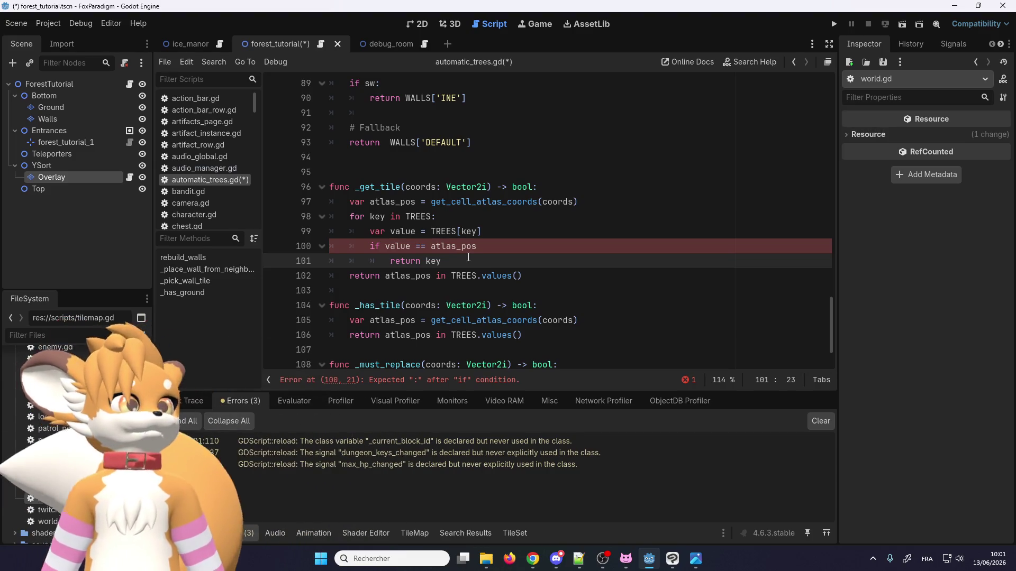
# Step: Replace the old return expression with 'return false' and add the colon to the if line
pyautogui.moveTo(521, 277); pyautogui.dragTo(386, 276)
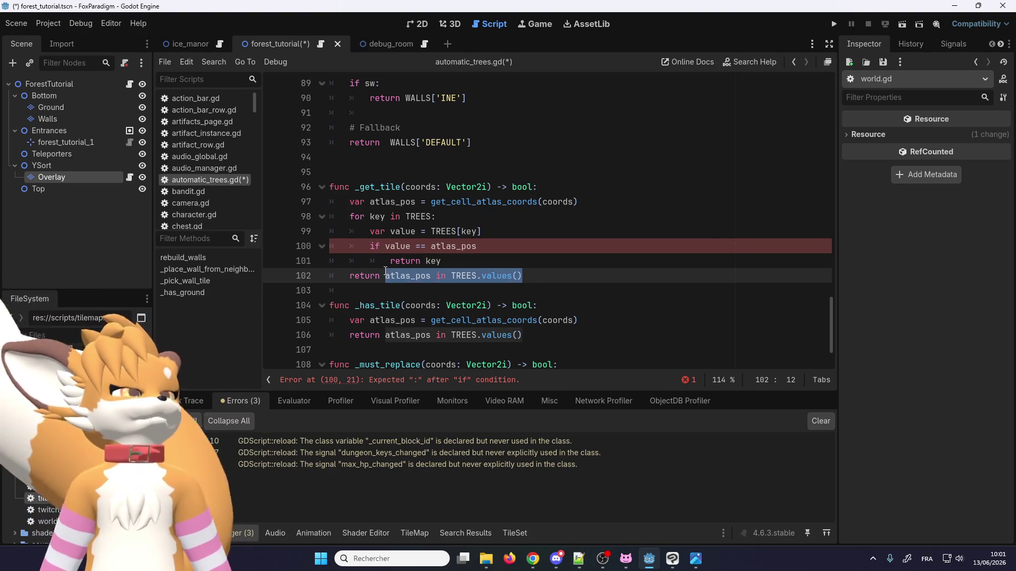
pyautogui.press('BackSpace')
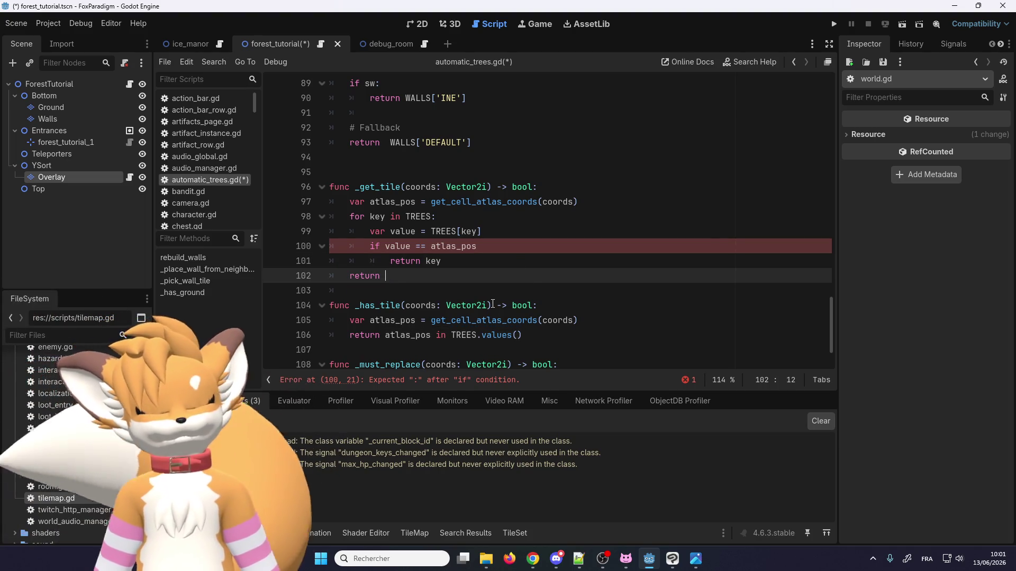
pyautogui.press('Return')
pyautogui.write('f')
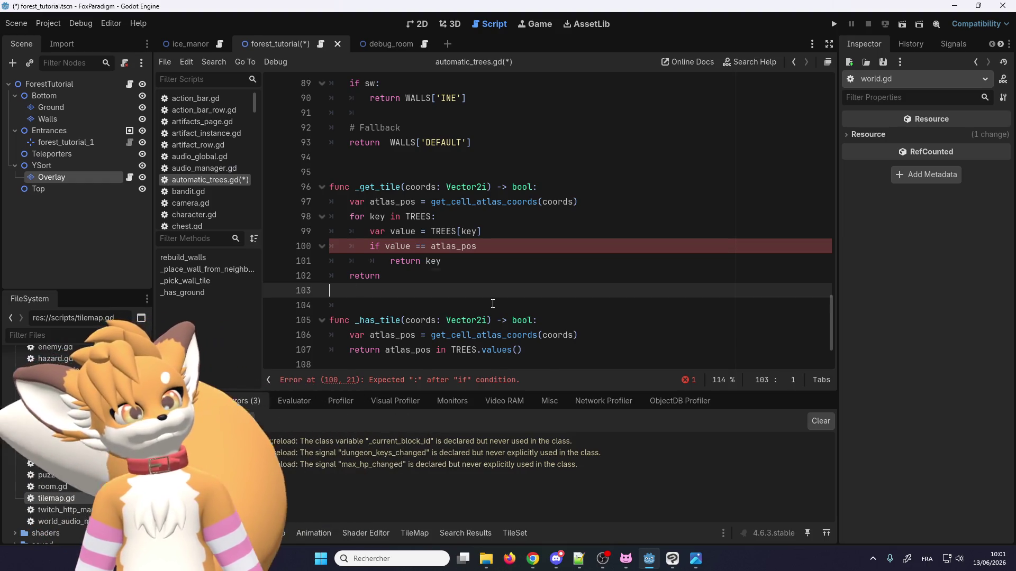
pyautogui.press('BackSpace')
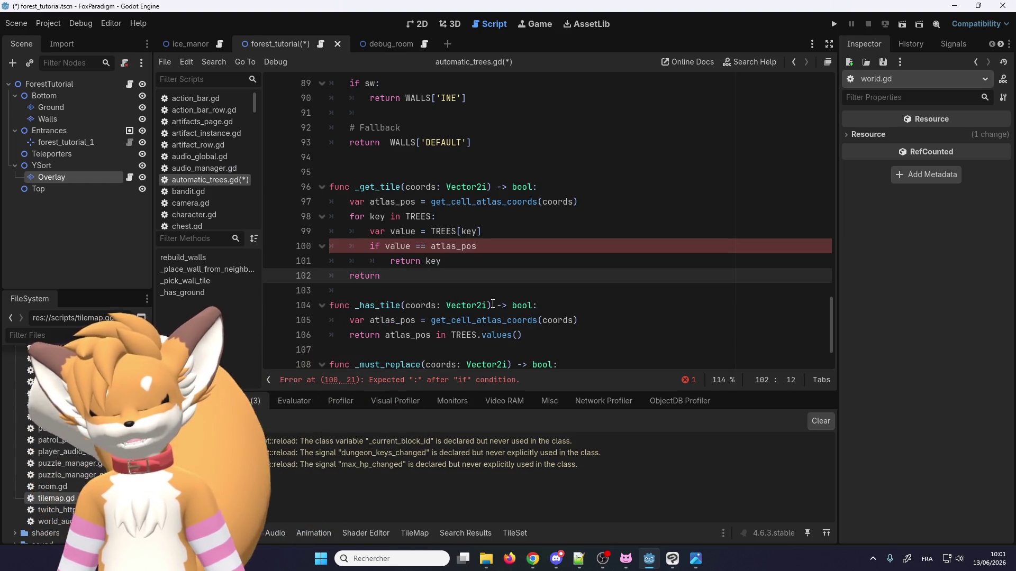
pyautogui.press('BackSpace')
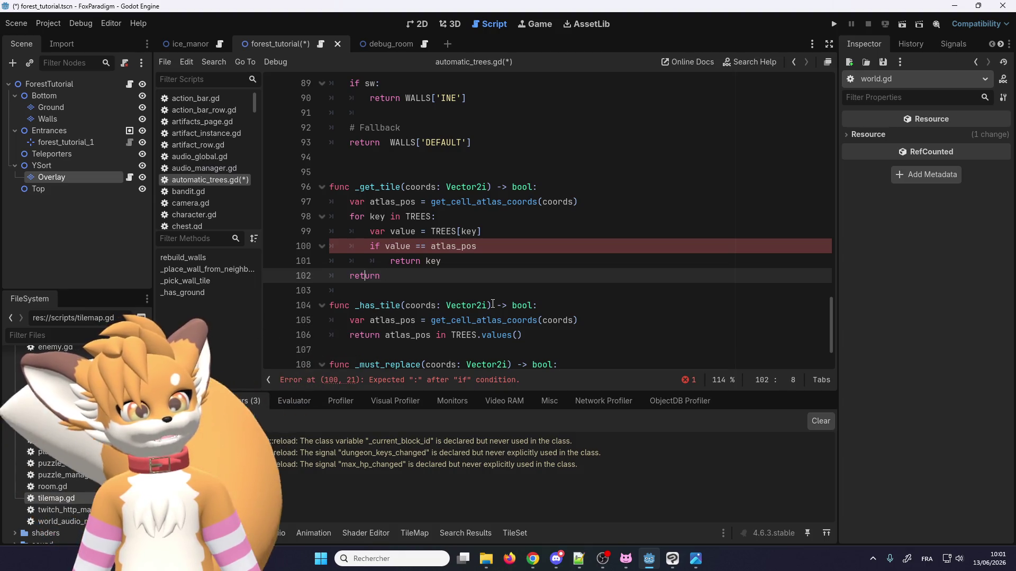
pyautogui.press('Home')
pyautogui.press('Return')
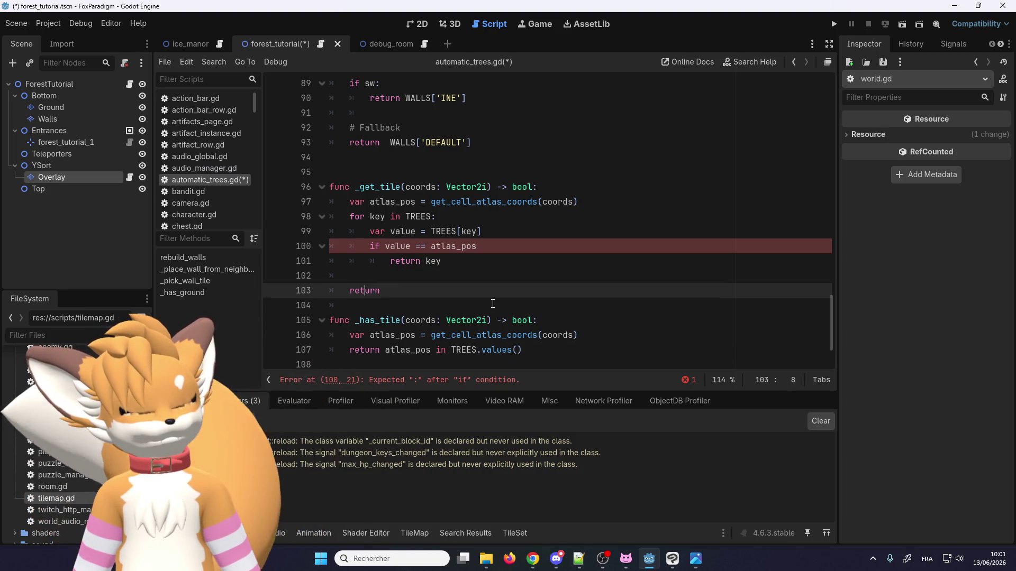
pyautogui.press('End')
pyautogui.write('f')
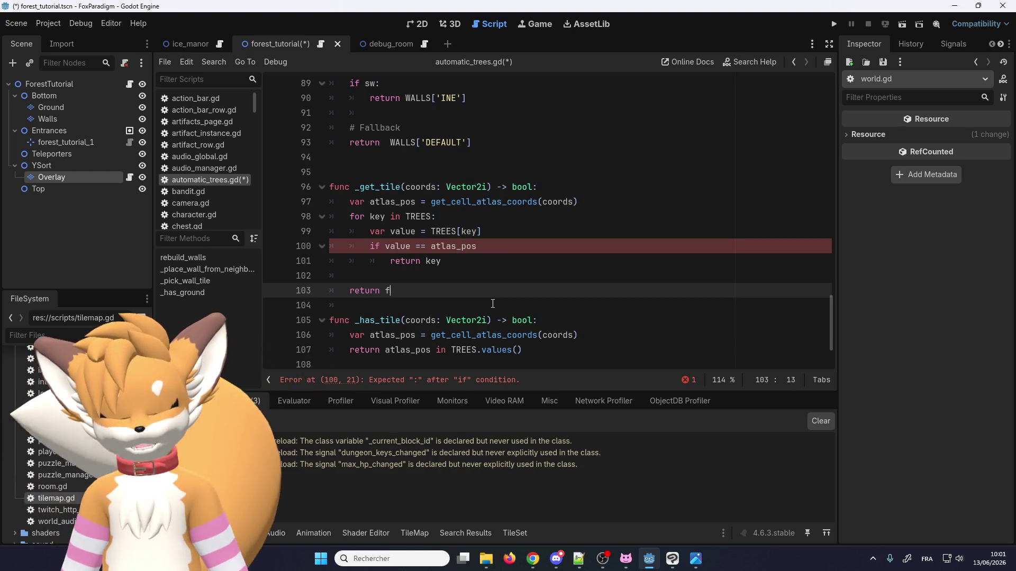
pyautogui.write('alse')
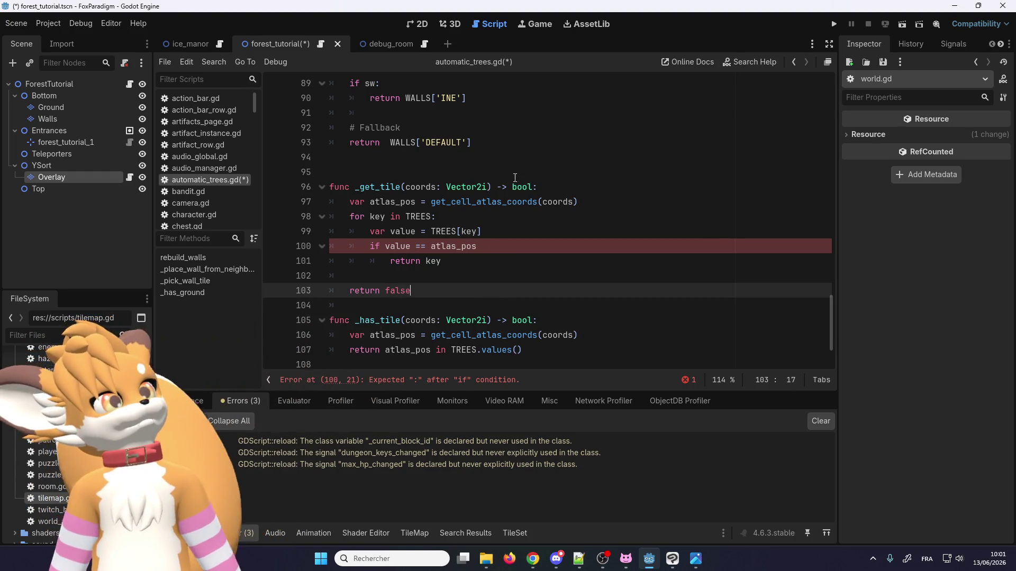
pyautogui.press('Up')
pyautogui.press('Up')
pyautogui.press('Up')
pyautogui.press('End')
pyautogui.write(':')
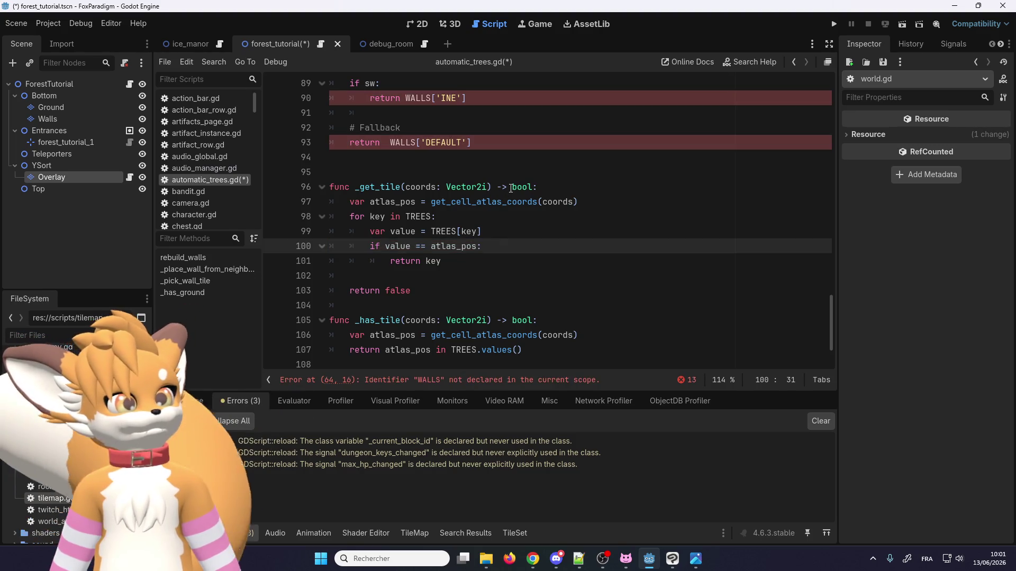
# Step: Change _get_tile's return type from bool to Variant
pyautogui.doubleClick(513, 187)
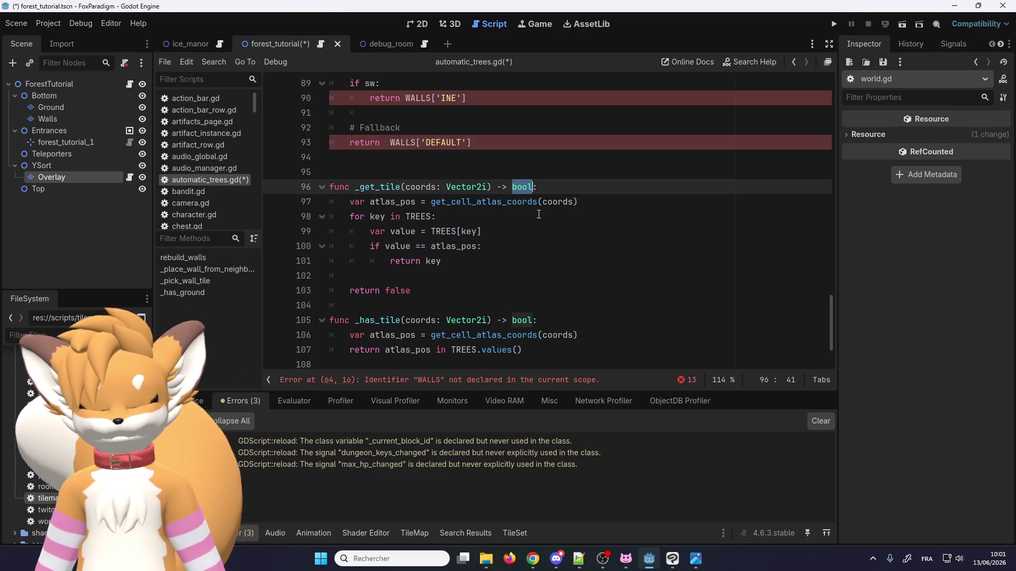
pyautogui.write('Variant')
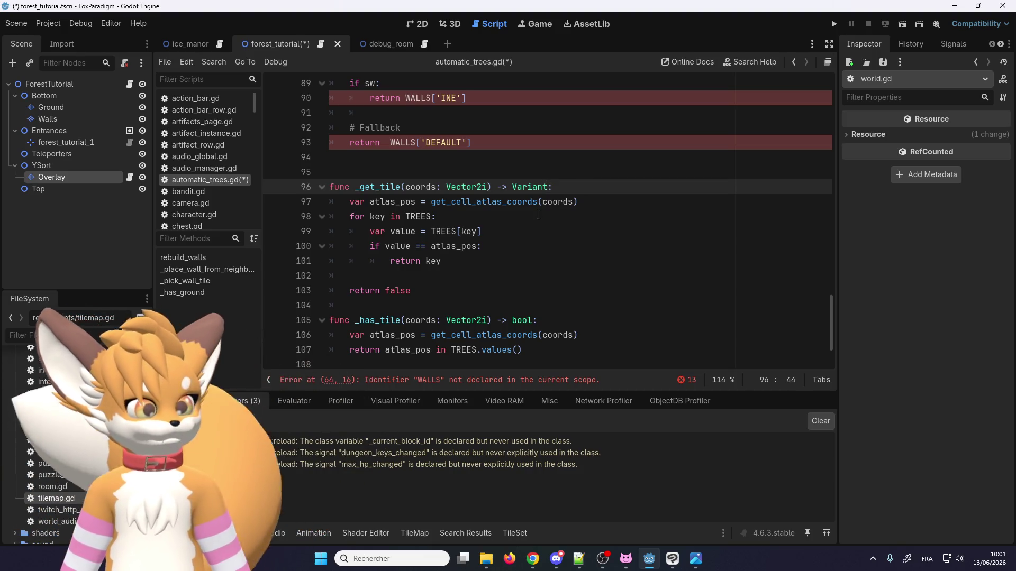
pyautogui.click(436, 279)
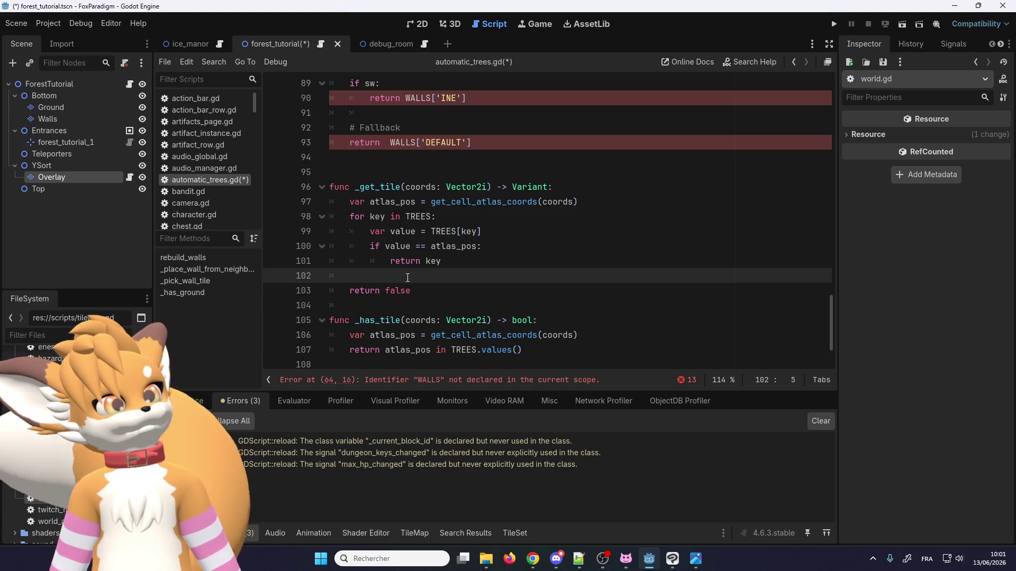
pyautogui.doubleClick(434, 261)
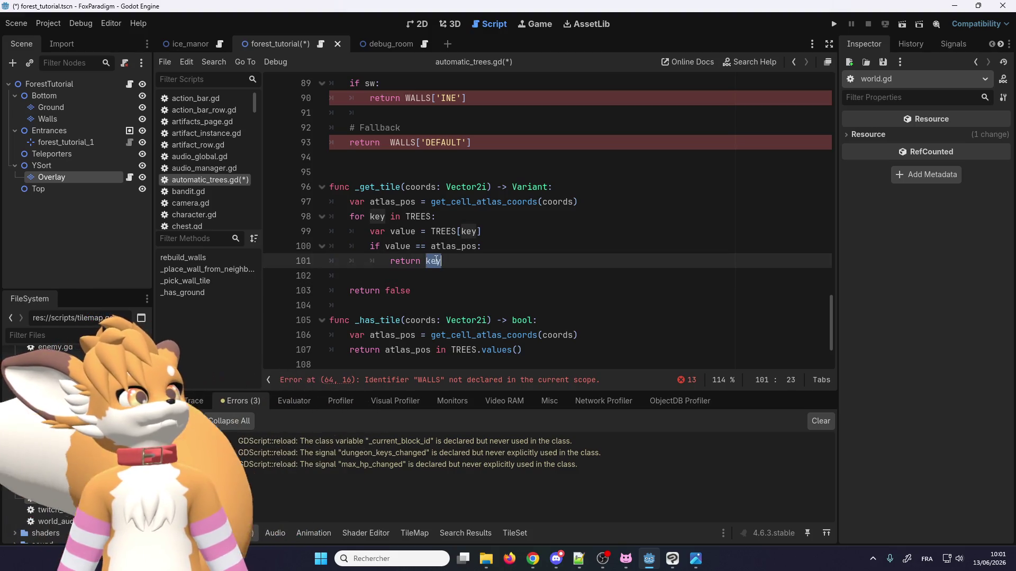
pyautogui.doubleClick(379, 185)
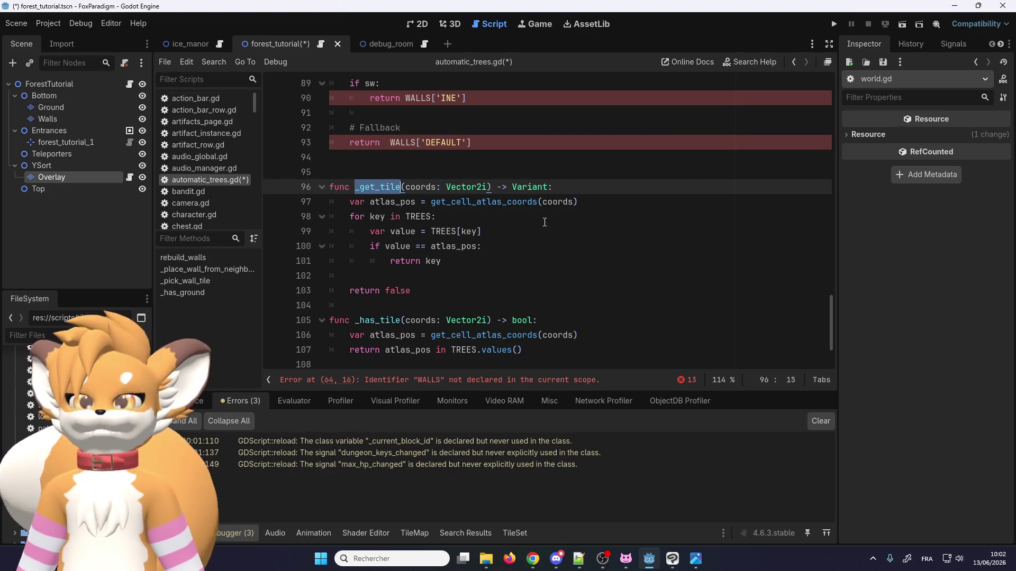
# Step: Copy the _get_tile name via the right-click menu and scroll up to _place_tree
pyautogui.scroll(2, 459, 199)
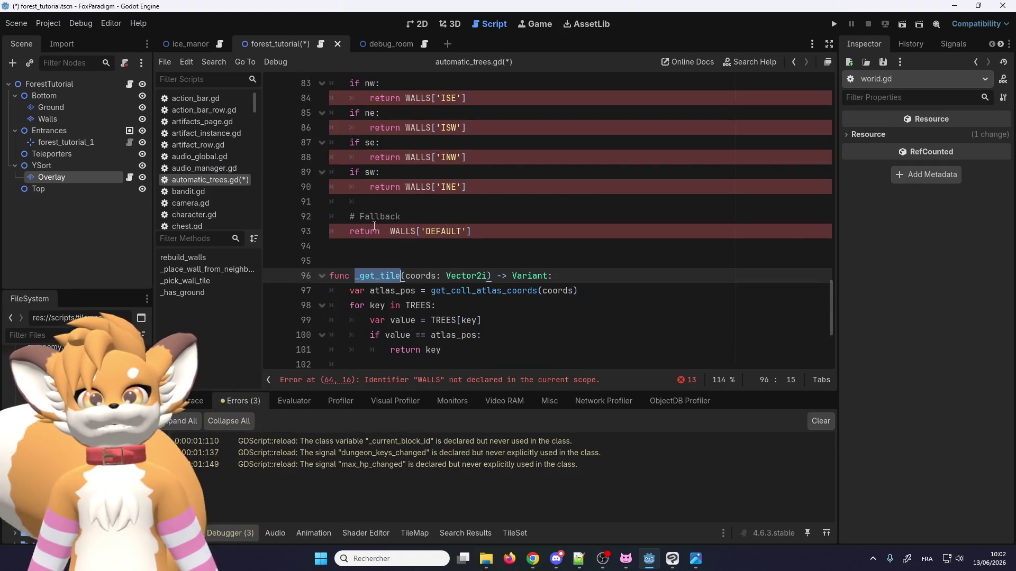
pyautogui.scroll(-1, 378, 223)
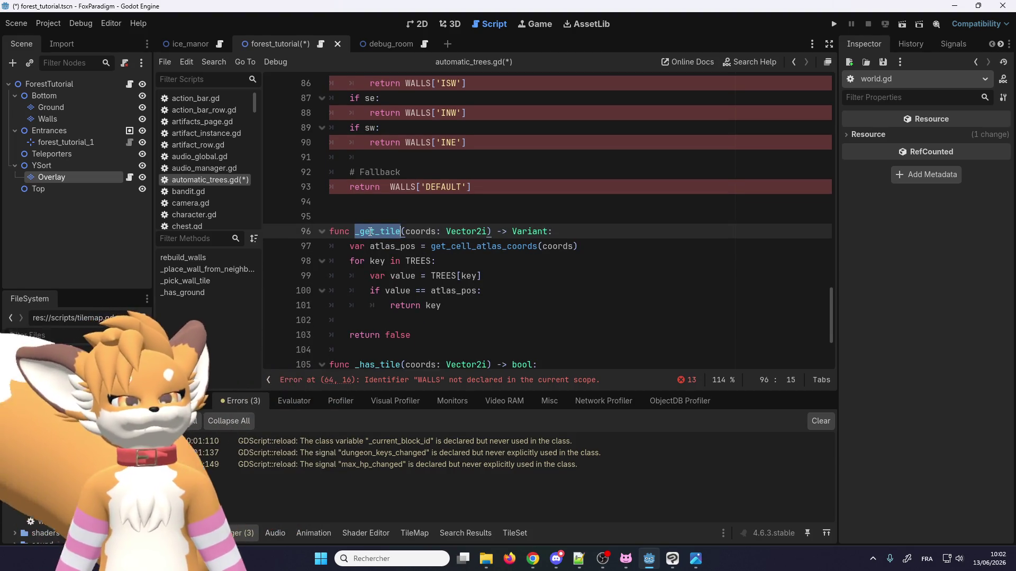
pyautogui.scroll(-1, 369, 235)
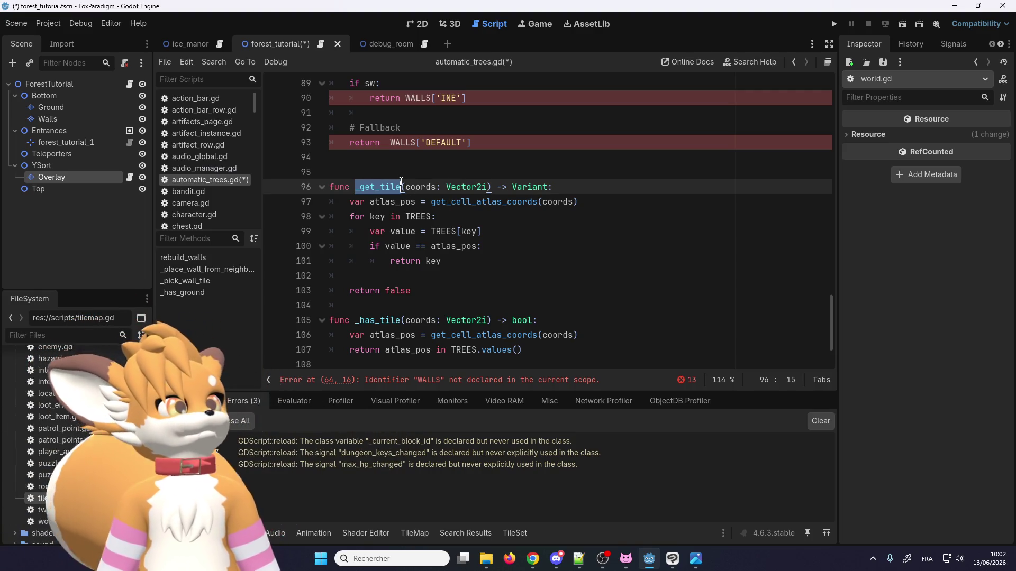
pyautogui.scroll(2, 367, 207)
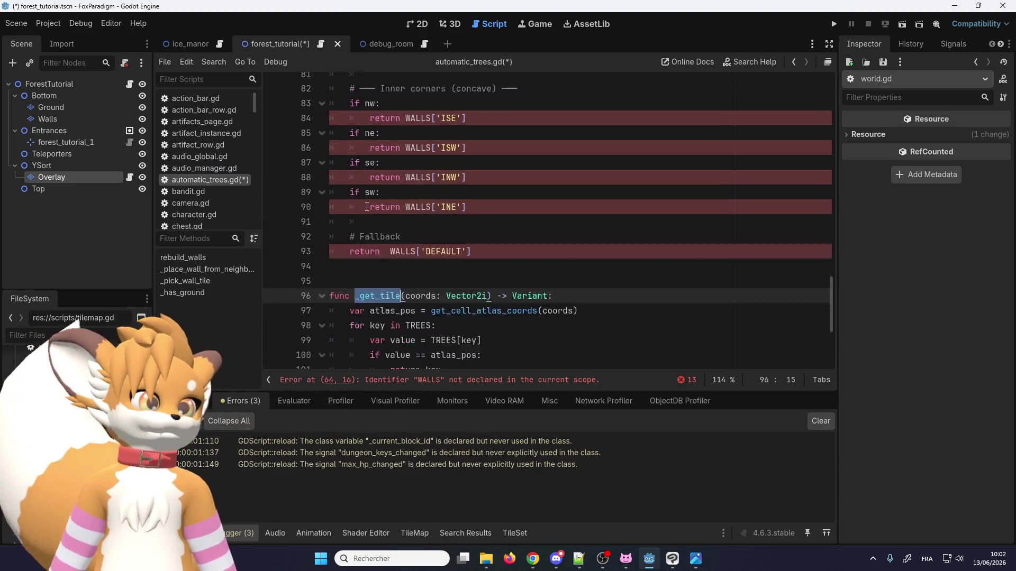
pyautogui.scroll(-2, 384, 222)
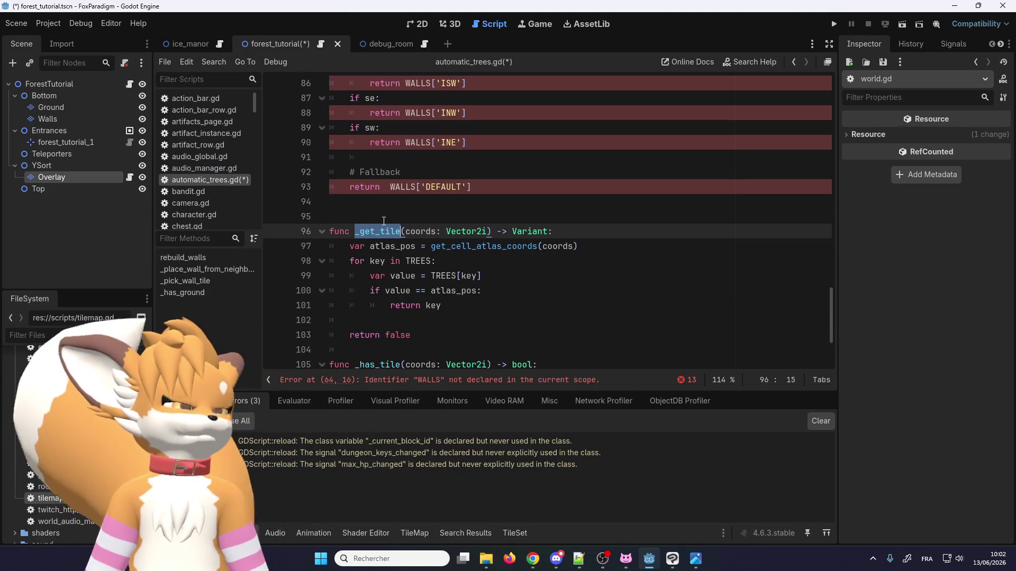
pyautogui.rightClick(381, 232)
pyautogui.click(407, 299)
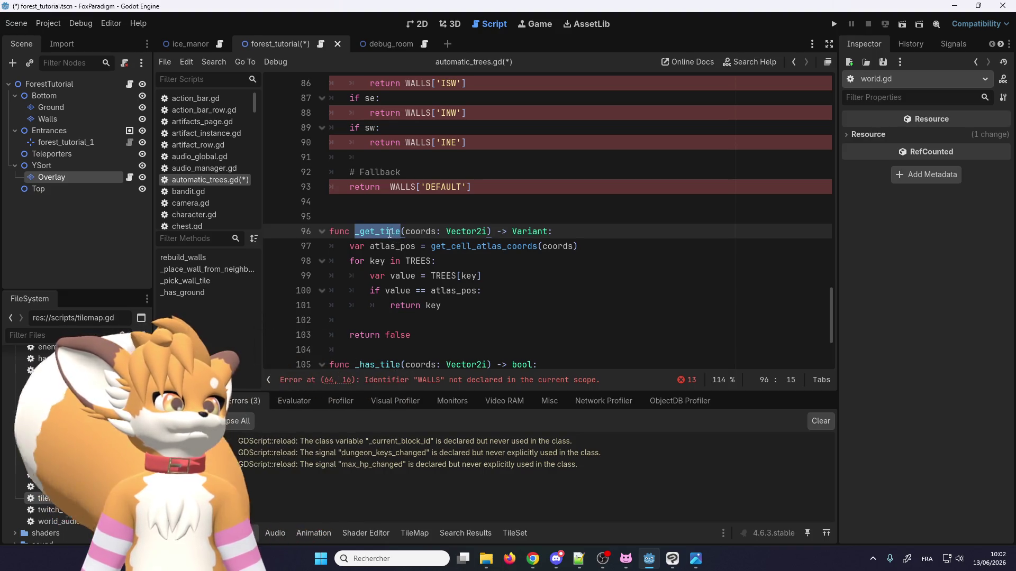
pyautogui.scroll(4, 387, 231)
pyautogui.scroll(12, 389, 238)
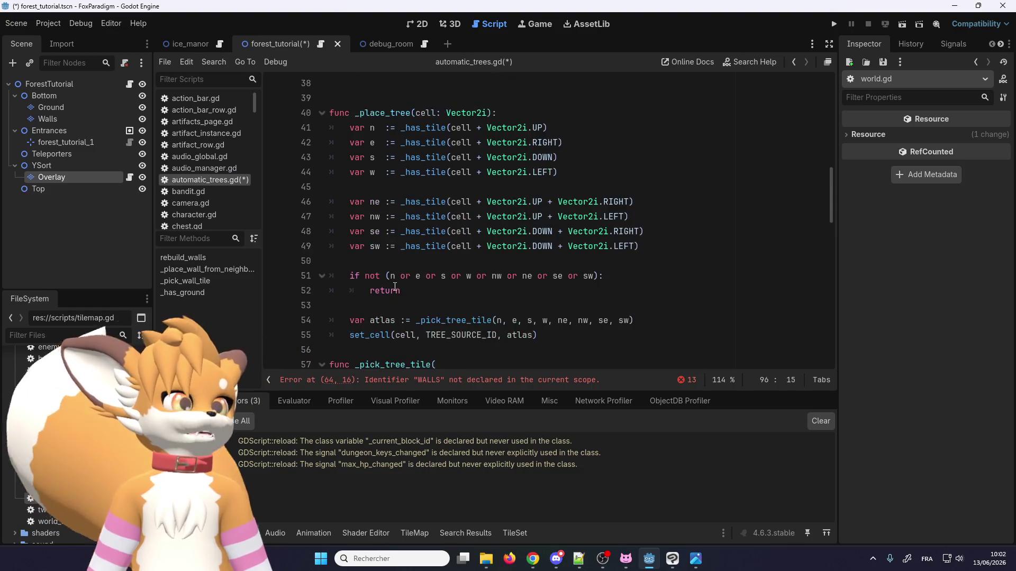
pyautogui.scroll(2, 395, 281)
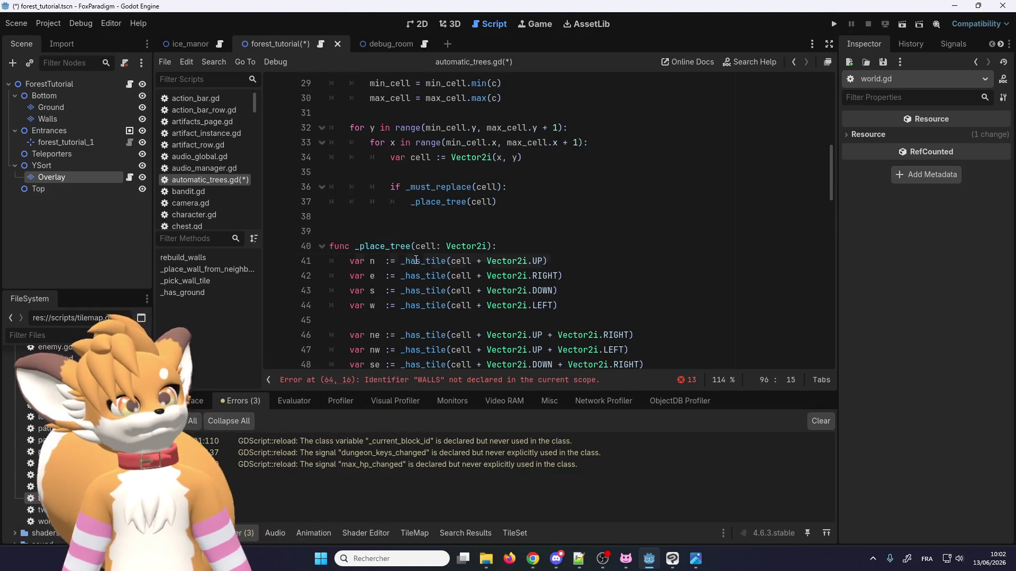
# Step: Replace the _has_tile calls with _get_tile on the neighbour lines 41–44
pyautogui.doubleClick(434, 263)
pyautogui.hotkey('ctrl', 'd')
pyautogui.hotkey('ctrl', 'd')
pyautogui.write('_get_tile')
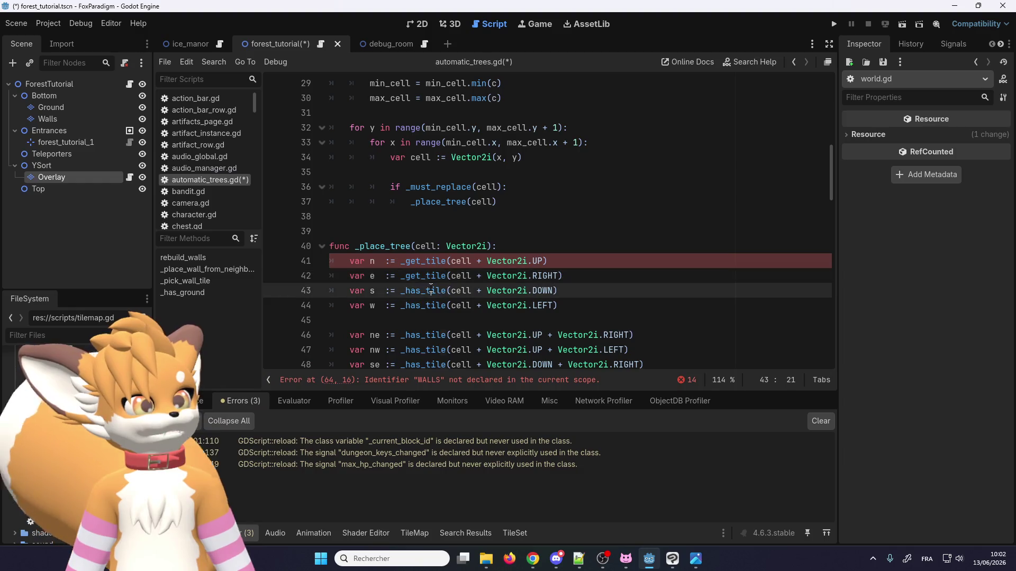
pyautogui.click(425, 305)
pyautogui.doubleClick(424, 305)
pyautogui.write('_get_tile')
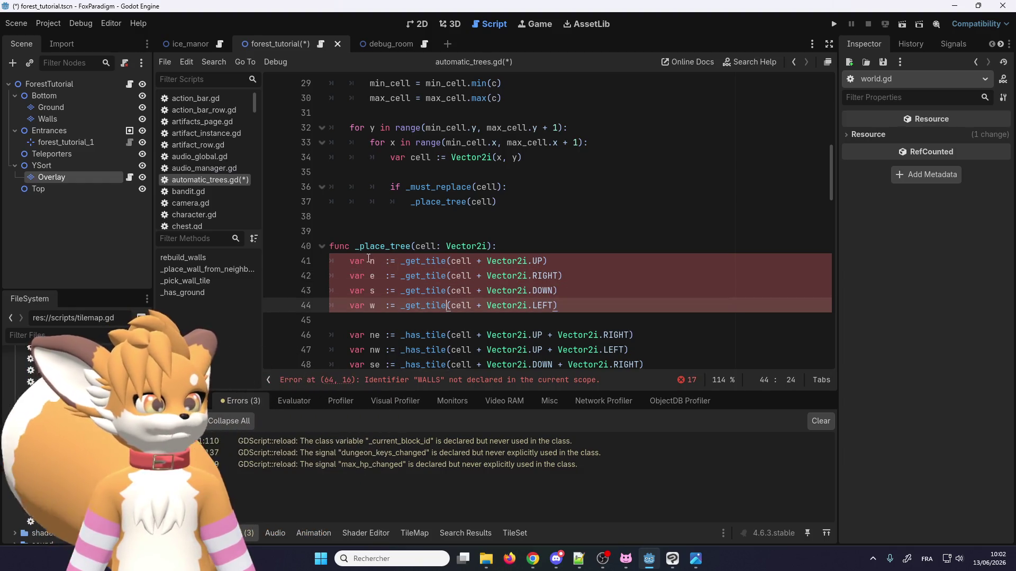
# Step: Change := to = on the neighbour declarations on lines 41–44
pyautogui.click(384, 261)
pyautogui.press('Delete')
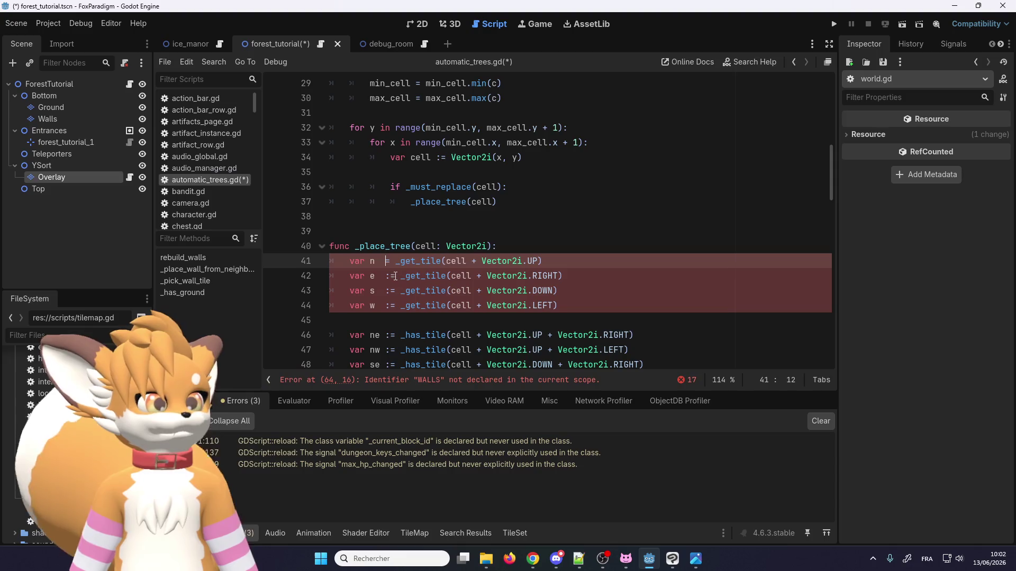
pyautogui.click(390, 276)
pyautogui.press('Delete')
pyautogui.click(390, 291)
pyautogui.press('Delete')
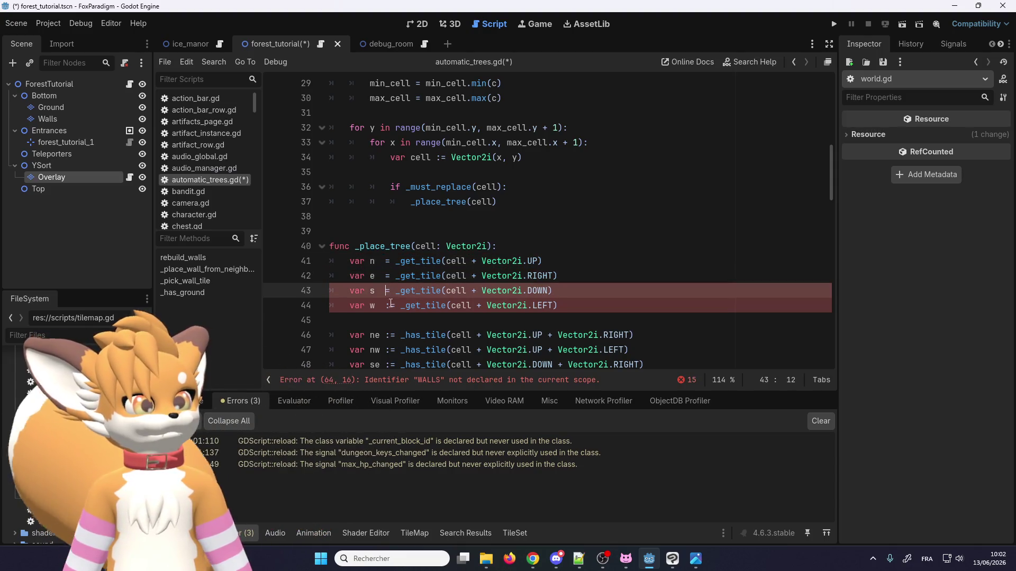
pyautogui.click(390, 305)
pyautogui.press('Delete')
# Step: Replace _has_tile with _get_tile in the diagonal neighbour lines 46–49
pyautogui.scroll(-2, 393, 311)
pyautogui.doubleClick(423, 246)
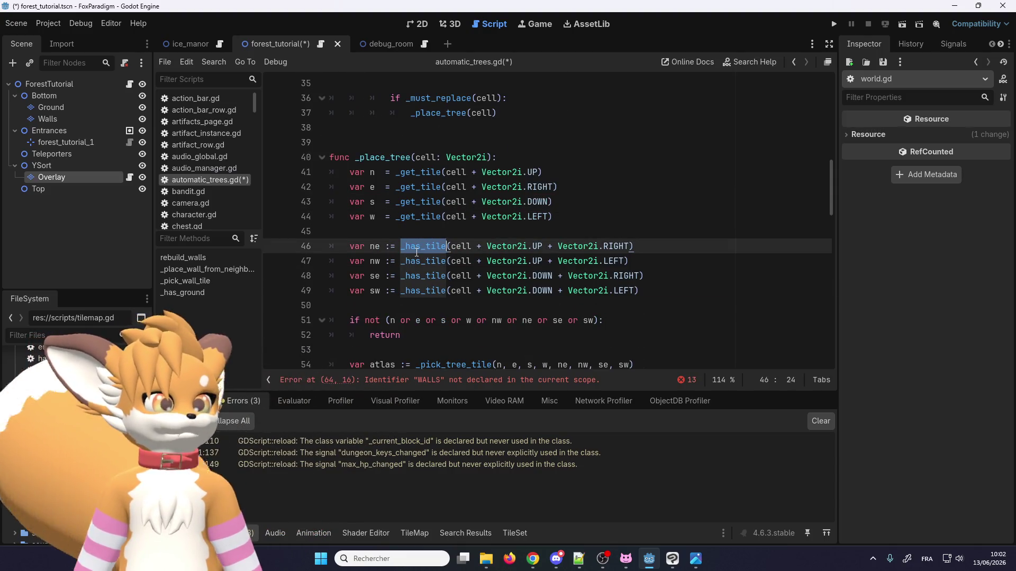
pyautogui.hotkey('ctrl', 'd')
pyautogui.hotkey('ctrl', 'd')
pyautogui.hotkey('ctrl', 'd')
pyautogui.write('_get_tile')
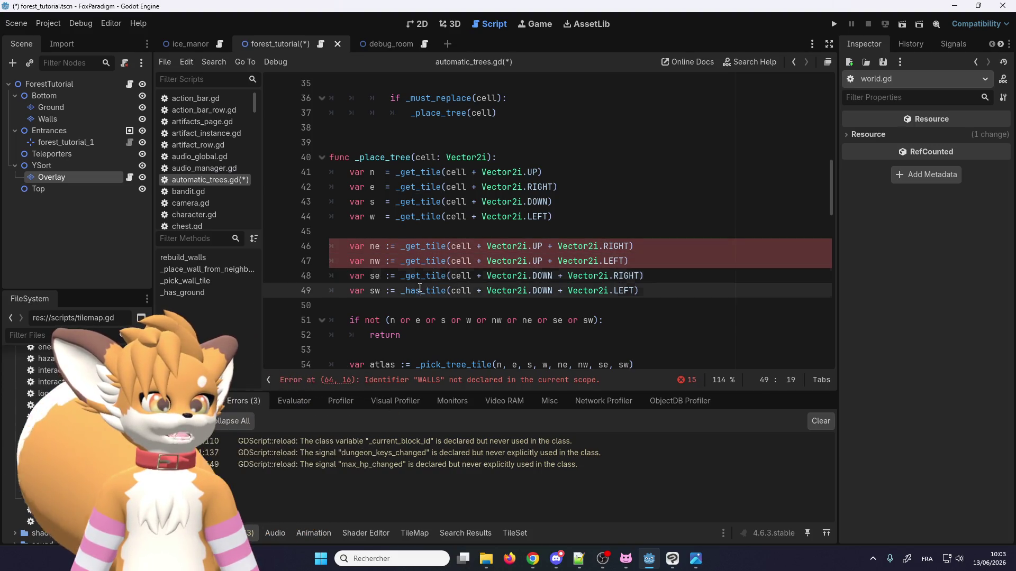
# Step: Change := to = on the diagonal neighbour declarations on lines 46–49
pyautogui.click(391, 246)
pyautogui.press('Delete')
pyautogui.click(391, 261)
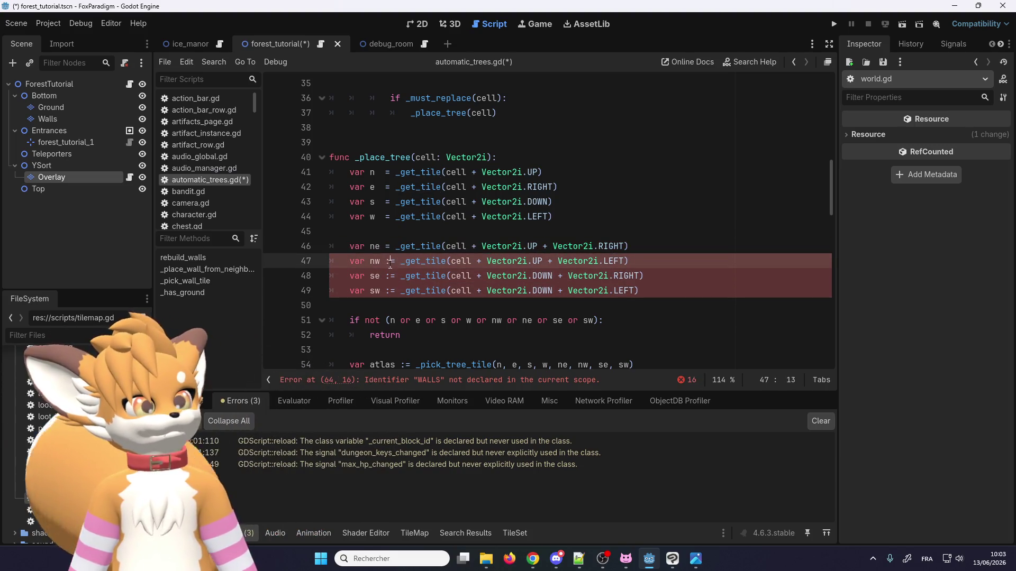
pyautogui.press('Delete')
pyautogui.click(391, 276)
pyautogui.press('Delete')
pyautogui.click(391, 291)
pyautogui.press('Delete')
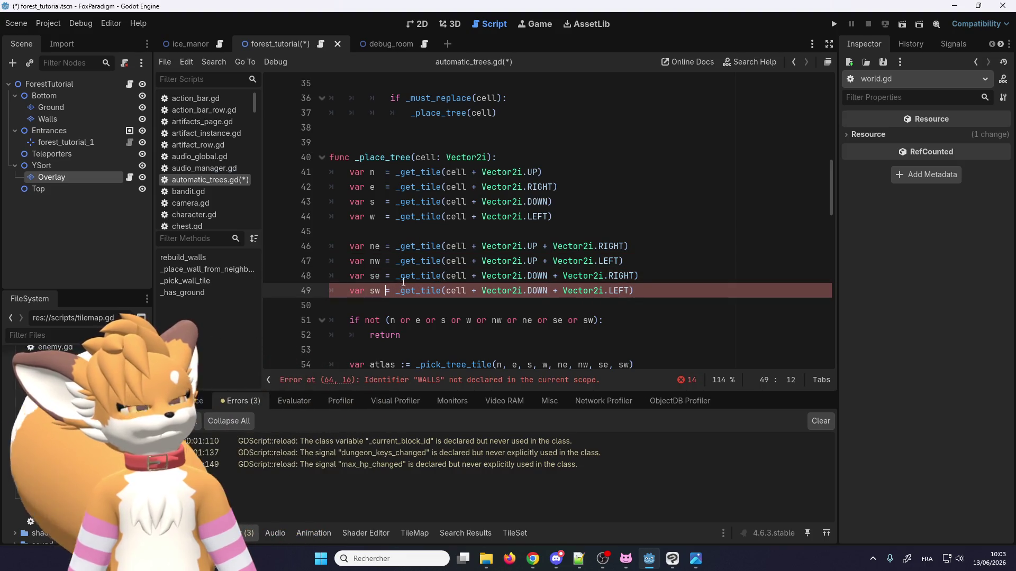
pyautogui.scroll(-3, 405, 281)
pyautogui.scroll(-15, 406, 281)
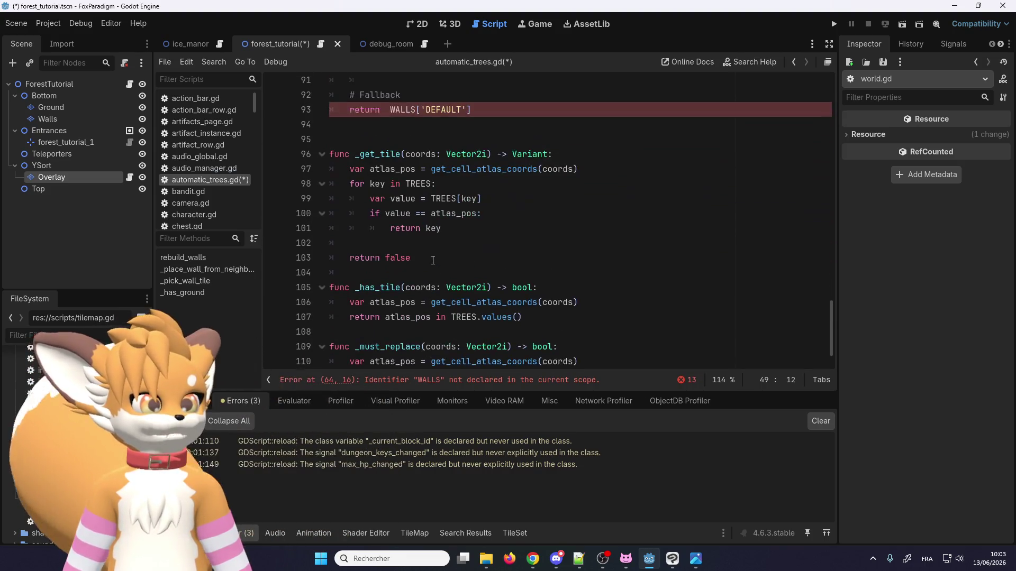
# Step: Make _get_tile fall back to return "" instead of false and change its return type from Variant to String
pyautogui.scroll(20, 423, 246)
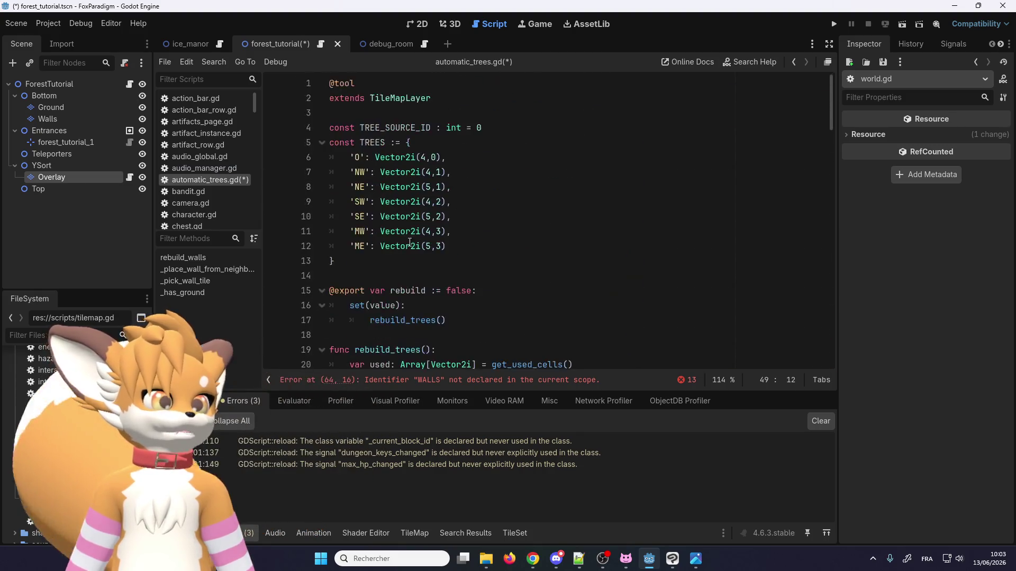
pyautogui.scroll(-20, 410, 242)
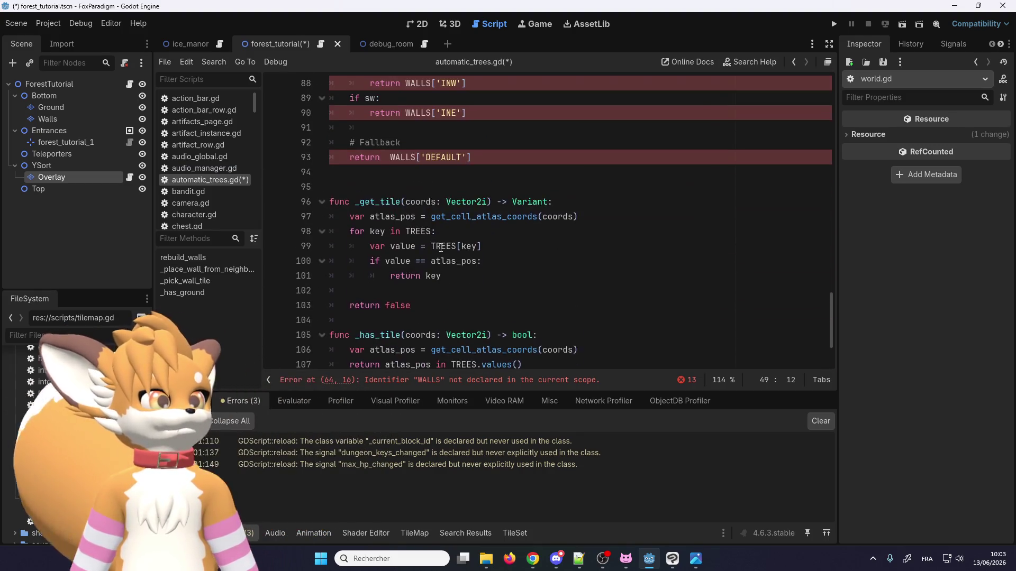
pyautogui.doubleClick(400, 305)
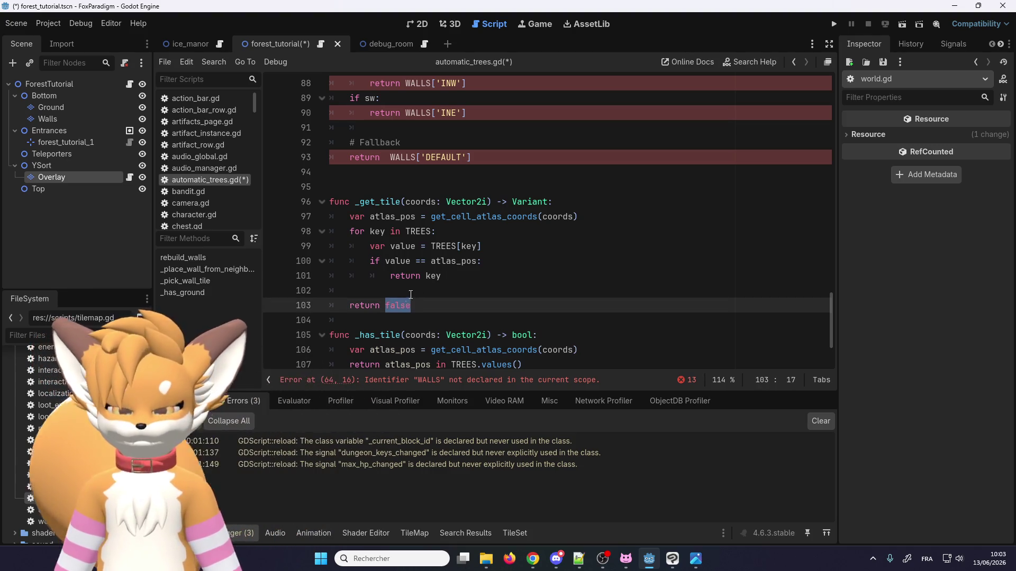
pyautogui.write('""')
pyautogui.doubleClick(527, 202)
pyautogui.write('St')
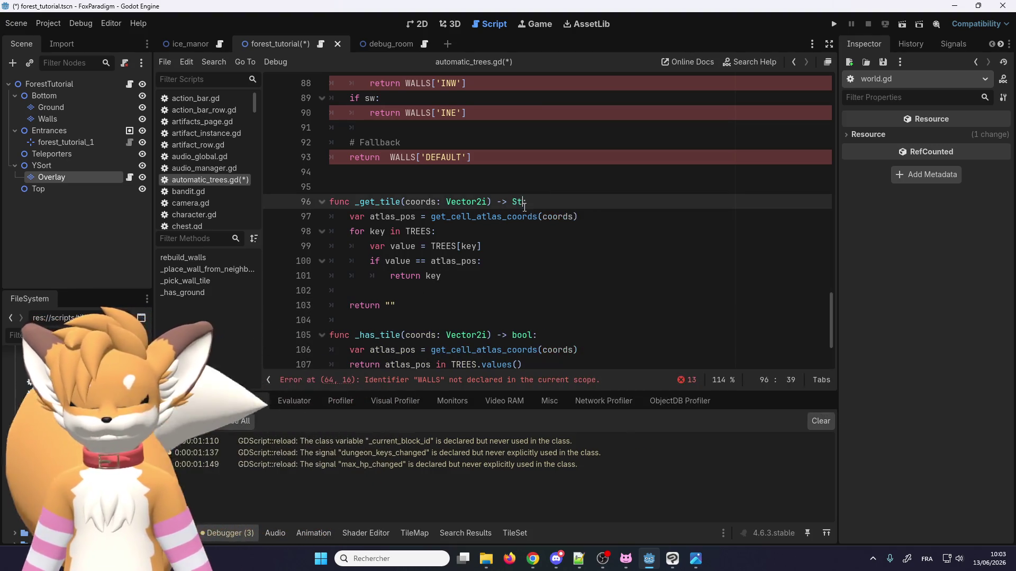
pyautogui.click(453, 288)
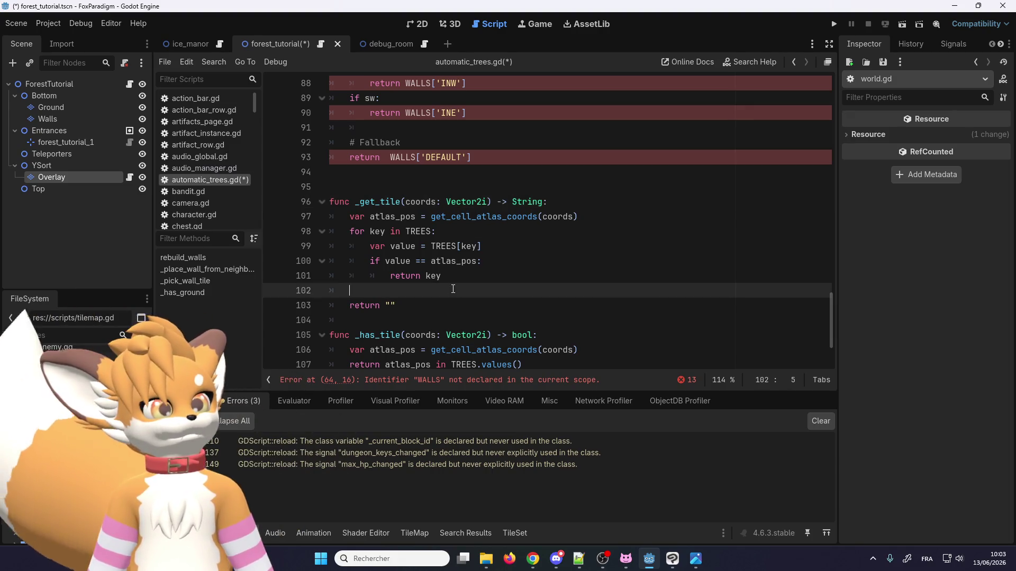
# Step: Select the four diagonal neighbour lines 46–49 in _place_tree
pyautogui.scroll(15, 411, 266)
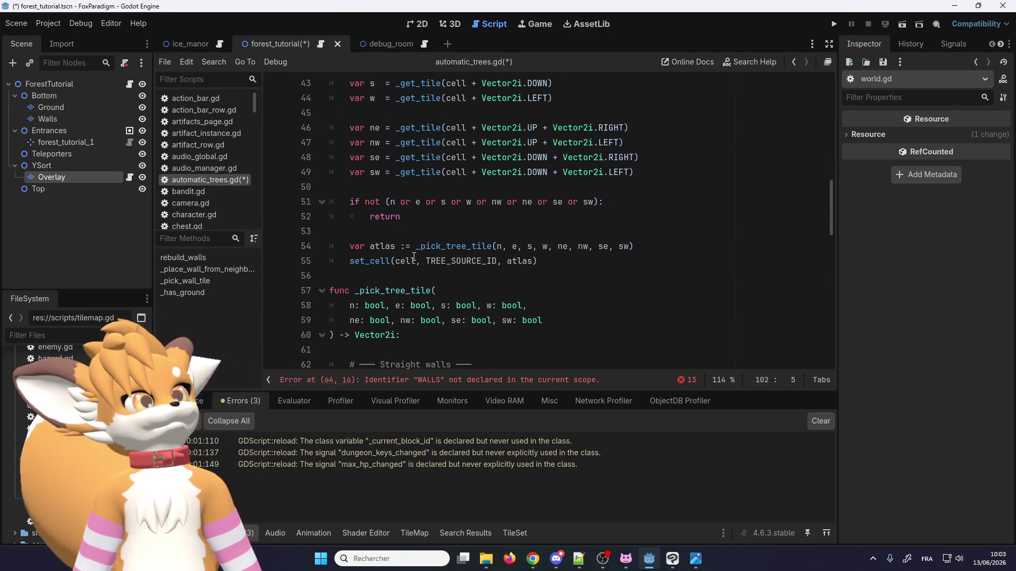
pyautogui.click(419, 251)
pyautogui.scroll(3, 413, 251)
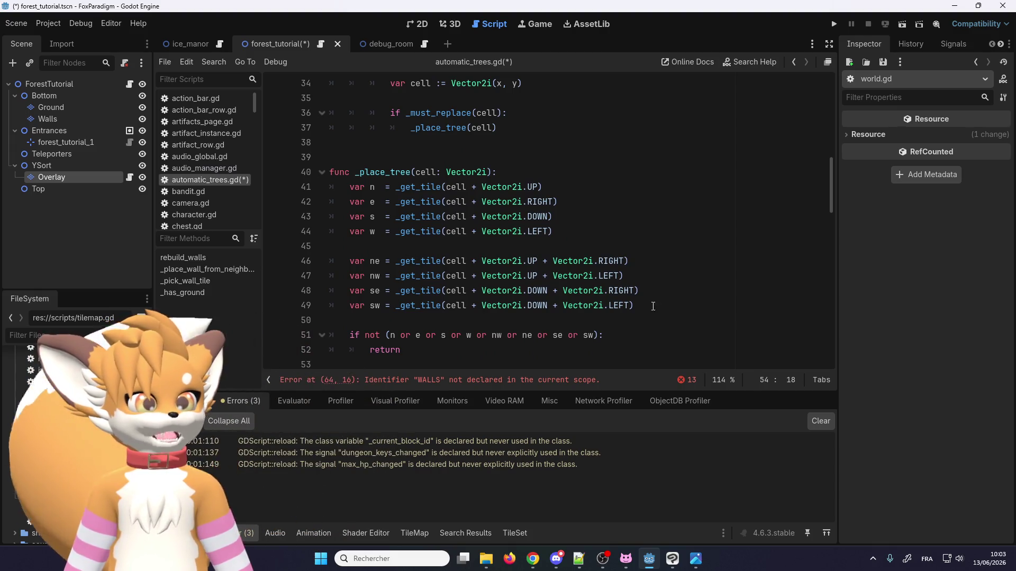
pyautogui.moveTo(637, 306); pyautogui.dragTo(331, 256)
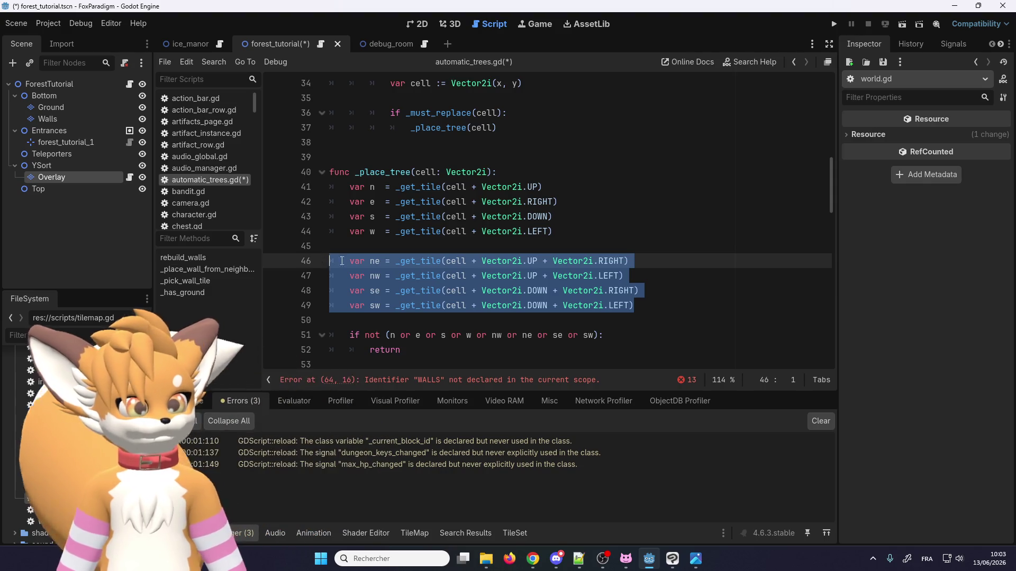
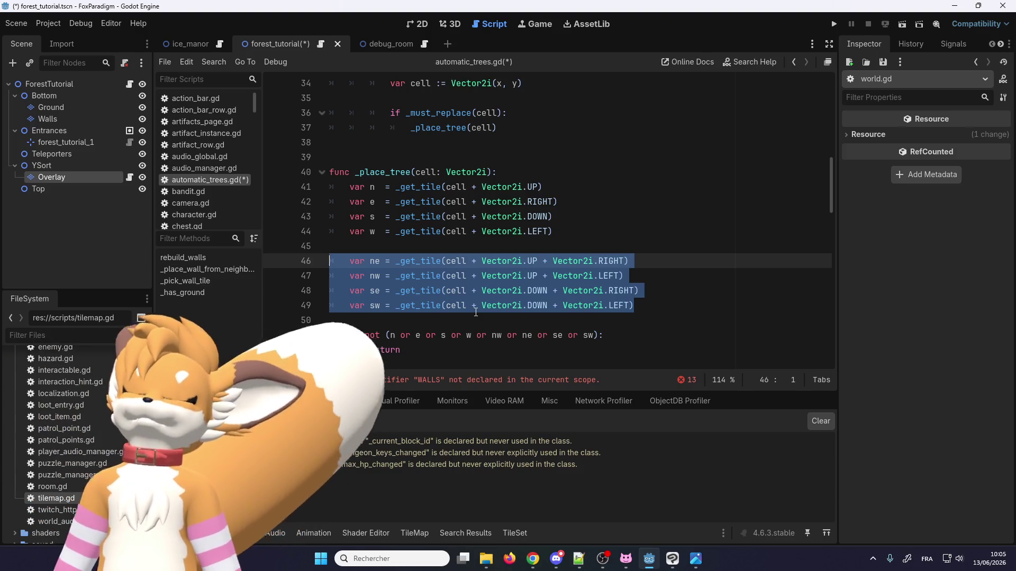
# Step: Cut the four diagonal neighbour declarations and paste them back further down the function
pyautogui.click(550, 275)
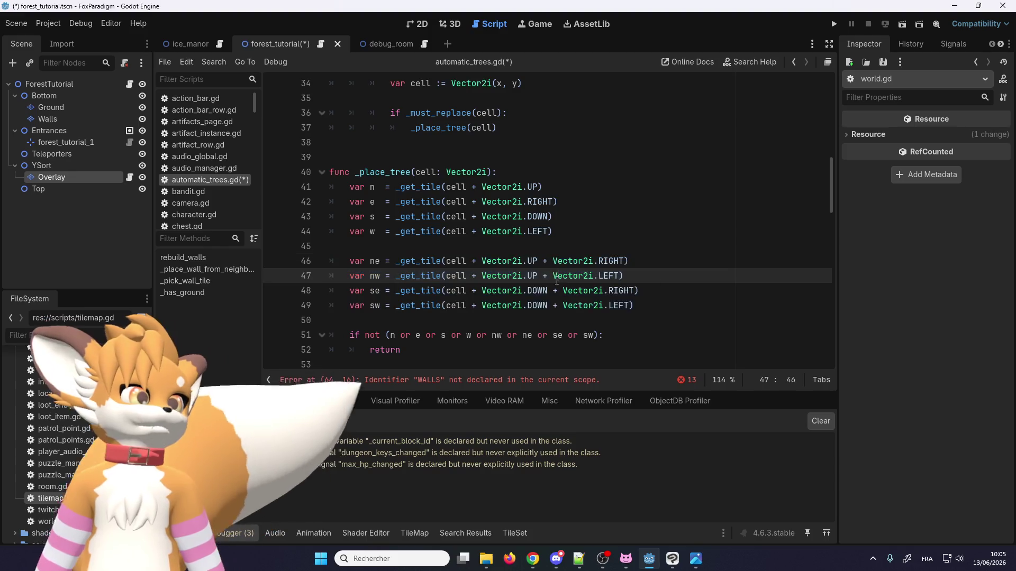
pyautogui.scroll(1, 659, 304)
pyautogui.moveTo(666, 346); pyautogui.dragTo(329, 305)
pyautogui.hotkey('ctrl', 'c')
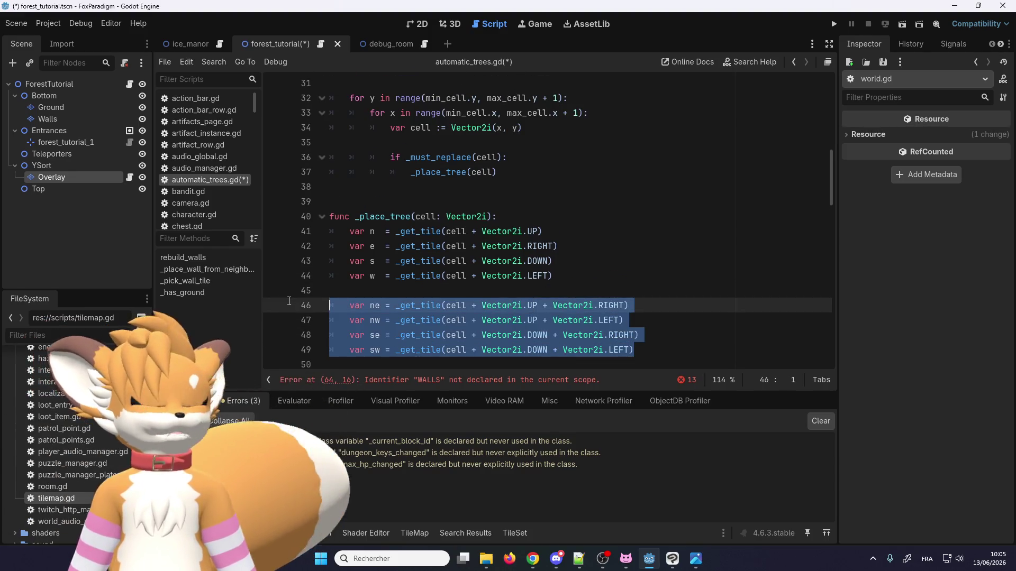
pyautogui.press('BackSpace')
pyautogui.press('BackSpace')
pyautogui.press('BackSpace')
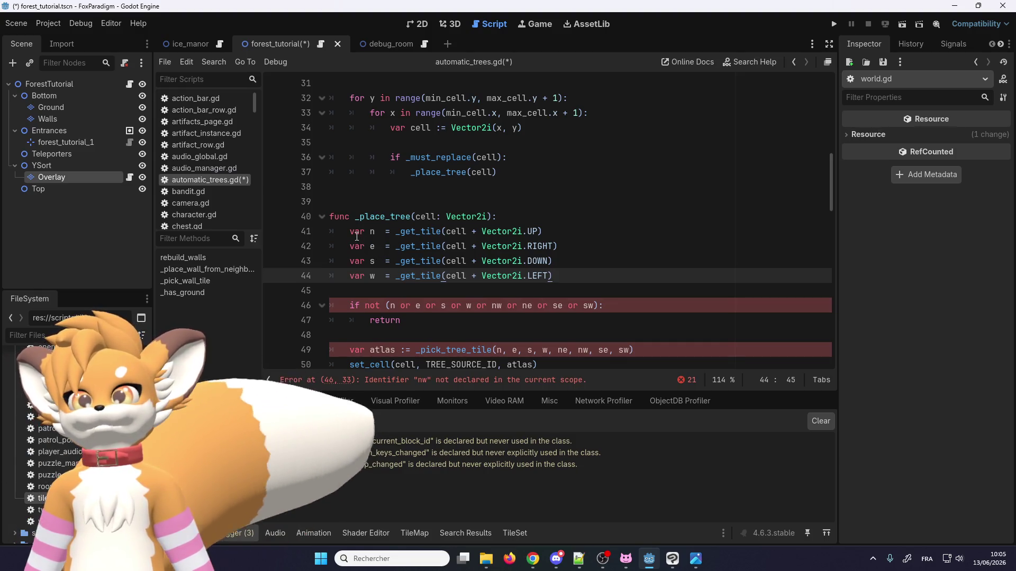
pyautogui.scroll(-1, 352, 231)
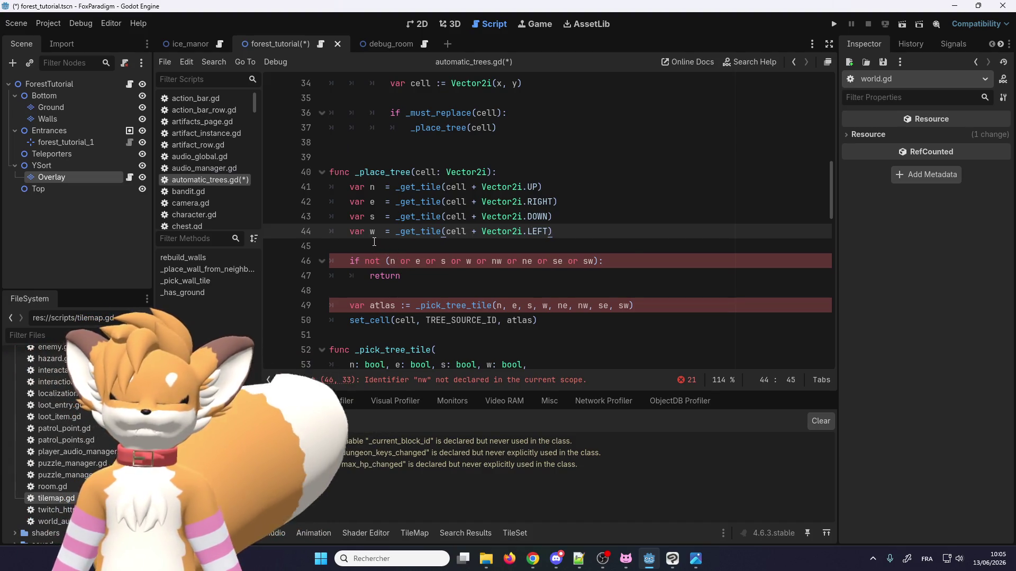
pyautogui.hotkey('ctrl', 'v')
pyautogui.scroll(-2, 402, 236)
pyautogui.click(415, 233)
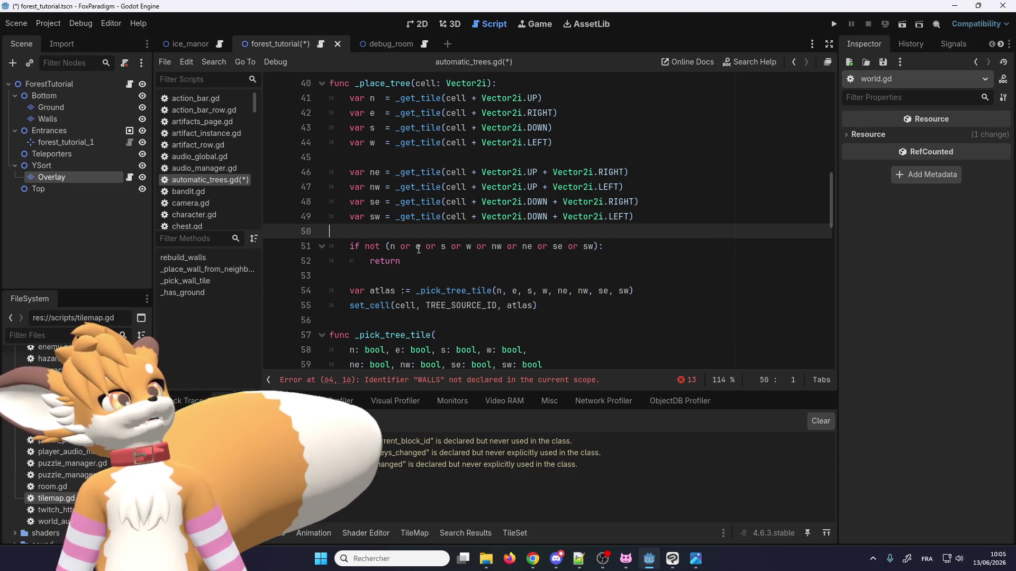
pyautogui.moveTo(419, 249)
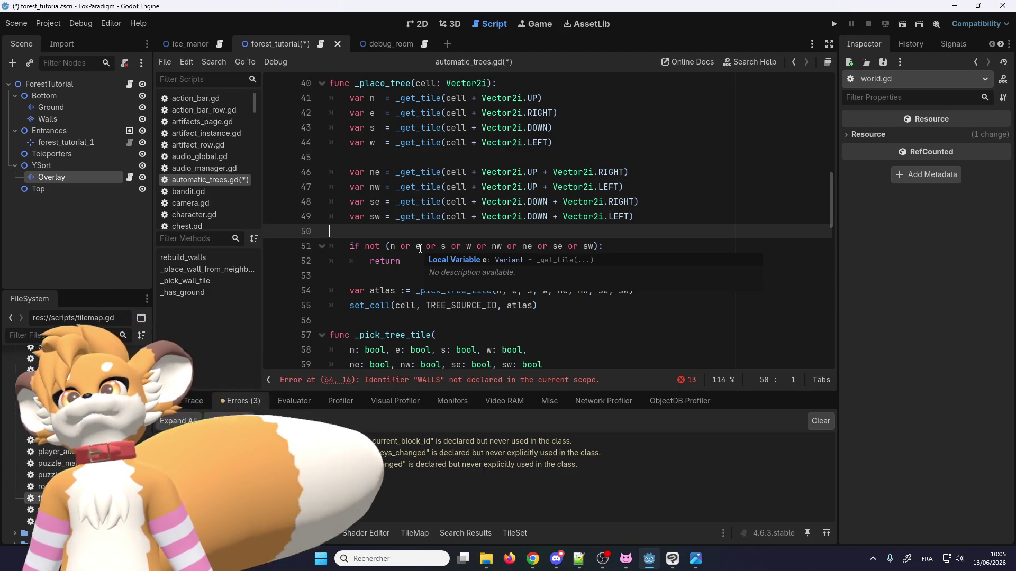
# Step: Check the return lines and highlight the atlas variable to see its uses
pyautogui.scroll(-1, 414, 241)
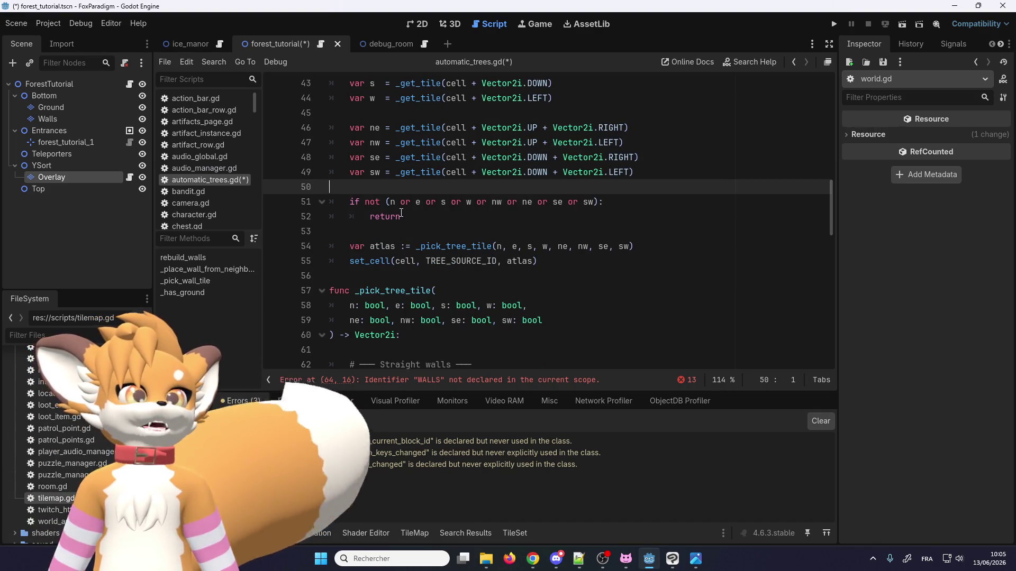
pyautogui.click(416, 206)
pyautogui.click(414, 220)
pyautogui.scroll(-1, 414, 220)
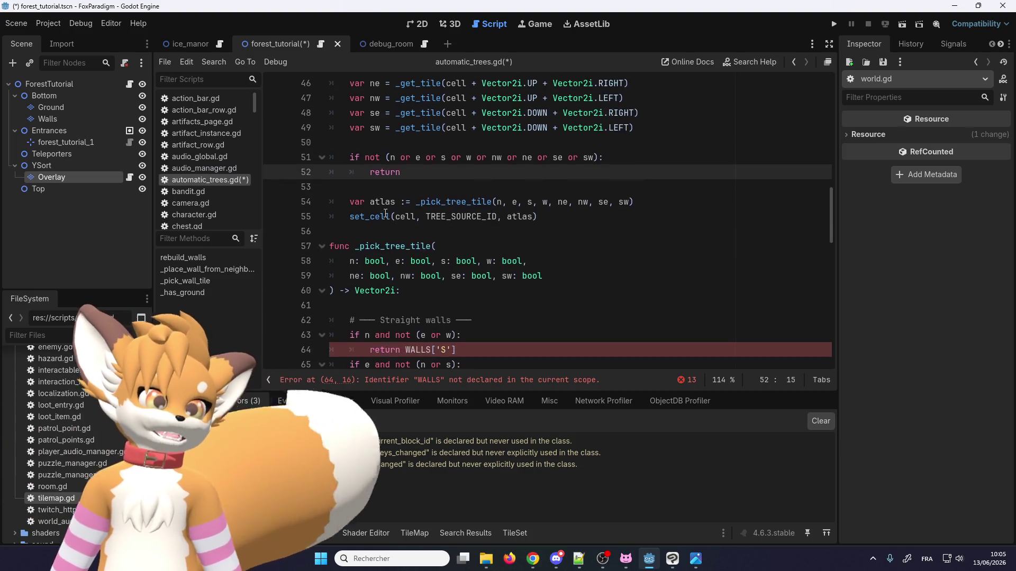
pyautogui.click(381, 202)
pyautogui.scroll(1, 395, 204)
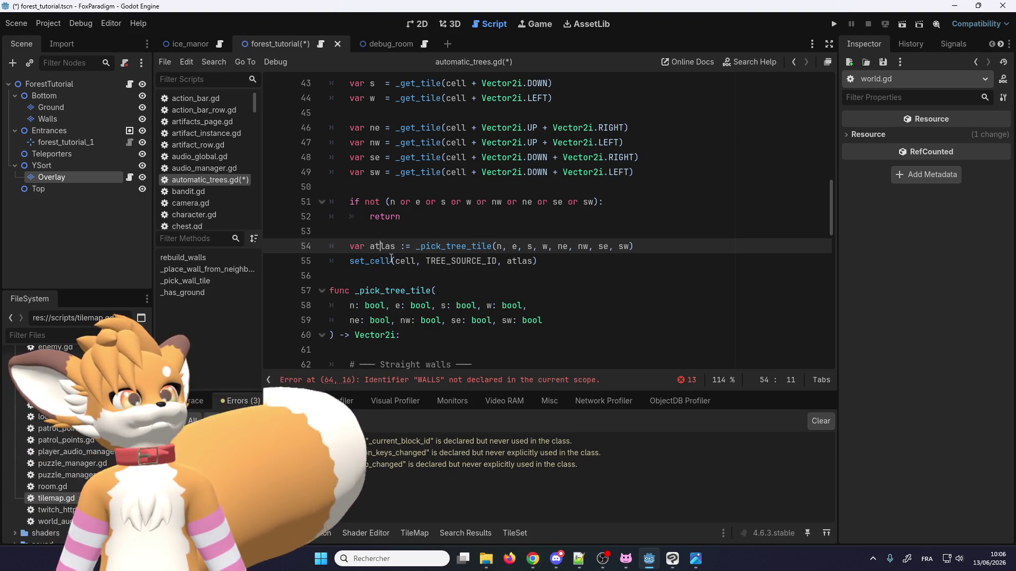
pyautogui.doubleClick(393, 246)
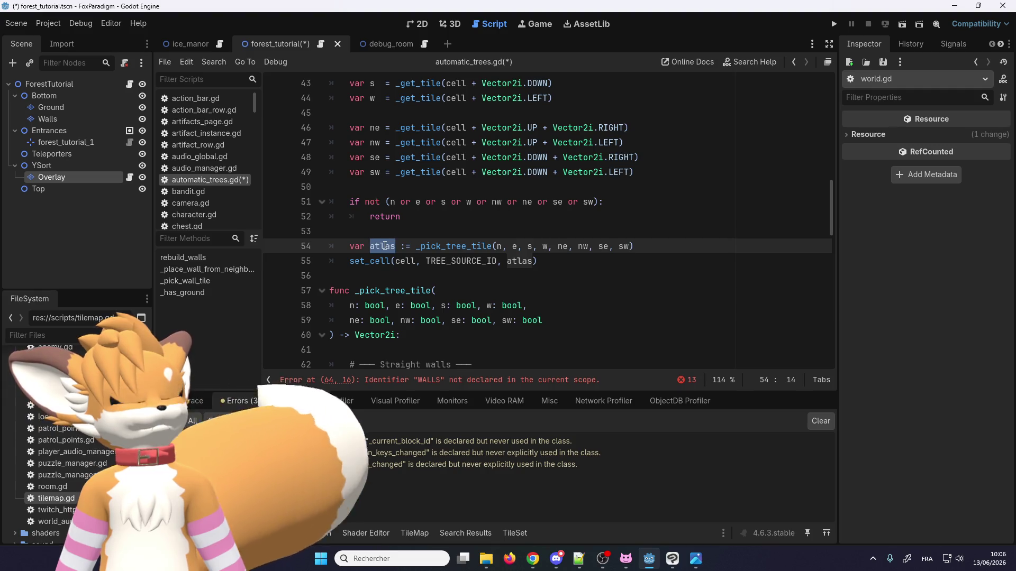
pyautogui.scroll(-4, 389, 246)
pyautogui.scroll(2, 388, 246)
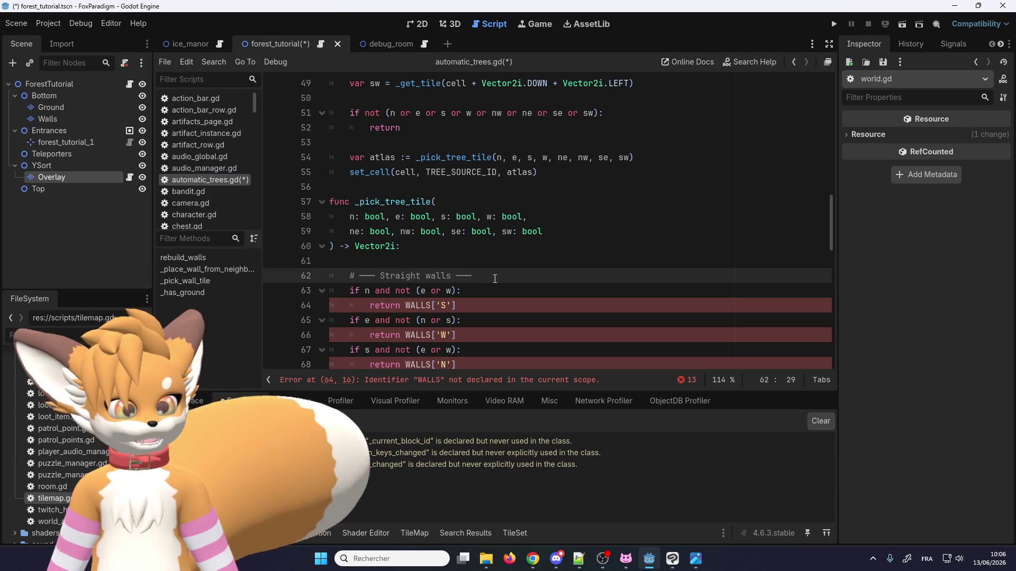
# Step: Delete the Outer corners comment and the corner-case wall checks from _pick_tree_tile
pyautogui.moveTo(472, 275); pyautogui.dragTo(330, 275)
pyautogui.scroll(-4, 384, 263)
pyautogui.moveTo(512, 247); pyautogui.dragTo(451, 246)
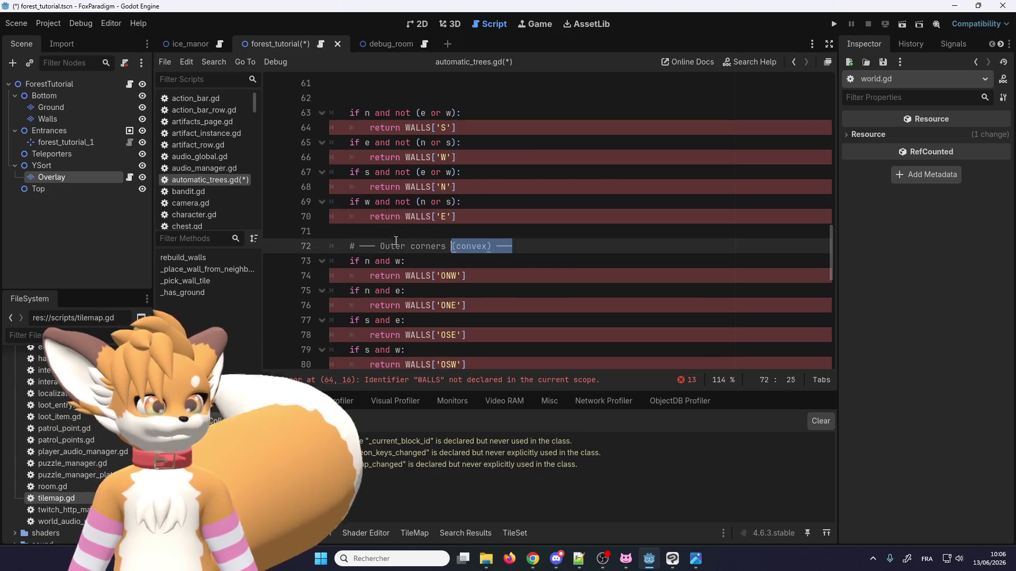
pyautogui.scroll(-4, 402, 233)
pyautogui.moveTo(517, 216)
pyautogui.mouseDown()
pyautogui.moveTo(360, 216)
pyautogui.moveTo(323, 259)
pyautogui.mouseUp()
pyautogui.scroll(4, 325, 254)
pyautogui.press('Delete')
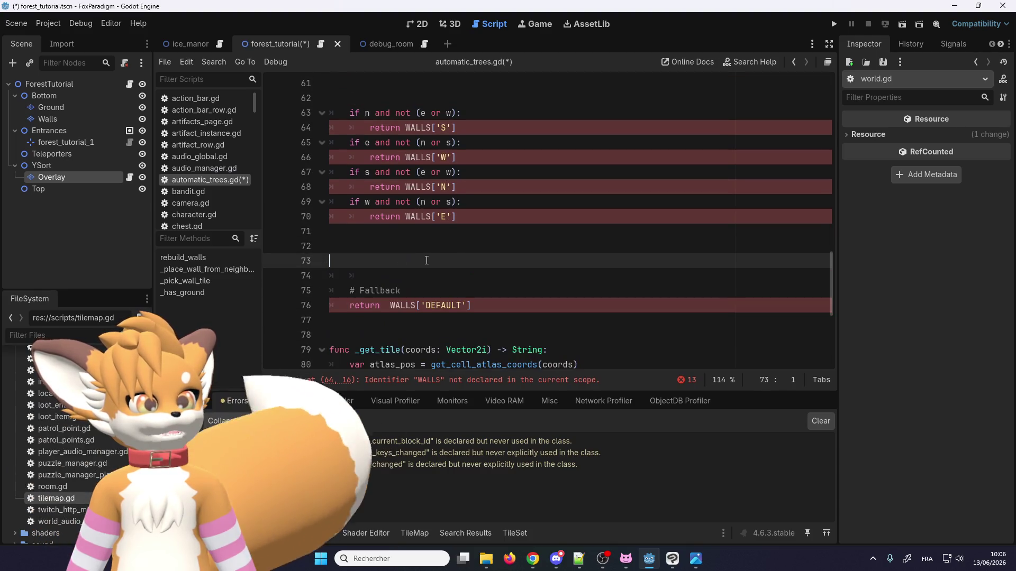
# Step: Change the fallback to return WALLS['O'] and remove the blank line above it
pyautogui.moveTo(471, 306)
pyautogui.mouseDown()
pyautogui.moveTo(339, 261)
pyautogui.moveTo(350, 291)
pyautogui.moveTo(392, 307)
pyautogui.mouseUp()
pyautogui.scroll(7, 392, 307)
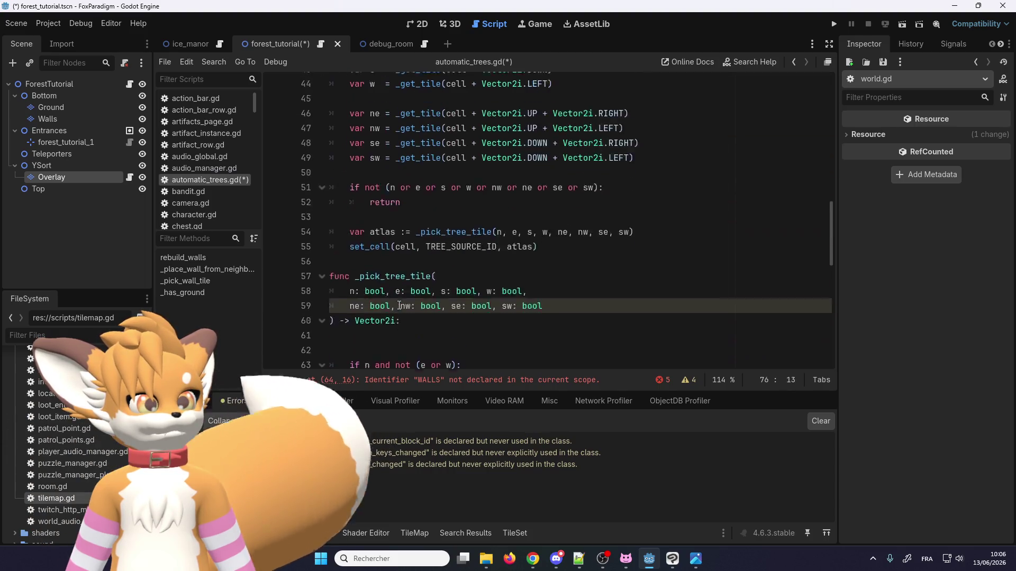
pyautogui.scroll(-6, 411, 302)
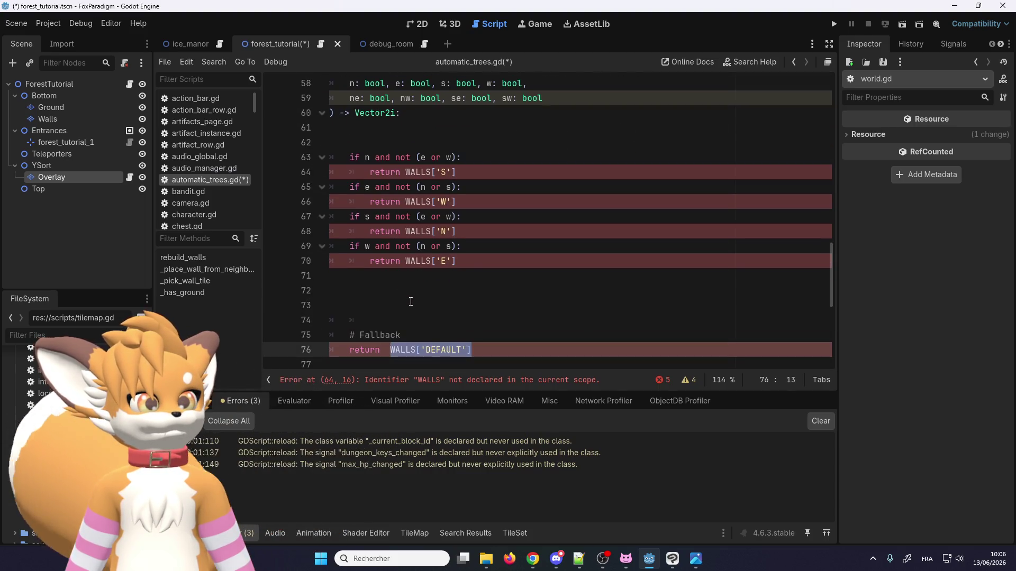
pyautogui.click(431, 349)
pyautogui.scroll(1, 439, 330)
pyautogui.scroll(1, 439, 330)
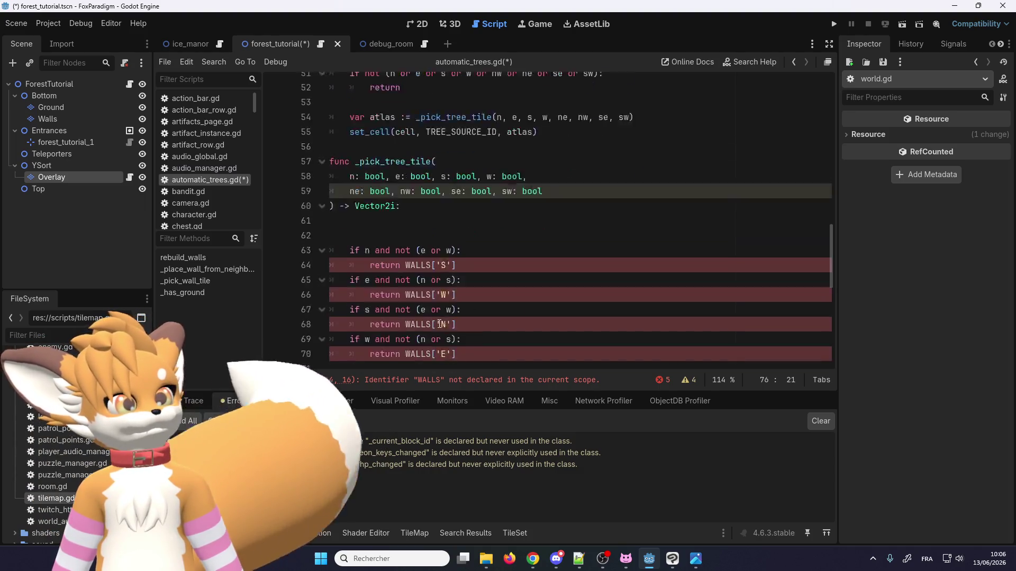
pyautogui.scroll(-3, 440, 338)
pyautogui.doubleClick(441, 350)
pyautogui.write('O')
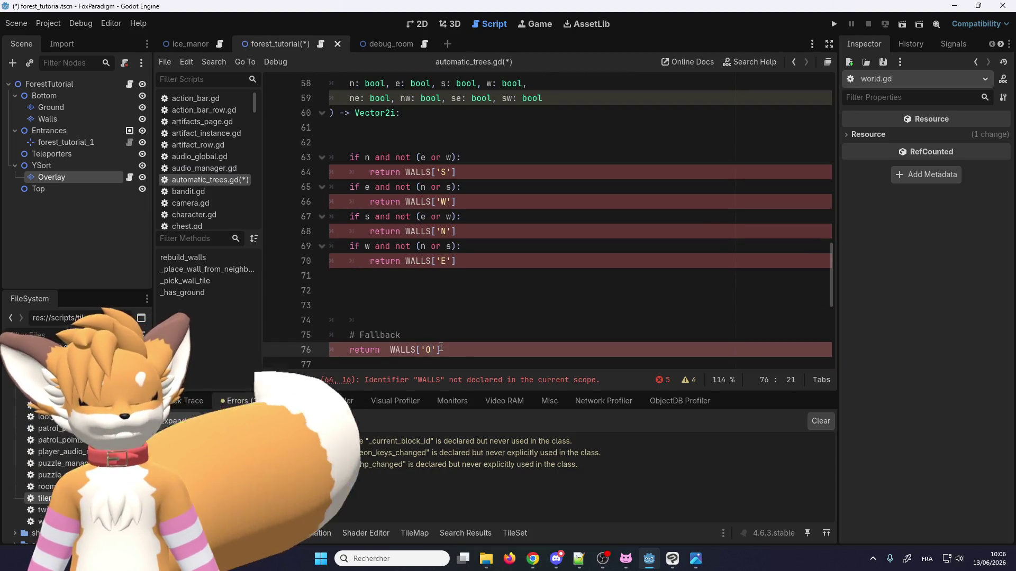
pyautogui.click(400, 321)
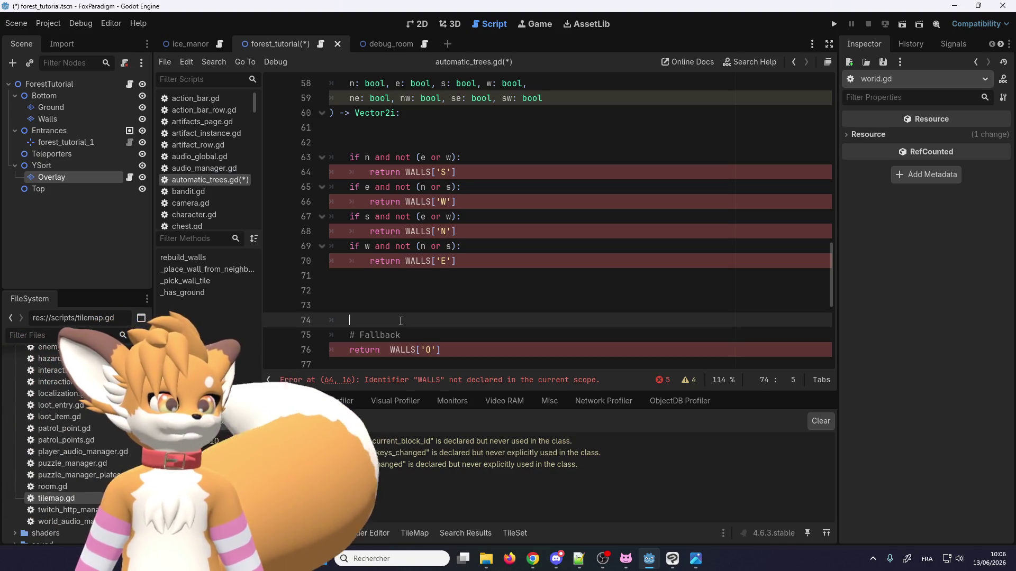
pyautogui.press('BackSpace')
pyautogui.press('BackSpace')
pyautogui.press('BackSpace')
pyautogui.scroll(1, 414, 238)
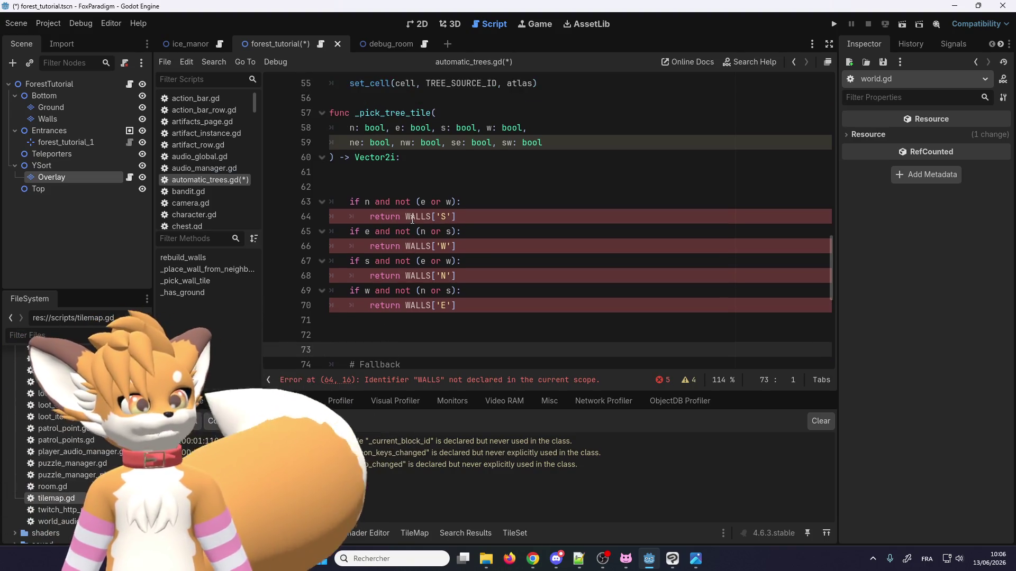
pyautogui.scroll(-1, 412, 274)
pyautogui.scroll(2, 422, 285)
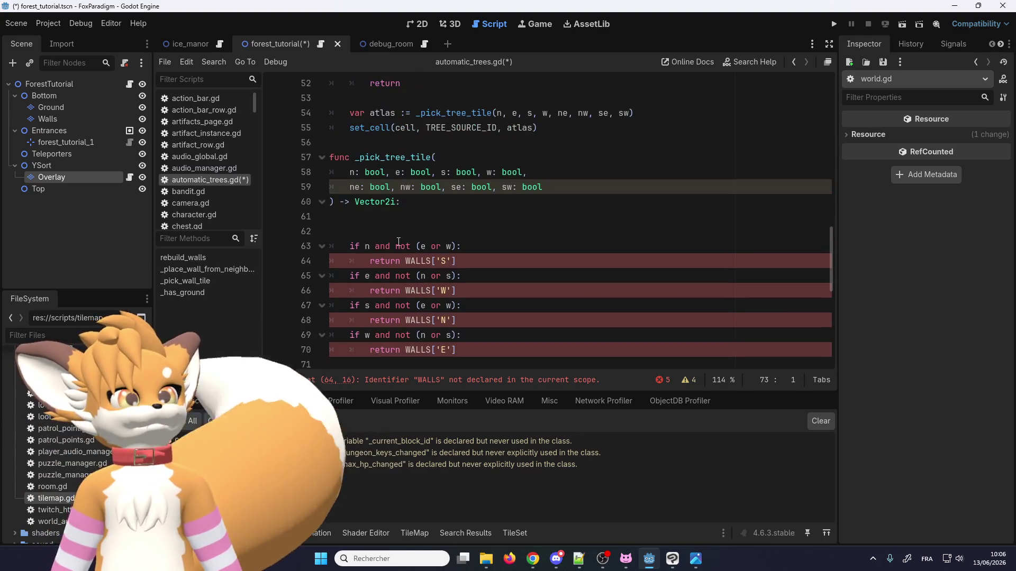
pyautogui.click(394, 233)
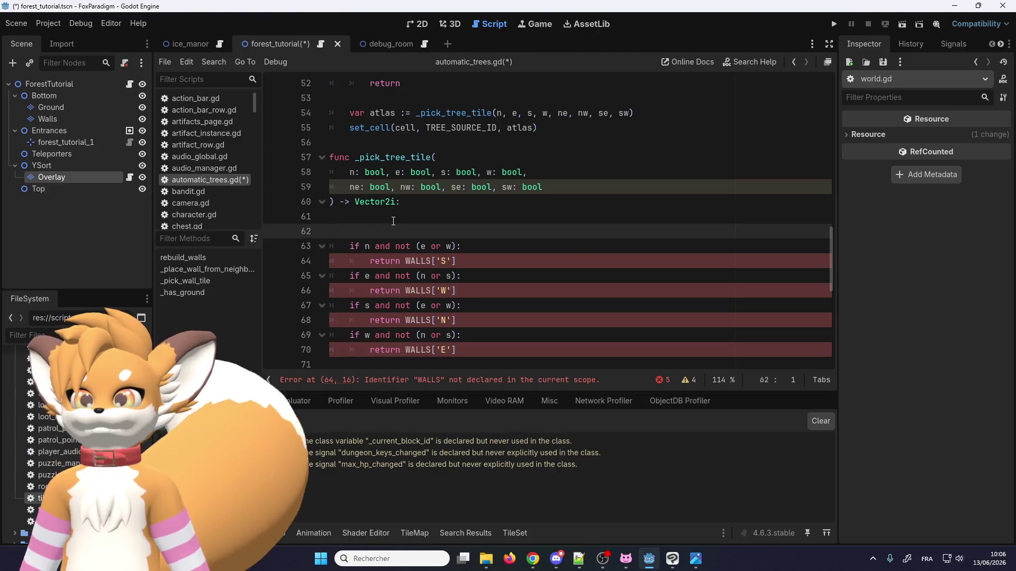
pyautogui.click(457, 245)
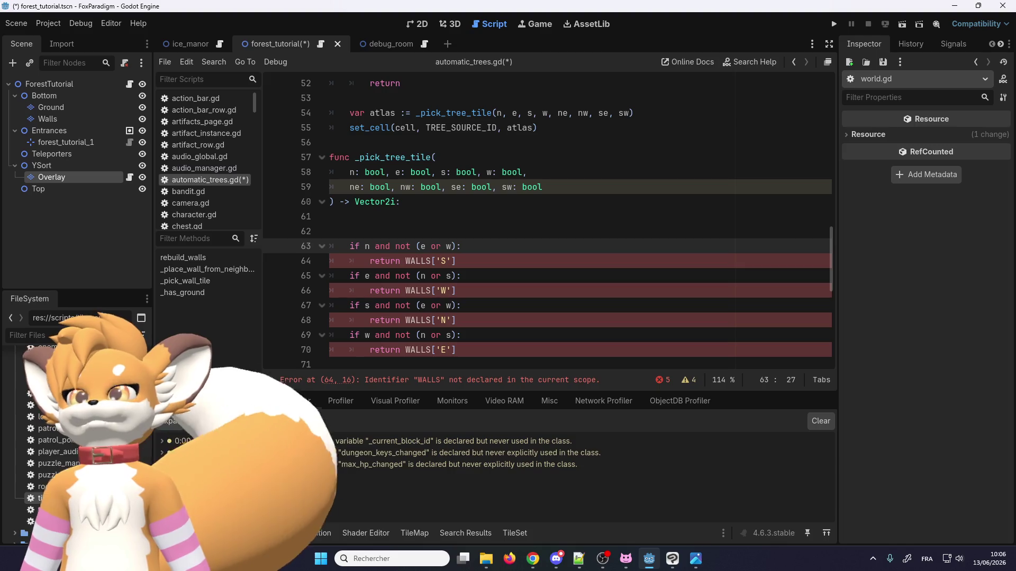
pyautogui.hotkey('alt', 'Tab')
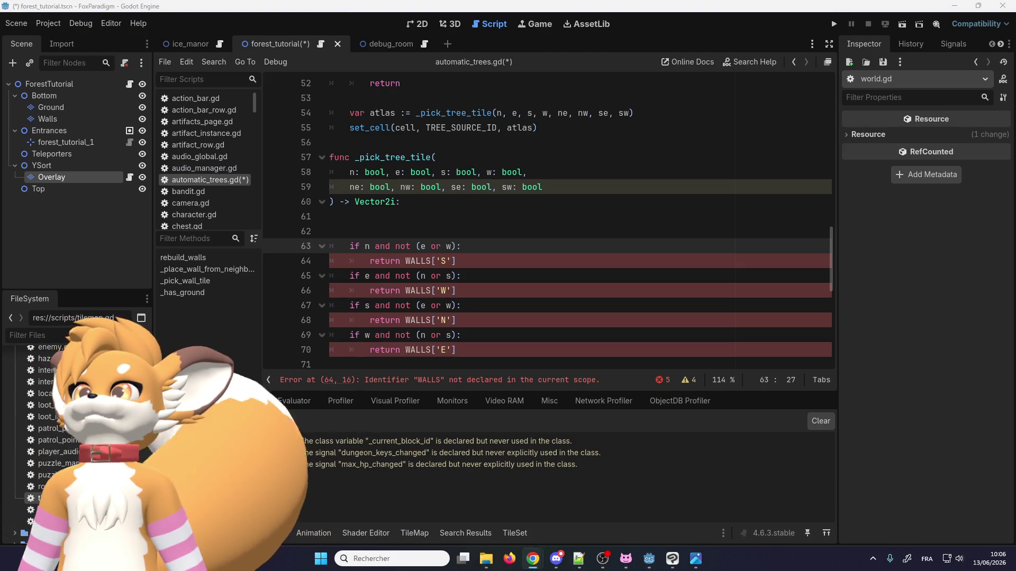
pyautogui.hotkey('alt', 'Tab')
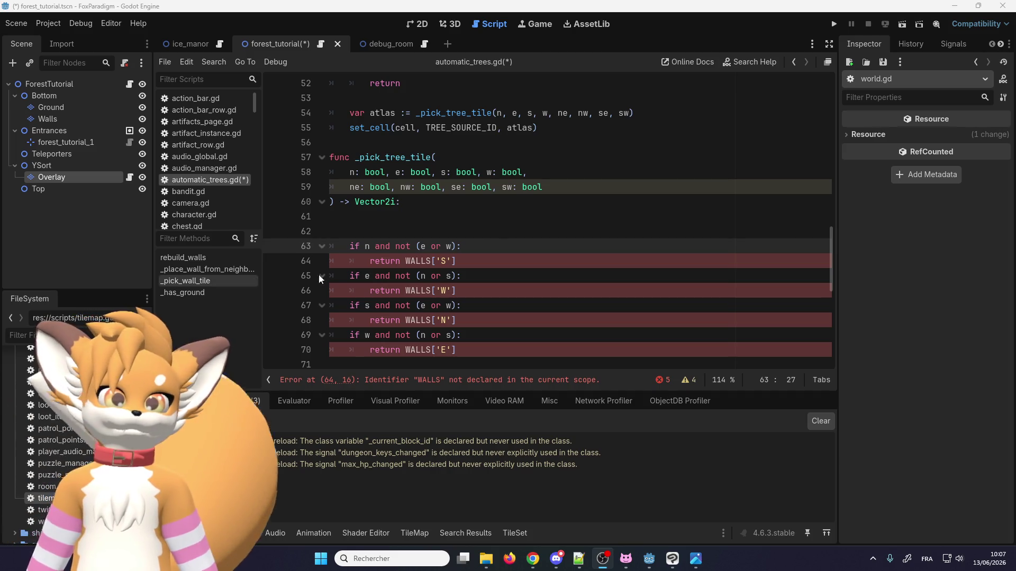
pyautogui.click(459, 238)
pyautogui.scroll(-2, 459, 237)
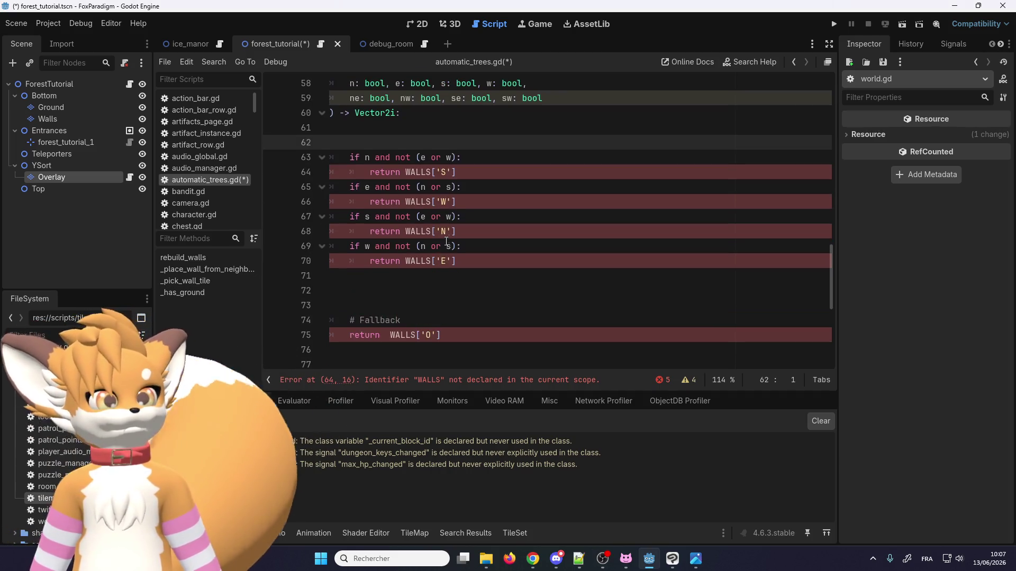
pyautogui.scroll(2, 450, 241)
pyautogui.scroll(-1, 438, 247)
pyautogui.scroll(1, 438, 248)
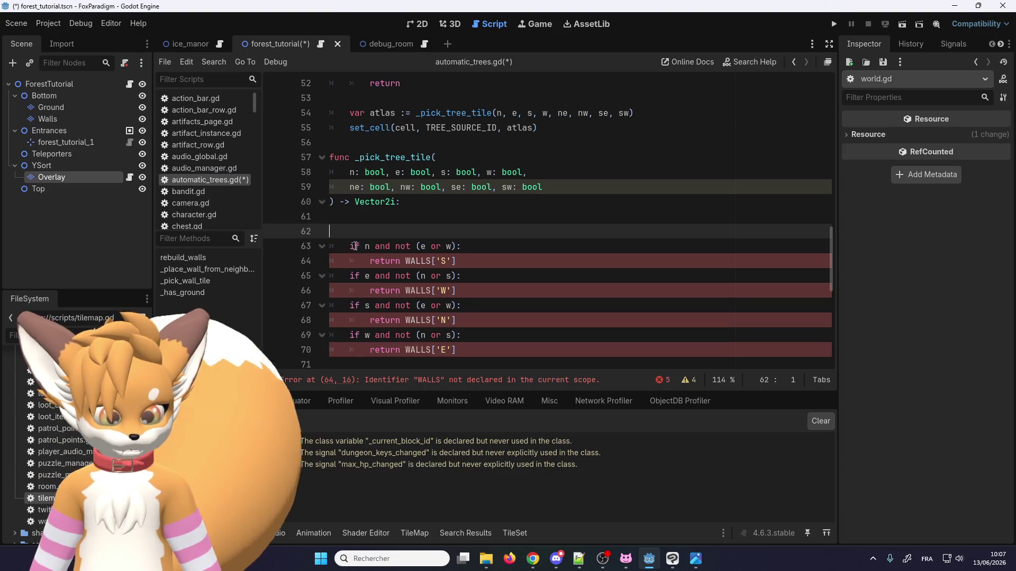
# Step: Add an 'if not n and not w' condition that returns TREES['NW']
pyautogui.click(383, 223)
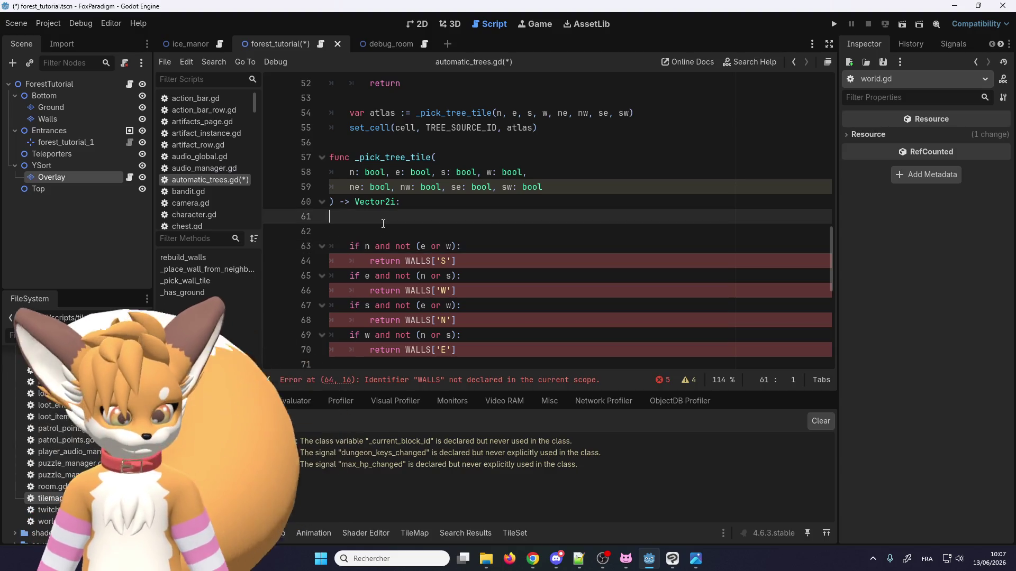
pyautogui.press('Tab')
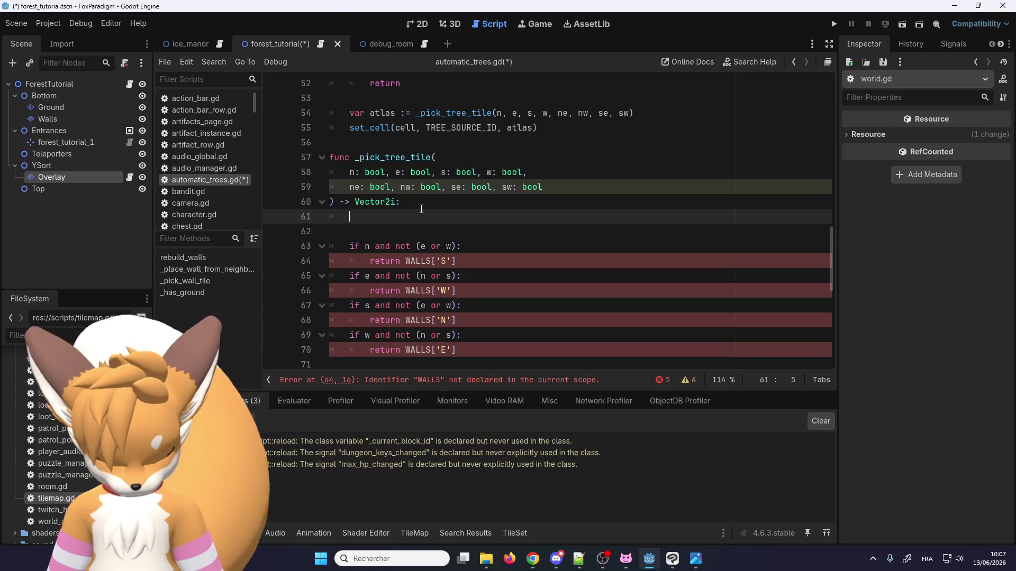
pyautogui.press('Return')
pyautogui.write('if')
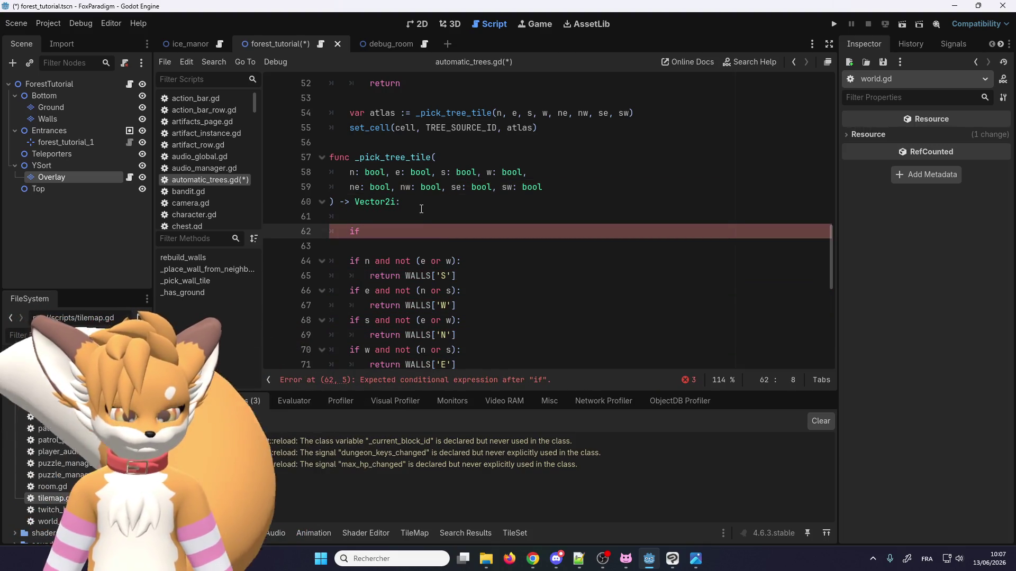
pyautogui.write(' not ')
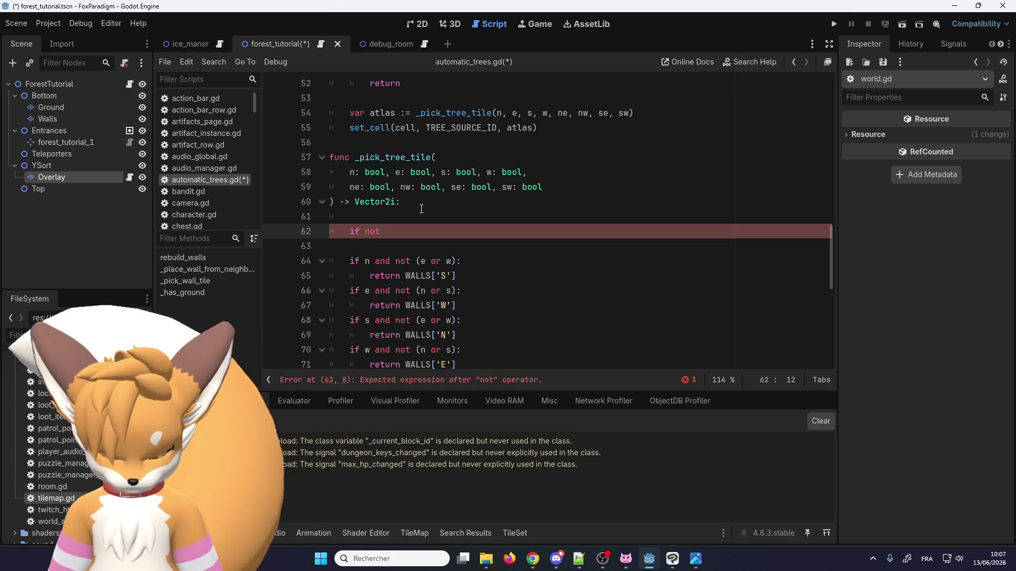
pyautogui.write('n and not ')
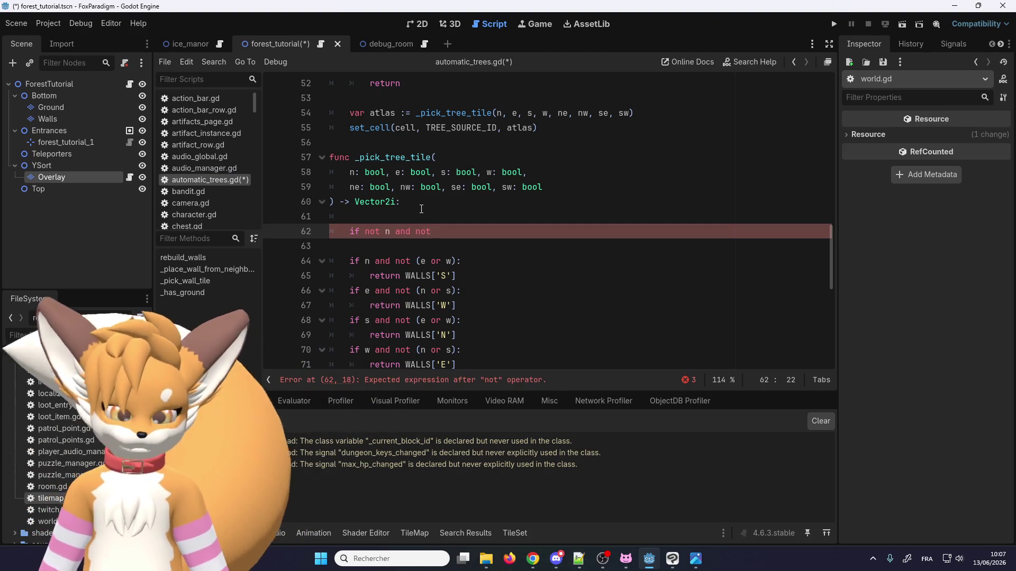
pyautogui.write('w:')
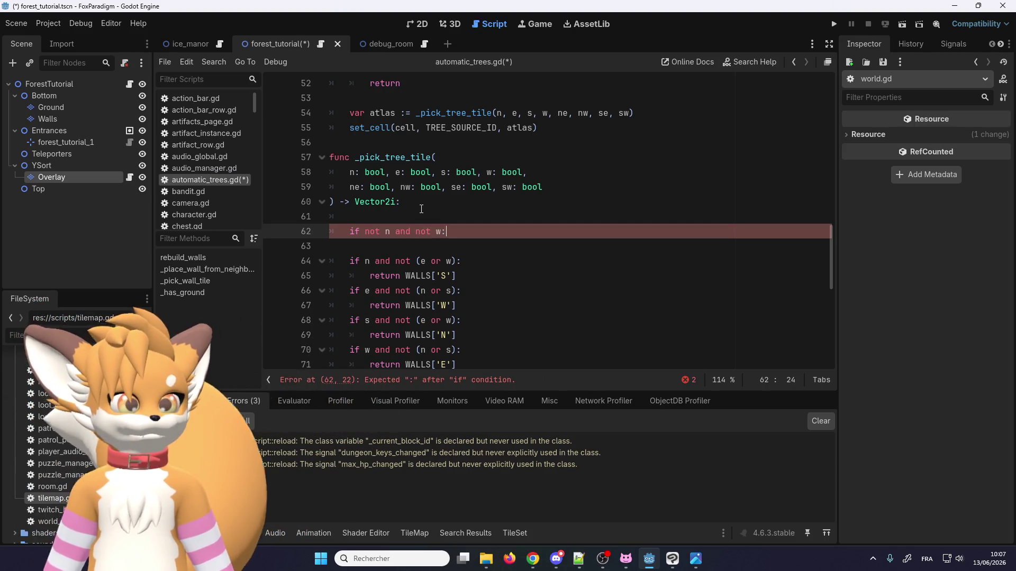
pyautogui.press('Return')
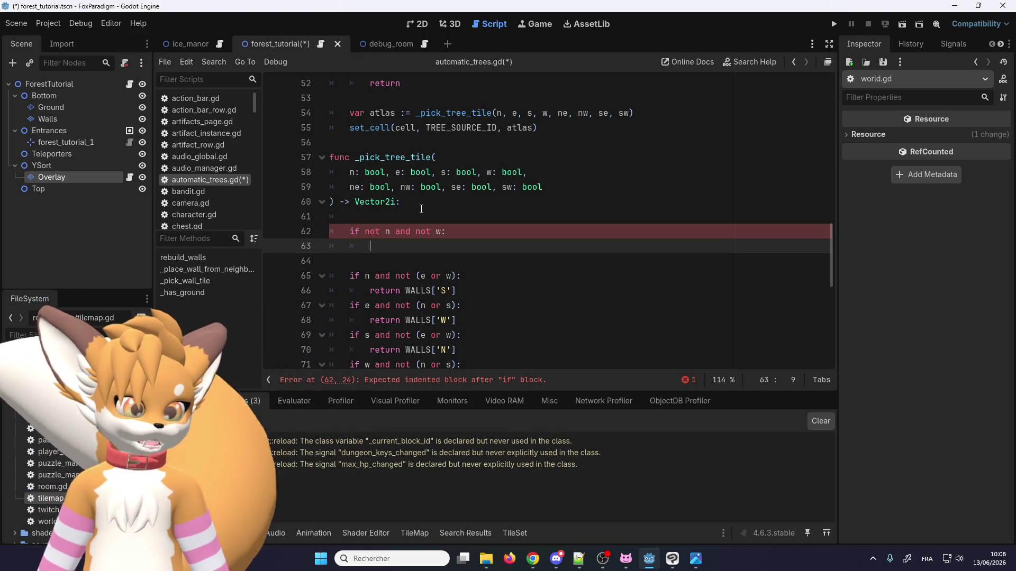
pyautogui.moveTo(456, 290); pyautogui.dragTo(371, 288)
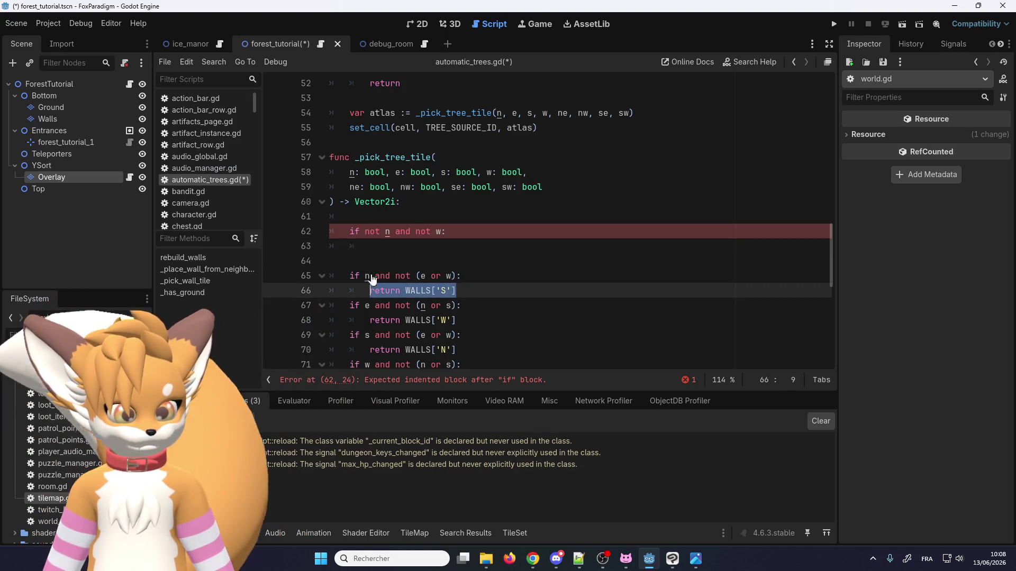
pyautogui.hotkey('ctrl', 'c')
pyautogui.click(443, 246)
pyautogui.hotkey('ctrl', 'v')
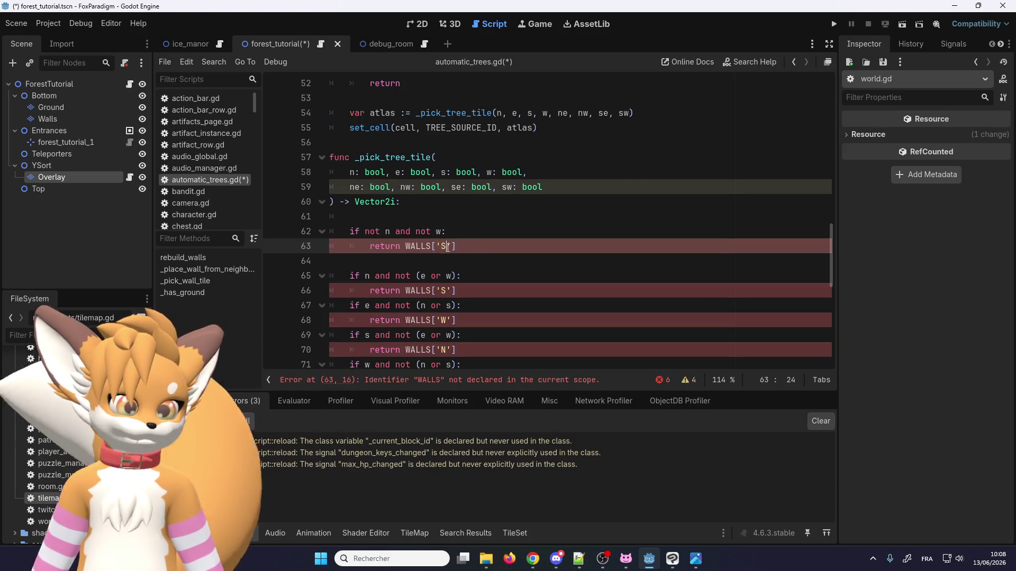
pyautogui.press('BackSpace')
pyautogui.write('NW')
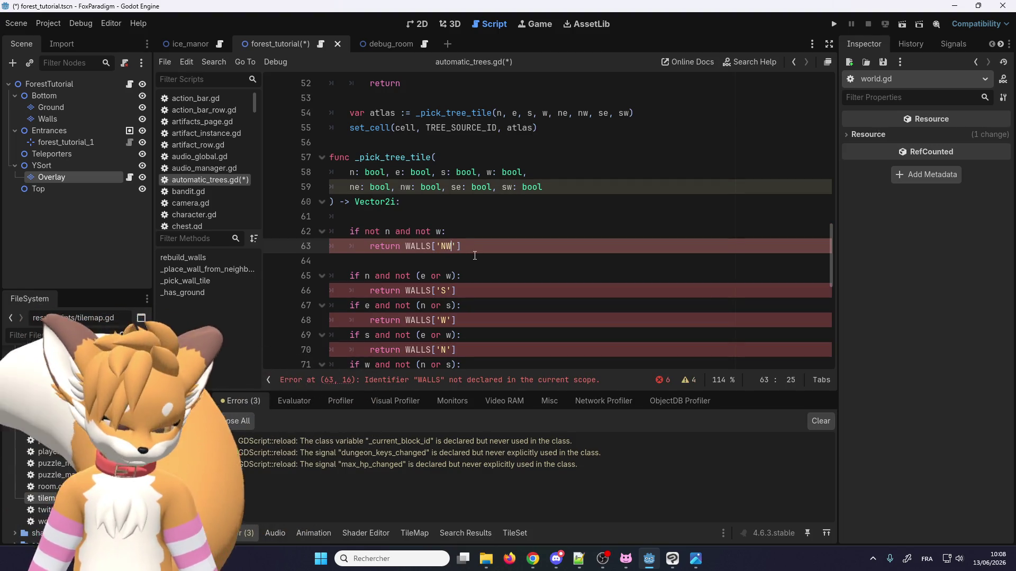
pyautogui.doubleClick(420, 246)
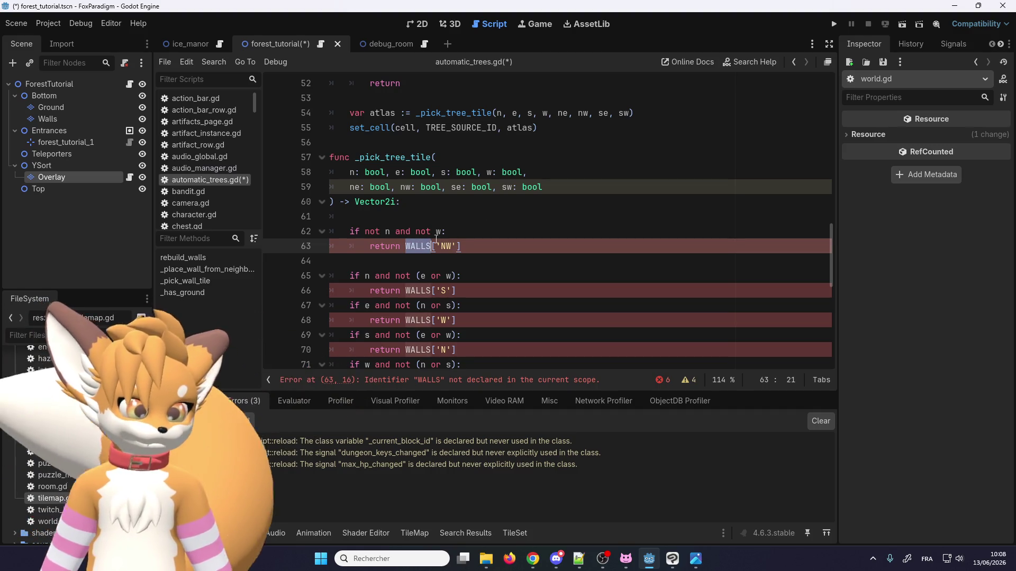
pyautogui.write('TREE')
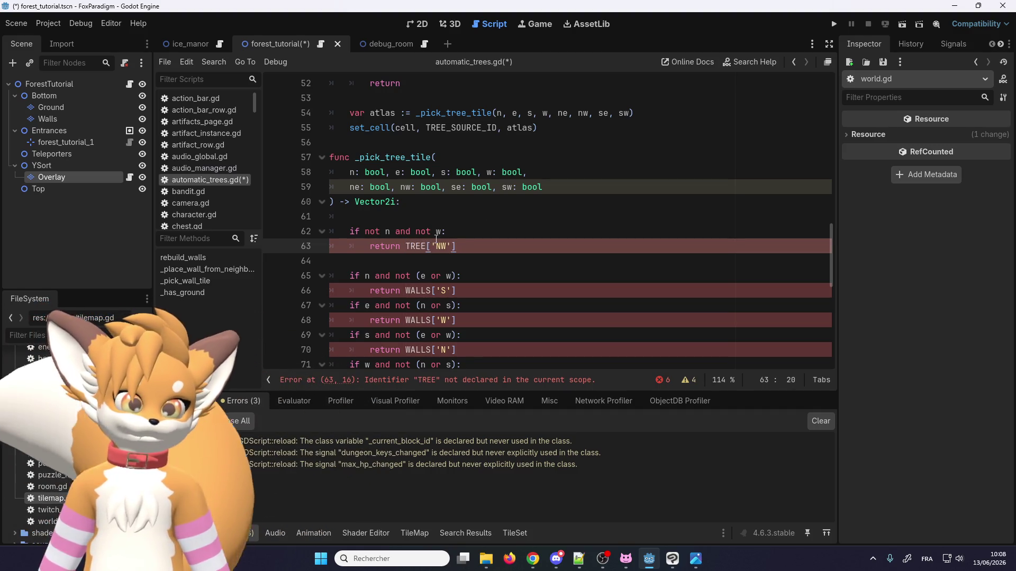
pyautogui.write('S')
# Step: Delete the old WALLS checks and add an 'if not n and w == TREES['NW']:' condition
pyautogui.scroll(-3, 436, 239)
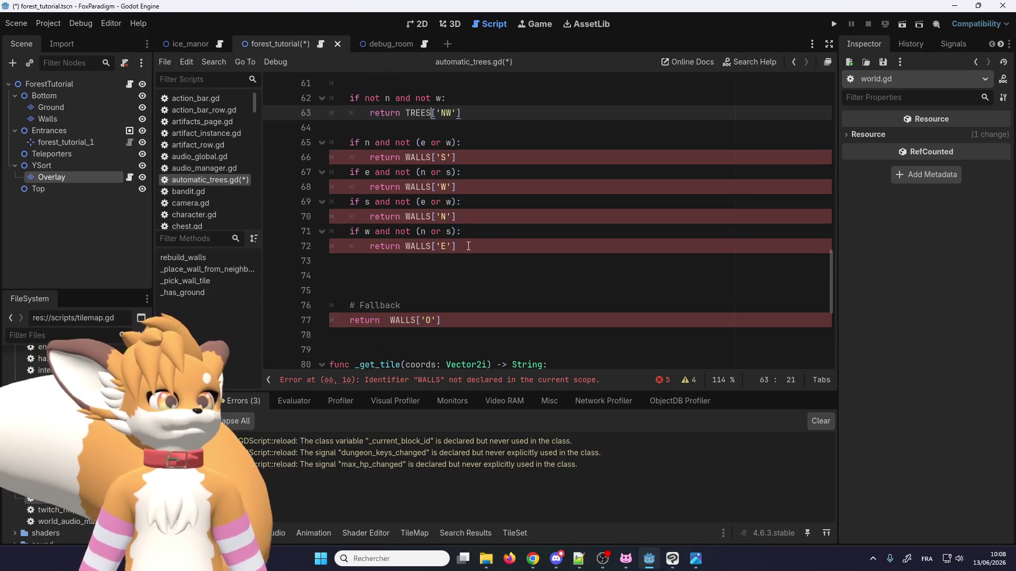
pyautogui.moveTo(458, 247); pyautogui.dragTo(340, 148)
pyautogui.press('Delete')
pyautogui.scroll(3, 370, 249)
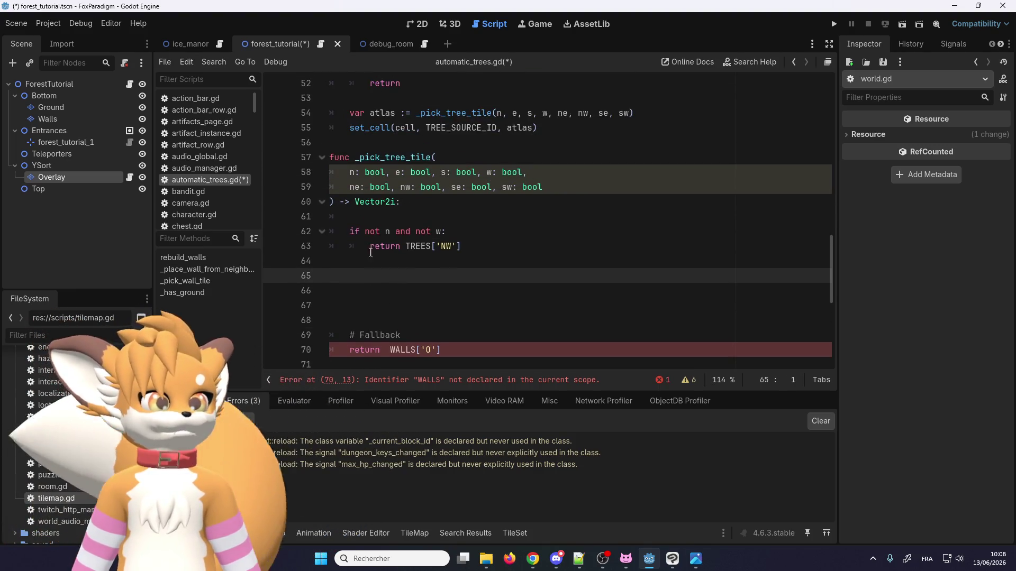
pyautogui.click(373, 255)
pyautogui.press('Tab')
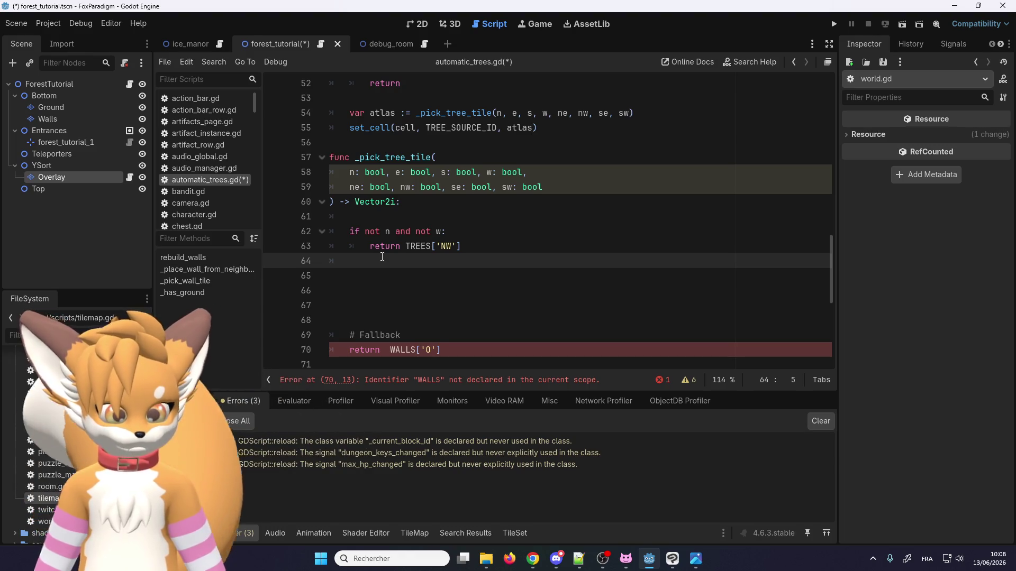
pyautogui.write('if')
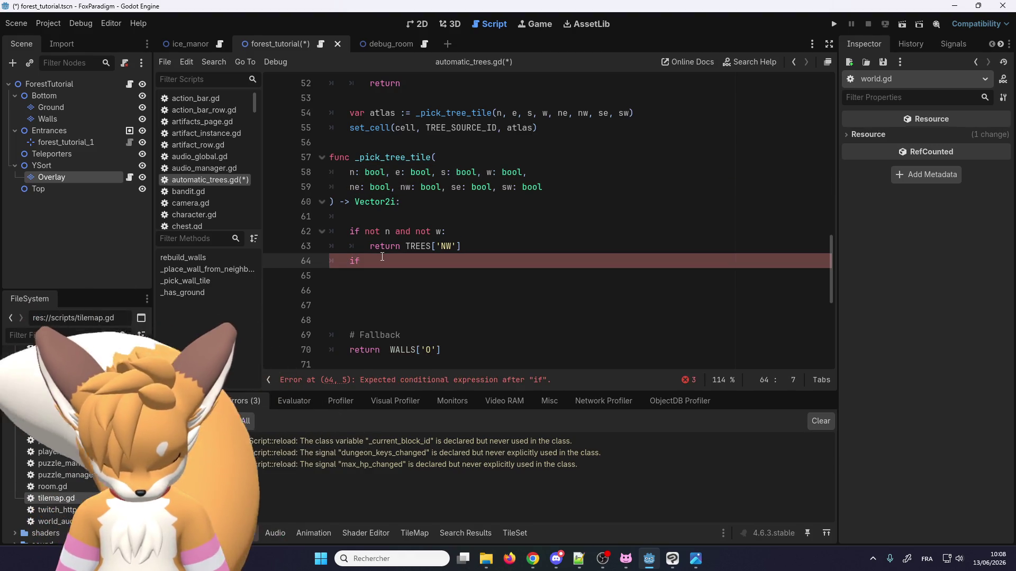
pyautogui.write(' n')
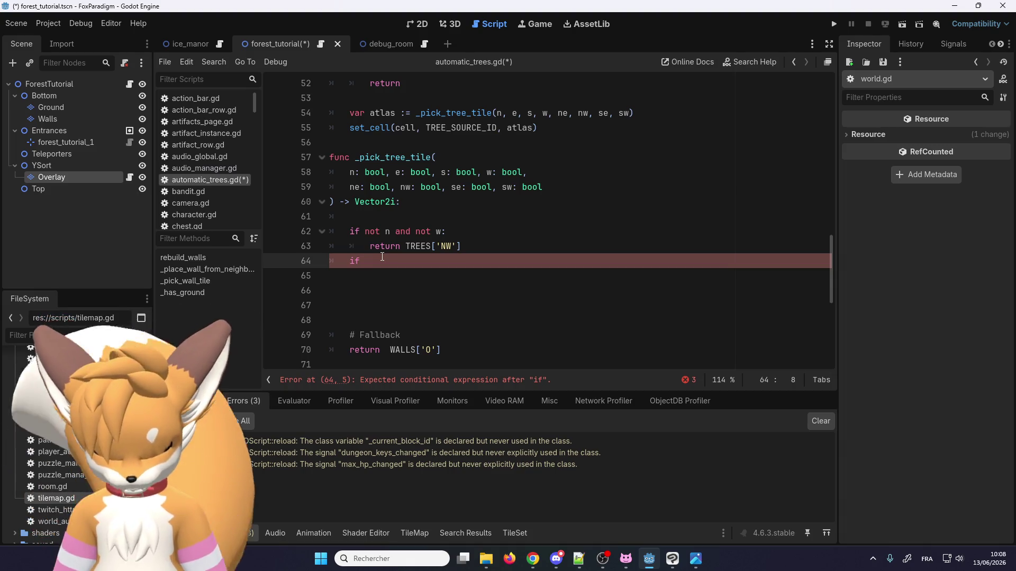
pyautogui.write('ot ')
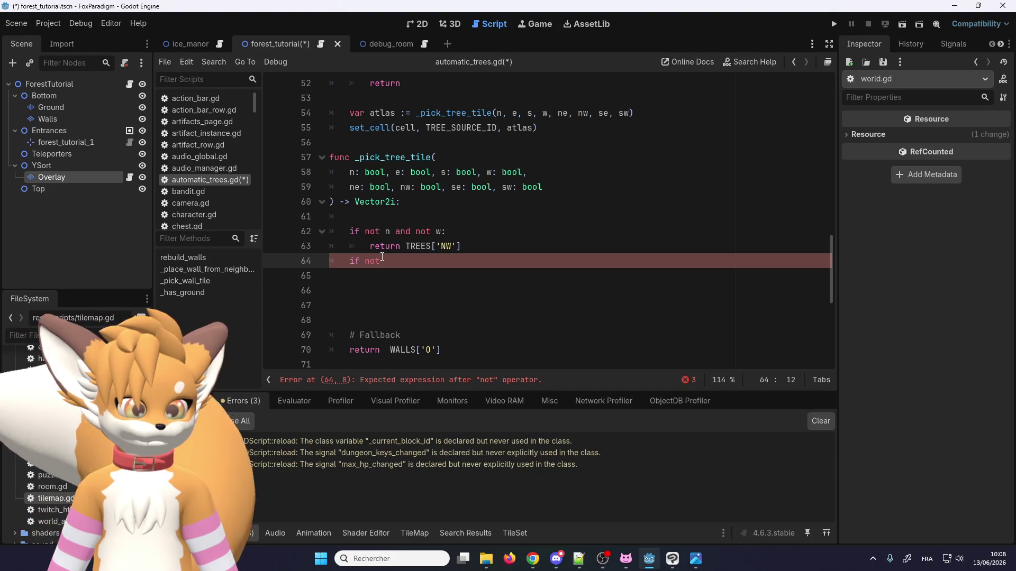
pyautogui.write('n and w ==')
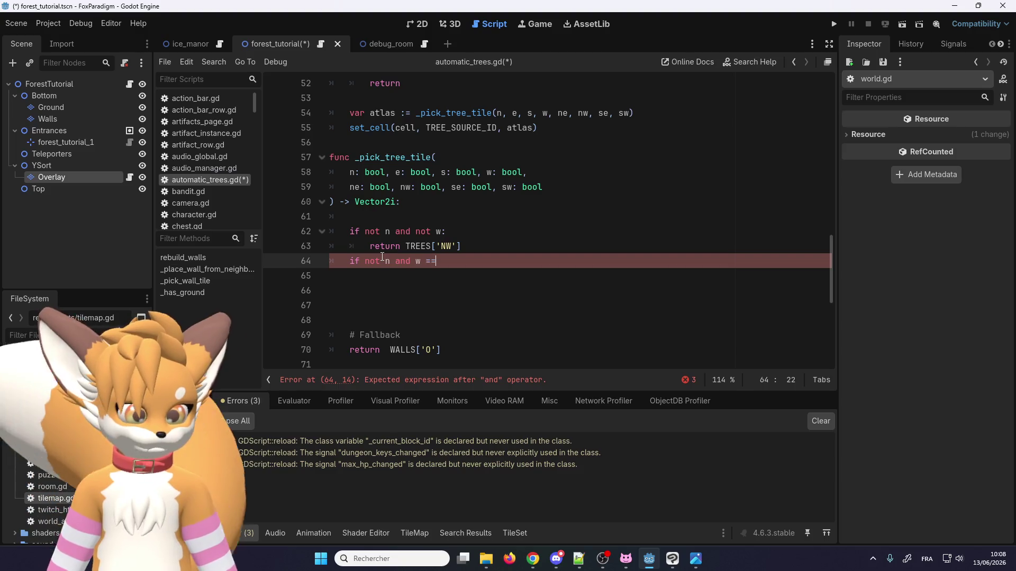
pyautogui.moveTo(405, 246); pyautogui.dragTo(461, 246)
pyautogui.hotkey('ctrl', 'c')
pyautogui.click(468, 262)
pyautogui.hotkey('ctrl', 'v')
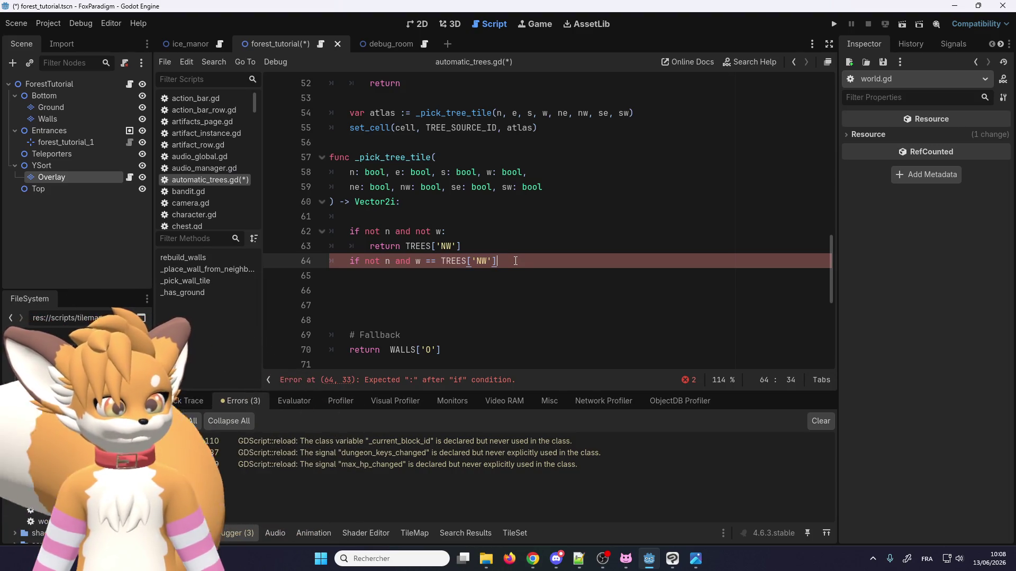
pyautogui.write(':')
pyautogui.press('Return')
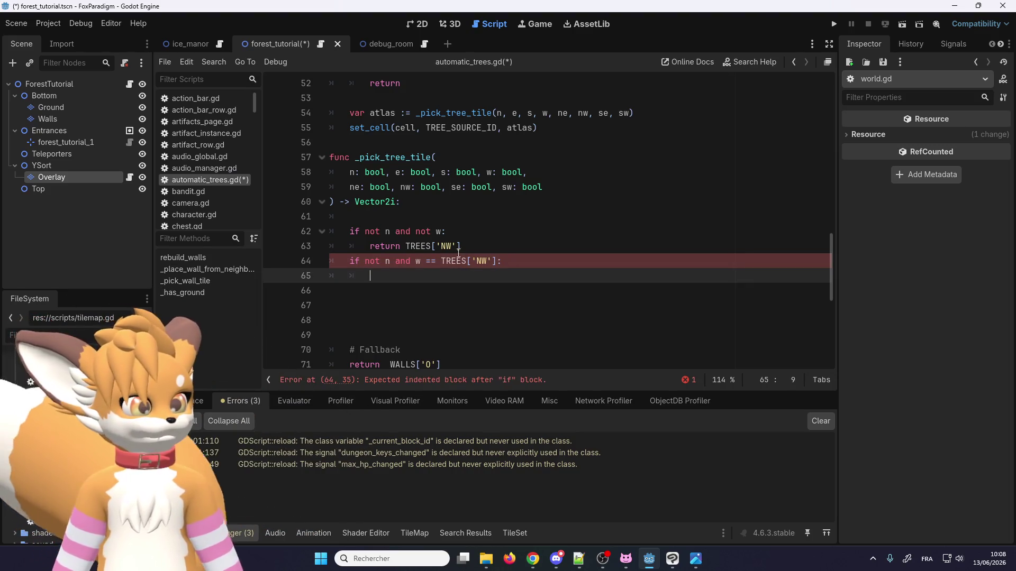
# Step: Give the new condition a 'return TREES['NE']' body and duplicate the if/return block
pyautogui.moveTo(460, 246); pyautogui.dragTo(401, 245)
pyautogui.hotkey('ctrl', 'c')
pyautogui.click(410, 276)
pyautogui.hotkey('ctrl', 'v')
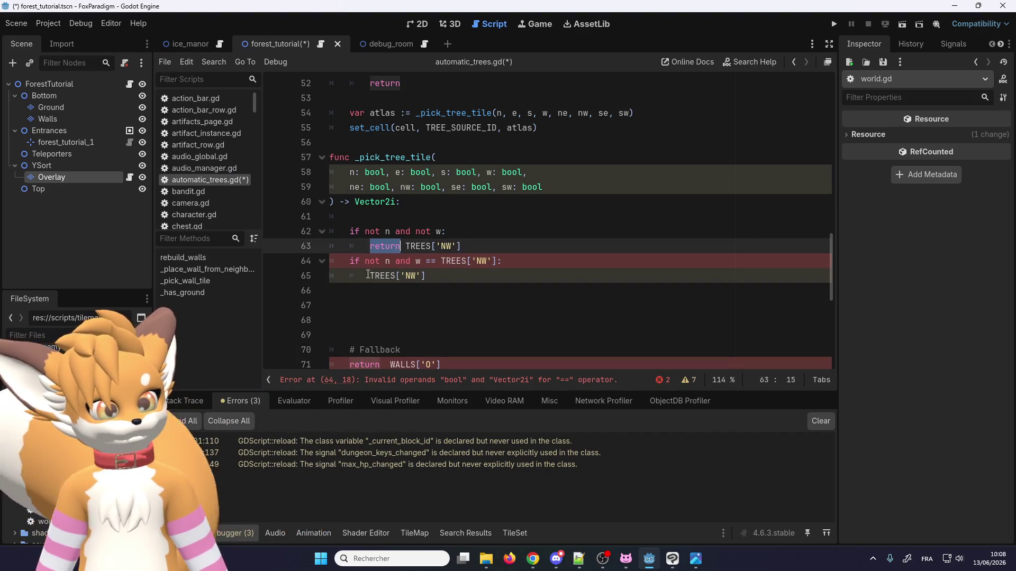
pyautogui.click(370, 276)
pyautogui.write('return')
pyautogui.click(447, 276)
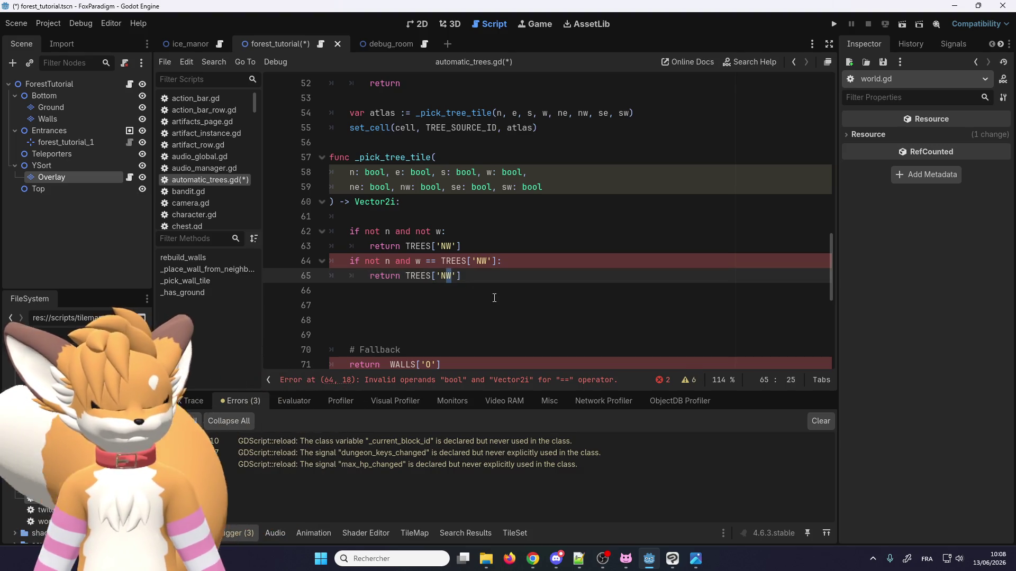
pyautogui.write('E')
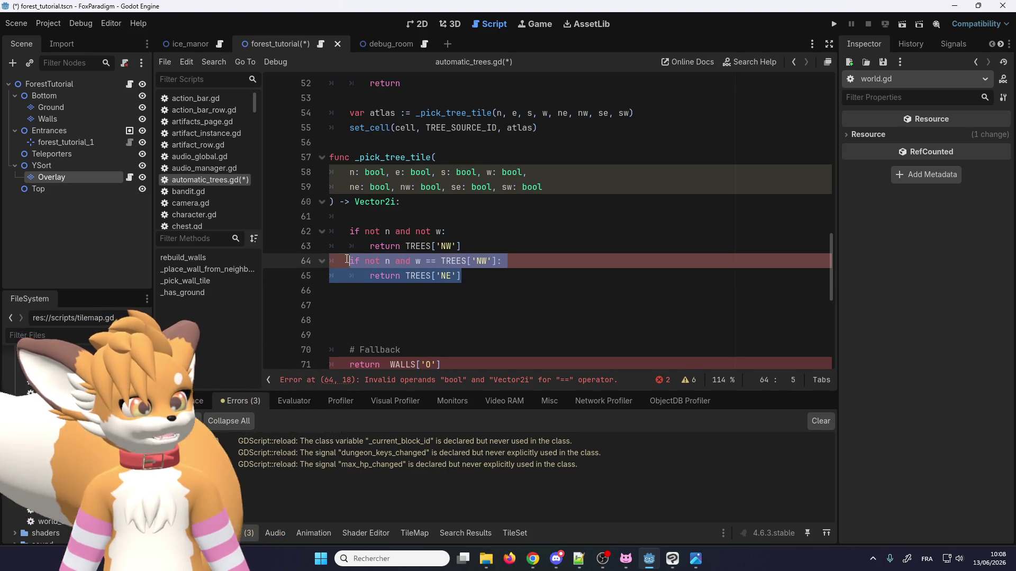
pyautogui.click(388, 296)
pyautogui.hotkey('ctrl', 'v')
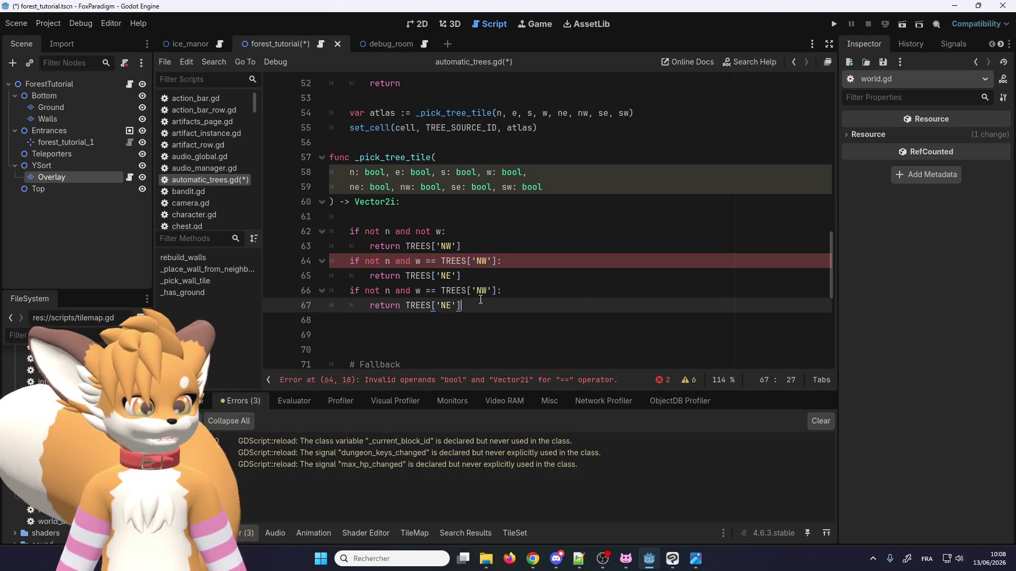
# Step: Make the duplicated block check TREES['NE'] and return TREES['NW']
pyautogui.doubleClick(452, 276)
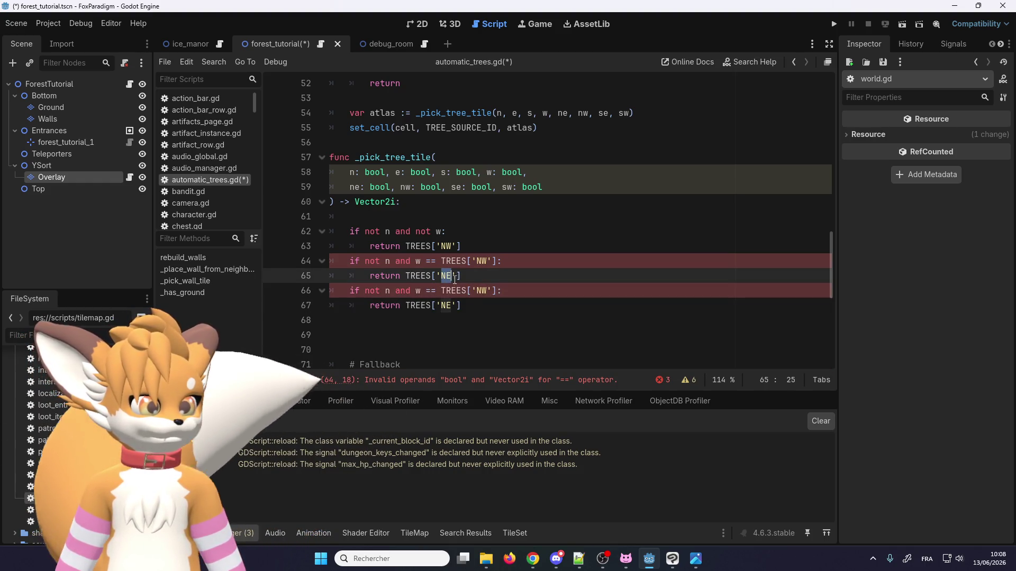
pyautogui.doubleClick(481, 290)
pyautogui.hotkey('ctrl', 'v')
pyautogui.doubleClick(481, 261)
pyautogui.hotkey('ctrl', 'c')
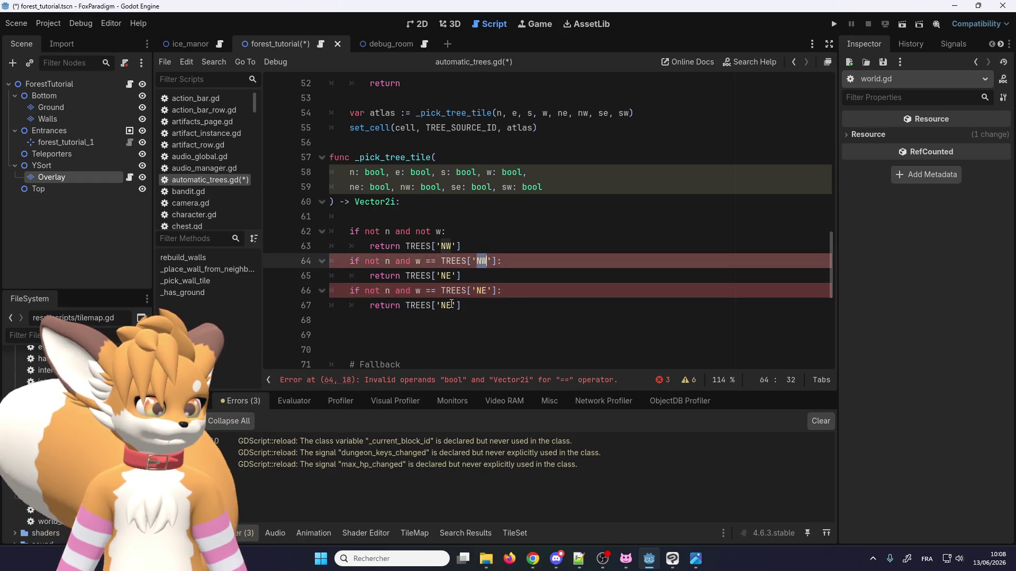
pyautogui.doubleClick(449, 305)
pyautogui.hotkey('ctrl', 'v')
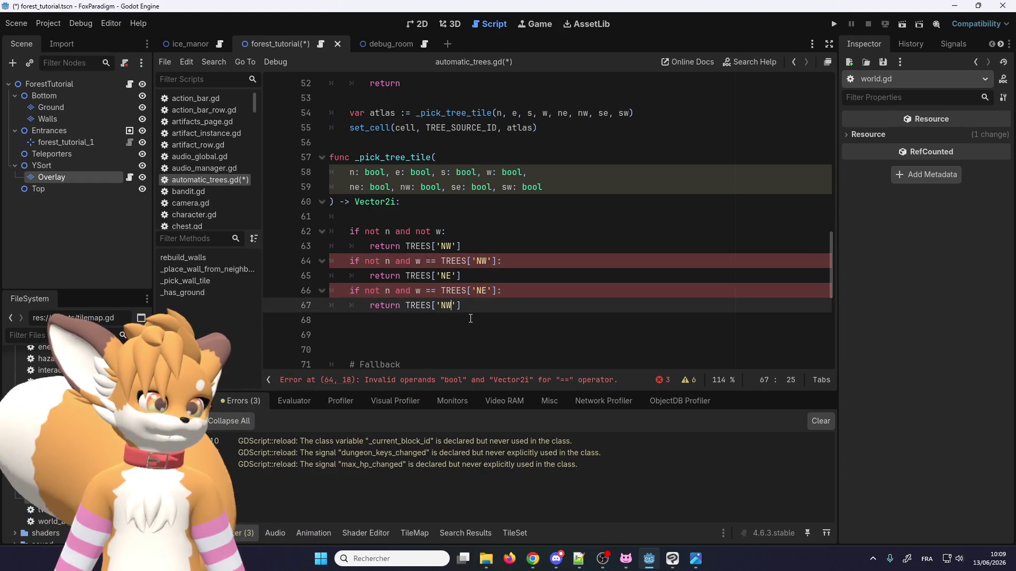
pyautogui.click(474, 306)
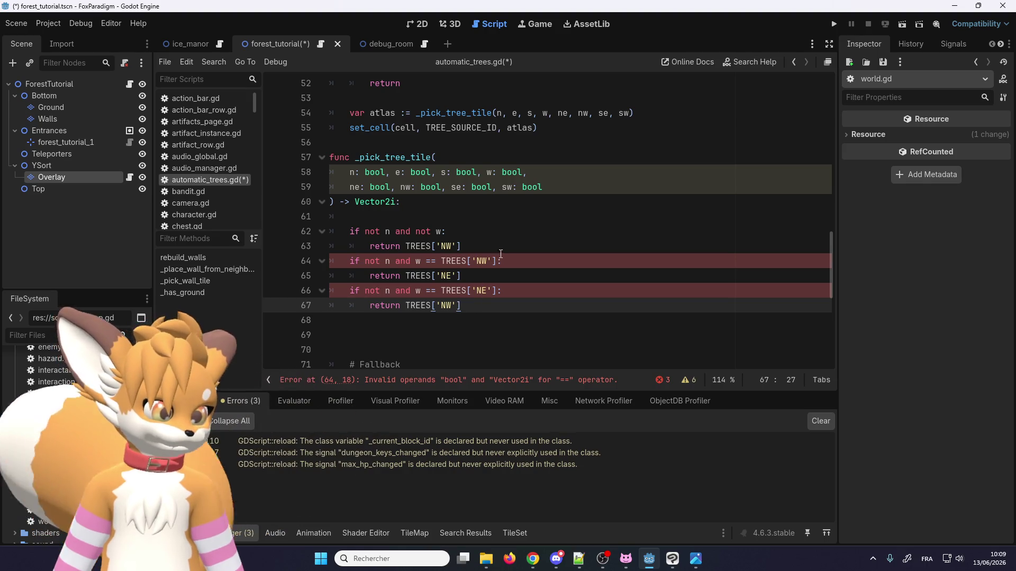
pyautogui.doubleClick(375, 172)
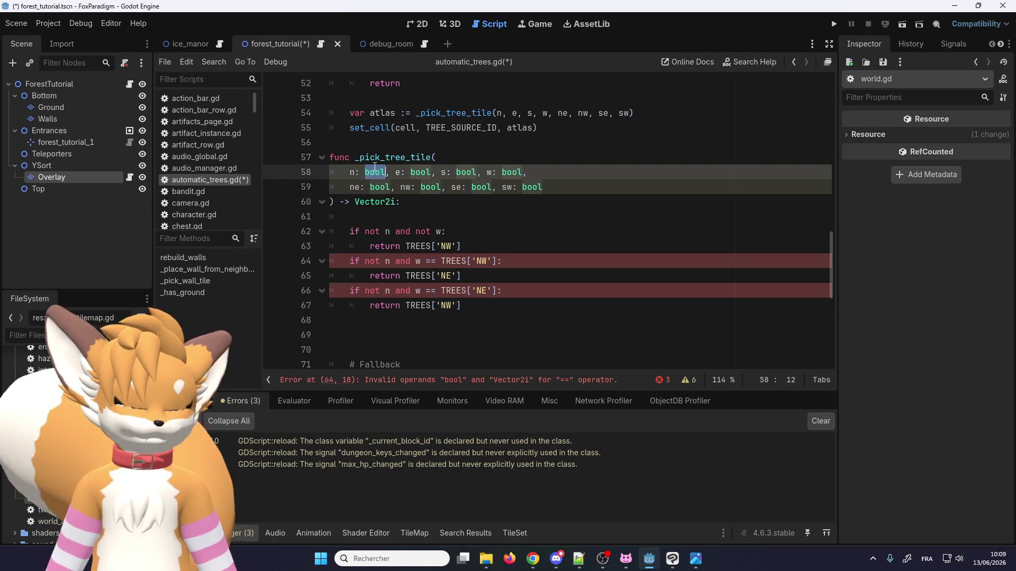
# Step: Change the direction parameters' types from bool to String and save the script
pyautogui.write('String')
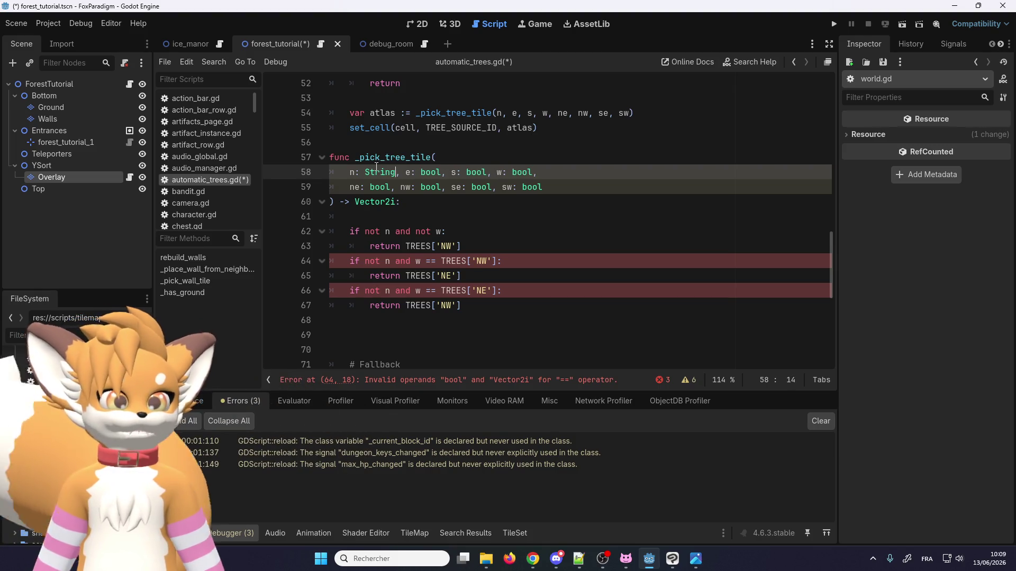
pyautogui.doubleClick(430, 172)
pyautogui.write('String')
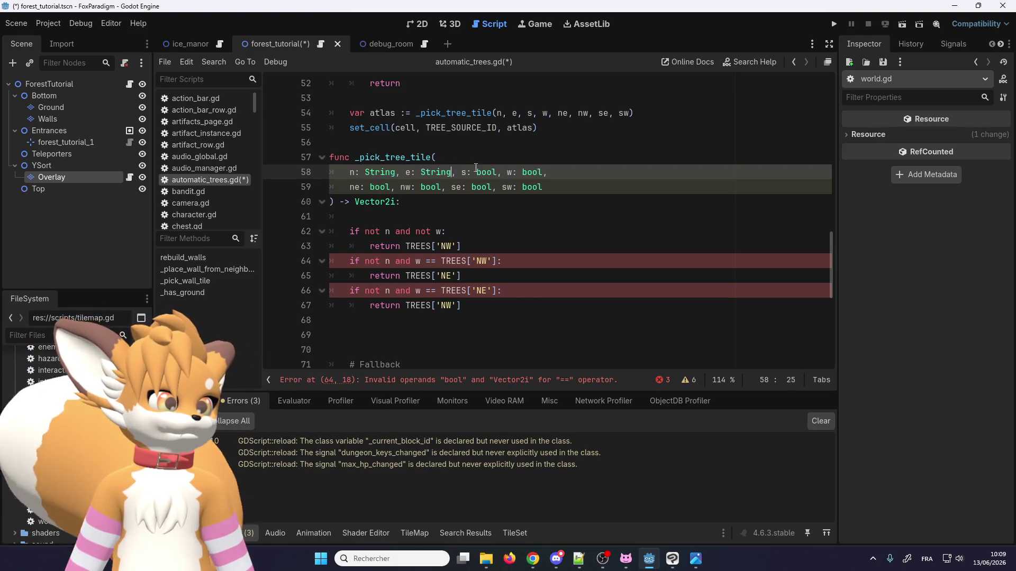
pyautogui.doubleClick(487, 172)
pyautogui.write('String')
pyautogui.click(536, 172)
pyautogui.doubleClick(536, 172)
pyautogui.write('String')
pyautogui.doubleClick(380, 186)
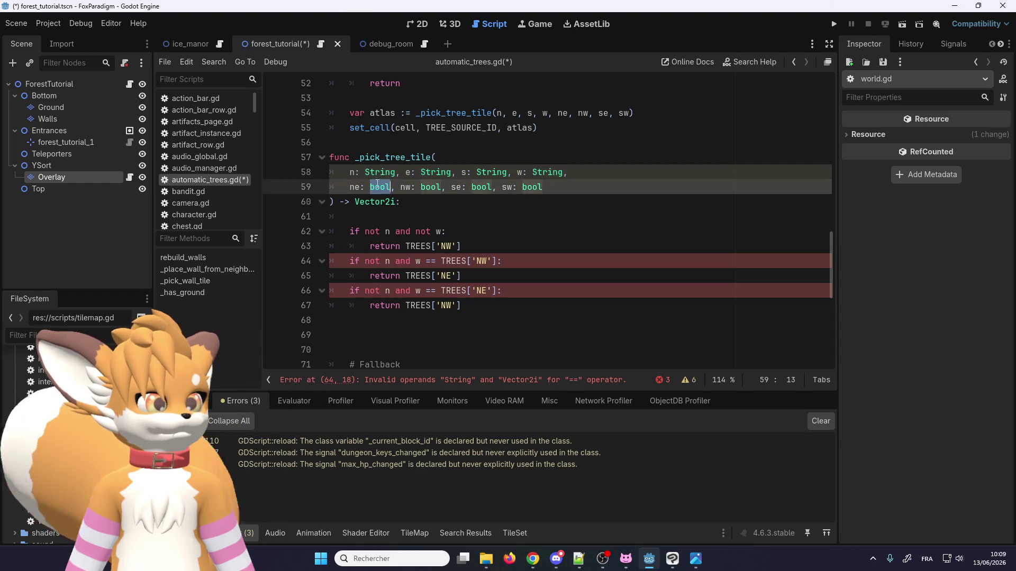
pyautogui.write('String')
pyautogui.doubleClick(441, 187)
pyautogui.write('String')
pyautogui.doubleClick(494, 187)
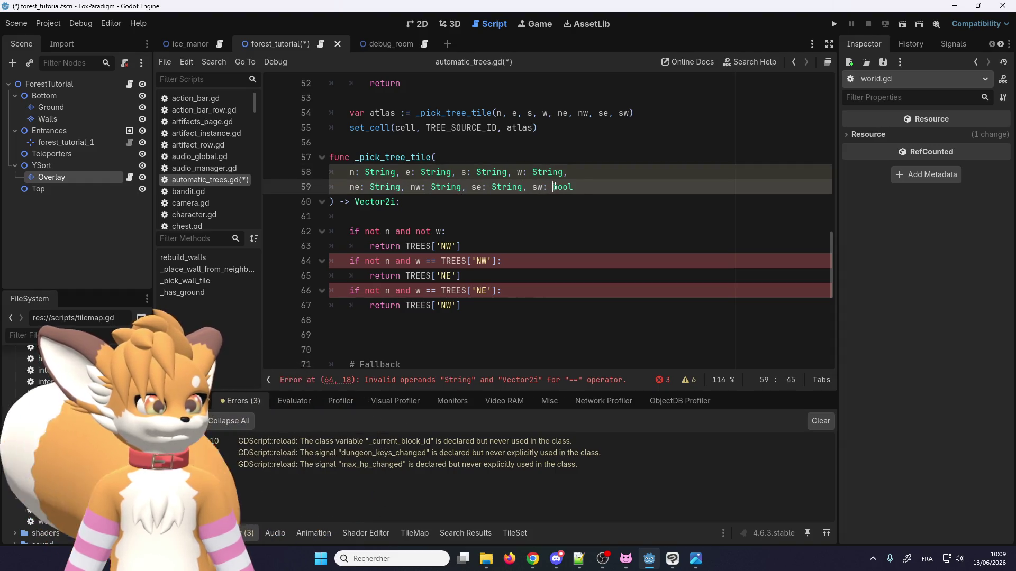
pyautogui.write('String')
pyautogui.click(531, 289)
pyautogui.click(530, 246)
pyautogui.hotkey('ctrl', 's')
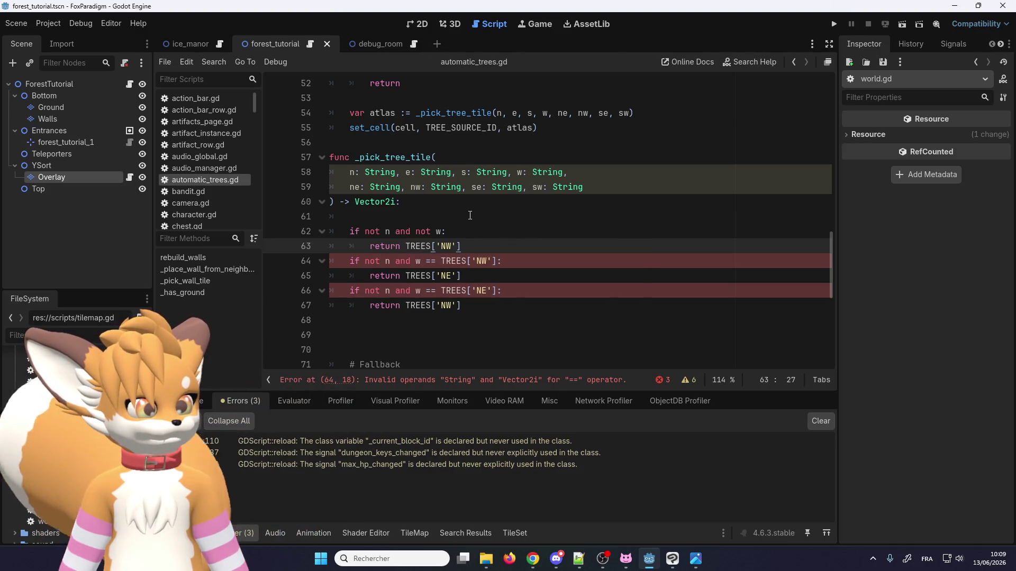
# Step: Replace WALLS with TREES in the fallback return and save
pyautogui.scroll(-3, 470, 216)
pyautogui.scroll(2, 433, 286)
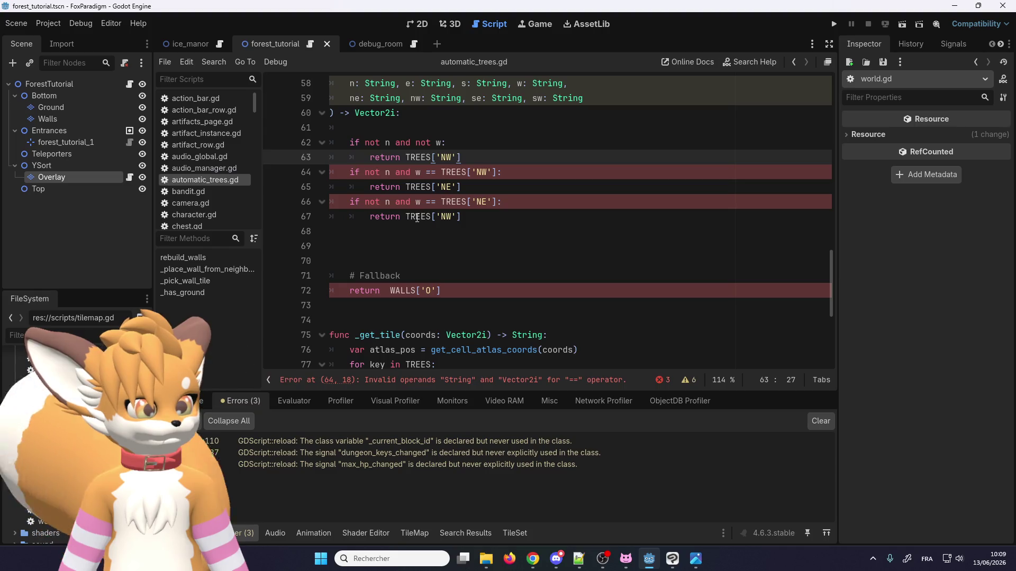
pyautogui.doubleClick(416, 217)
pyautogui.hotkey('ctrl', 'c')
pyautogui.doubleClick(414, 290)
pyautogui.hotkey('ctrl', 'v')
pyautogui.click(466, 246)
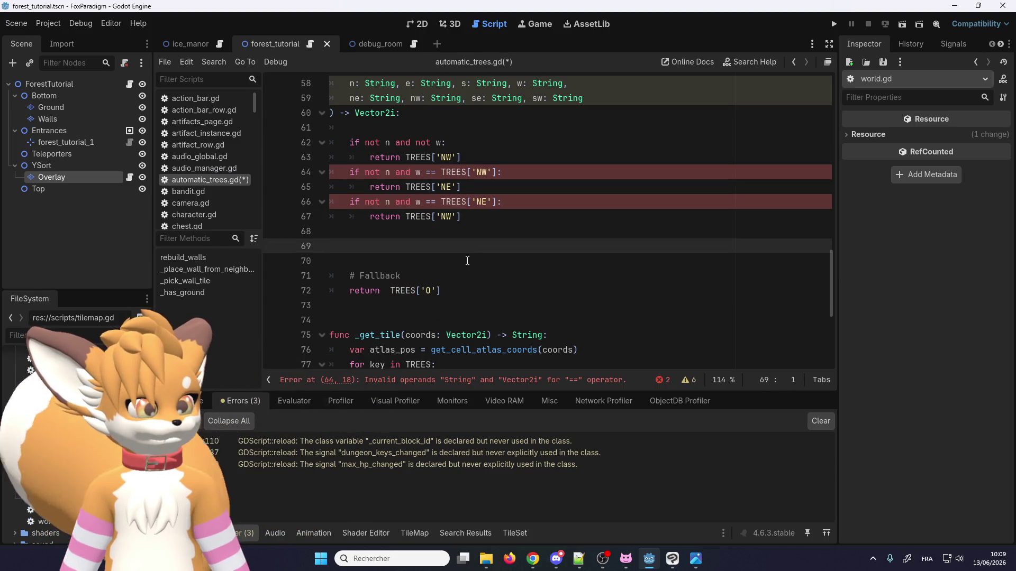
pyautogui.scroll(2, 468, 261)
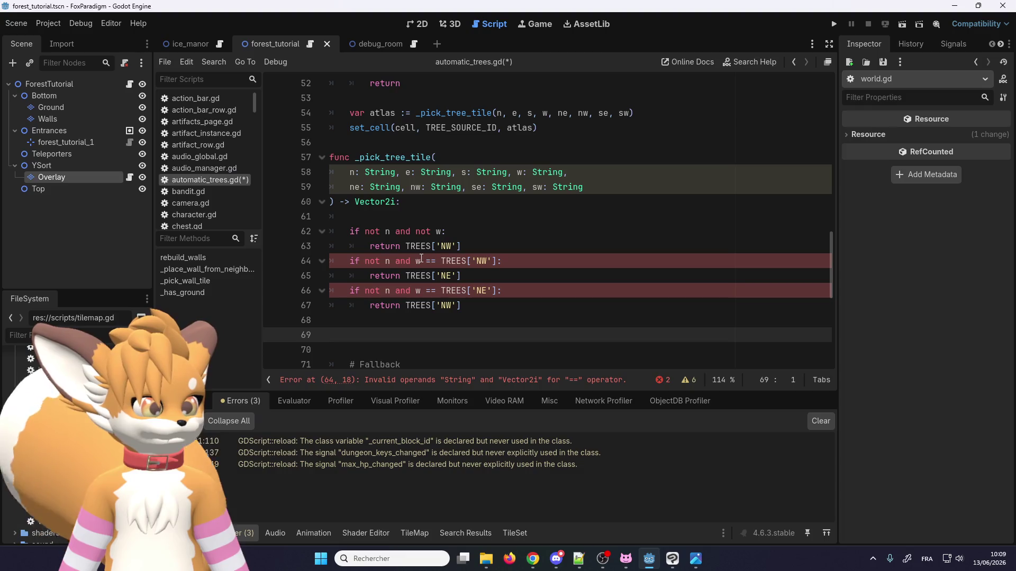
pyautogui.click(505, 290)
pyautogui.hotkey('ctrl', 's')
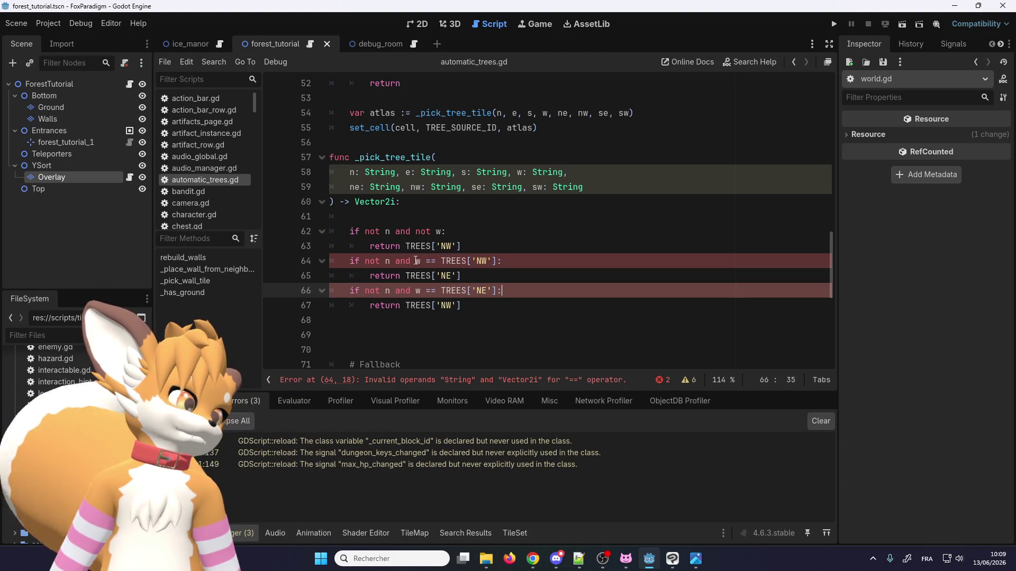
# Step: Wrap w as TREES[w] in the conditions on lines 64 and 66
pyautogui.moveTo(416, 261)
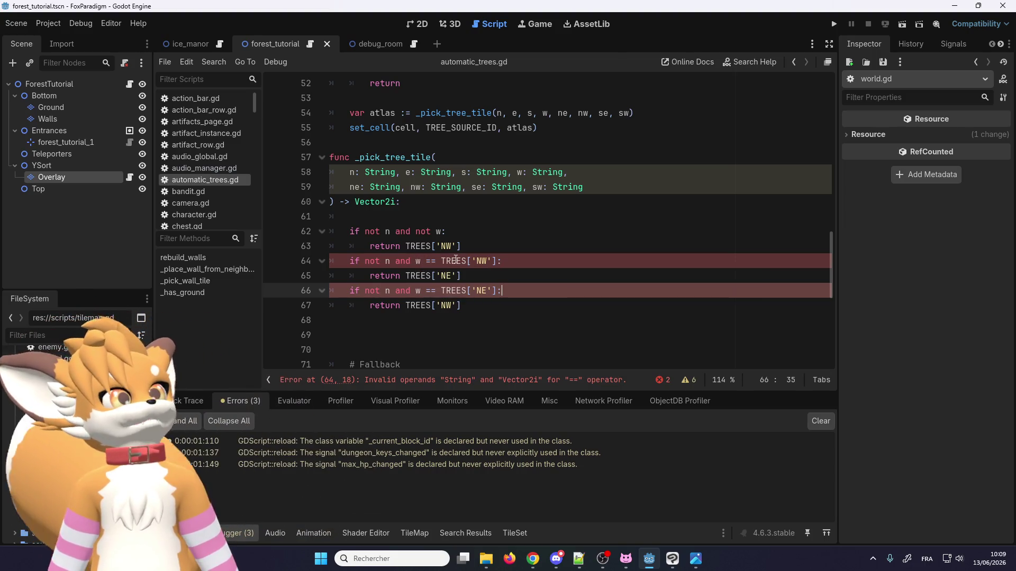
pyautogui.doubleClick(455, 260)
pyautogui.click(417, 261)
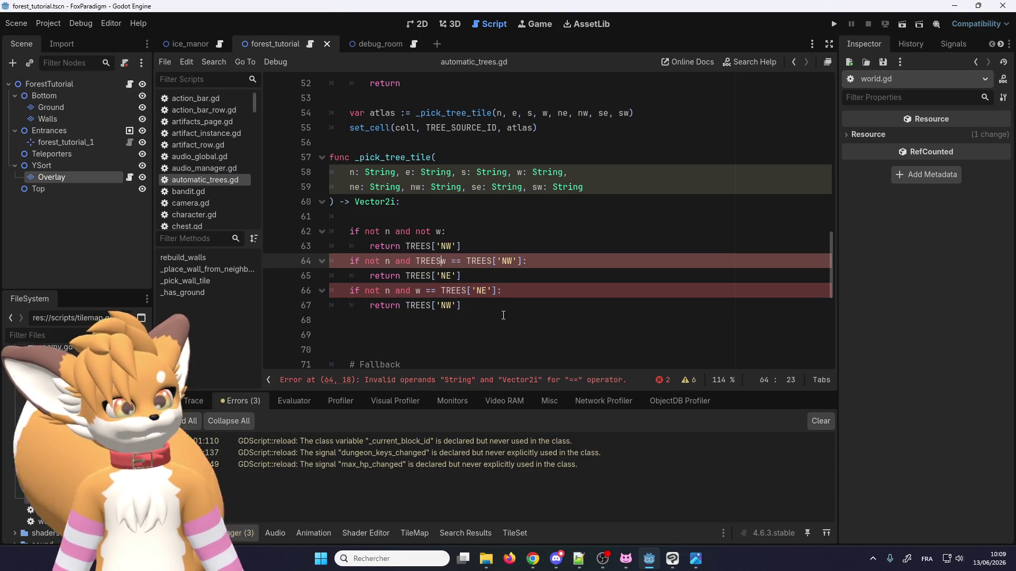
pyautogui.write('[00')
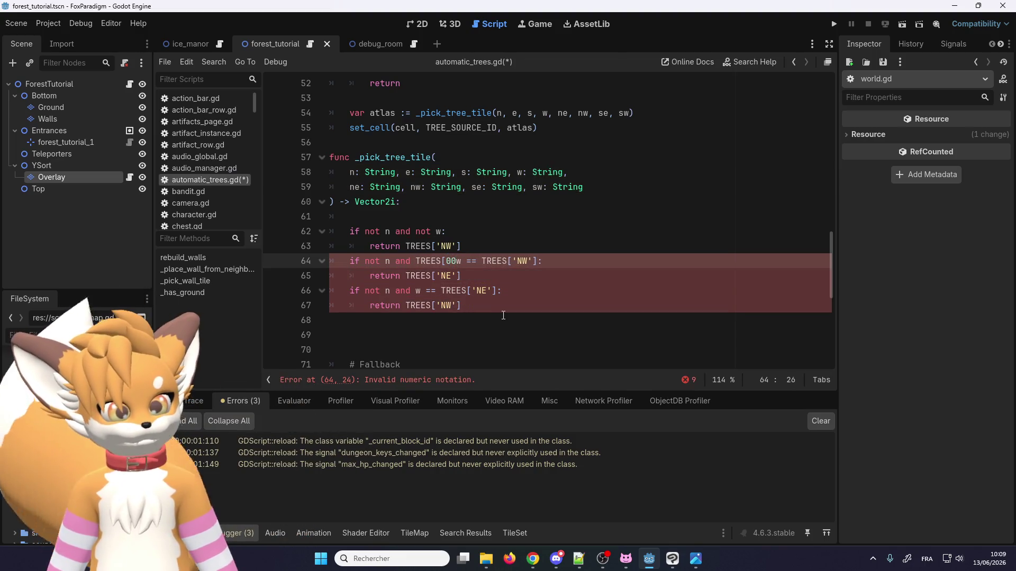
pyautogui.press('Right')
pyautogui.write(']')
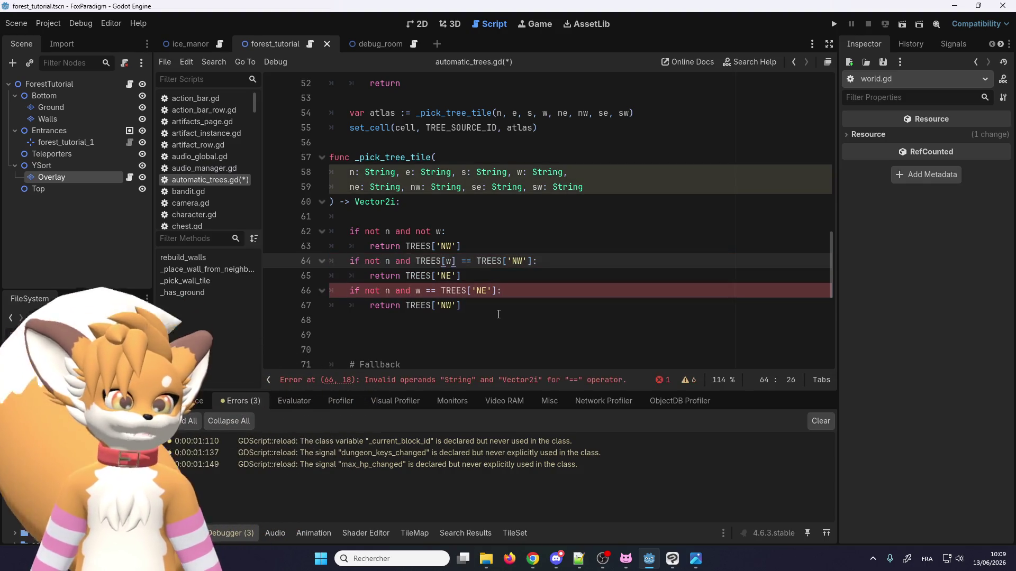
pyautogui.click(417, 290)
pyautogui.write('TREES')
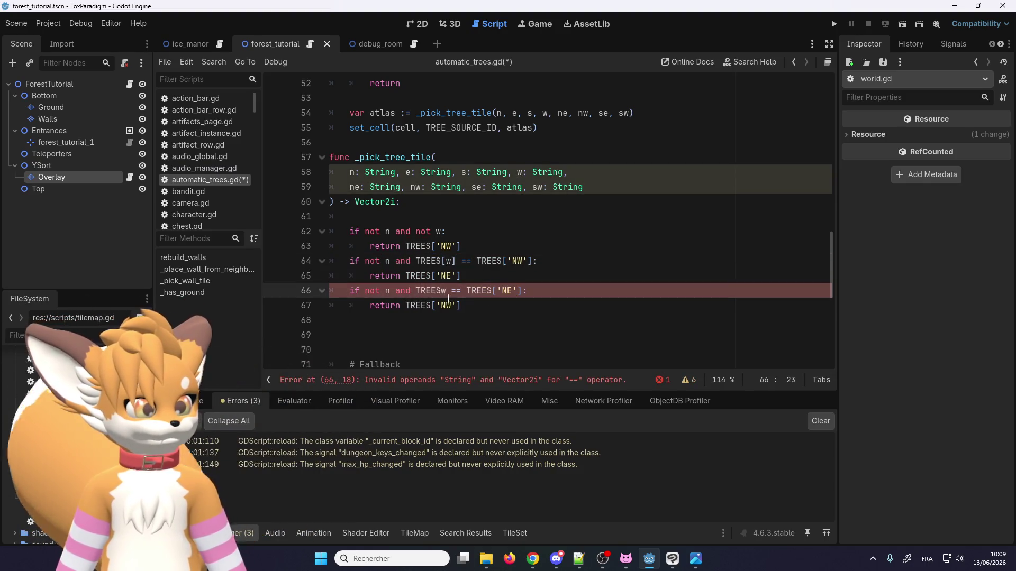
pyautogui.write('[')
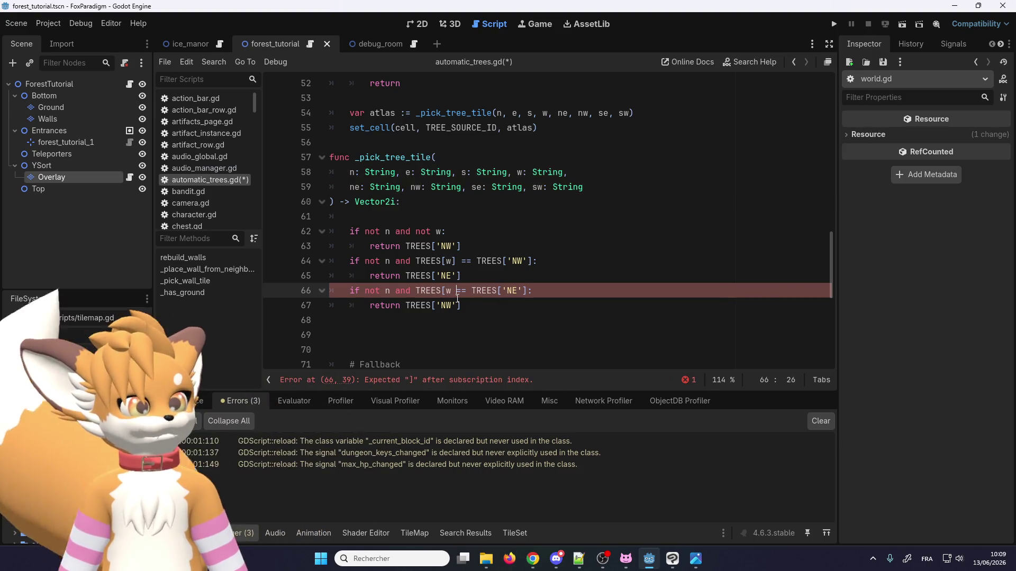
pyautogui.press('Left')
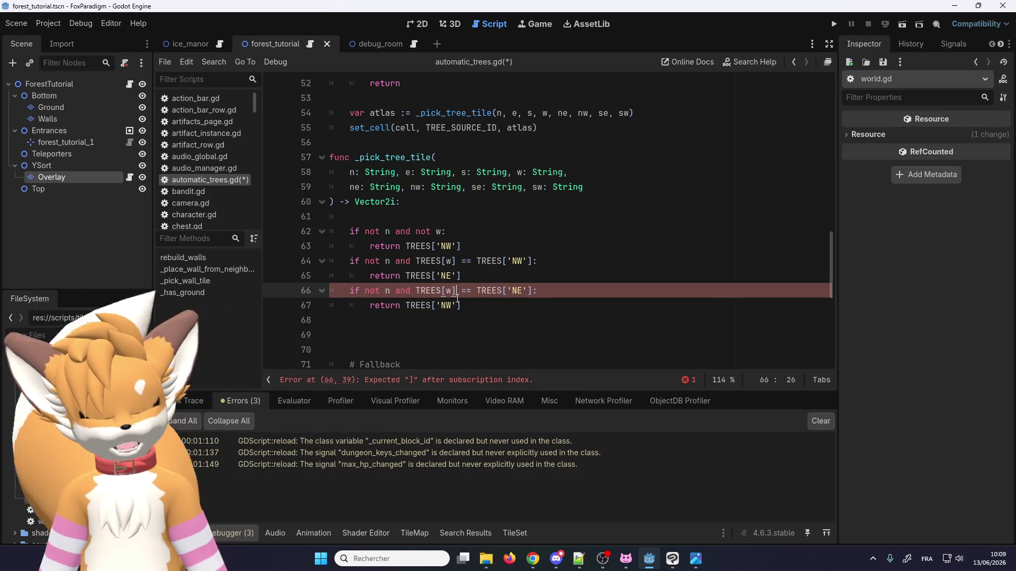
pyautogui.scroll(-7, 447, 265)
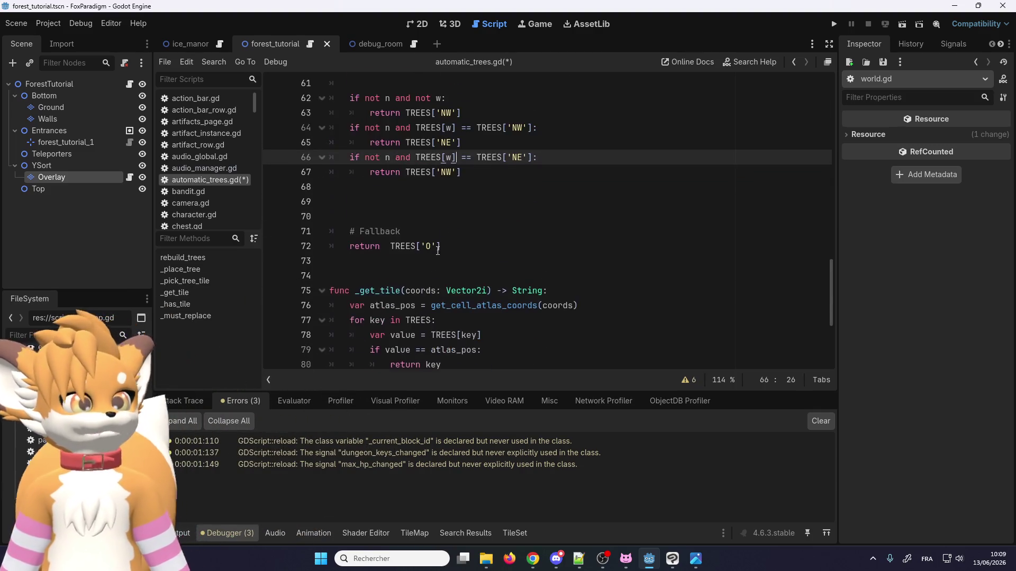
# Step: Save the corrected automatic_trees.gd script
pyautogui.scroll(18, 445, 261)
pyautogui.scroll(-16, 430, 232)
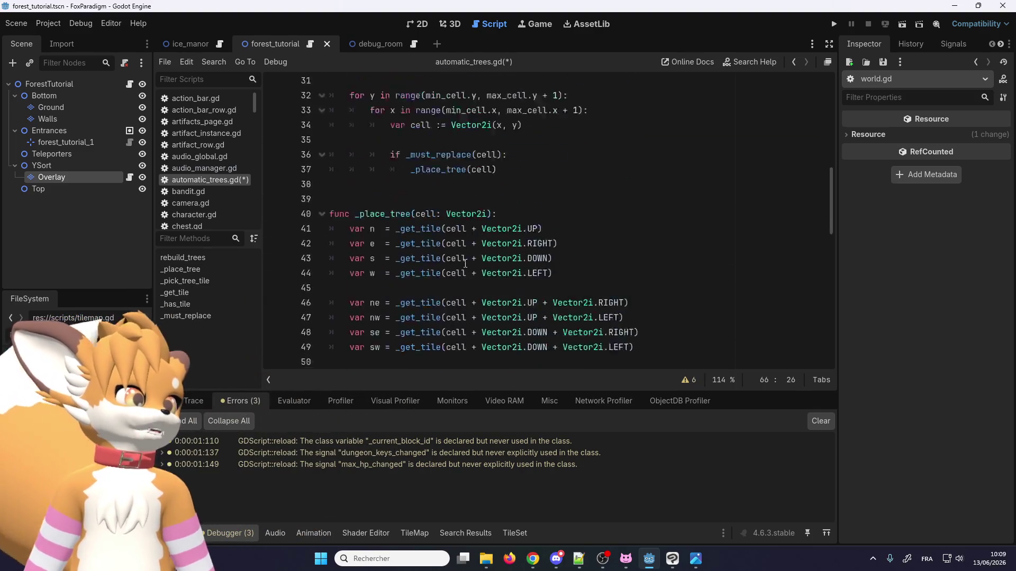
pyautogui.scroll(3, 430, 231)
pyautogui.click(457, 268)
pyautogui.hotkey('ctrl', 's')
pyautogui.scroll(4, 439, 259)
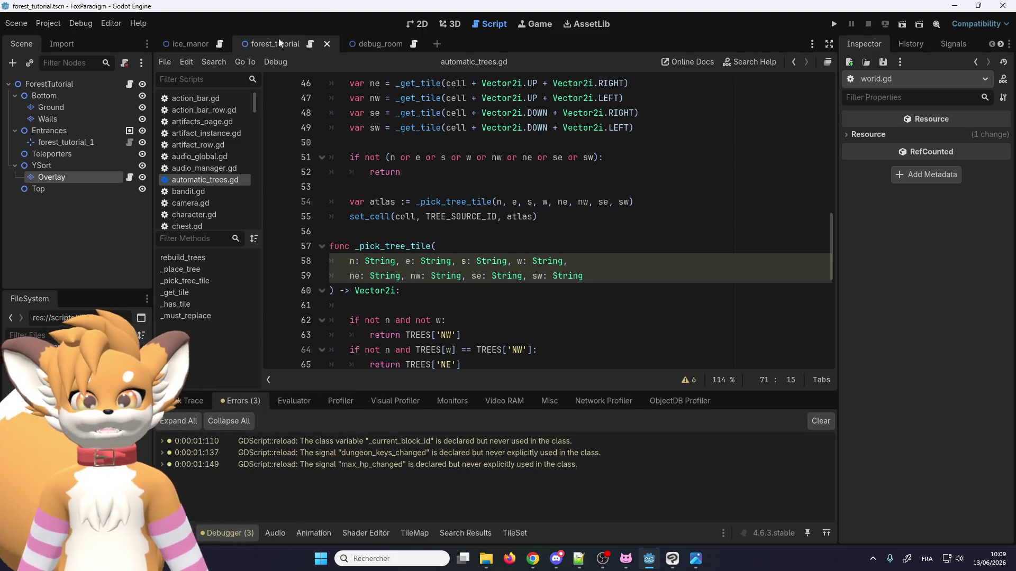
# Step: Switch to the 2D editor and look over the forest_tutorial map's tree tiles
pyautogui.moveTo(198, 47)
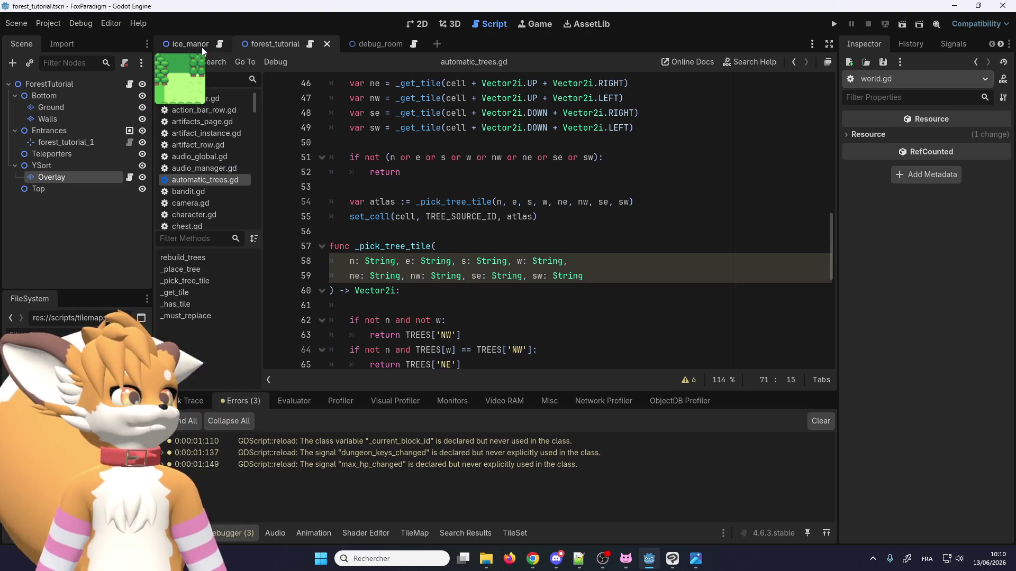
pyautogui.click(416, 24)
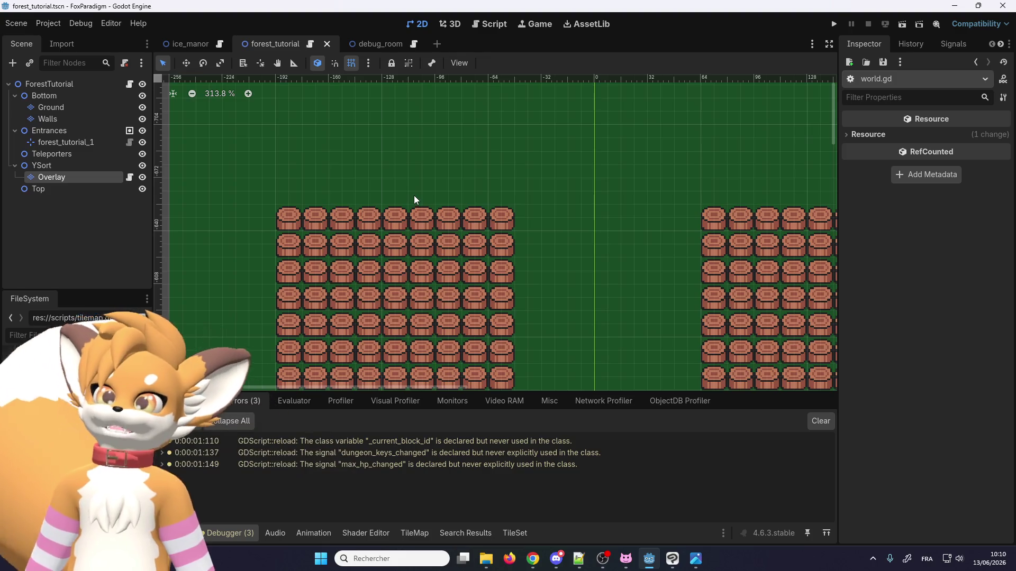
pyautogui.scroll(-3, 412, 180)
pyautogui.scroll(3, 380, 141)
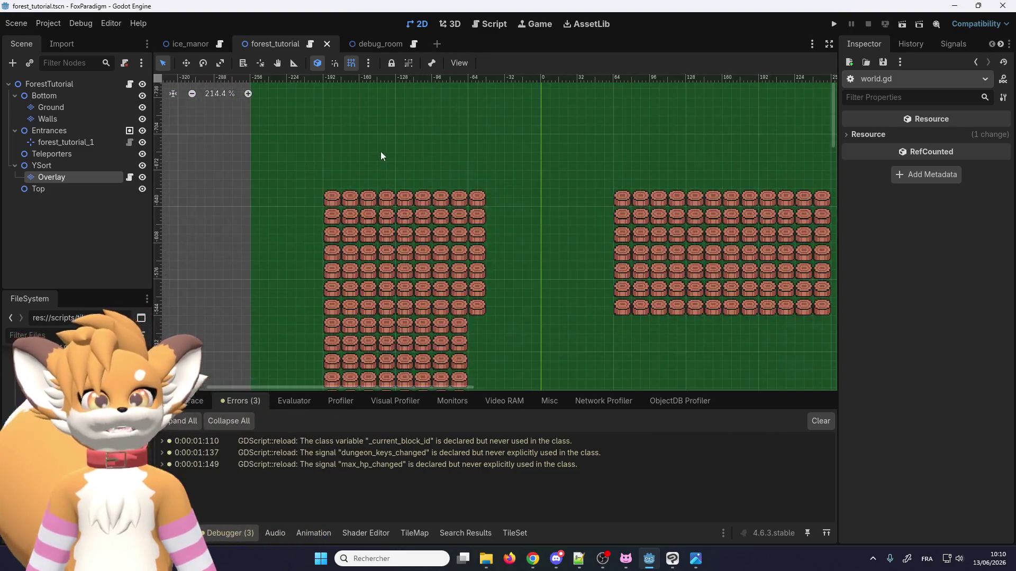
pyautogui.scroll(-2, 502, 231)
pyautogui.scroll(-3, 612, 208)
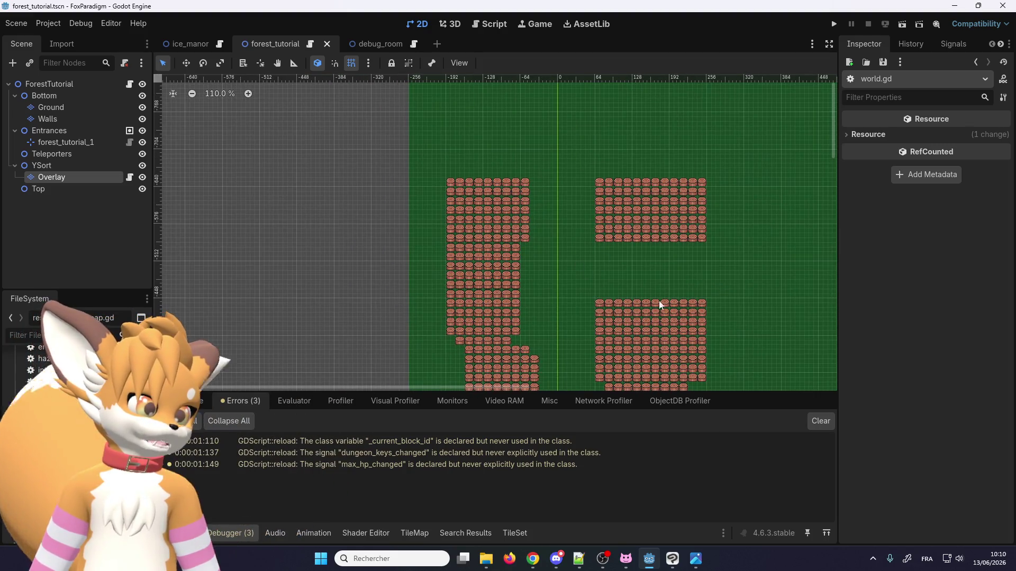
pyautogui.rightClick(632, 297)
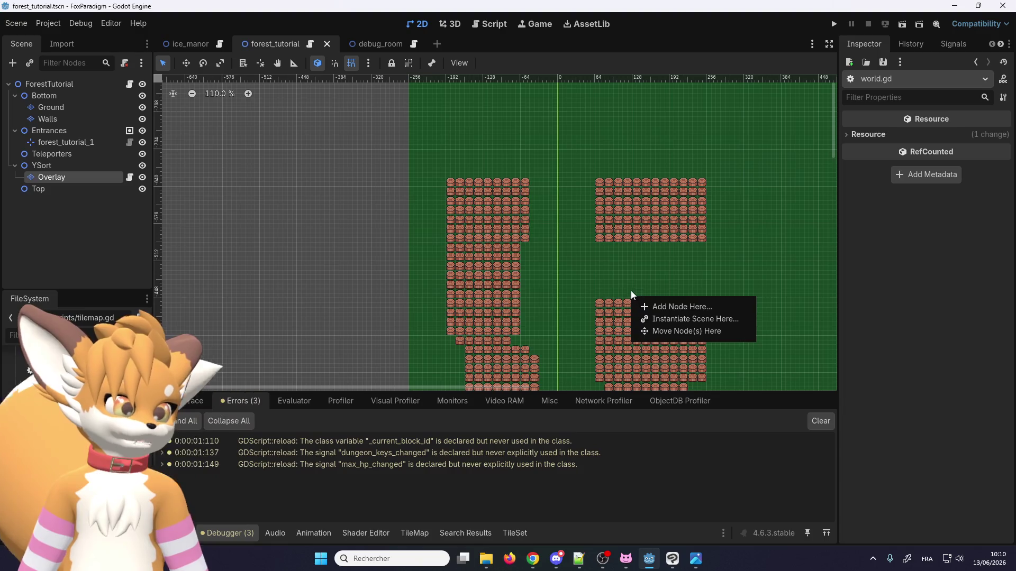
pyautogui.click(552, 101)
pyautogui.scroll(3, 517, 221)
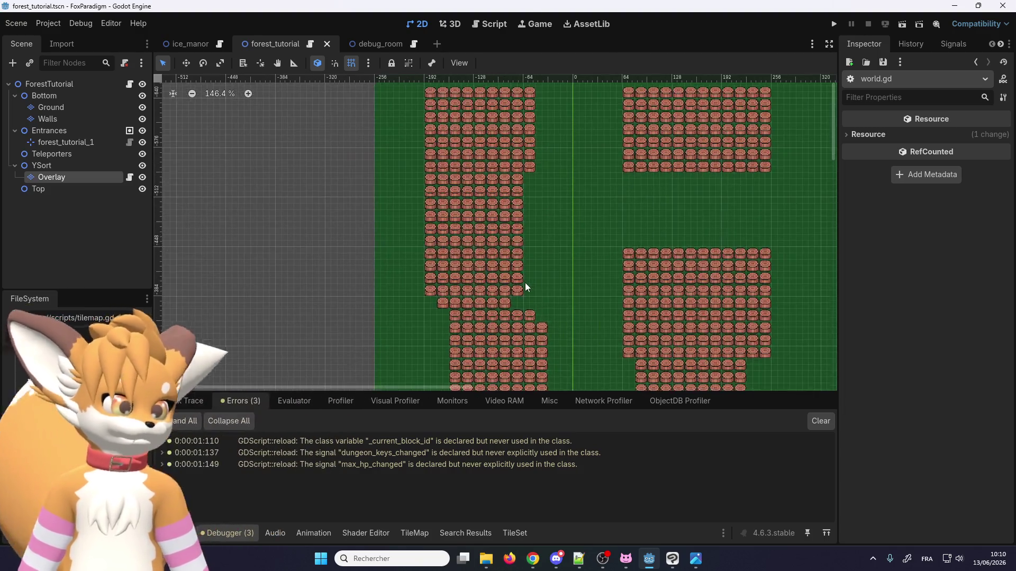
pyautogui.scroll(-3, 521, 291)
pyautogui.scroll(3, 510, 159)
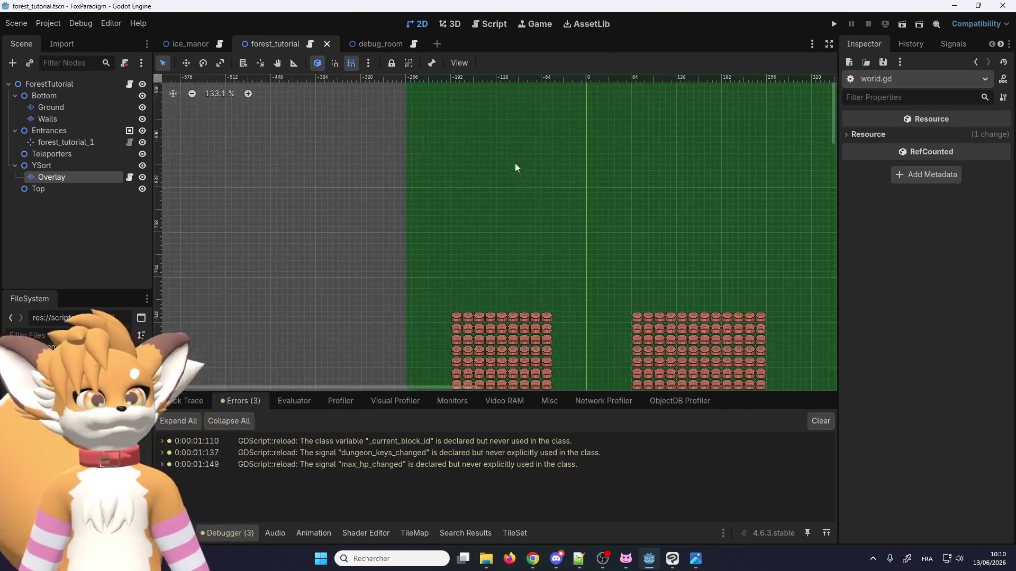
pyautogui.scroll(2, 508, 286)
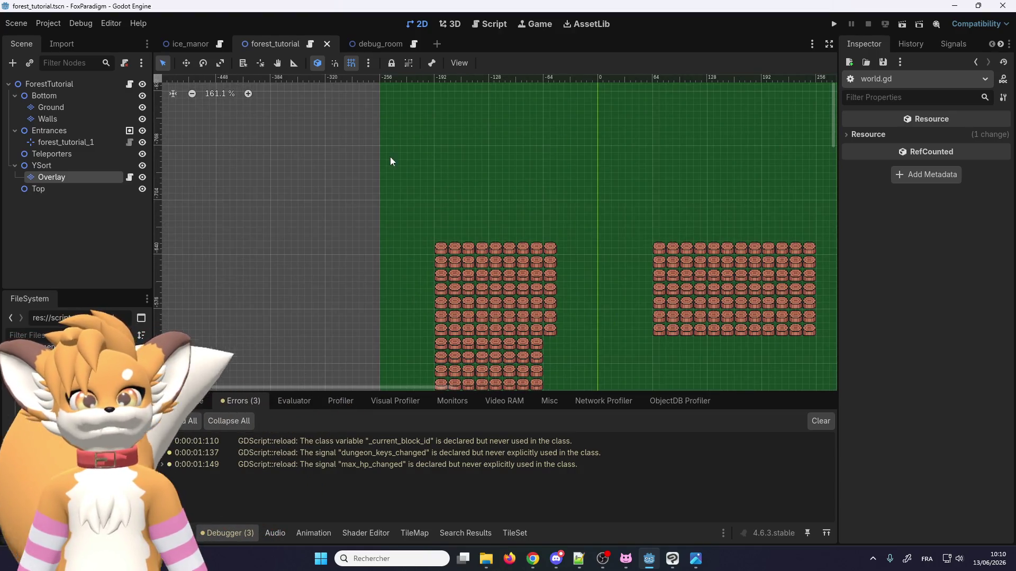
# Step: Select the Overlay layer and tick Rebuild to regenerate its automatic trees
pyautogui.click(81, 179)
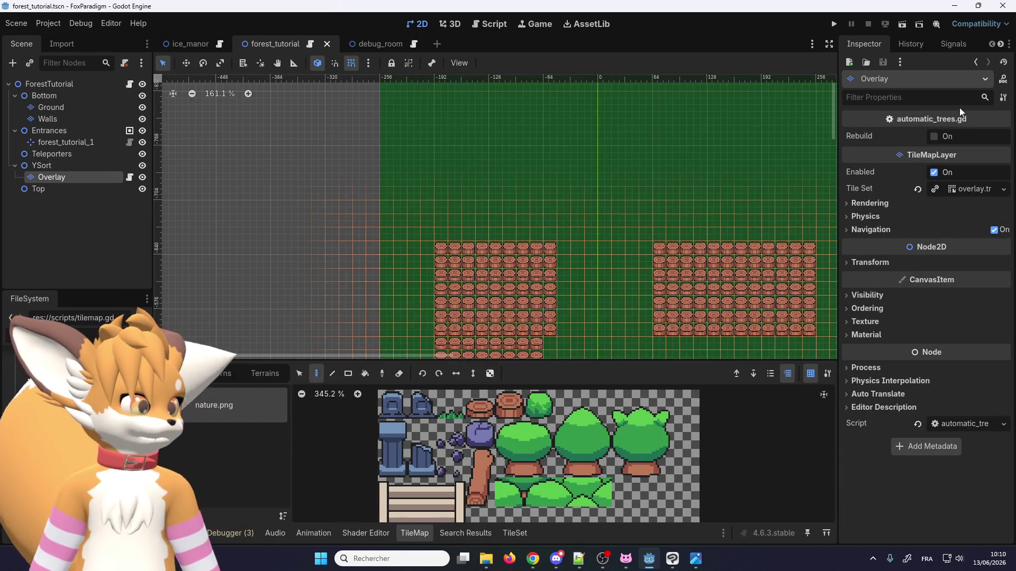
pyautogui.click(934, 137)
pyautogui.scroll(4, 373, 167)
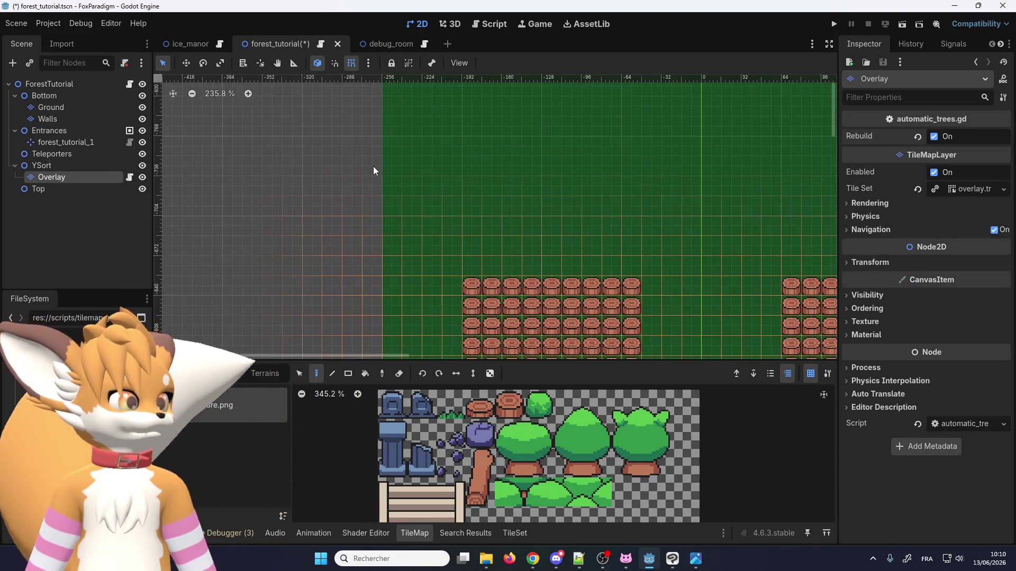
pyautogui.scroll(-5, 374, 166)
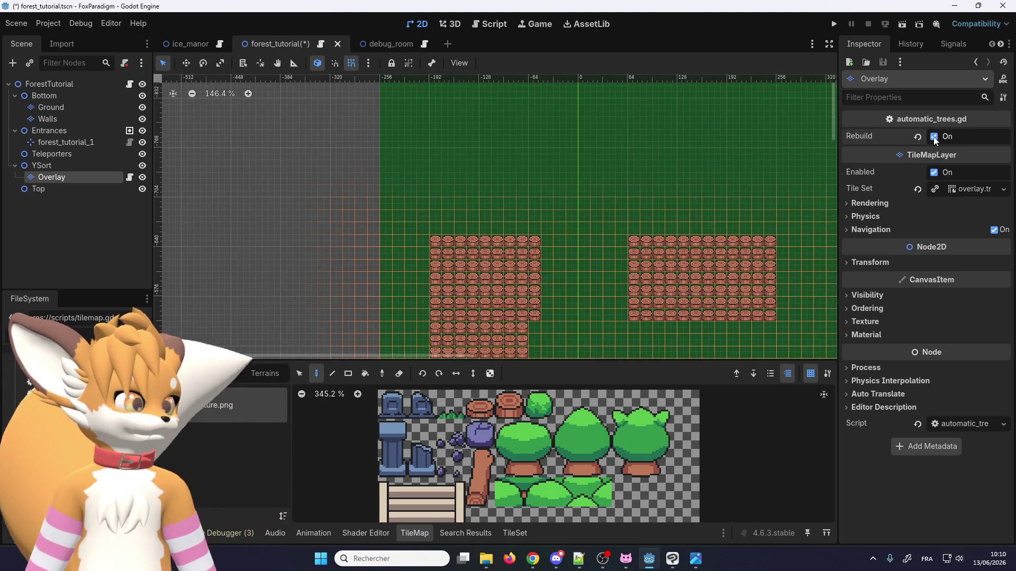
# Step: Check the regenerated map, then save the forest_tutorial scene from the Scene menu
pyautogui.scroll(-10, 442, 164)
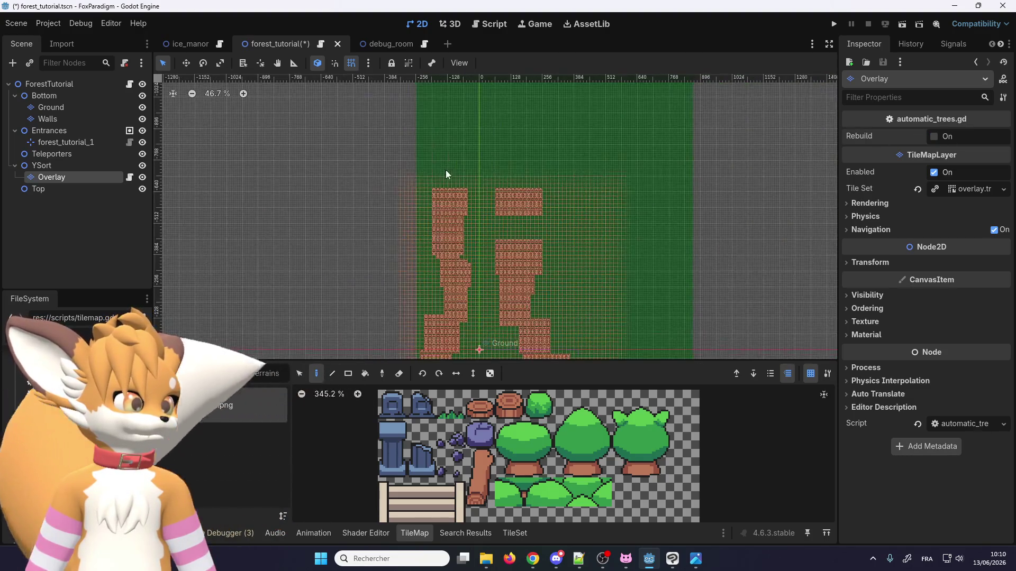
pyautogui.scroll(1, 447, 271)
pyautogui.click(16, 23)
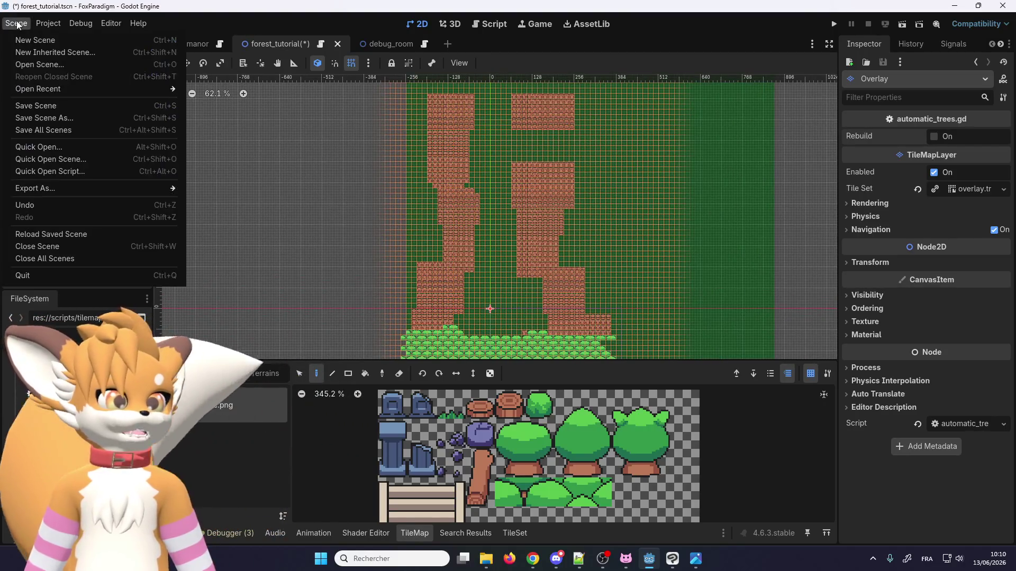
pyautogui.click(39, 106)
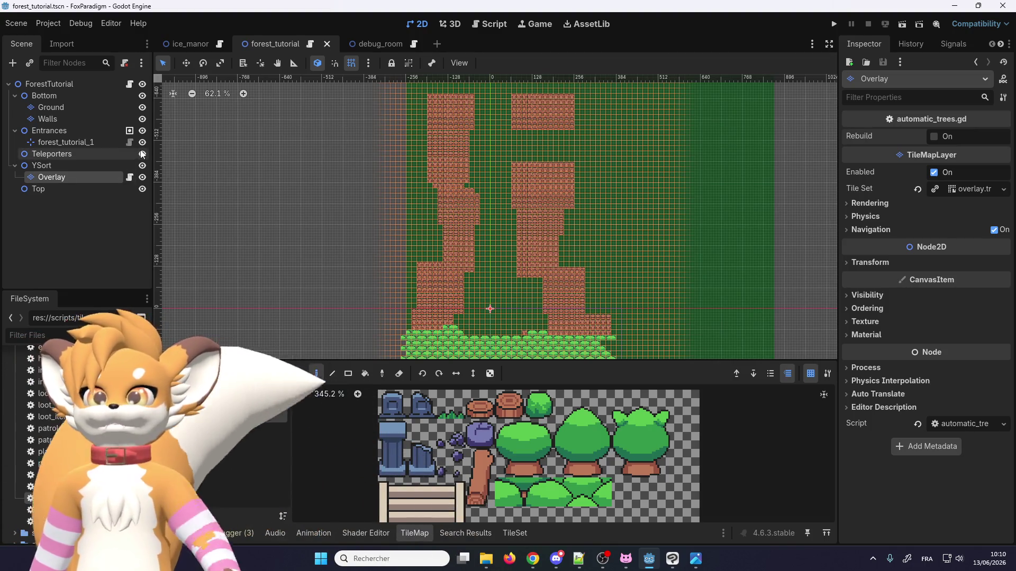
# Step: Reopen forest_tutorial.tscn, found by filtering on 'forest', and move its tab to second place
pyautogui.click(326, 44)
pyautogui.click(65, 329)
pyautogui.write('forest')
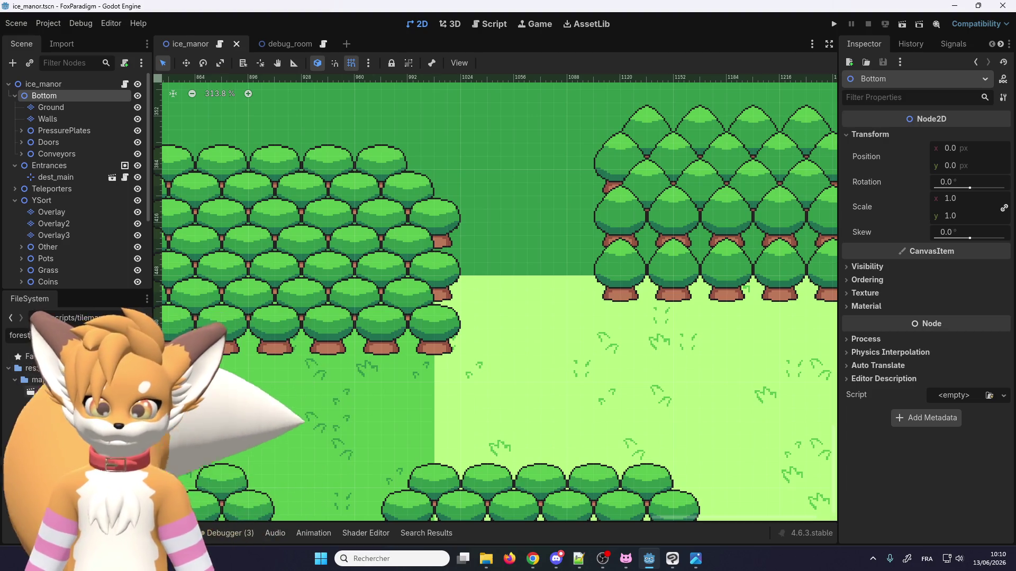
pyautogui.doubleClick(42, 391)
pyautogui.moveTo(329, 46); pyautogui.dragTo(266, 43)
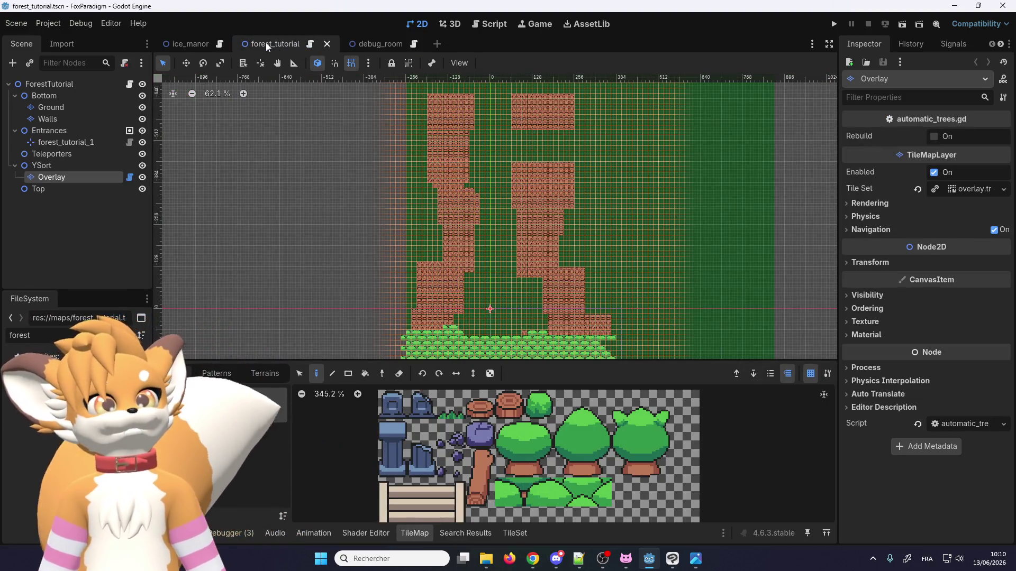
# Step: Tick Rebuild on the Overlay's automatic_trees.gd to regenerate the trees
pyautogui.scroll(10, 446, 157)
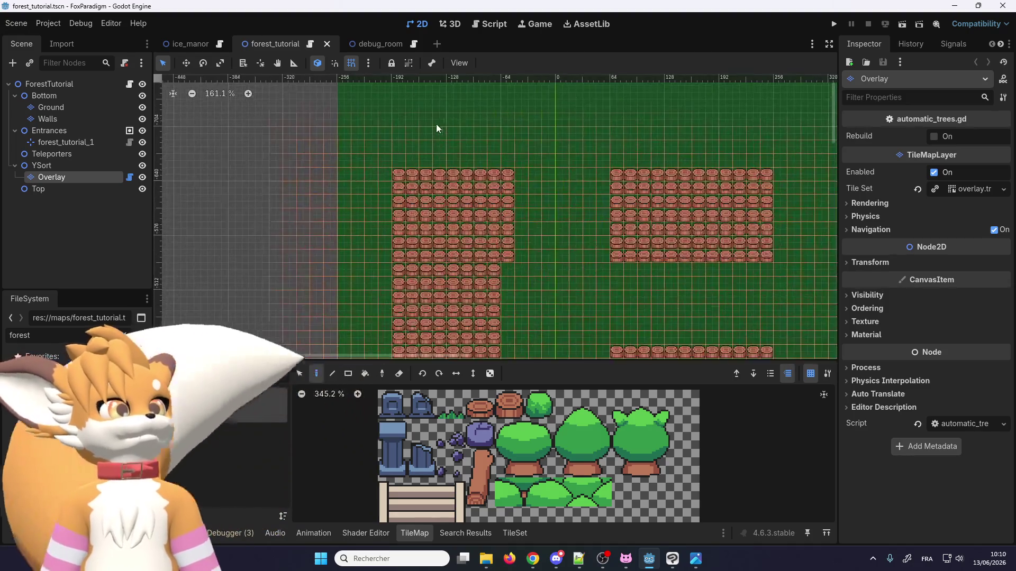
pyautogui.scroll(2, 371, 138)
pyautogui.scroll(-1, 339, 180)
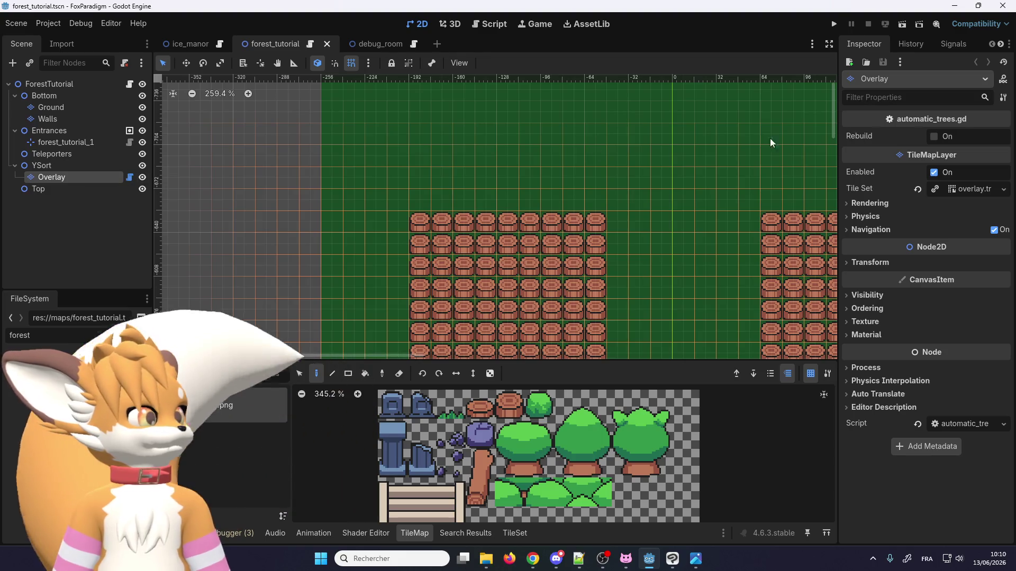
pyautogui.click(934, 137)
# Step: Zoom in and out to inspect the new green canopy tops above the stump rows
pyautogui.scroll(-3, 450, 163)
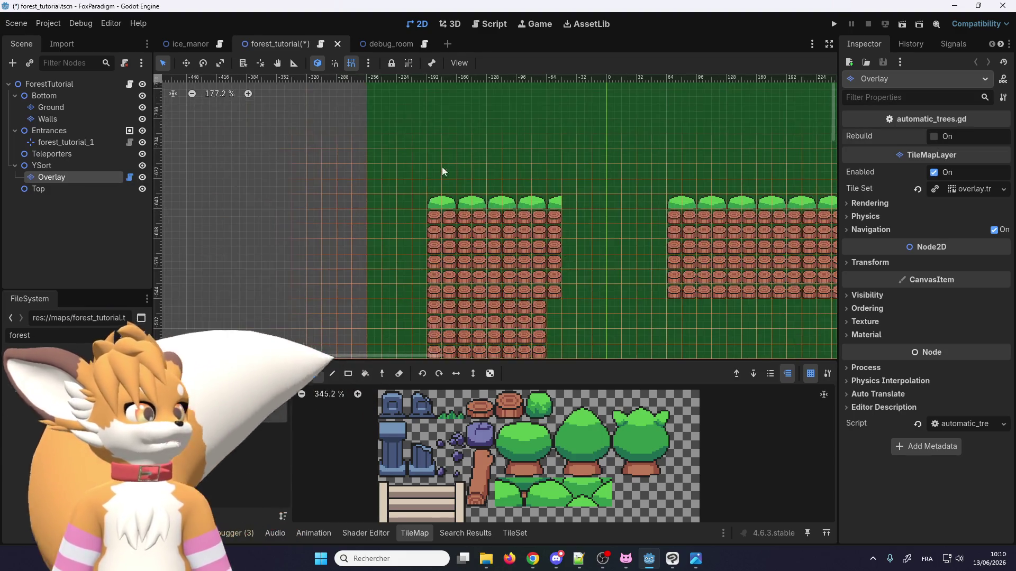
pyautogui.scroll(4, 508, 200)
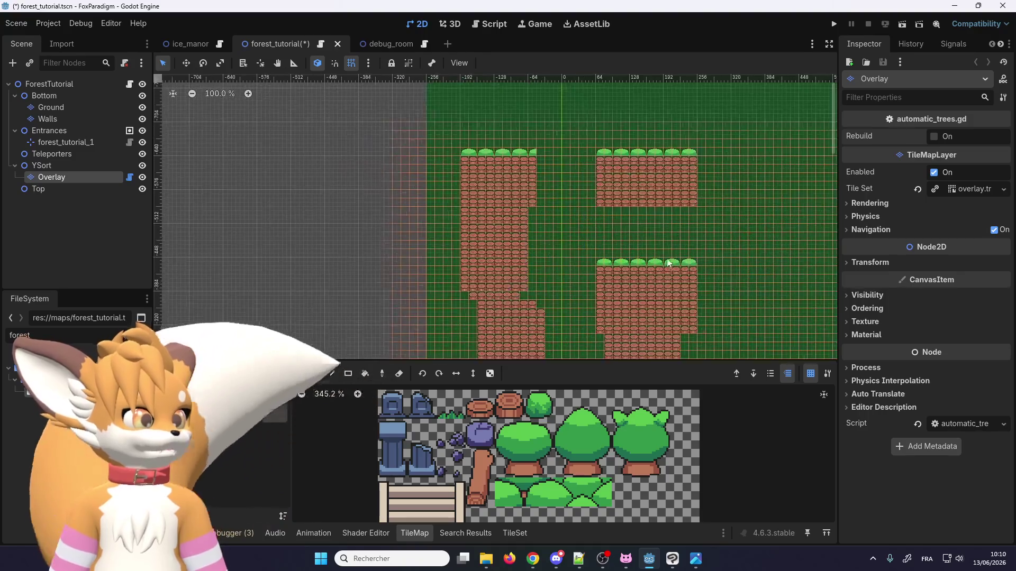
pyautogui.scroll(-5, 625, 263)
pyautogui.scroll(-12, 624, 258)
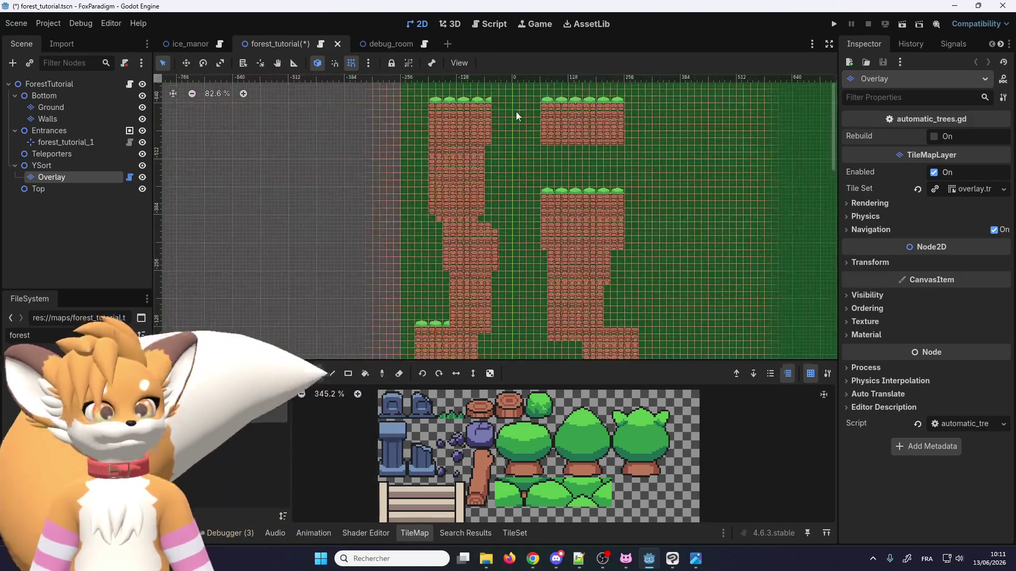
pyautogui.scroll(5, 442, 293)
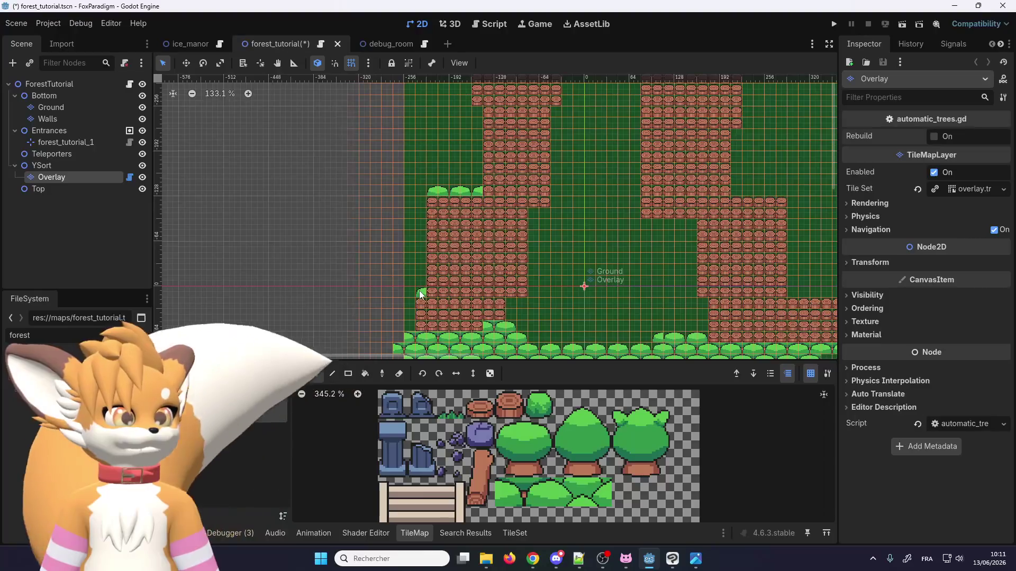
pyautogui.scroll(-2, 419, 290)
pyautogui.scroll(2, 431, 283)
pyautogui.scroll(14, 447, 134)
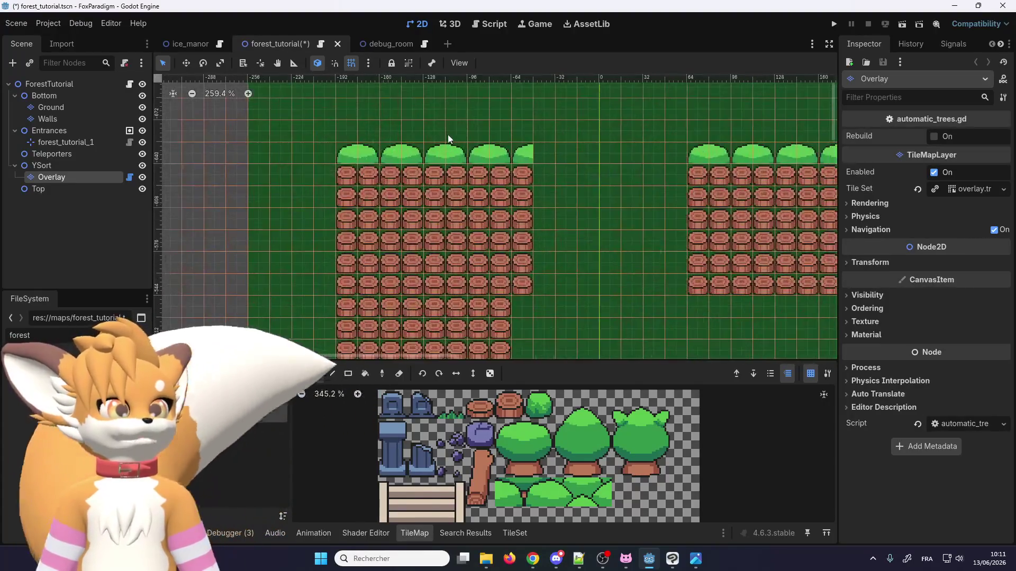
pyautogui.scroll(-2, 472, 157)
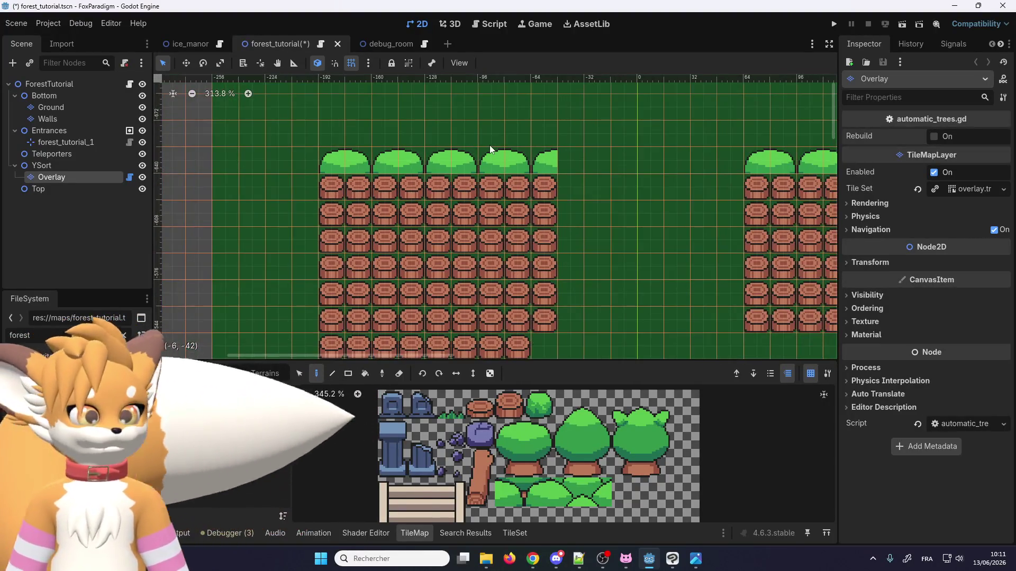
pyautogui.scroll(-3, 439, 157)
pyautogui.scroll(2, 432, 137)
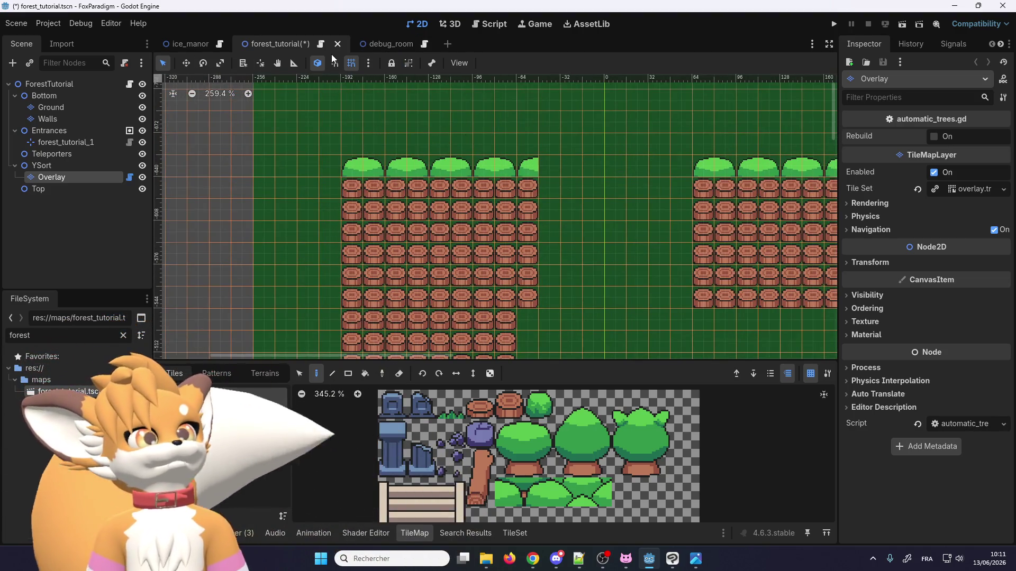
pyautogui.scroll(1, 354, 181)
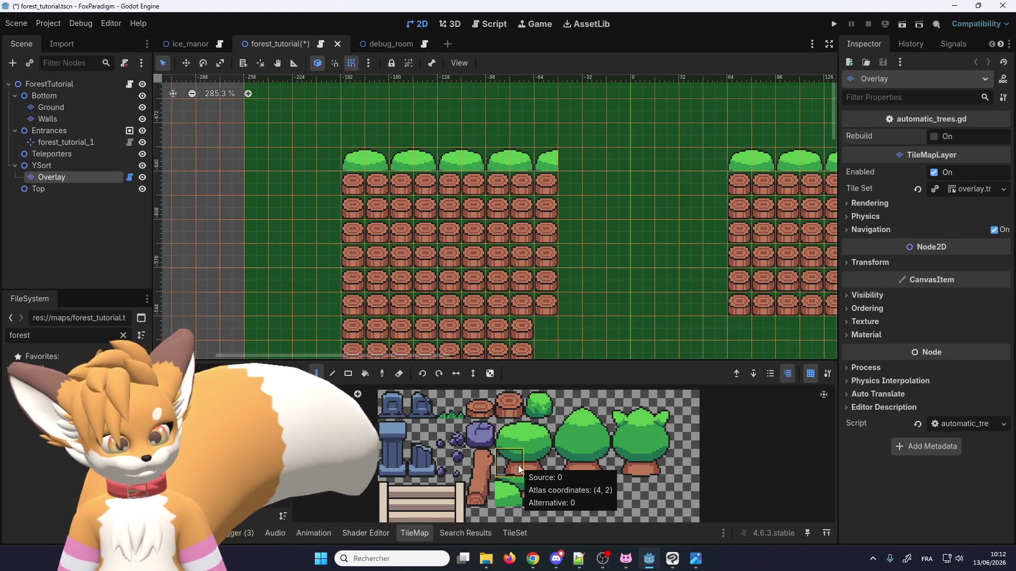
# Step: Paint a bush tile over the top-left trunk, undo it, and switch to the script editor
pyautogui.click(503, 499)
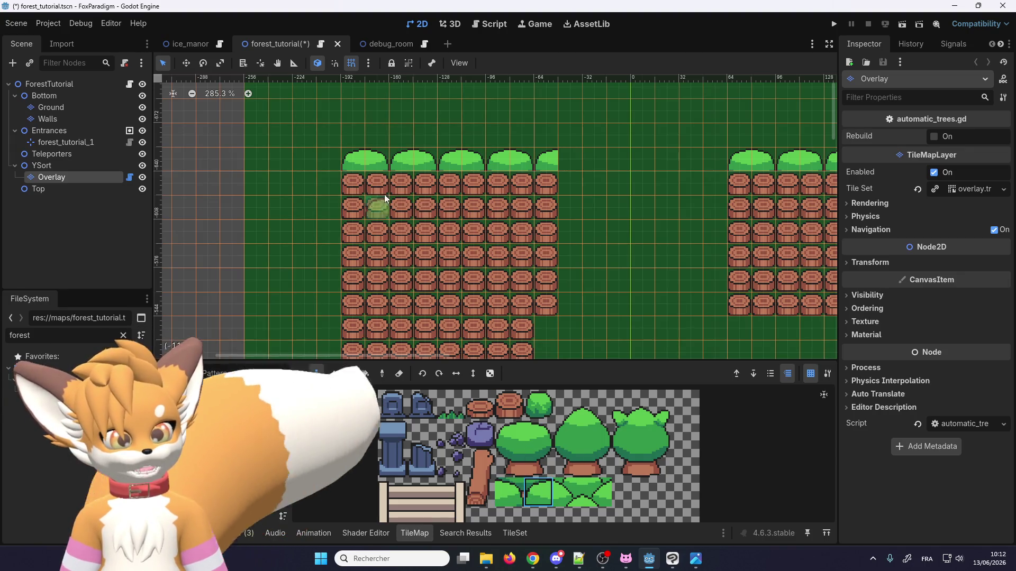
pyautogui.click(357, 192)
pyautogui.hotkey('ctrl', 'z')
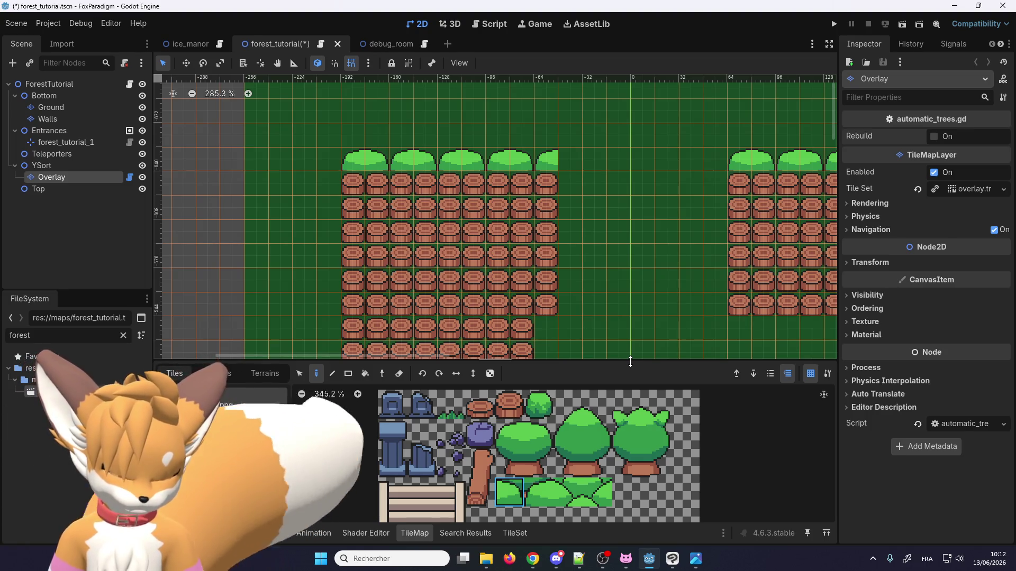
pyautogui.click(320, 44)
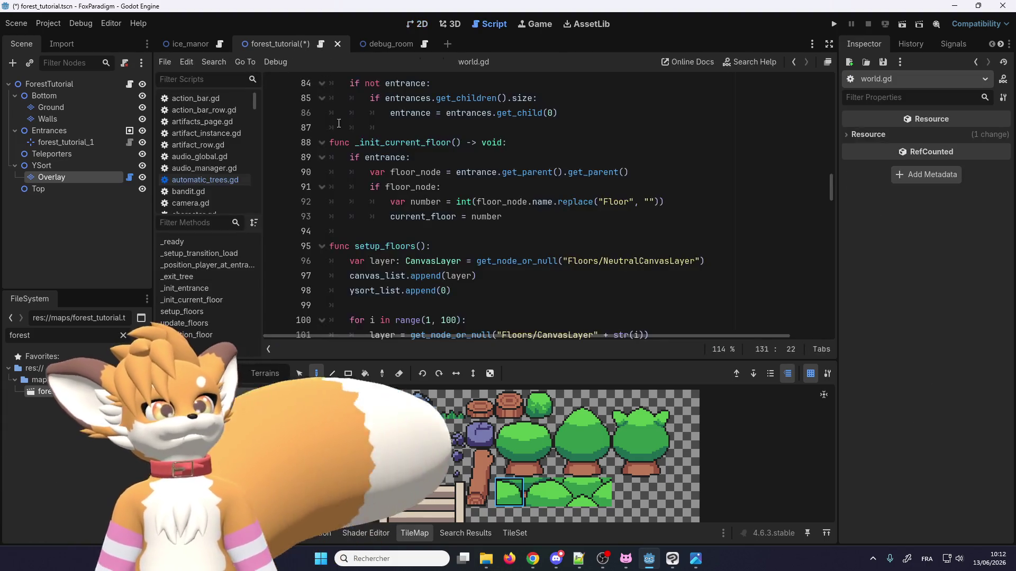
# Step: In automatic_trees.gd, add a '# TOP' comment above the first condition in _pick_tree_tile
pyautogui.click(219, 180)
pyautogui.scroll(-3, 390, 214)
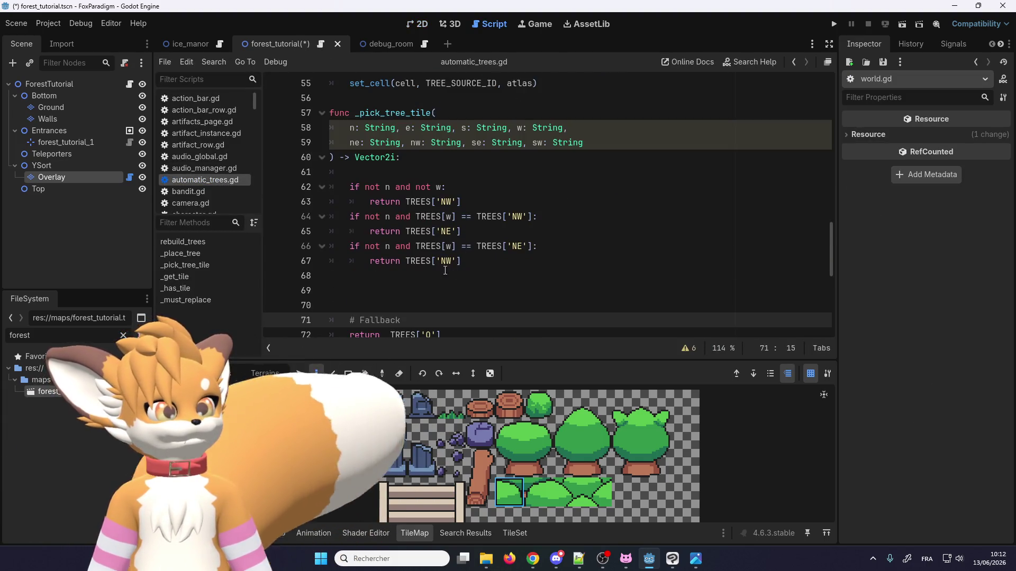
pyautogui.click(431, 281)
pyautogui.click(419, 183)
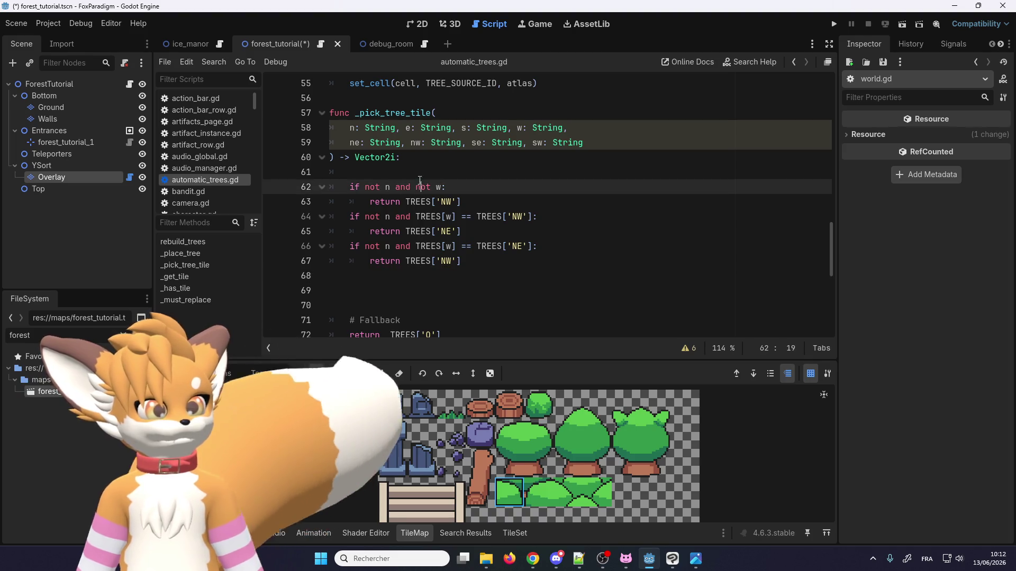
pyautogui.press('Up')
pyautogui.press('Return')
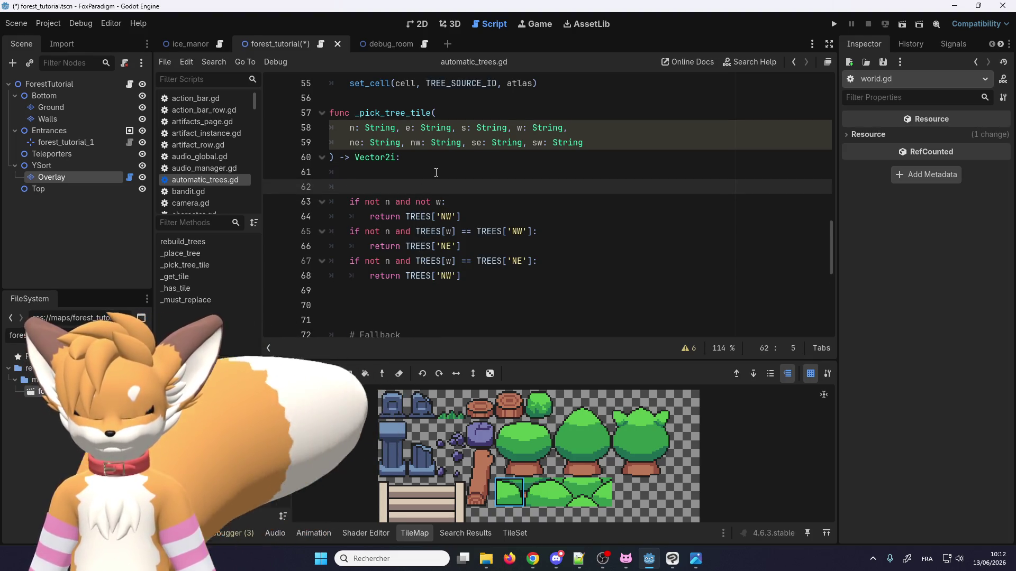
pyautogui.write('# TOP')
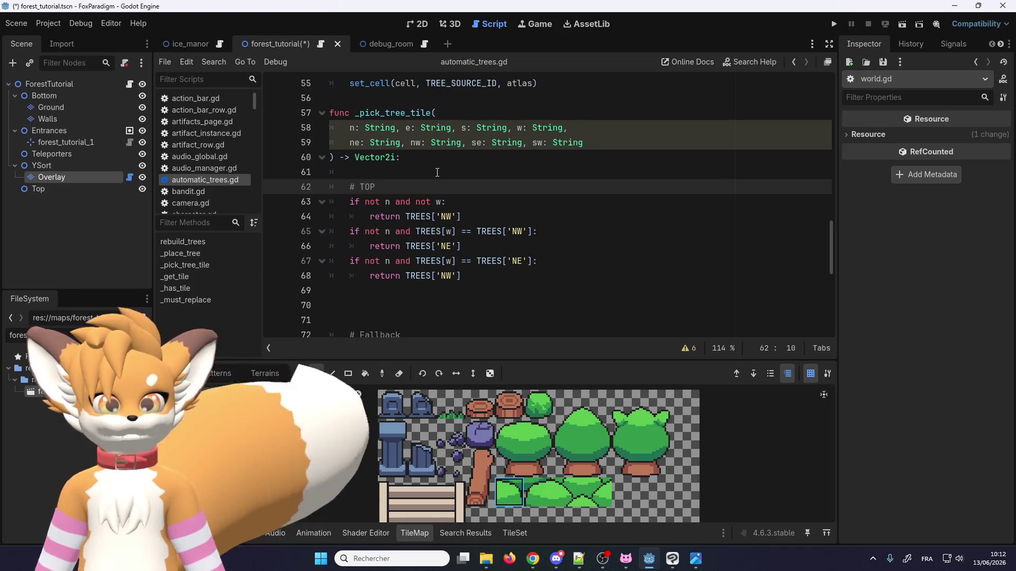
# Step: Add an indented '# OTHER' section comment below the conditions with a new line under it
pyautogui.click(443, 294)
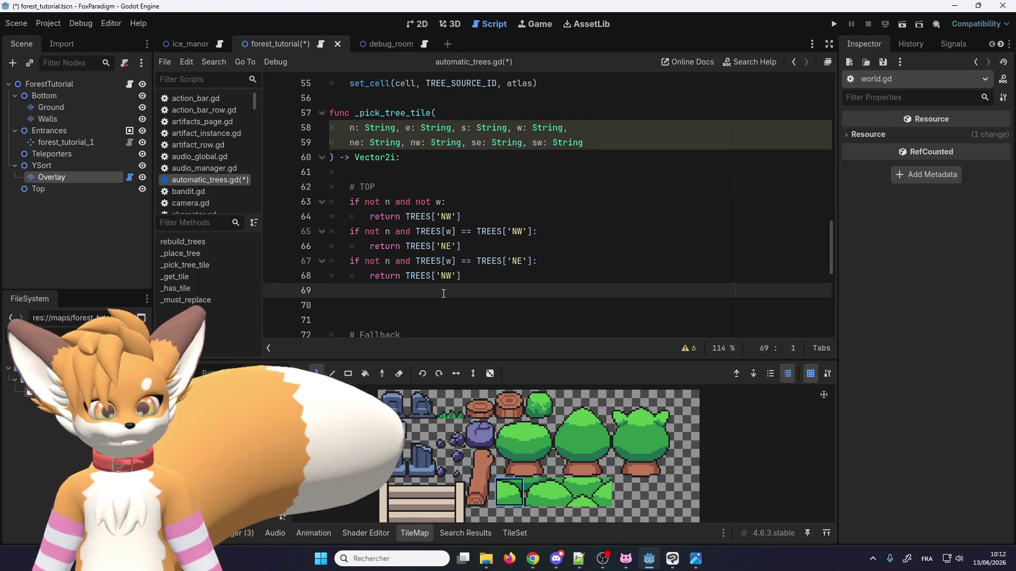
pyautogui.press('Return')
pyautogui.press('Tab')
pyautogui.write('#')
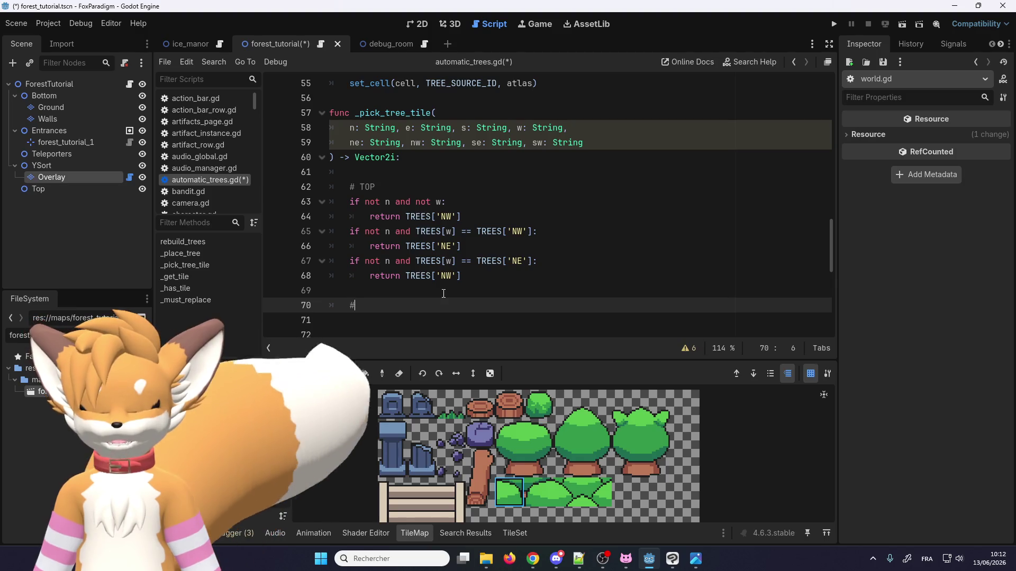
pyautogui.write(' OTHE')
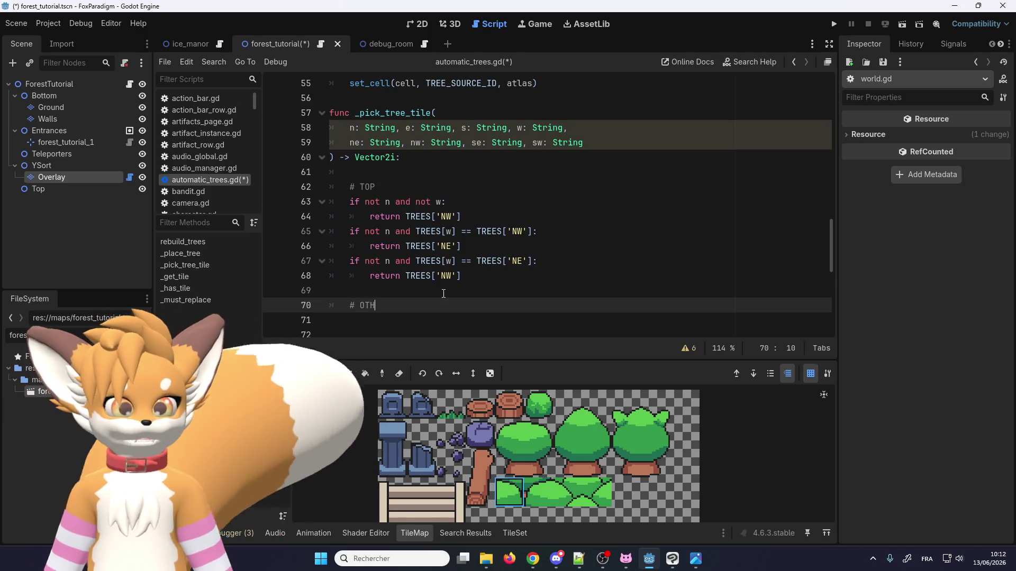
pyautogui.scroll(-3, 443, 294)
pyautogui.scroll(1, 428, 228)
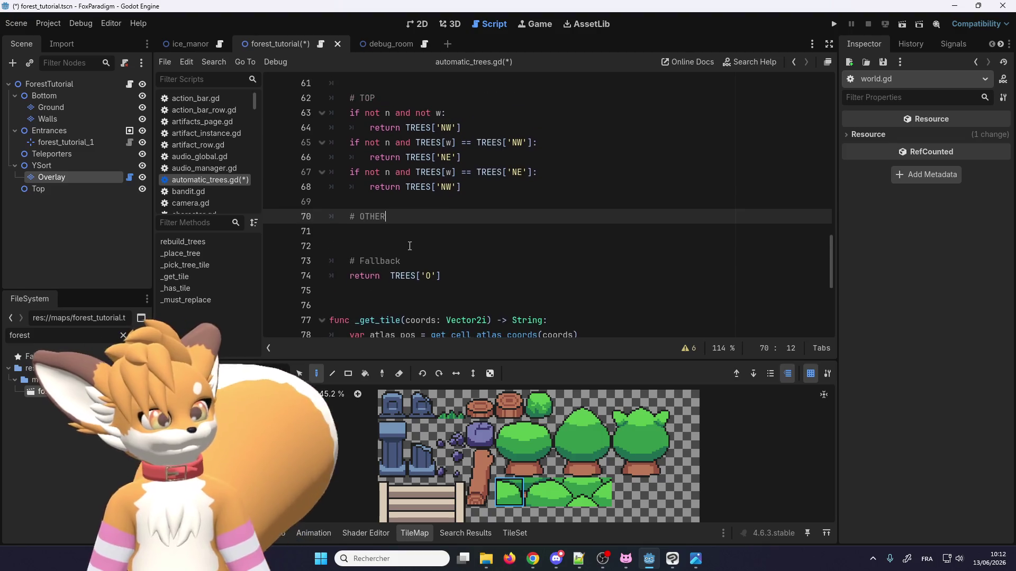
pyautogui.press('Return')
pyautogui.press('BackSpace')
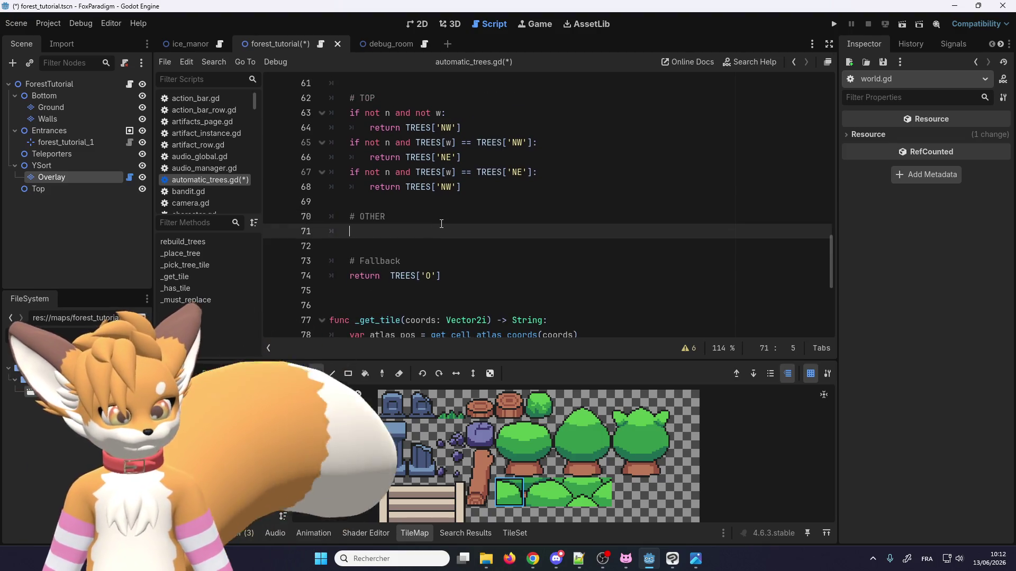
pyautogui.press('Return')
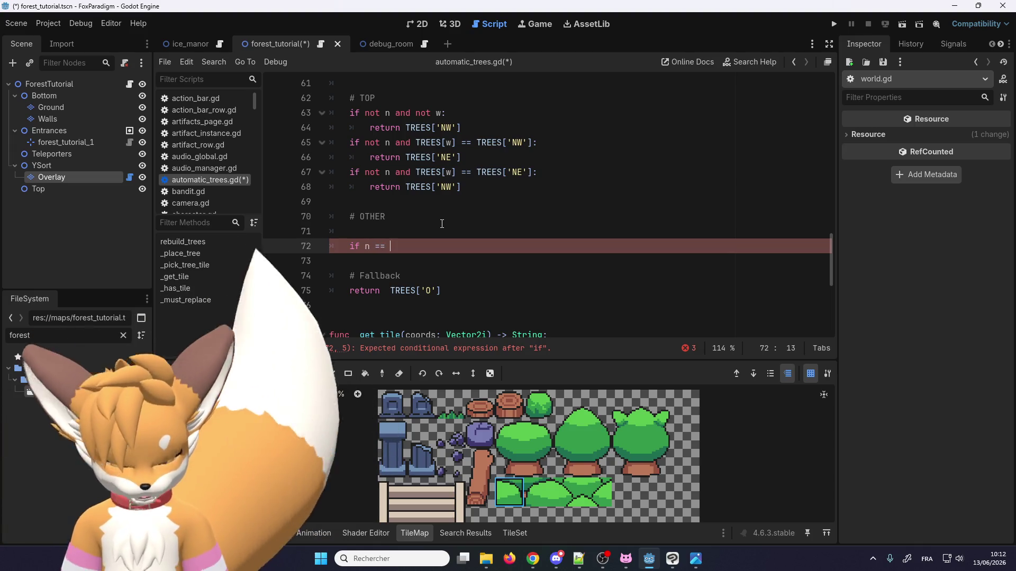
# Step: Write the condition 'n == TREES['NW']' with a nested 'if s:' line beneath it
pyautogui.write('=')
pyautogui.moveTo(461, 129); pyautogui.dragTo(405, 129)
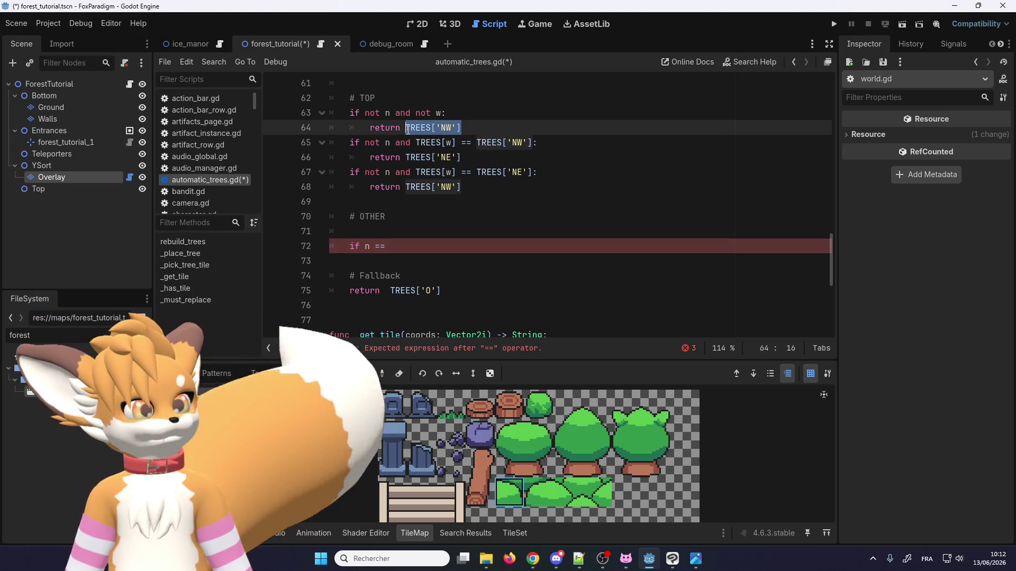
pyautogui.hotkey('ctrl', 'c')
pyautogui.click(410, 246)
pyautogui.hotkey('ctrl', 'v')
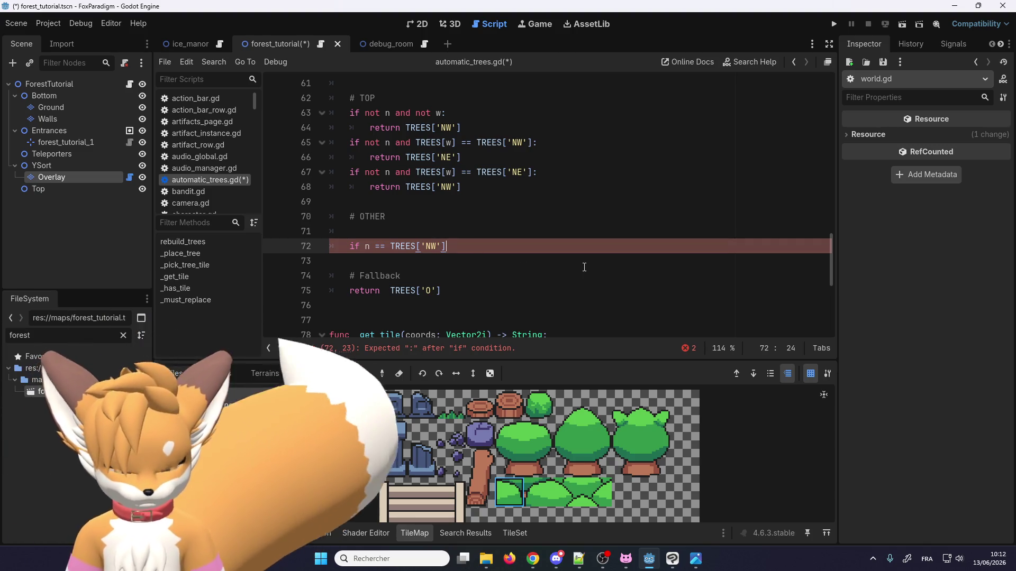
pyautogui.write(':')
pyautogui.press('Return')
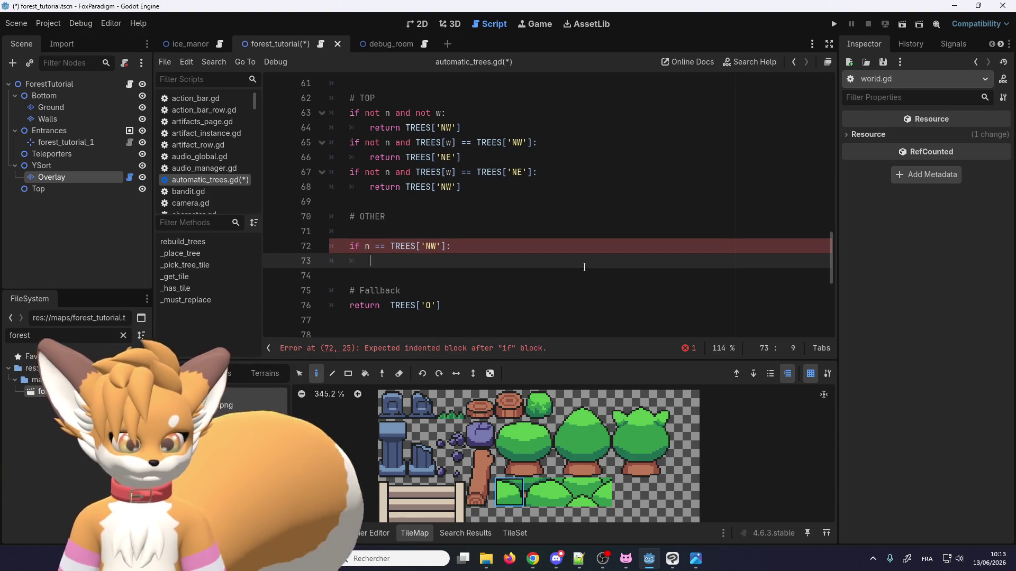
pyautogui.write('if ')
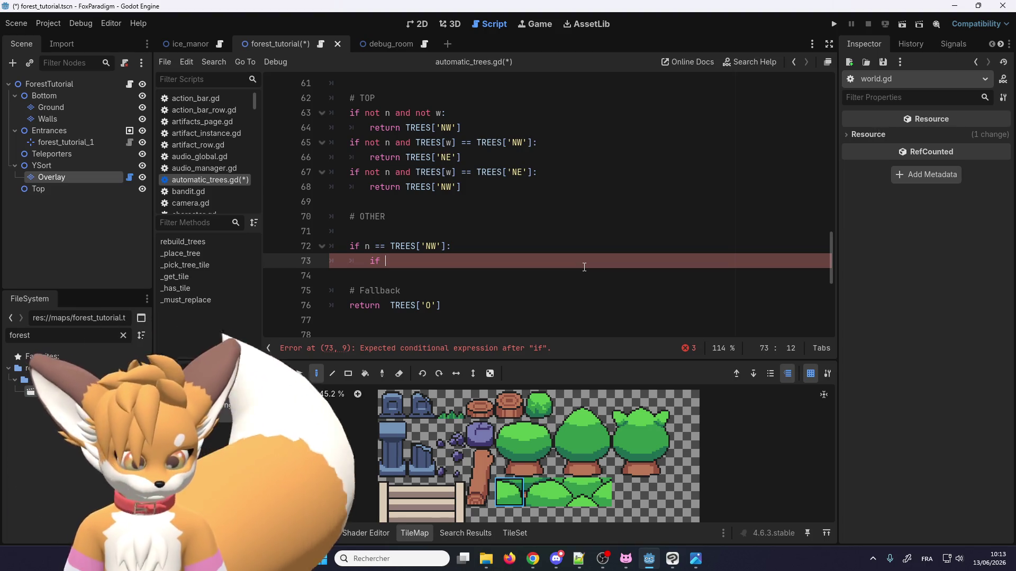
pyautogui.write('s')
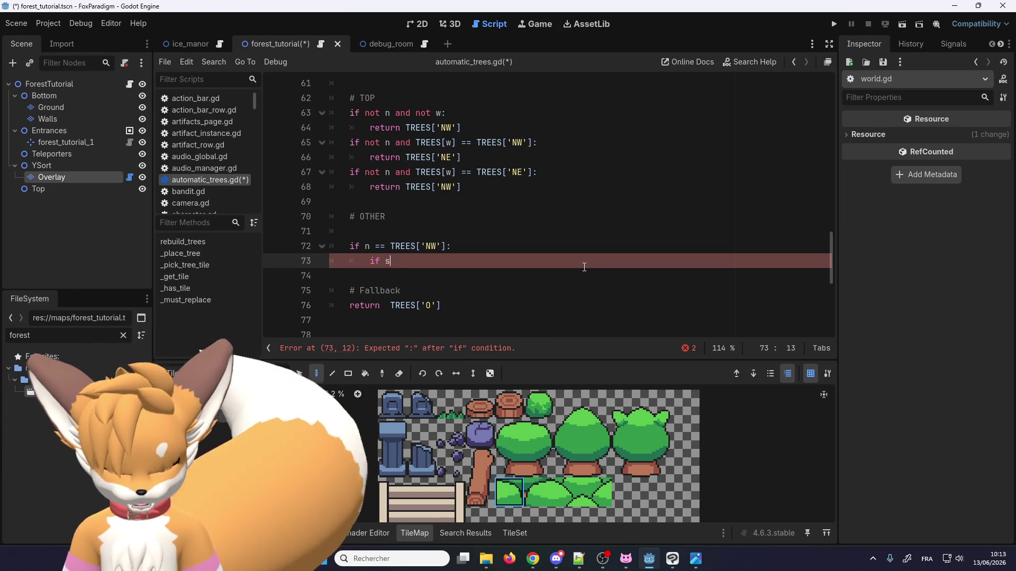
pyautogui.write(': return')
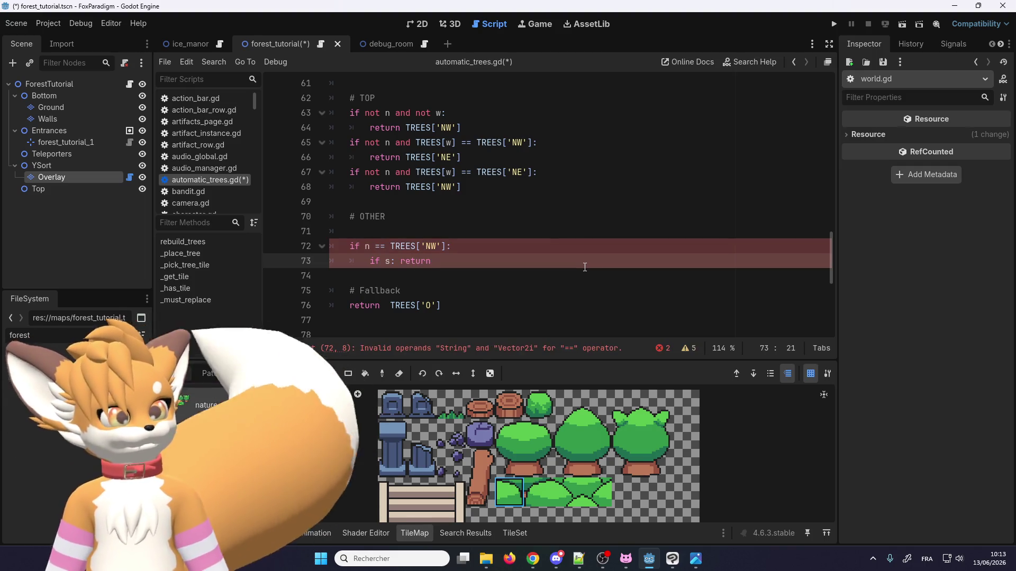
# Step: Make the 'if s' branch return TREES['MW'] on line 73
pyautogui.moveTo(461, 187); pyautogui.dragTo(405, 189)
pyautogui.hotkey('ctrl', 'c')
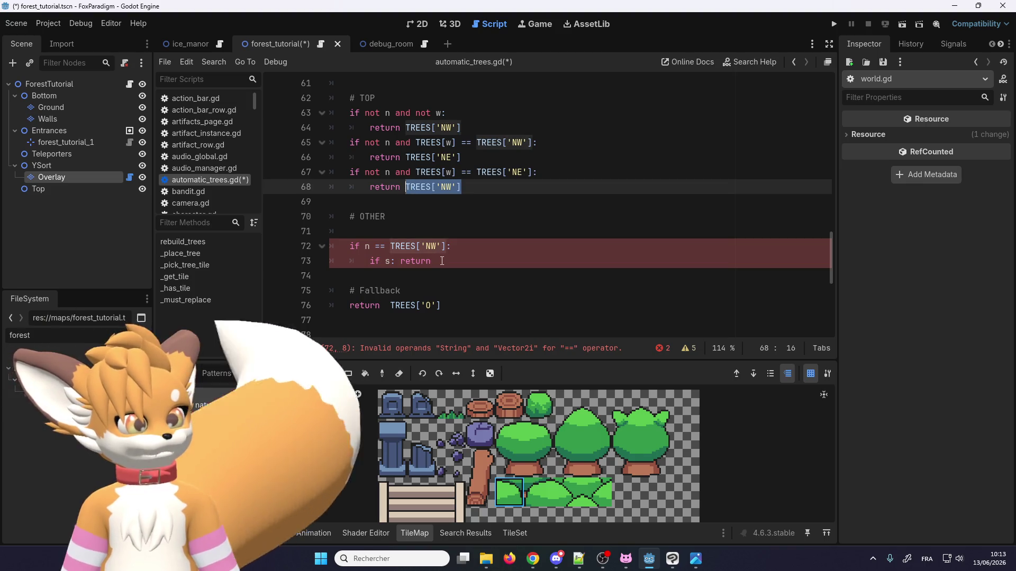
pyautogui.click(466, 261)
pyautogui.hotkey('ctrl', 'v')
pyautogui.click(475, 261)
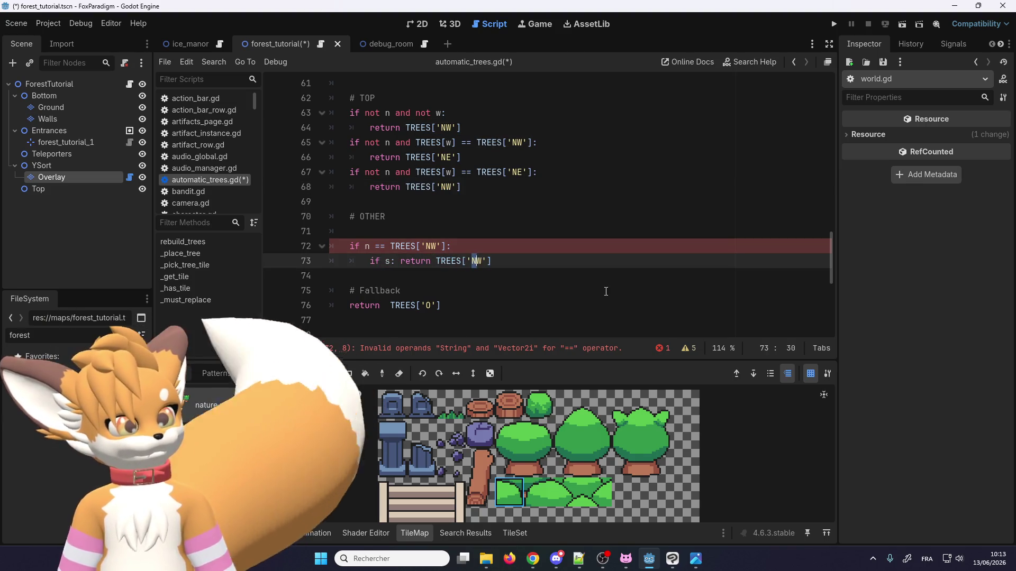
pyautogui.press('BackSpace')
pyautogui.write('M')
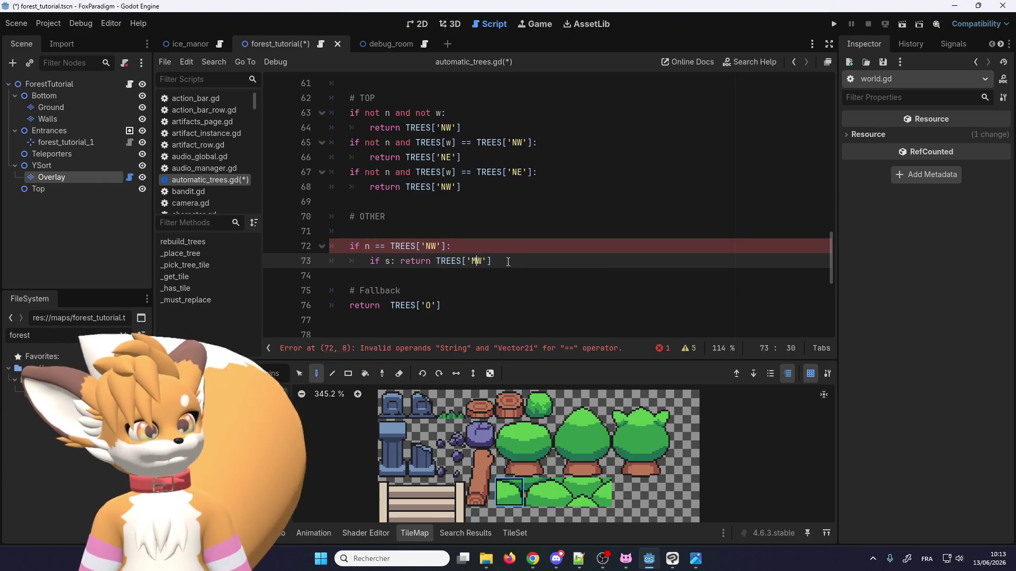
pyautogui.click(533, 258)
pyautogui.press('Return')
pyautogui.write('else:')
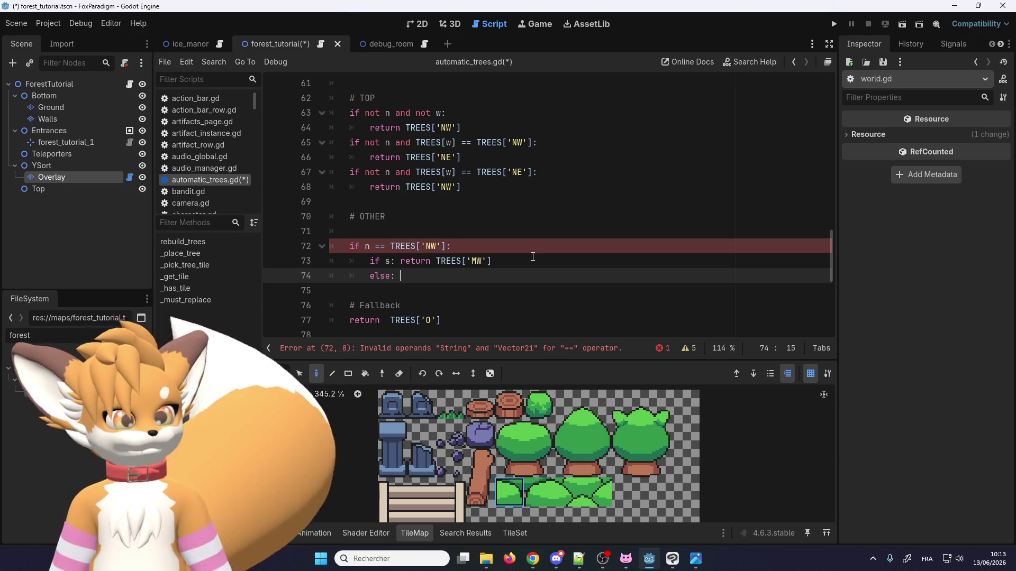
# Step: Add the else branch returning TREES['SW'] on line 74
pyautogui.moveTo(491, 261); pyautogui.dragTo(430, 259)
pyautogui.hotkey('ctrl', 'c')
pyautogui.press('Down')
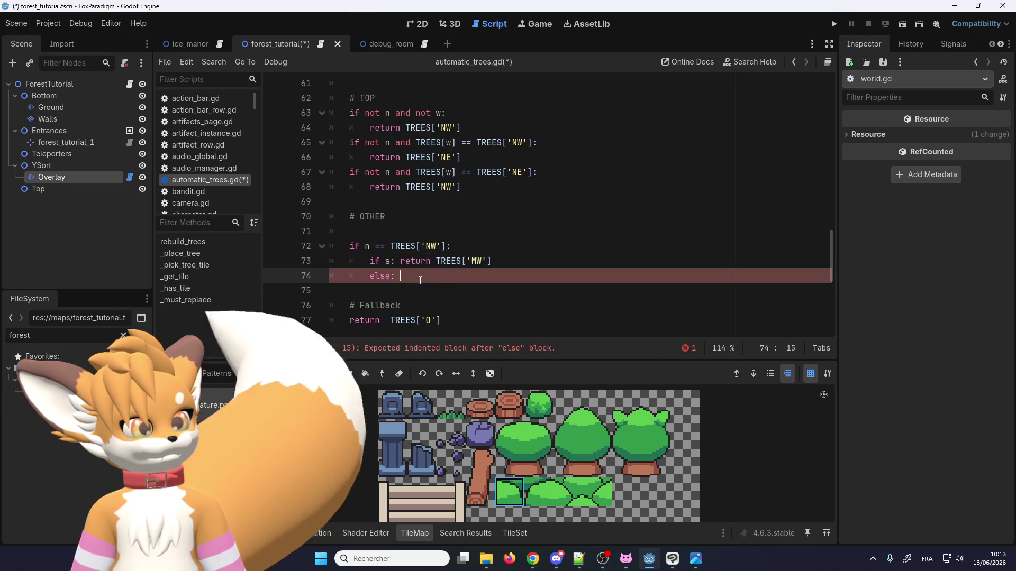
pyautogui.hotkey('ctrl', 'v')
pyautogui.press('Left')
pyautogui.press('Left')
pyautogui.press('Left')
pyautogui.press('BackSpace')
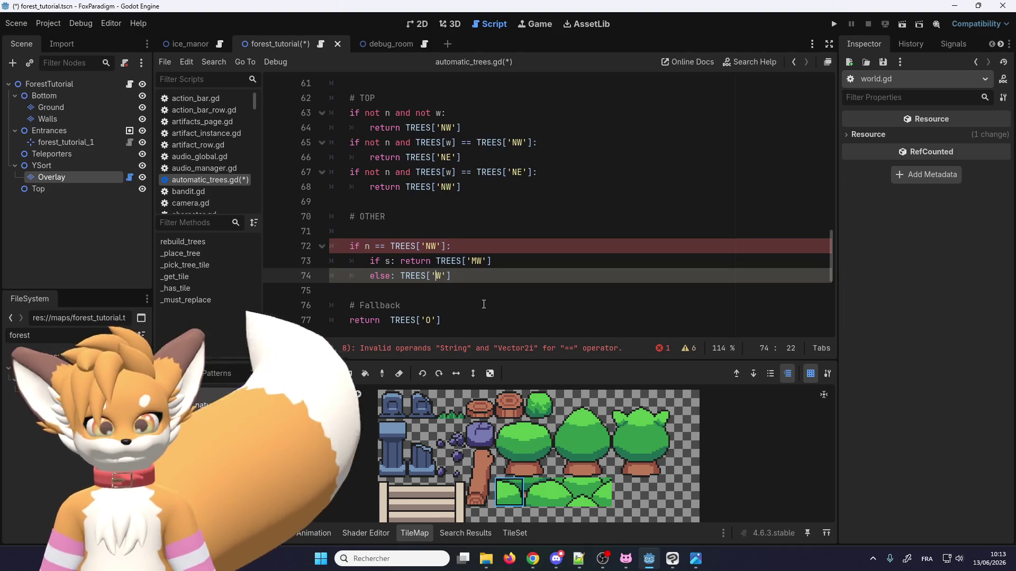
pyautogui.write('S')
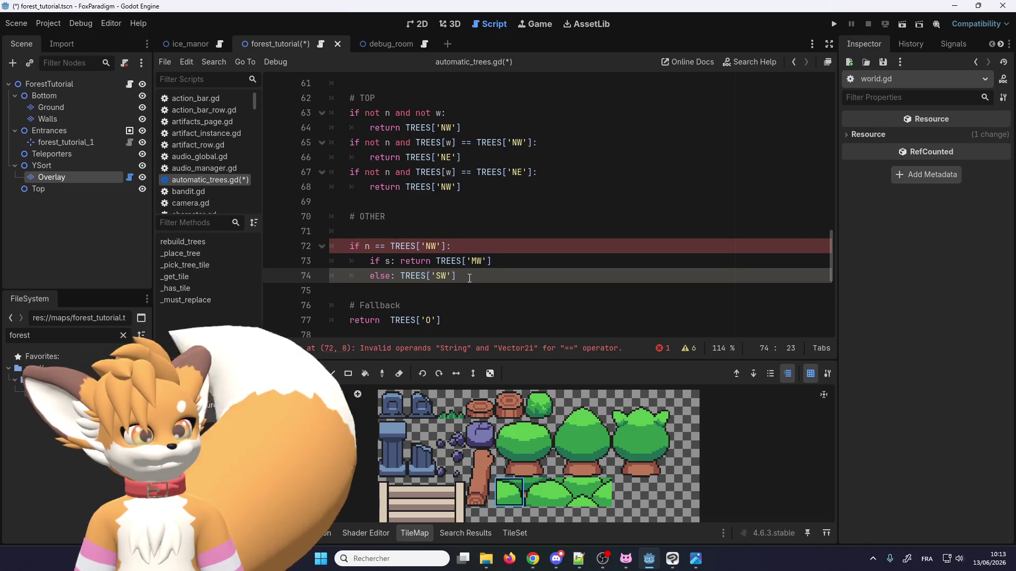
pyautogui.click(491, 279)
pyautogui.press('Return')
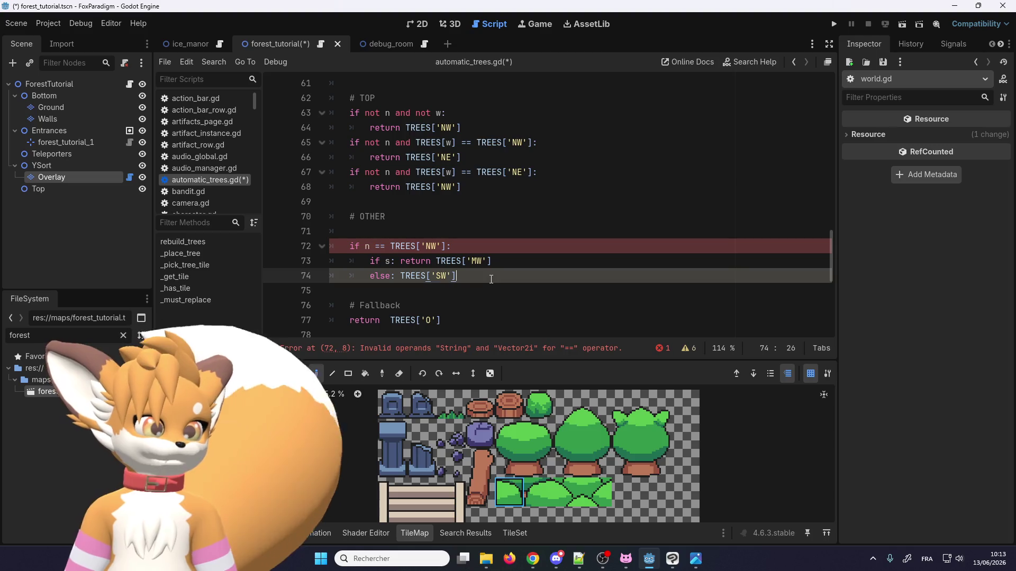
pyautogui.press('BackSpace')
pyautogui.press('BackSpace')
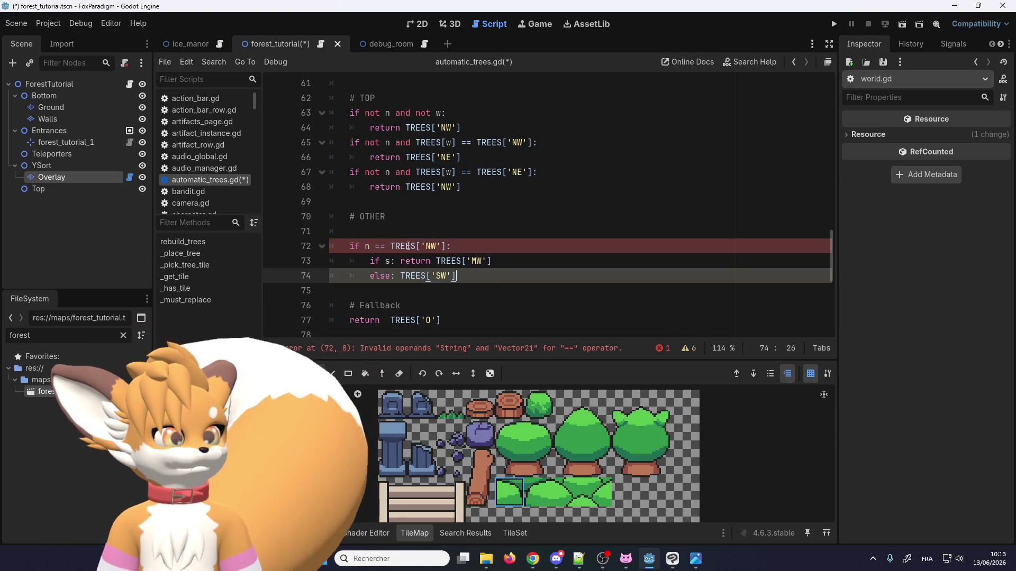
pyautogui.moveTo(408, 246)
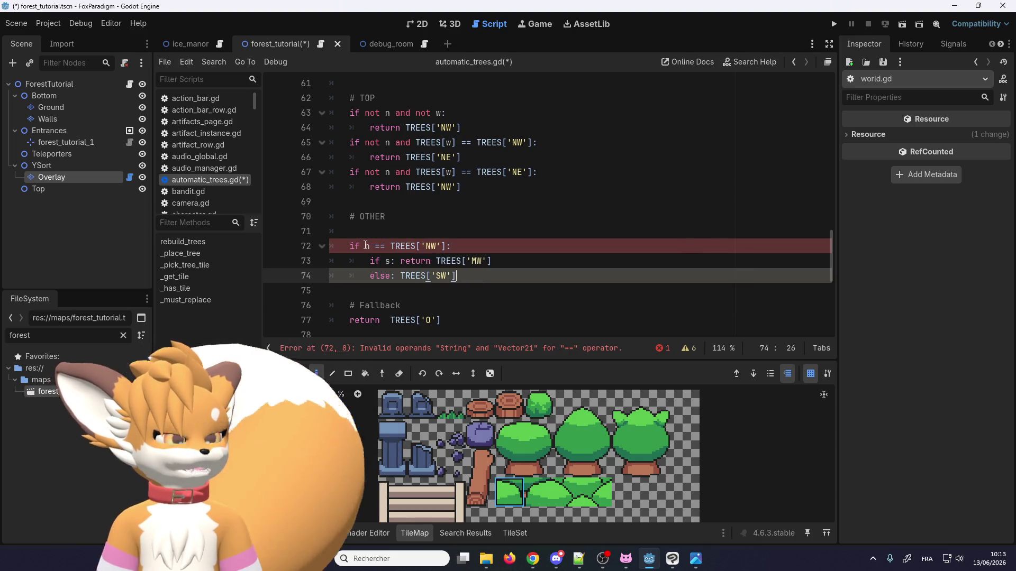
pyautogui.doubleClick(408, 246)
# Step: Change line 72's comparison to use TREES[n] instead of n
pyautogui.hotkey('ctrl', 'c')
pyautogui.click(364, 248)
pyautogui.hotkey('ctrl', 'v')
pyautogui.write('[n')
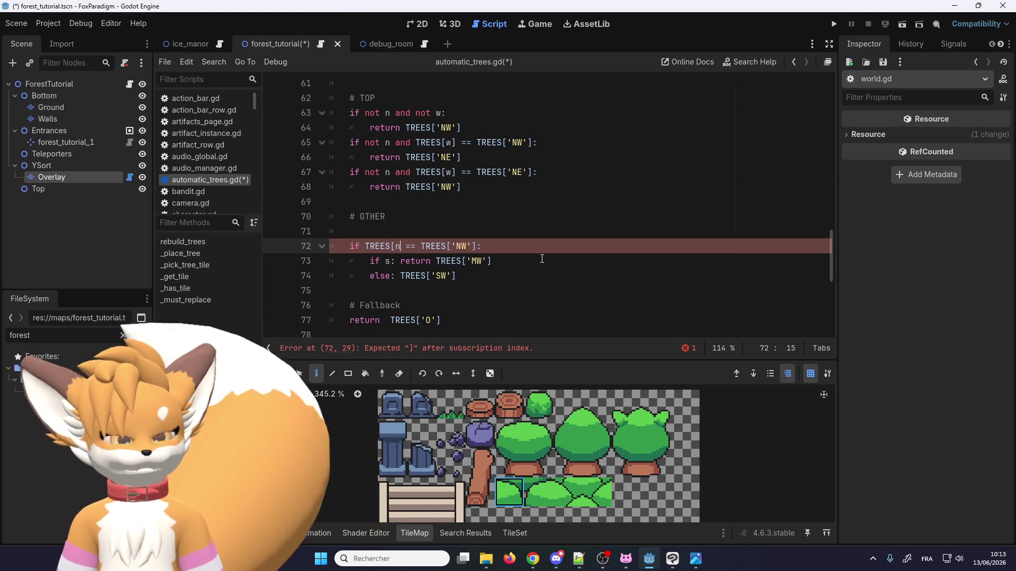
pyautogui.write(']')
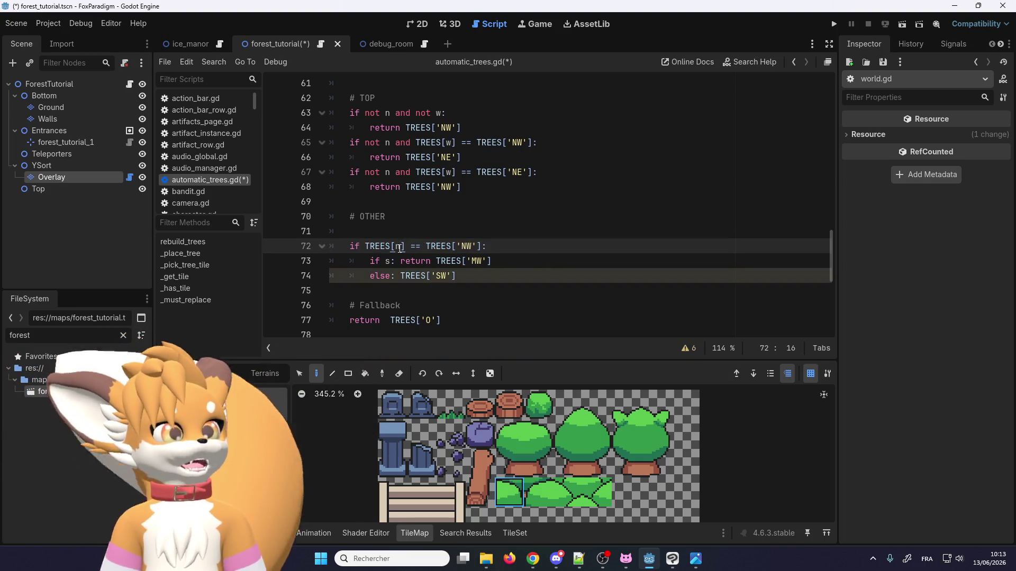
# Step: Add an elif branch testing TREES[n] == TREES['NE'] on line 75
pyautogui.click(403, 288)
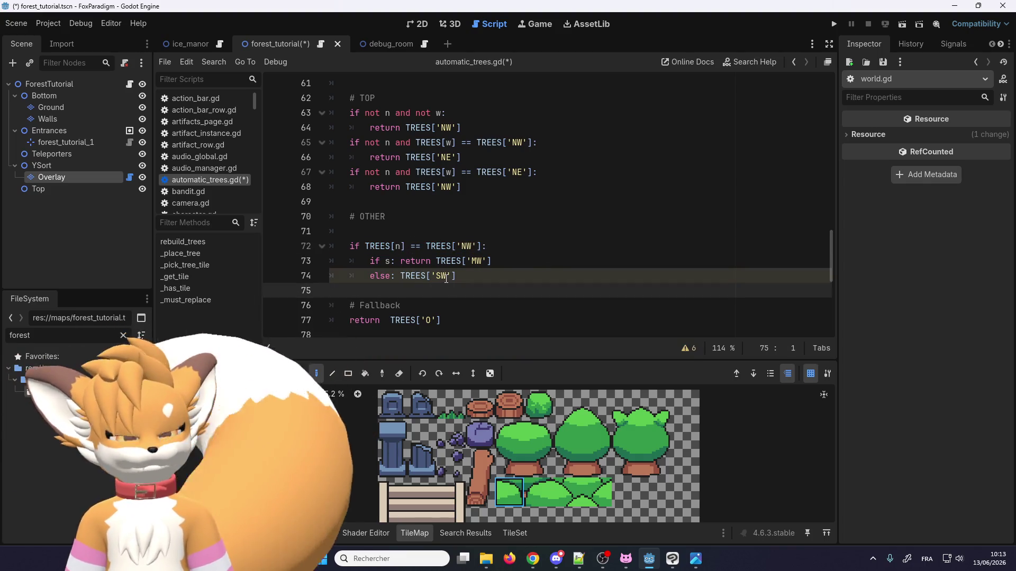
pyautogui.press('Tab')
pyautogui.write('e')
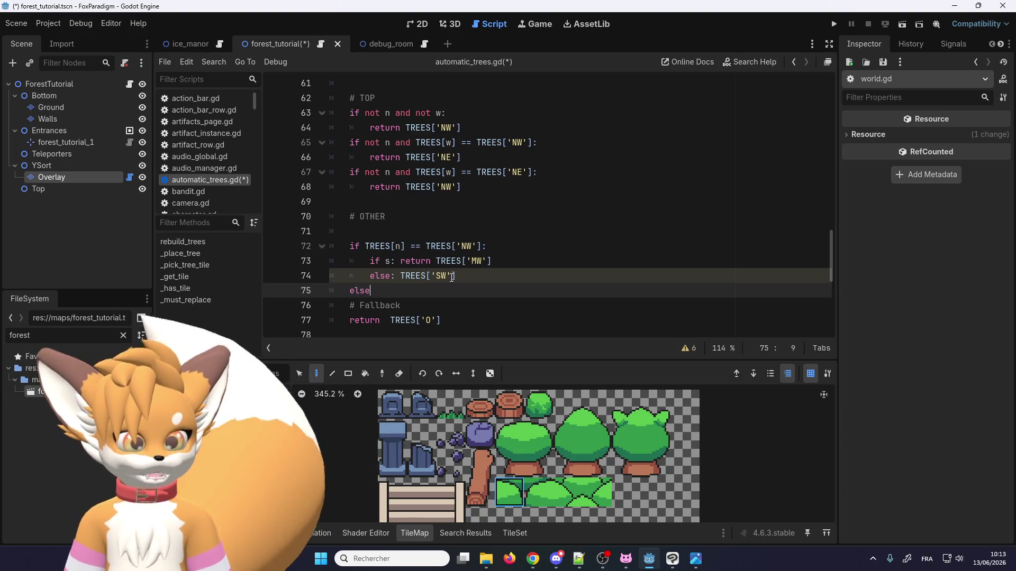
pyautogui.write(':')
pyautogui.press('Return')
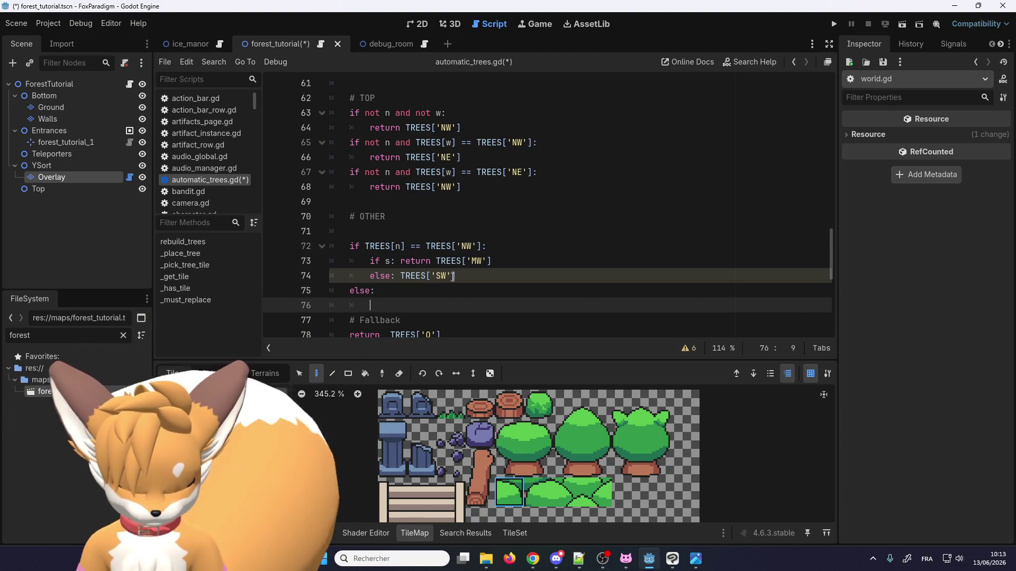
pyautogui.press('Up')
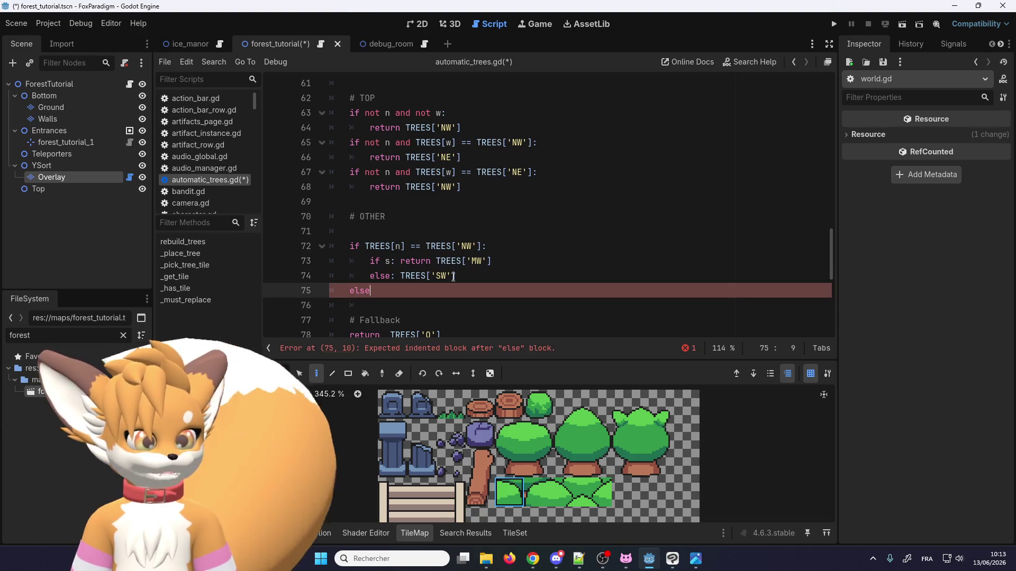
pyautogui.press('BackSpace')
pyautogui.press('BackSpace')
pyautogui.write('if')
pyautogui.scroll(1, 385, 253)
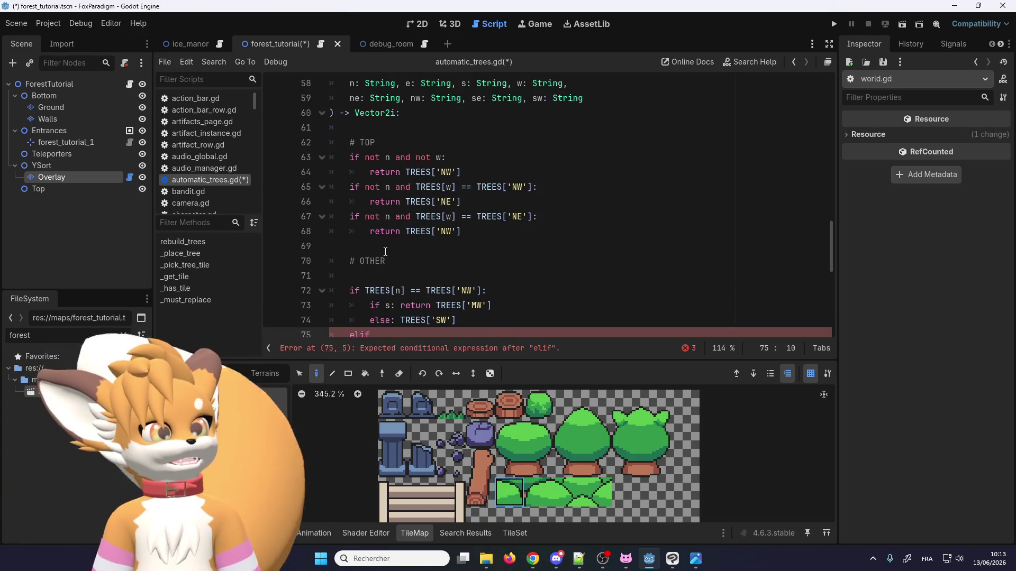
pyautogui.scroll(-3, 384, 253)
pyautogui.moveTo(365, 158); pyautogui.dragTo(488, 158)
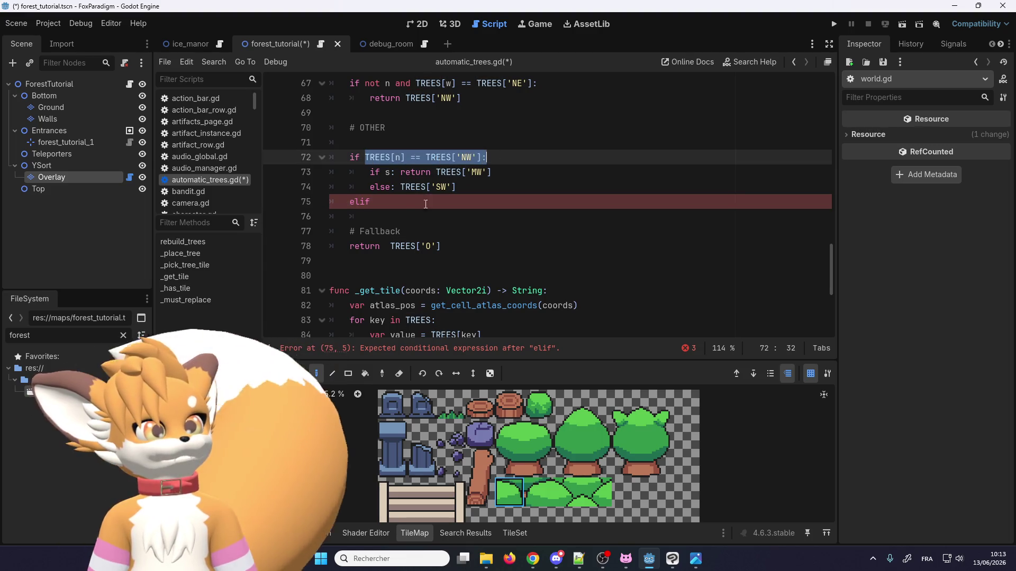
pyautogui.click(432, 199)
pyautogui.hotkey('ctrl', 'v')
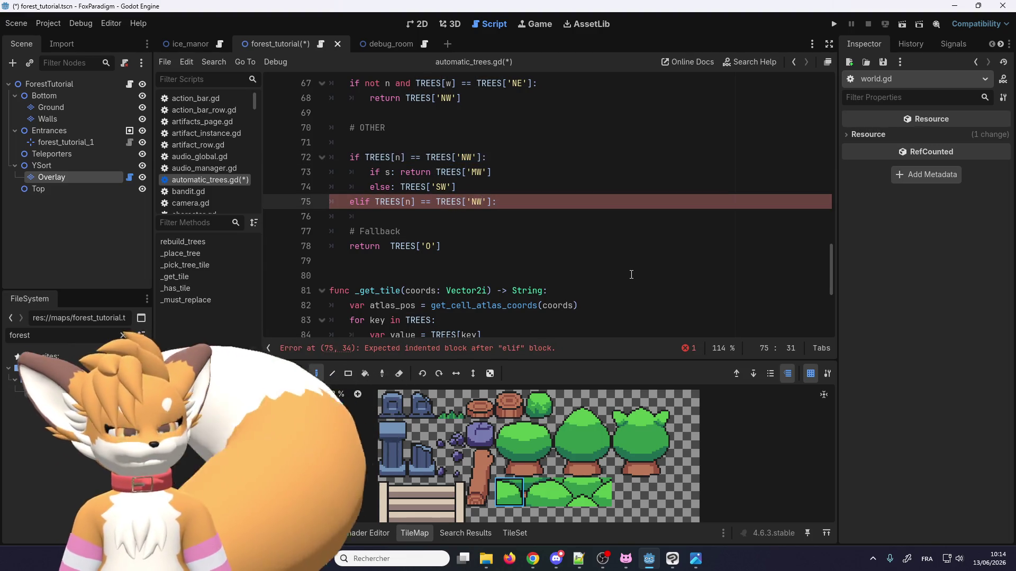
pyautogui.press('Left')
pyautogui.press('Left')
pyautogui.press('Left')
pyautogui.press('BackSpace')
pyautogui.write('E')
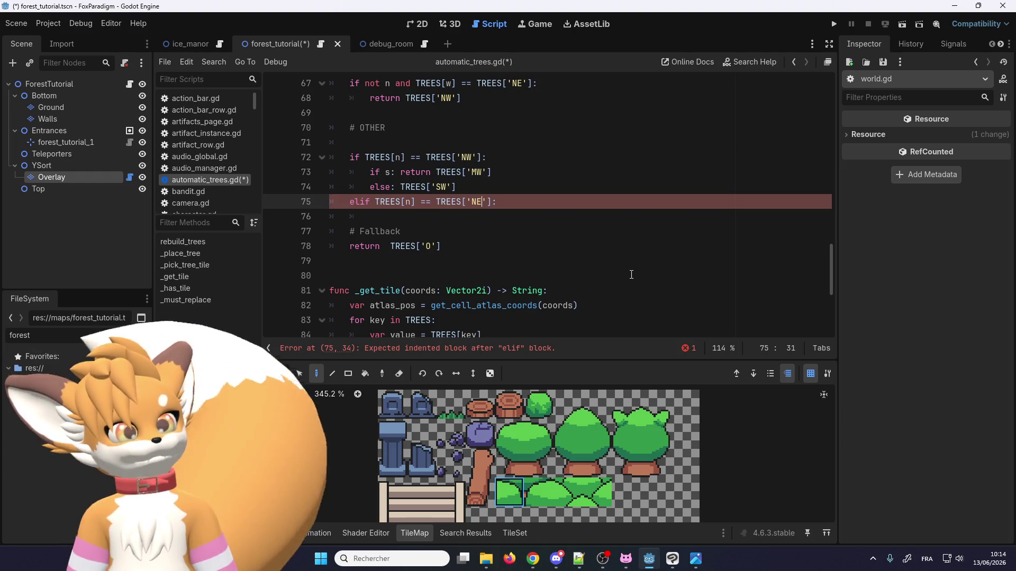
# Step: Give the NE branch returns of TREES['ME'] if s, else TREES['SE'], then return to 2D
pyautogui.moveTo(466, 190); pyautogui.dragTo(370, 172)
pyautogui.click(390, 216)
pyautogui.hotkey('ctrl', 'v')
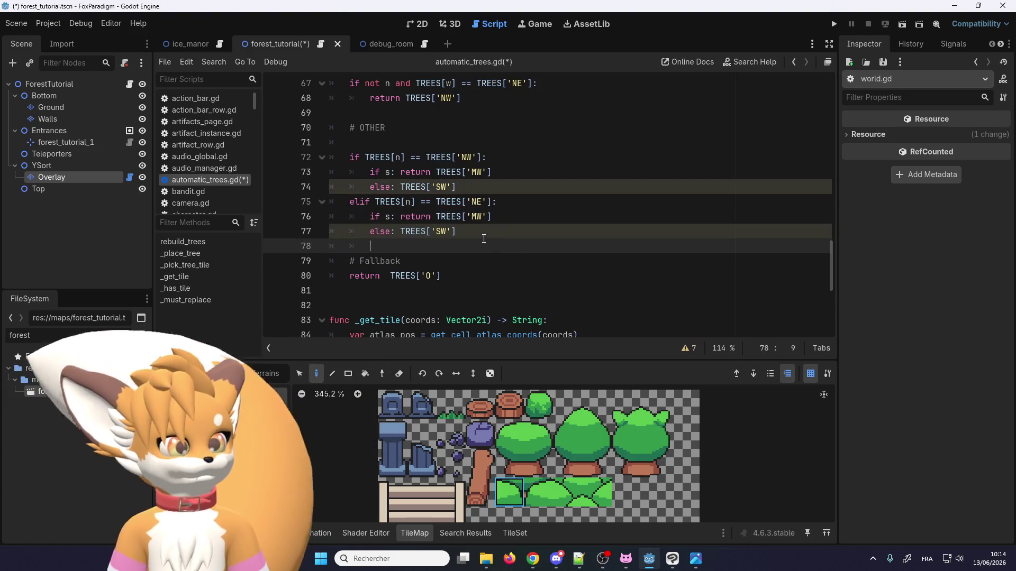
pyautogui.scroll(2, 493, 229)
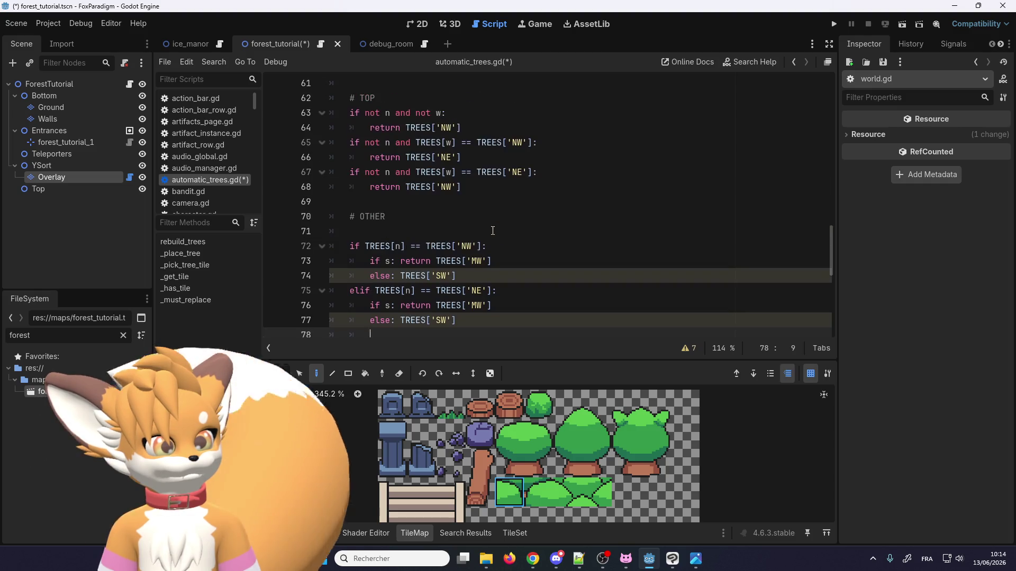
pyautogui.click(482, 261)
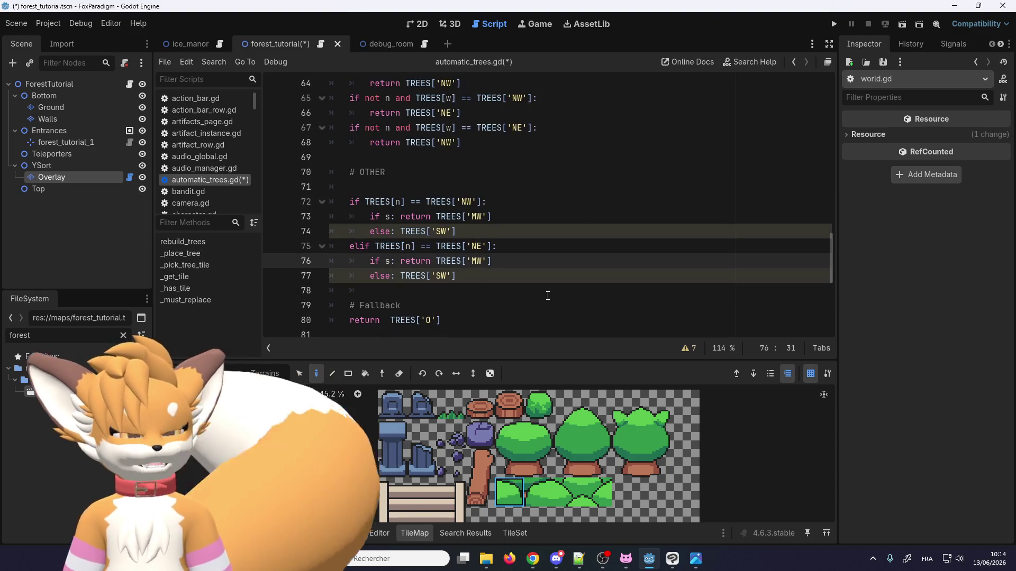
pyautogui.press('BackSpace')
pyautogui.write('E')
pyautogui.press('Down')
pyautogui.press('Left')
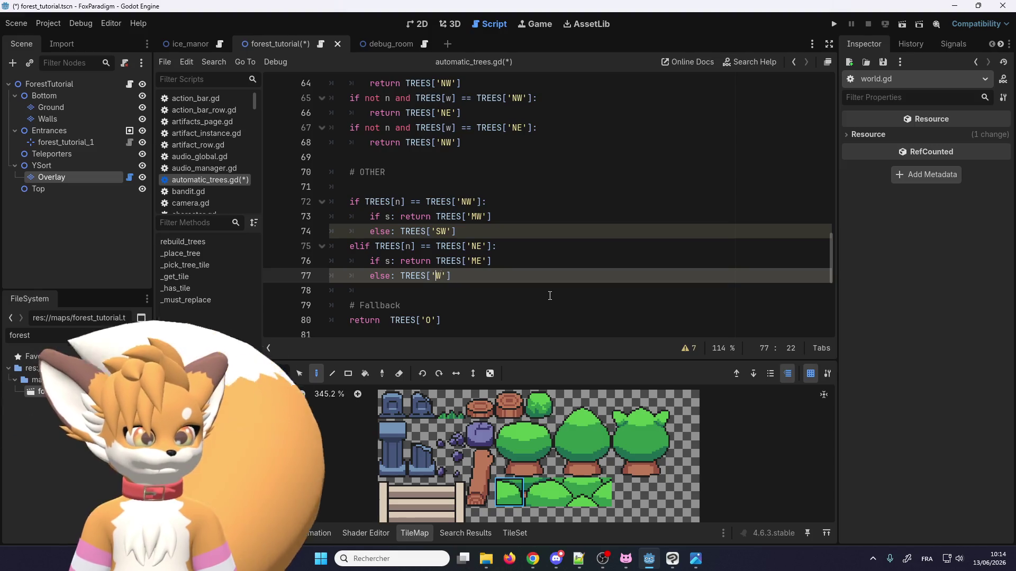
pyautogui.press('Delete')
pyautogui.write('SE')
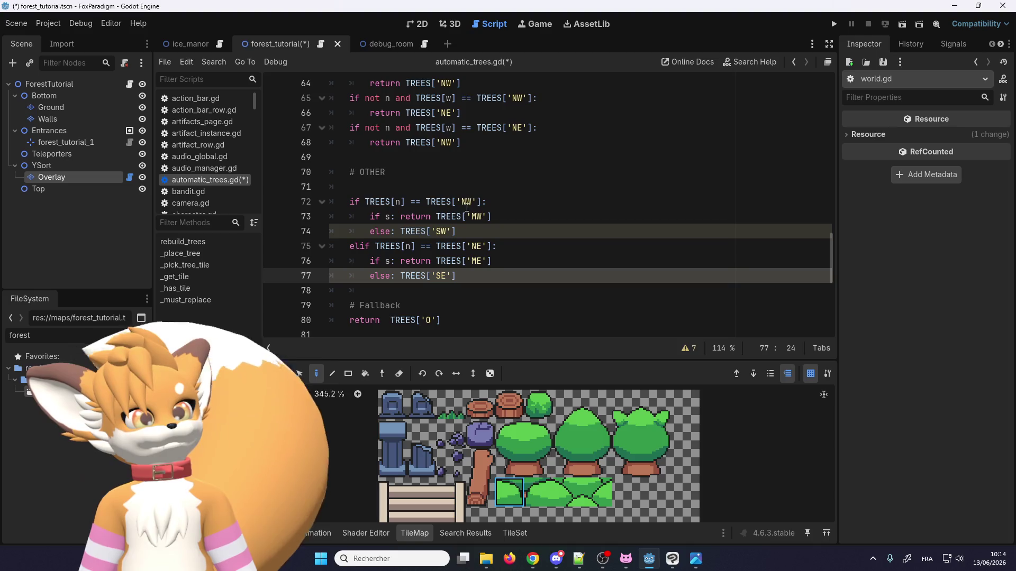
pyautogui.click(484, 203)
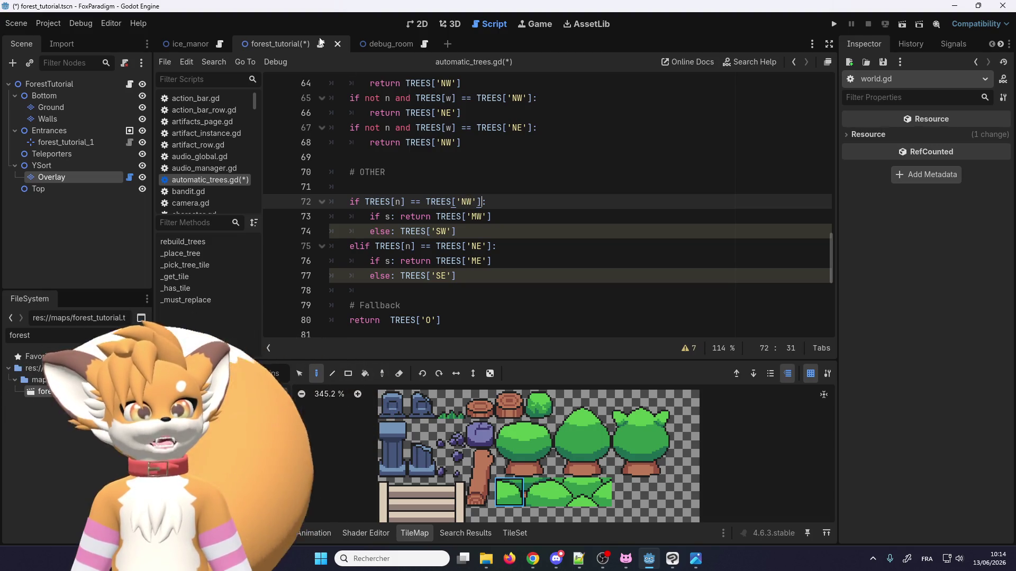
pyautogui.click(425, 25)
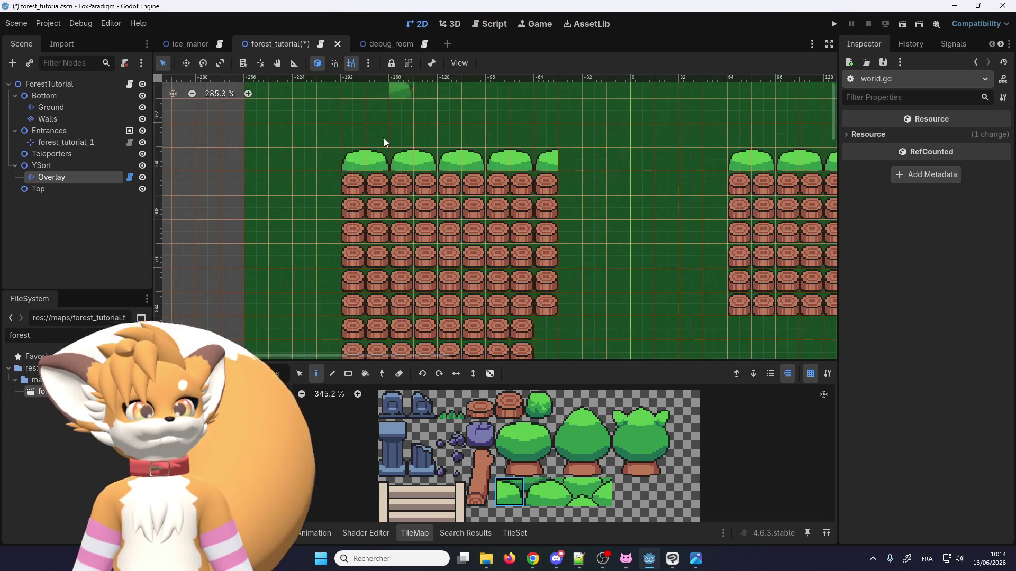
# Step: Pick the neighbouring bush tile, then reopen automatic_trees.gd from the script list
pyautogui.click(538, 492)
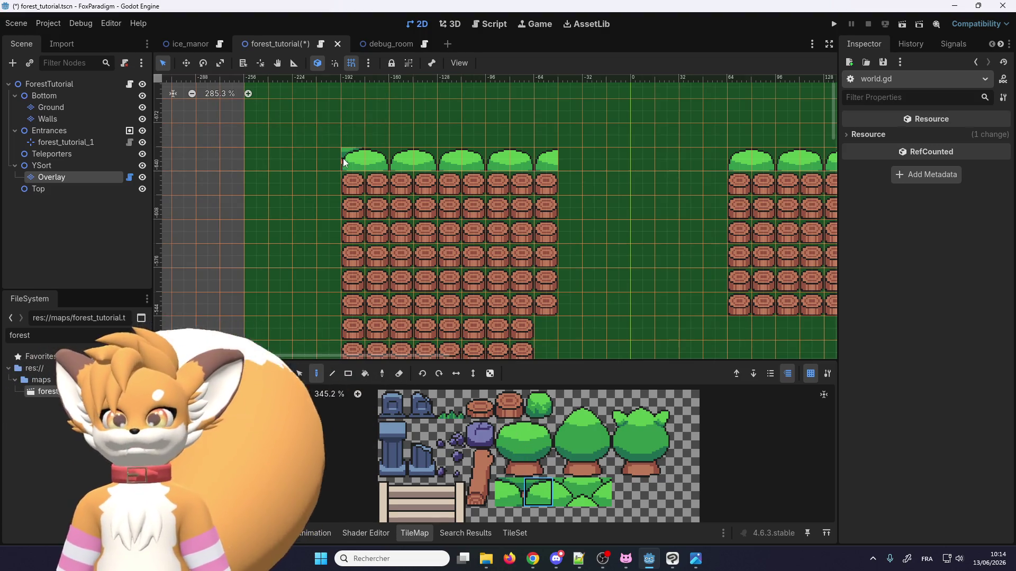
pyautogui.moveTo(222, 46)
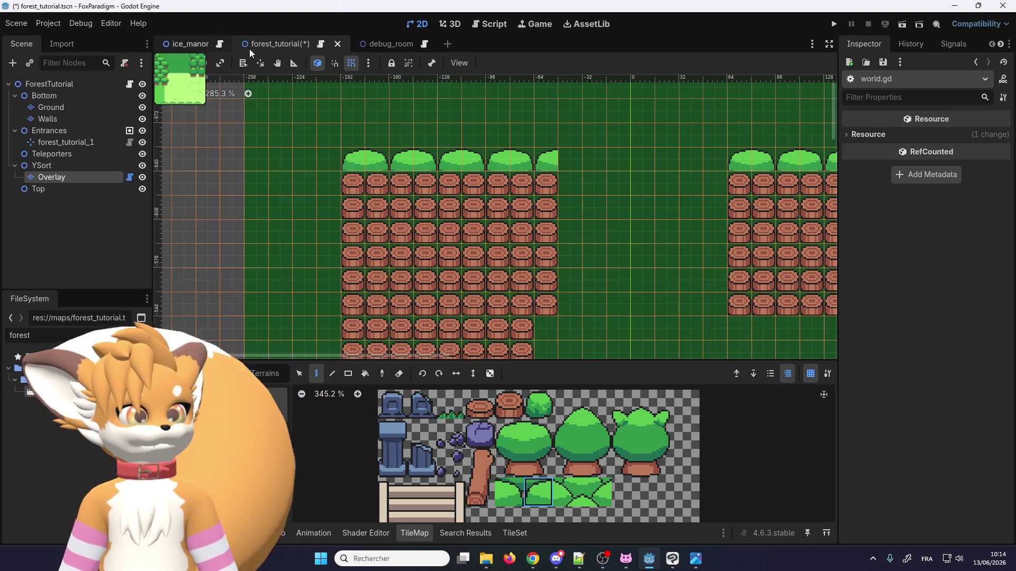
pyautogui.click(322, 44)
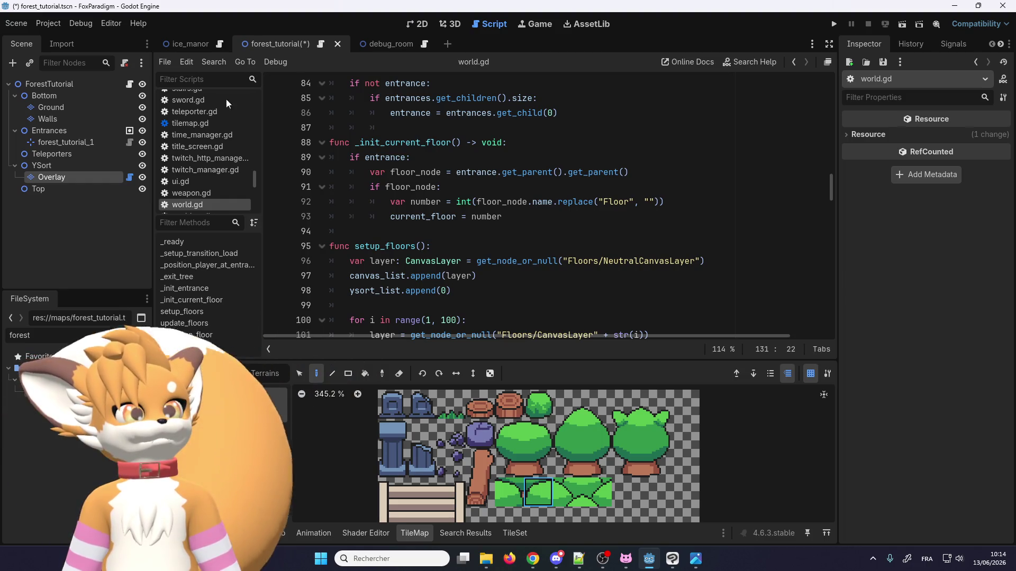
pyautogui.scroll(5, 211, 137)
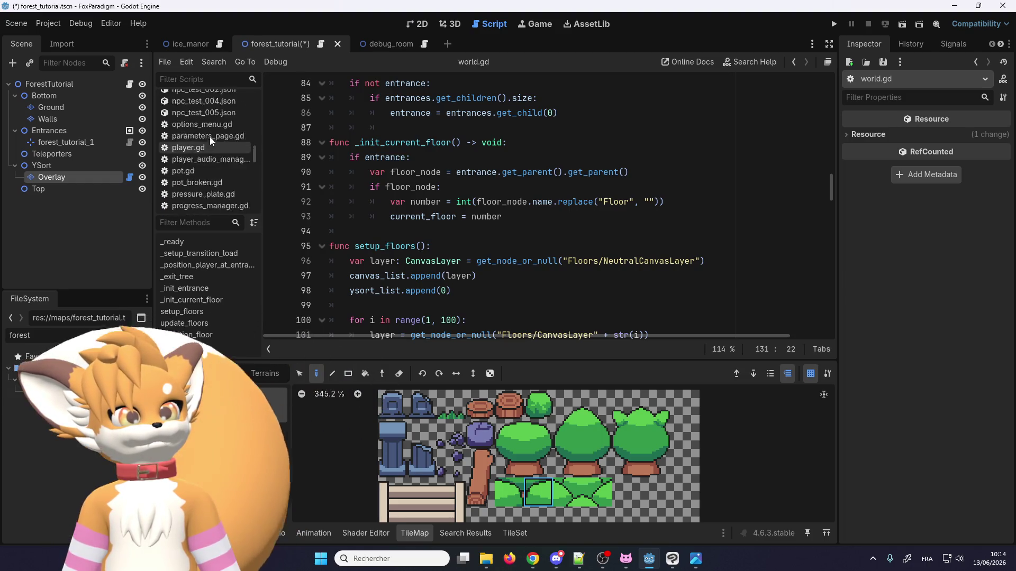
pyautogui.scroll(10, 209, 139)
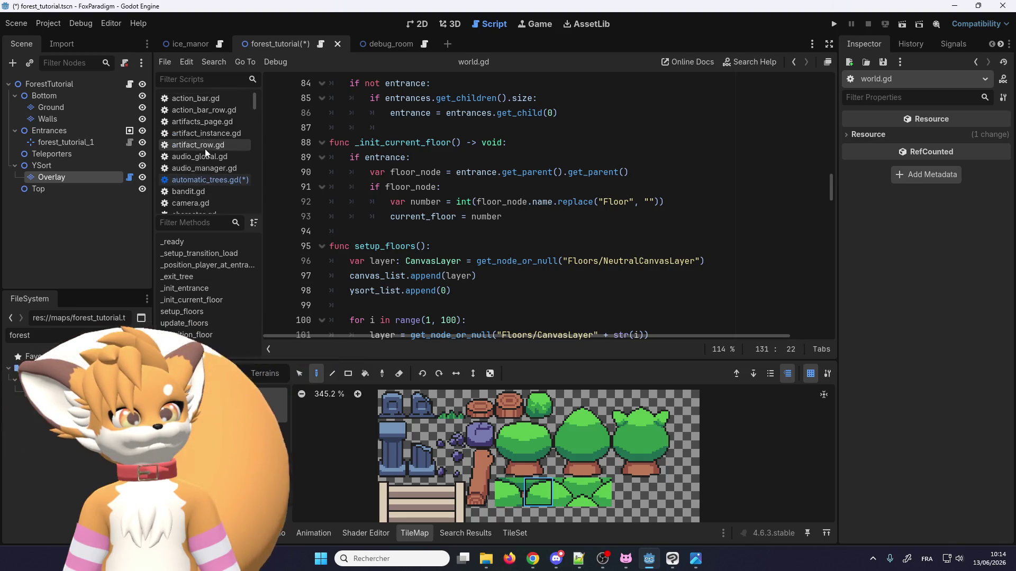
pyautogui.scroll(-2, 205, 143)
pyautogui.click(204, 110)
pyautogui.click(210, 121)
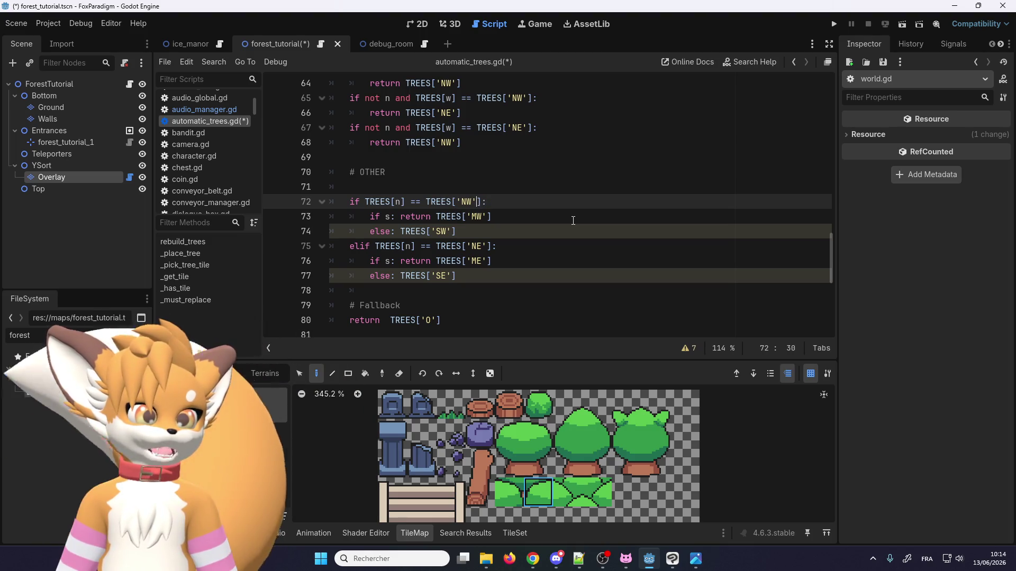
# Step: Extend line 72's NW condition with 'or TREES[n] == TREES['ME']'
pyautogui.press('Left')
pyautogui.press('Left')
pyautogui.press('Left')
pyautogui.press('BackSpace')
pyautogui.press('BackSpace')
pyautogui.write('in')
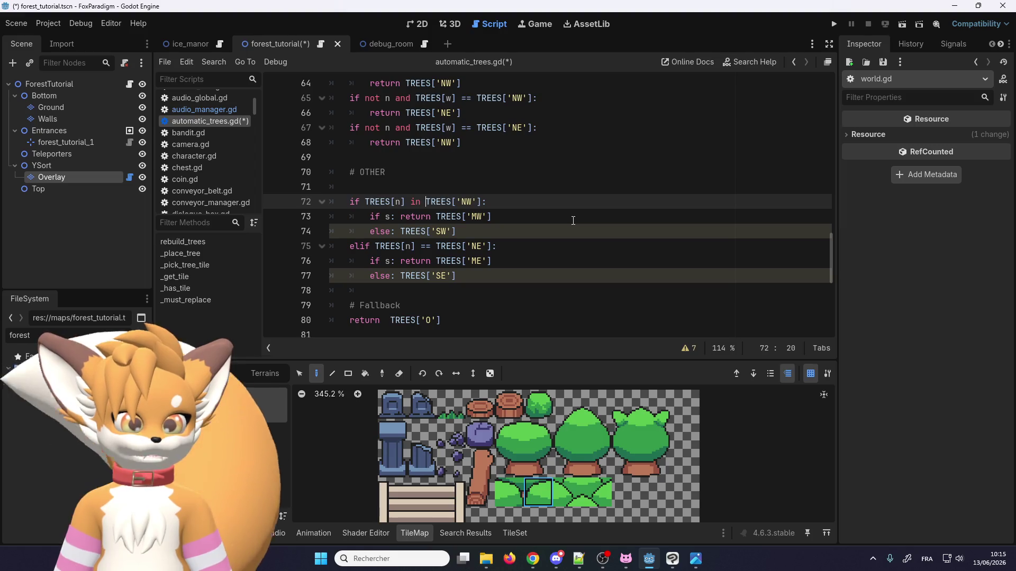
pyautogui.press('Left')
pyautogui.press('BackSpace')
pyautogui.press('BackSpace')
pyautogui.write('==')
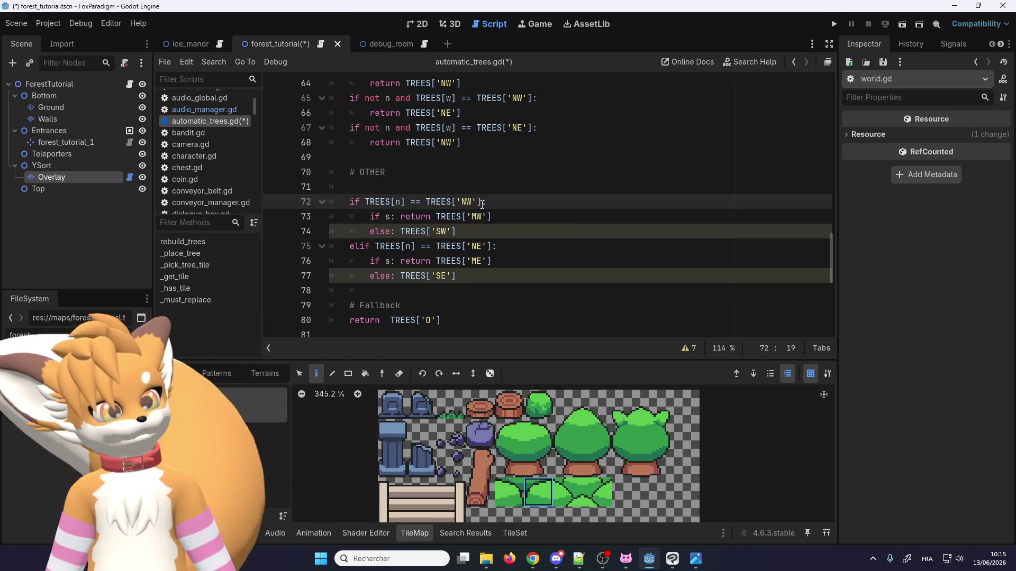
pyautogui.write(' or')
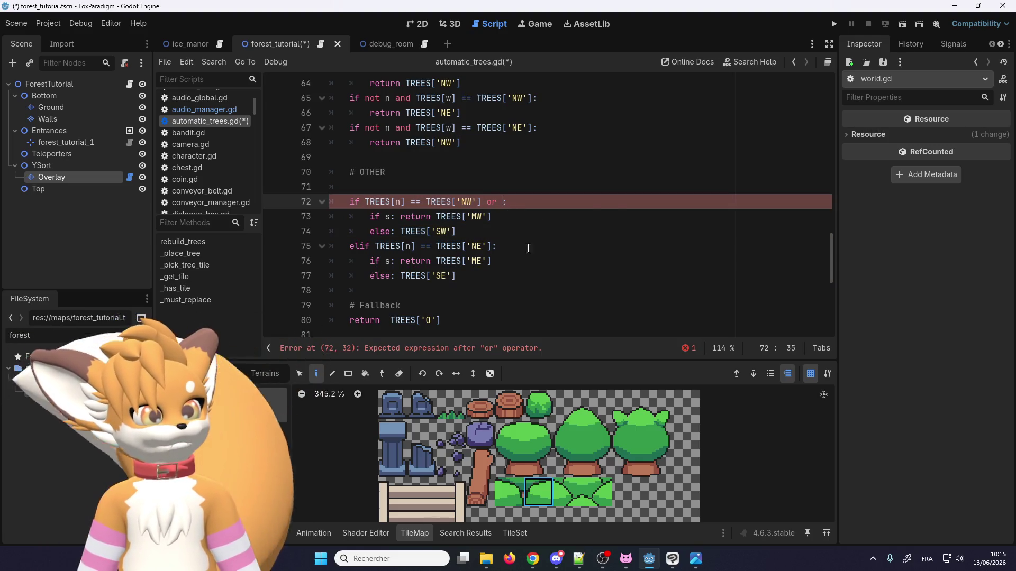
pyautogui.write("TREES[n] == TREES['NW']")
pyautogui.doubleClick(601, 202)
pyautogui.write('NE')
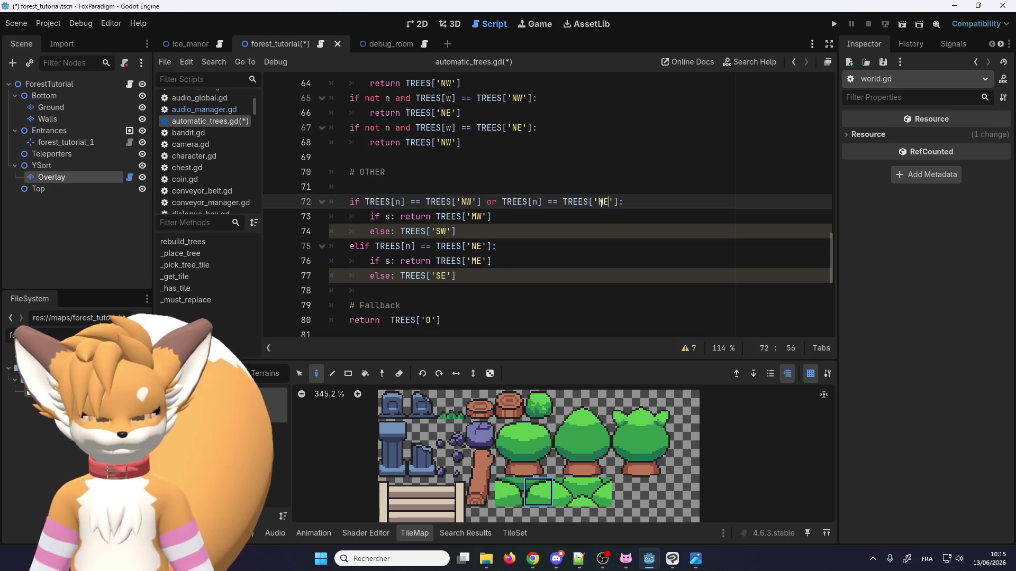
pyautogui.moveTo(617, 202); pyautogui.dragTo(486, 202)
pyautogui.hotkey('ctrl', 'c')
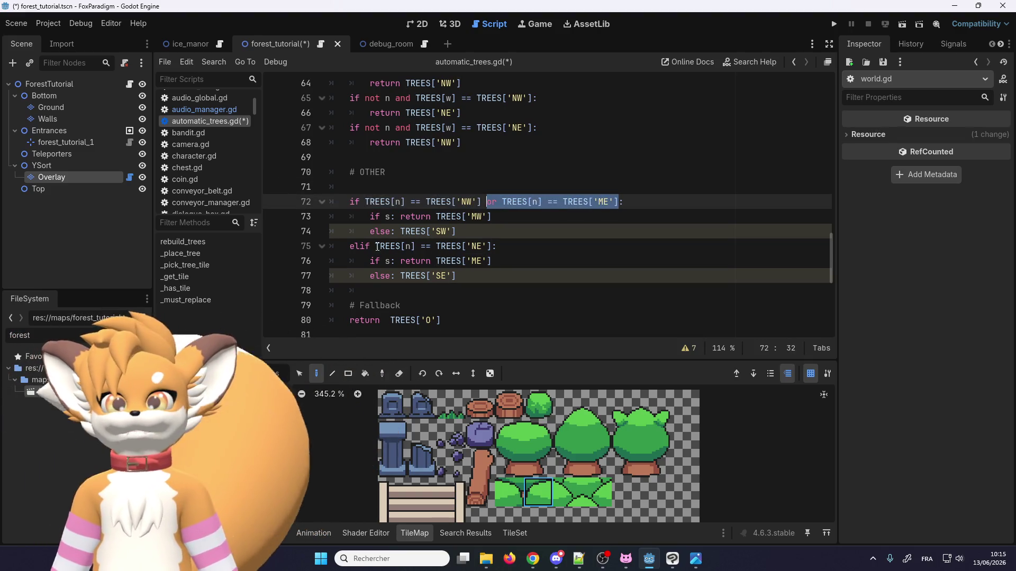
pyautogui.scroll(1, 441, 263)
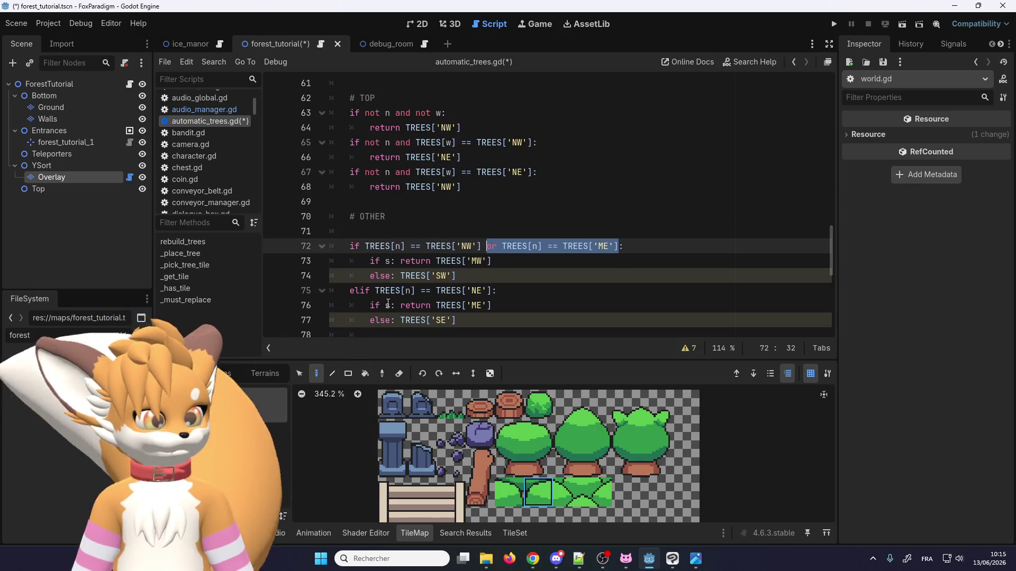
# Step: Add 'return' to the else branches on lines 74 and 77 so they return SW and SE
pyautogui.click(405, 291)
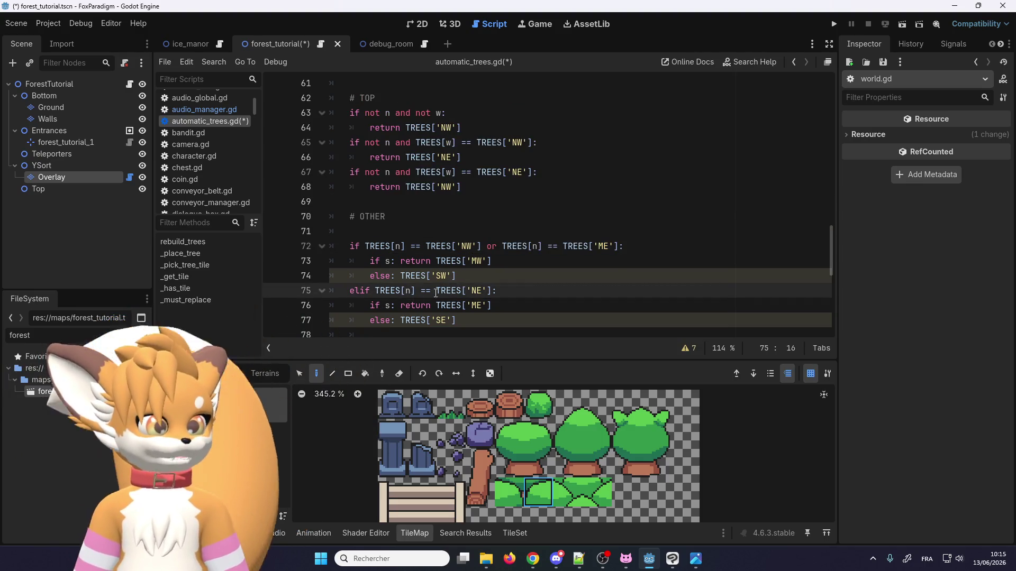
pyautogui.click(393, 276)
pyautogui.write('return')
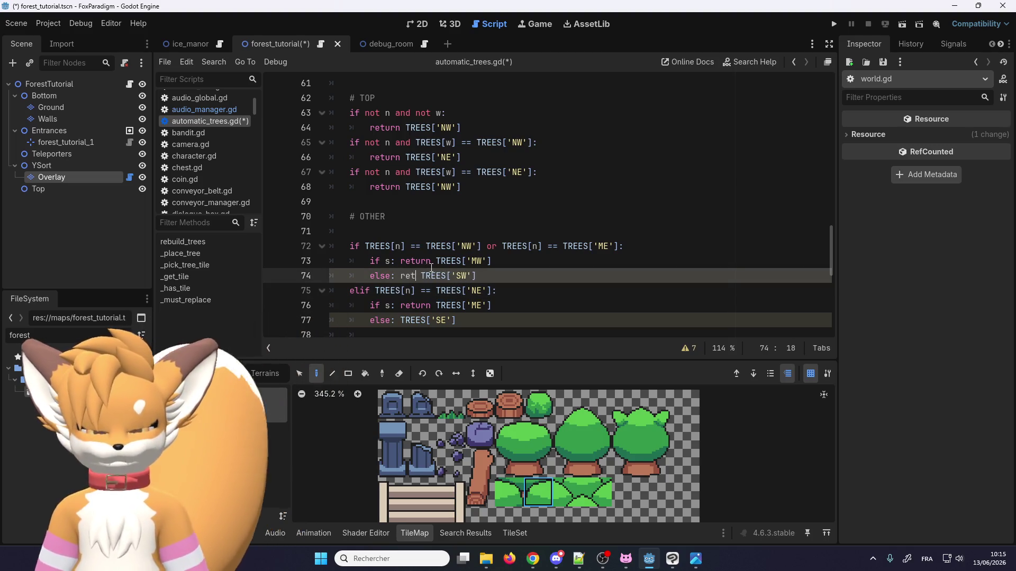
pyautogui.click(403, 320)
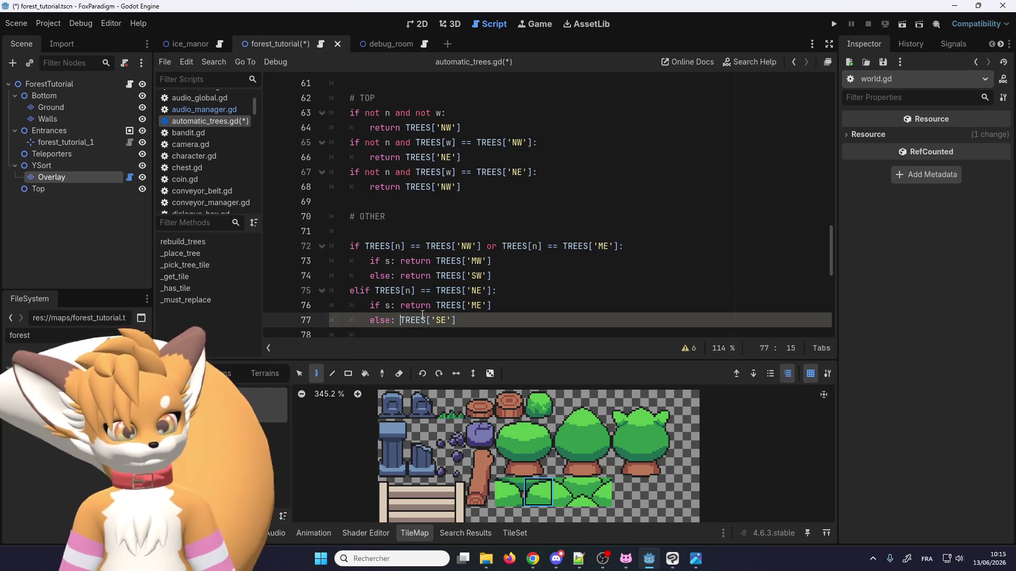
pyautogui.write('return')
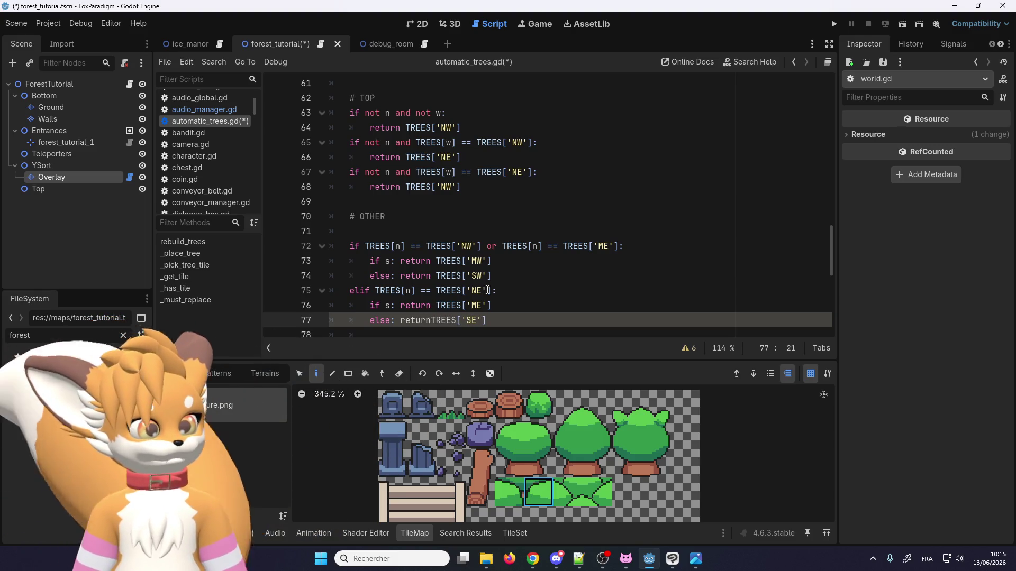
# Step: Add 'or TREES[n] == TREES['MW']' to line 75's NE condition, fix line 77's spacing, and save
pyautogui.click(487, 291)
pyautogui.hotkey('ctrl', 'v')
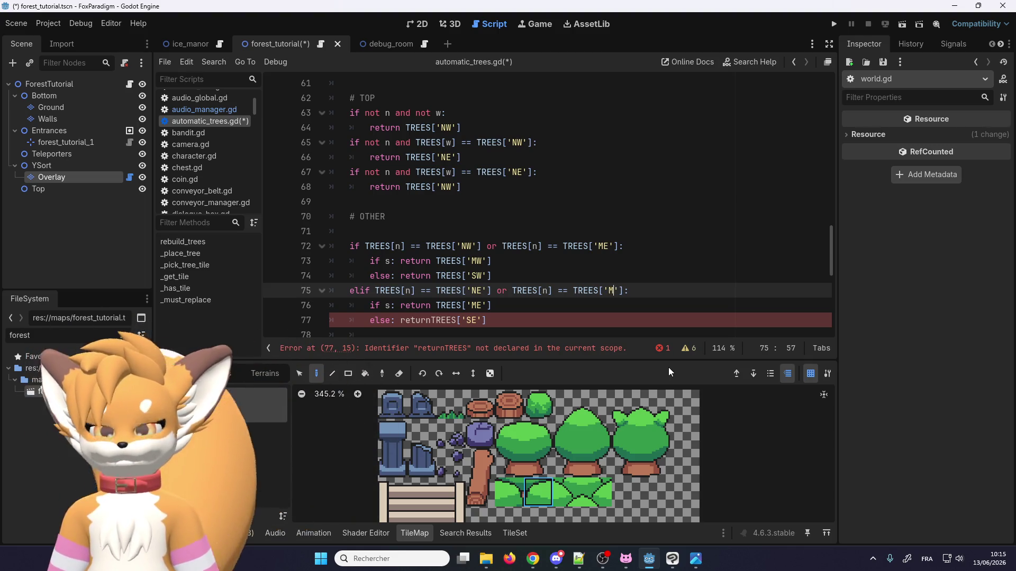
pyautogui.press('BackSpace')
pyautogui.write('W')
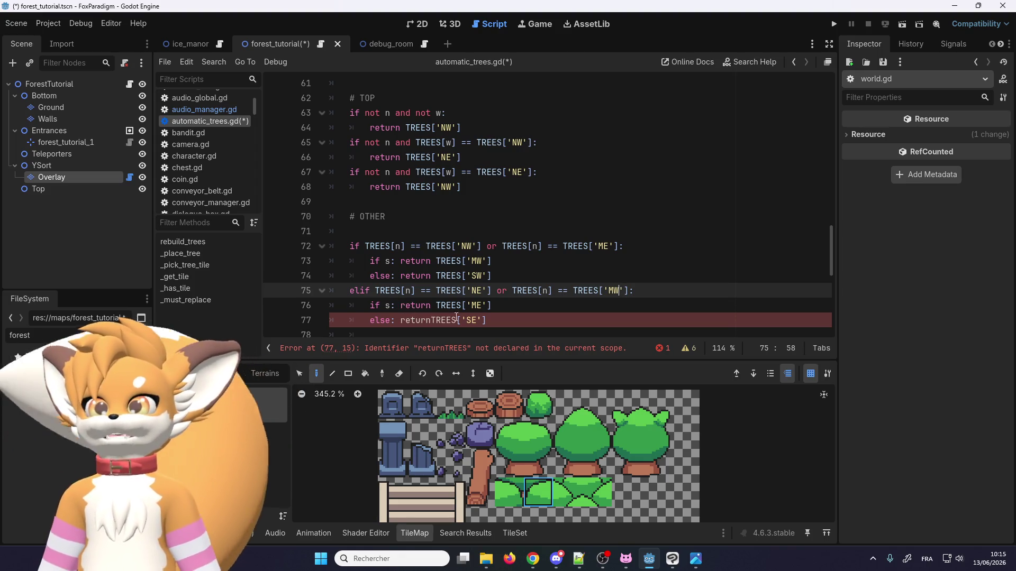
pyautogui.scroll(-1, 458, 296)
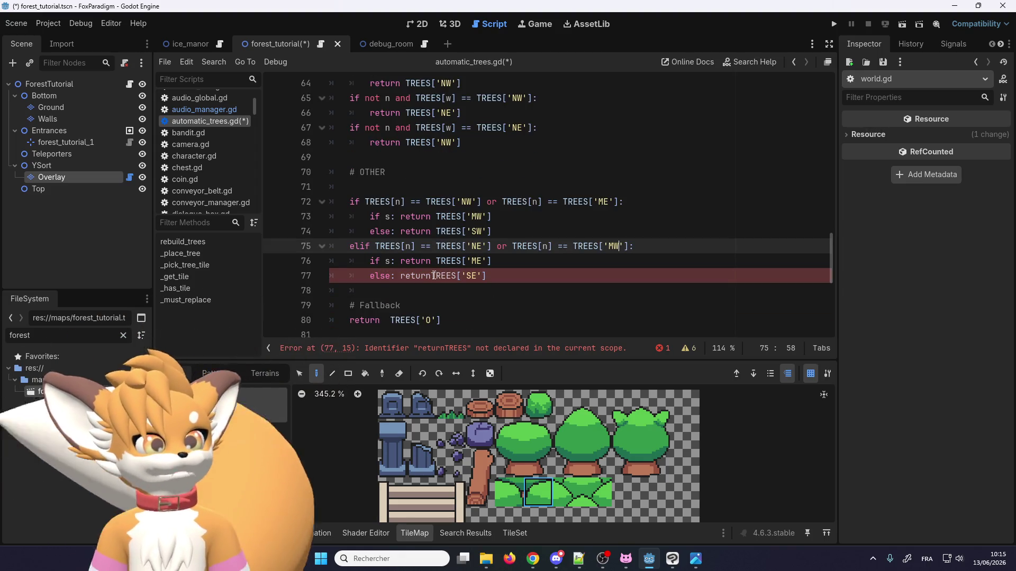
pyautogui.click(434, 276)
pyautogui.scroll(-3, 501, 227)
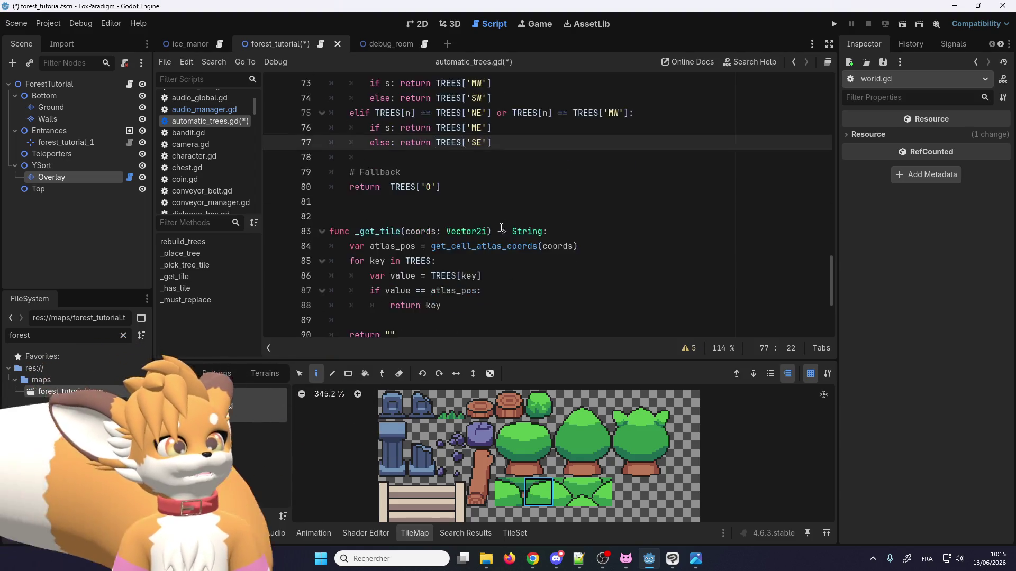
pyautogui.scroll(6, 501, 227)
pyautogui.scroll(-4, 536, 257)
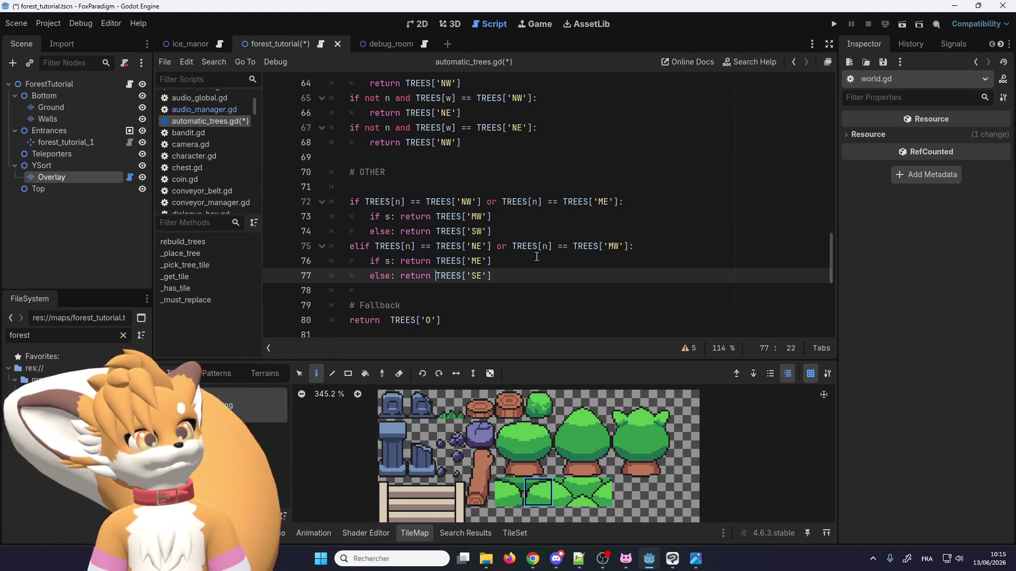
pyautogui.hotkey('ctrl', 's')
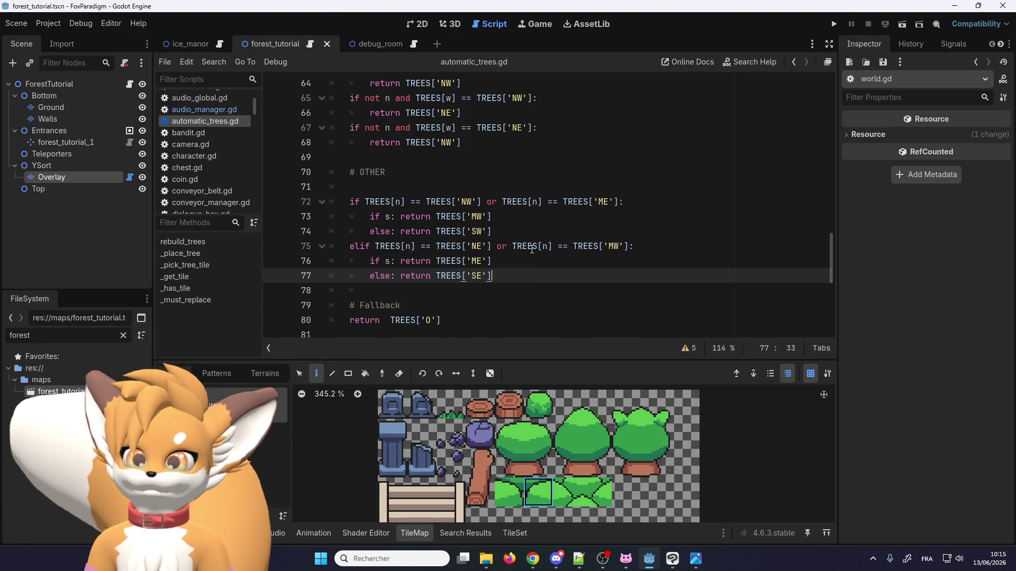
pyautogui.scroll(-1, 537, 253)
pyautogui.scroll(1, 522, 254)
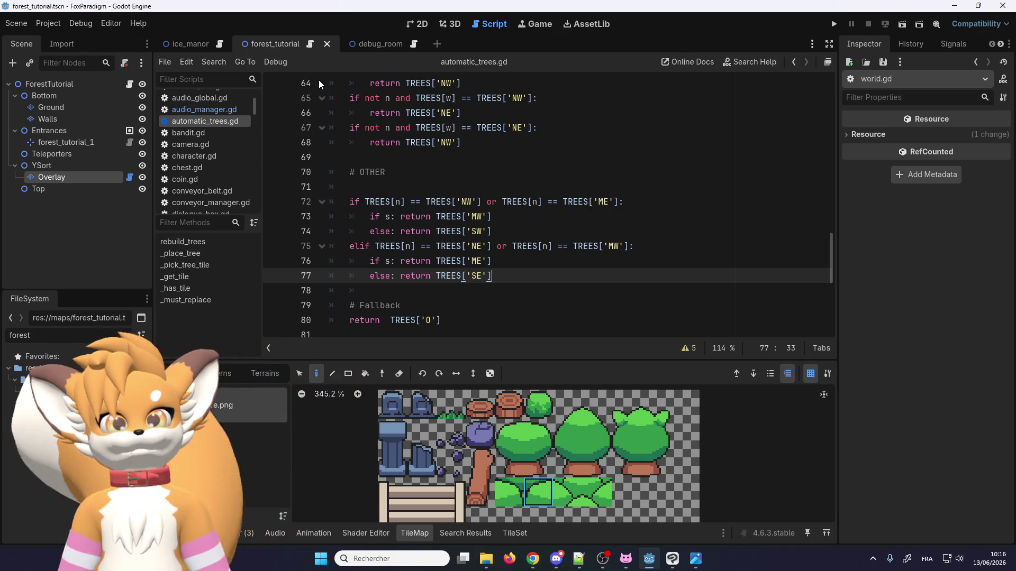
pyautogui.scroll(1, 422, 251)
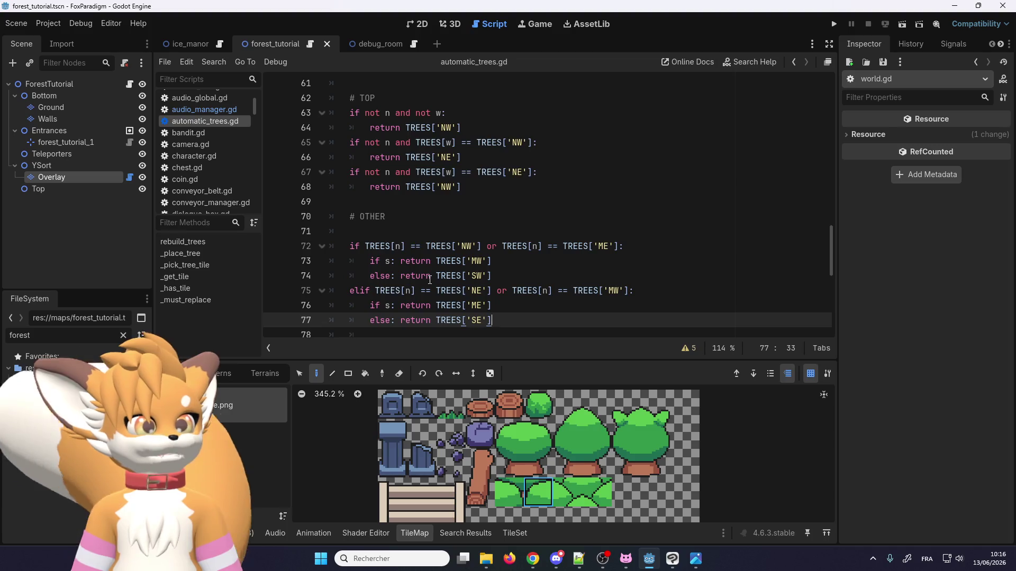
pyautogui.scroll(-1, 430, 280)
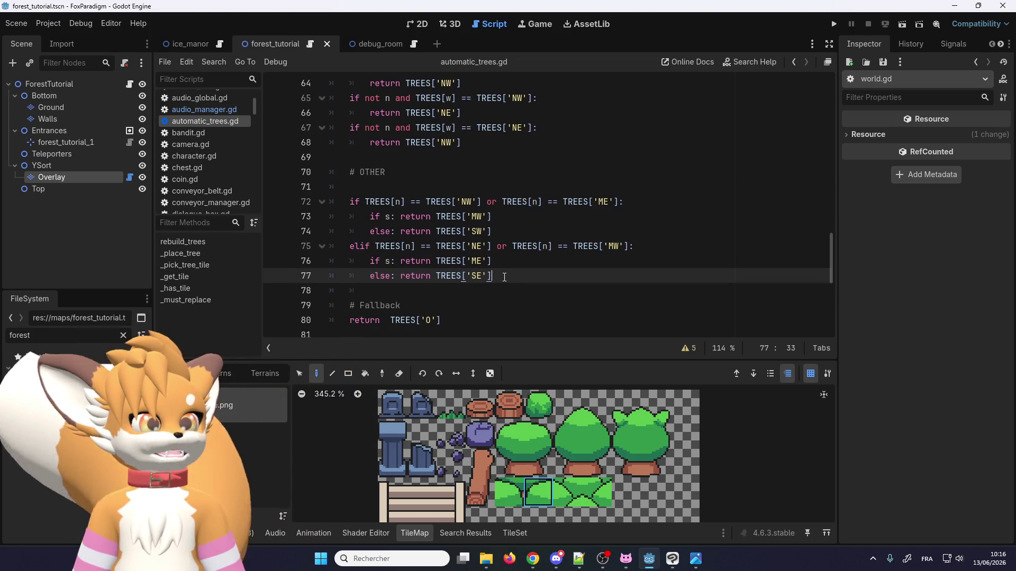
pyautogui.click(417, 24)
pyautogui.scroll(-3, 475, 211)
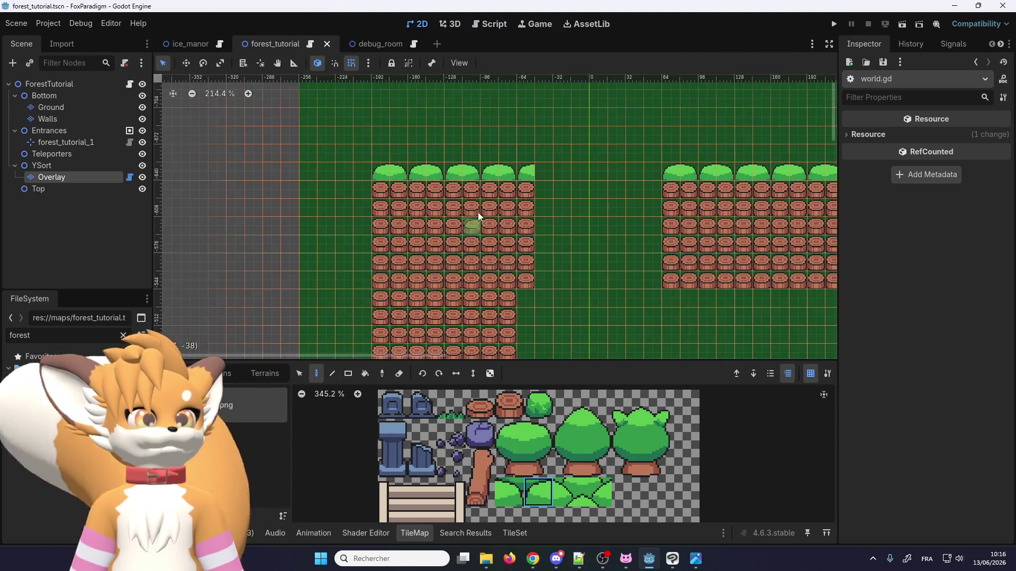
pyautogui.scroll(2, 433, 145)
pyautogui.scroll(-3, 481, 157)
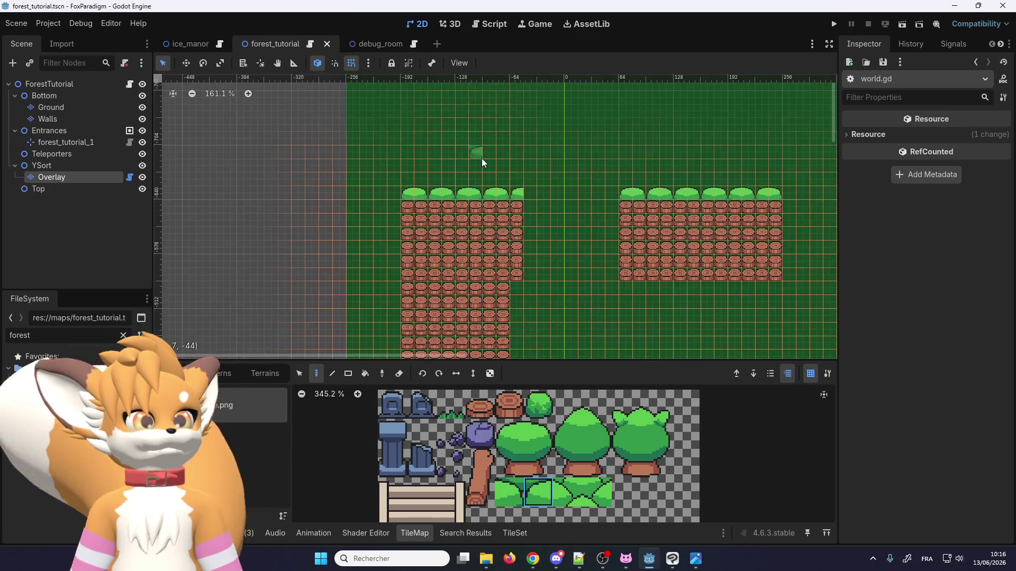
pyautogui.scroll(-3, 496, 300)
pyautogui.scroll(3, 495, 300)
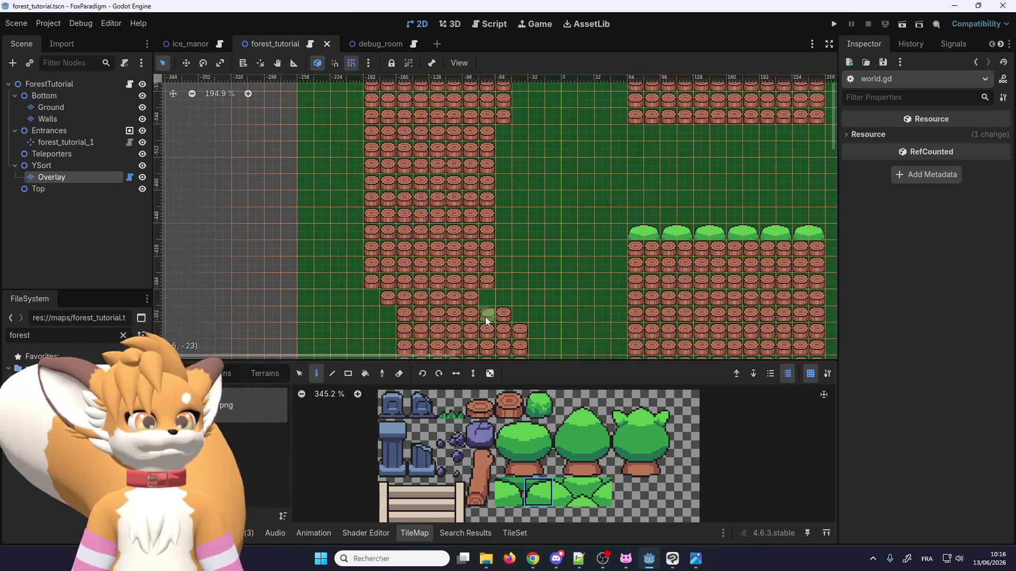
pyautogui.scroll(-3, 485, 316)
pyautogui.scroll(5, 445, 135)
pyautogui.scroll(-4, 443, 136)
pyautogui.scroll(4, 444, 139)
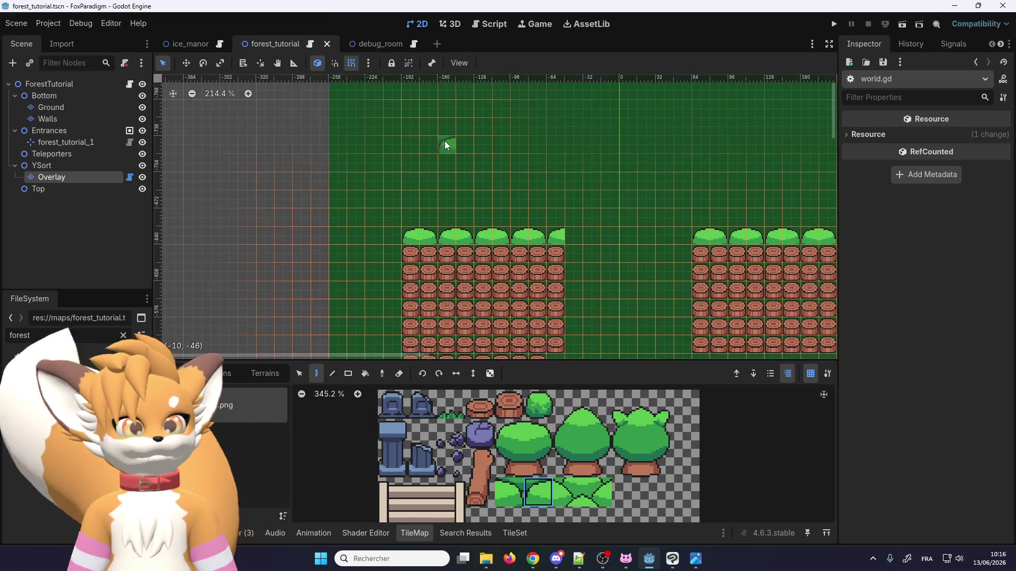
pyautogui.scroll(2, 444, 141)
pyautogui.moveTo(364, 39)
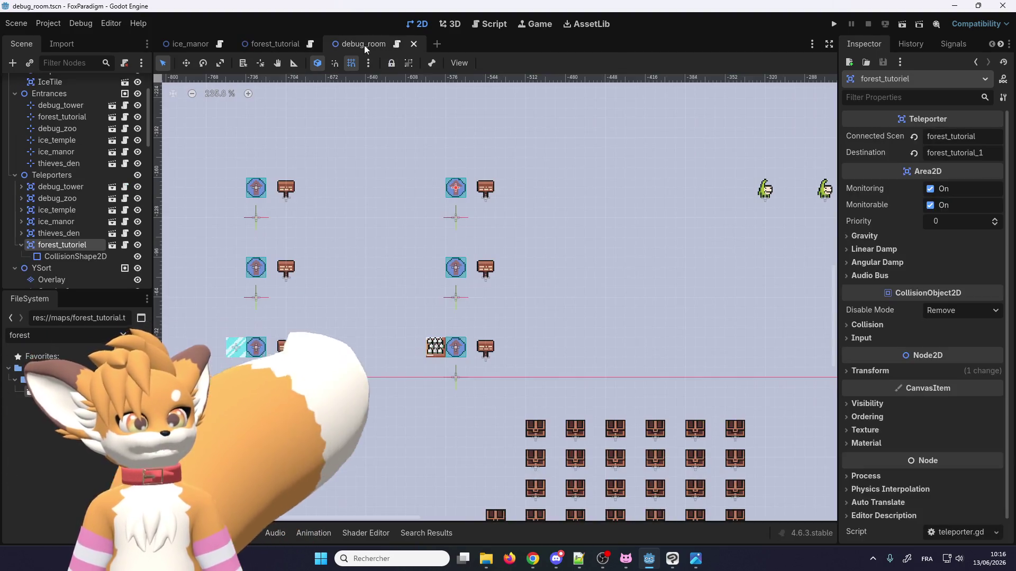
pyautogui.click(281, 45)
pyautogui.click(309, 47)
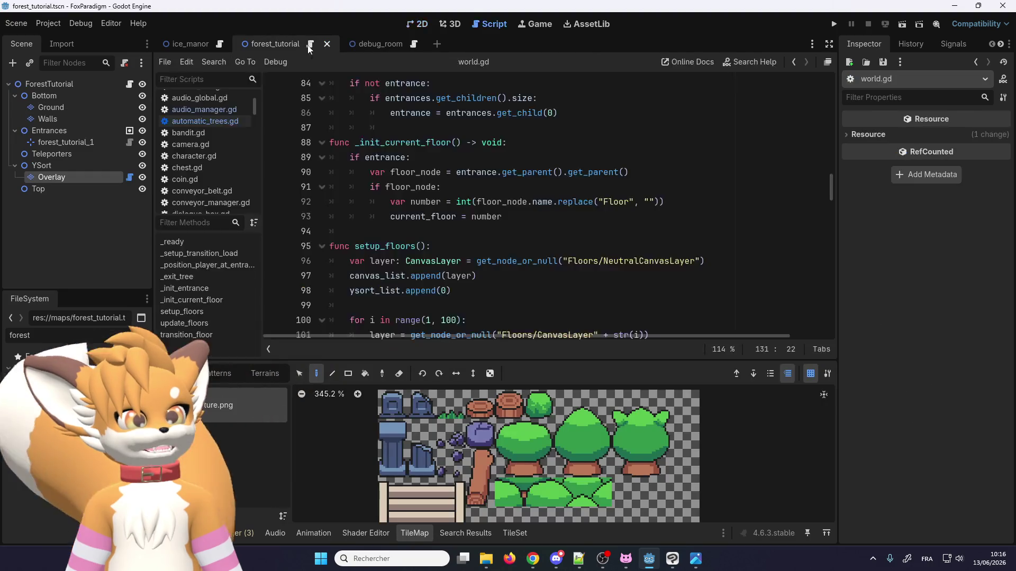
pyautogui.click(223, 122)
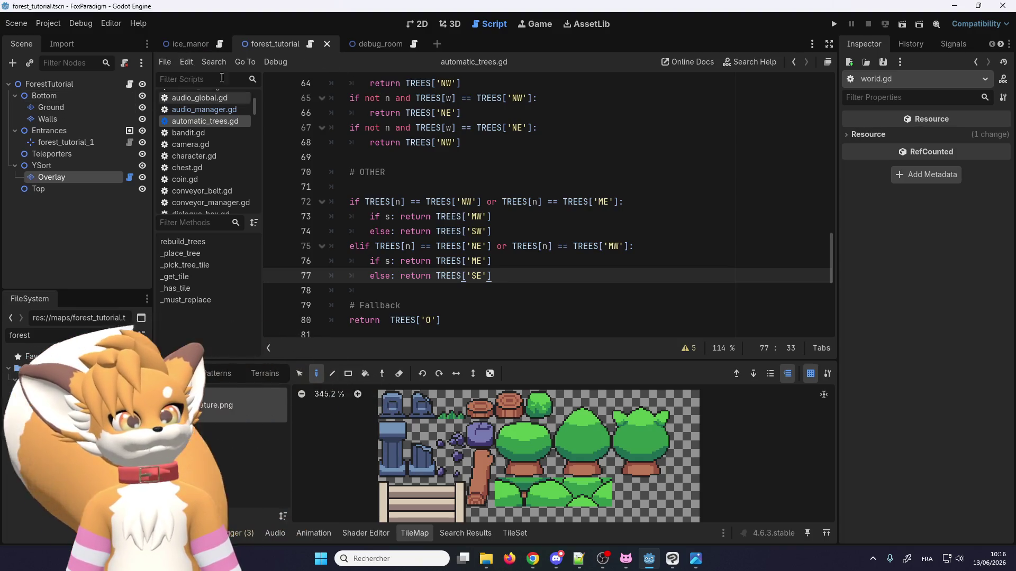
pyautogui.click(89, 175)
# Step: Select the Overlay layer and tick Rebuild to regenerate the automatic_trees.gd trees
pyautogui.click(417, 24)
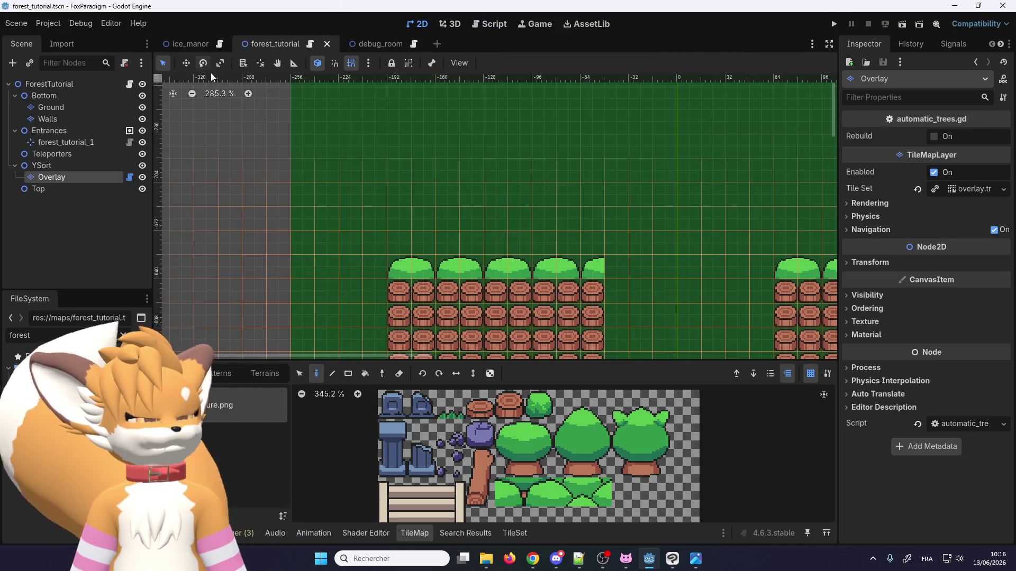
pyautogui.click(934, 136)
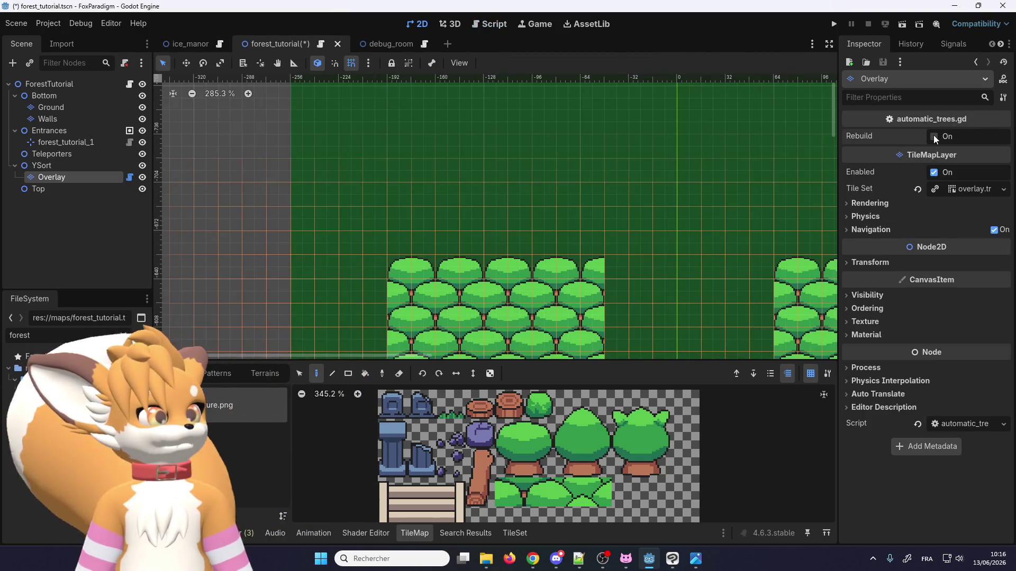
pyautogui.scroll(-4, 408, 126)
pyautogui.scroll(-5, 447, 132)
pyautogui.scroll(2, 479, 201)
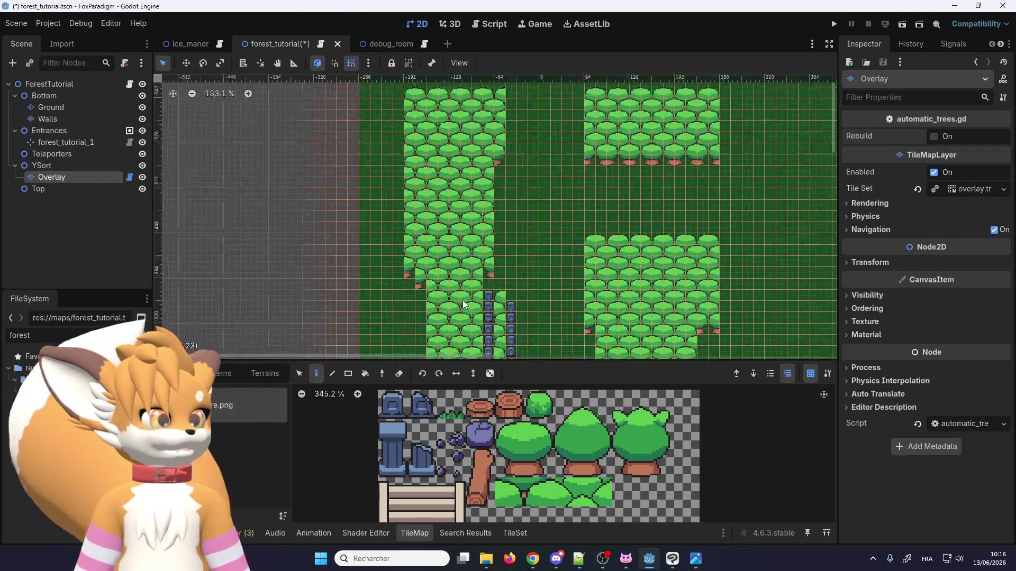
pyautogui.scroll(-2, 498, 294)
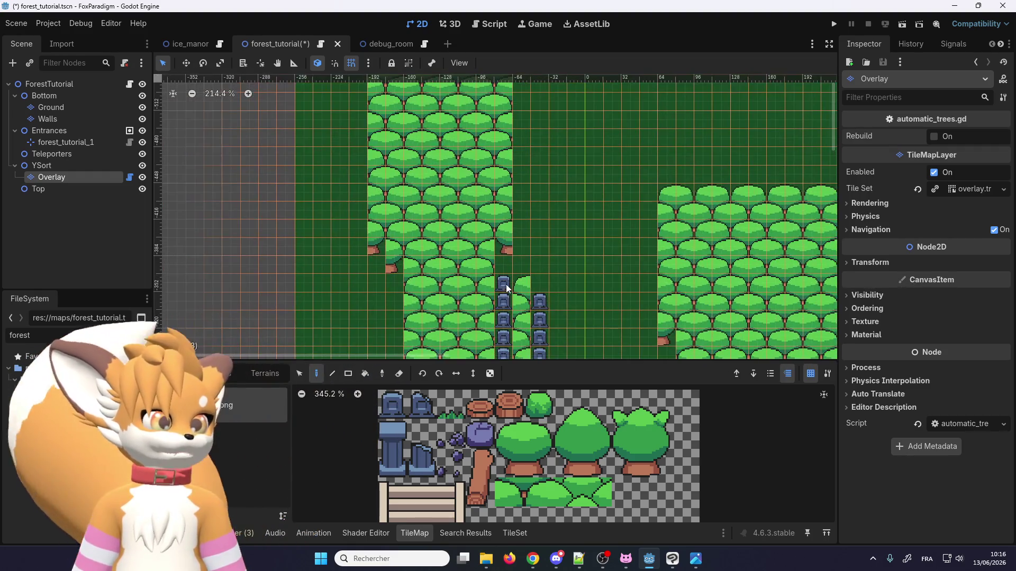
pyautogui.scroll(-8, 510, 299)
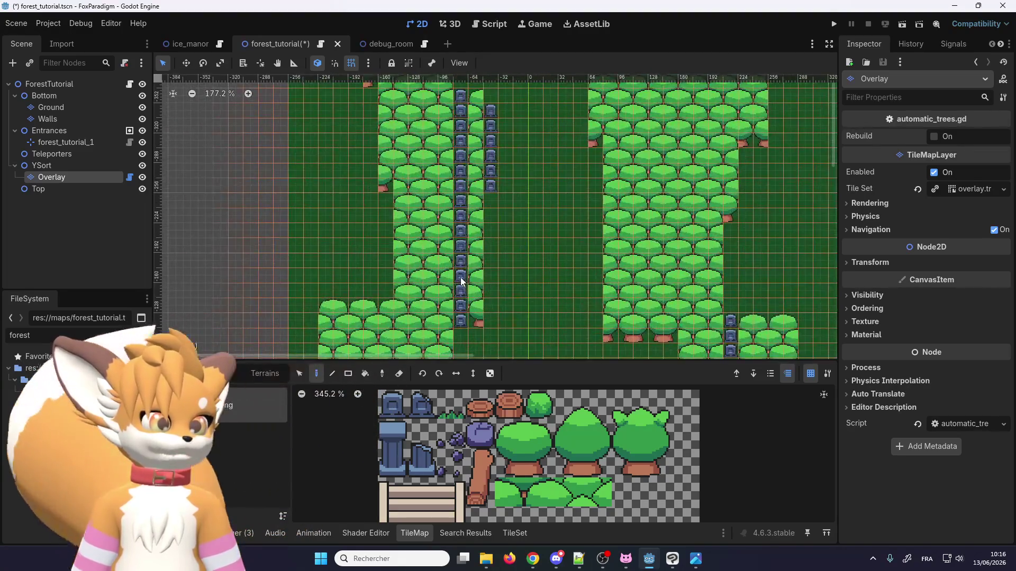
pyautogui.scroll(-8, 450, 217)
pyautogui.scroll(8, 475, 338)
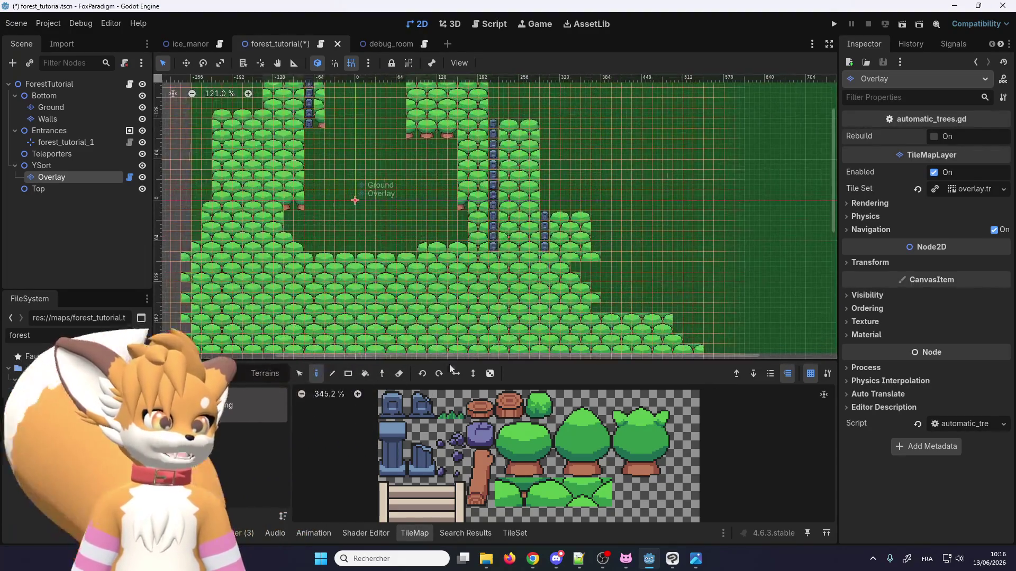
pyautogui.scroll(-8, 474, 173)
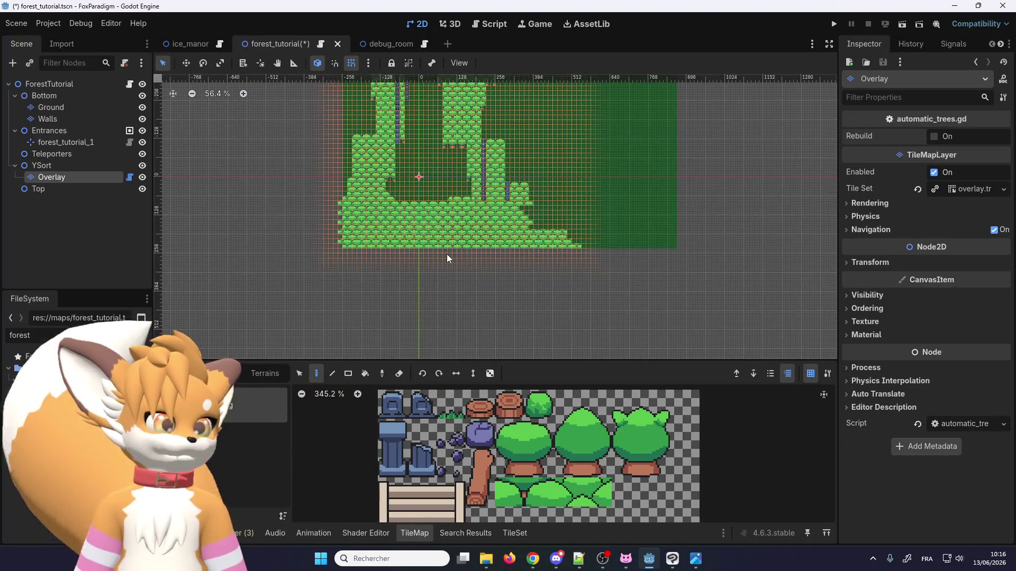
pyautogui.scroll(10, 421, 112)
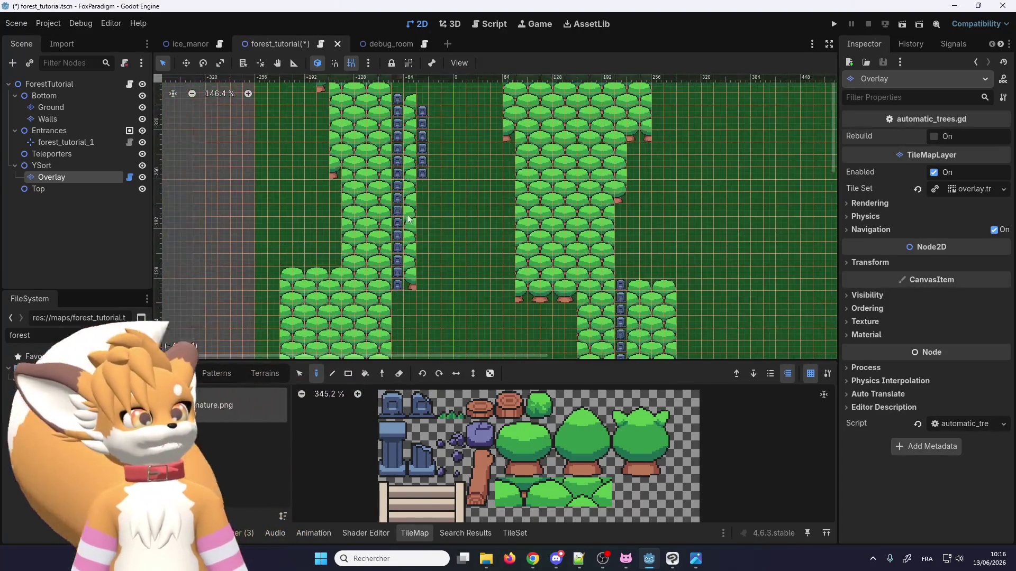
pyautogui.scroll(6, 408, 214)
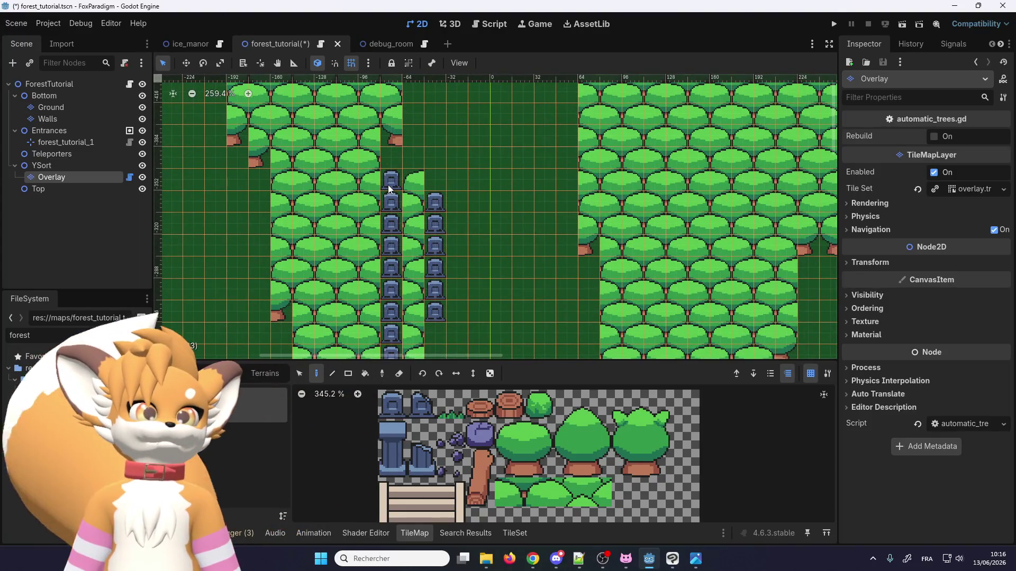
pyautogui.scroll(-11, 388, 185)
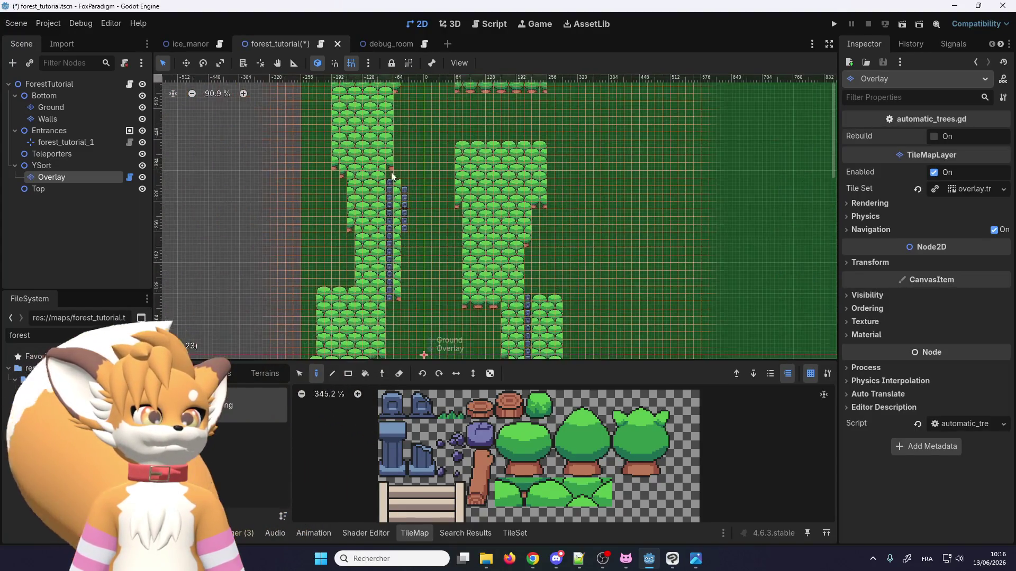
pyautogui.scroll(10, 392, 182)
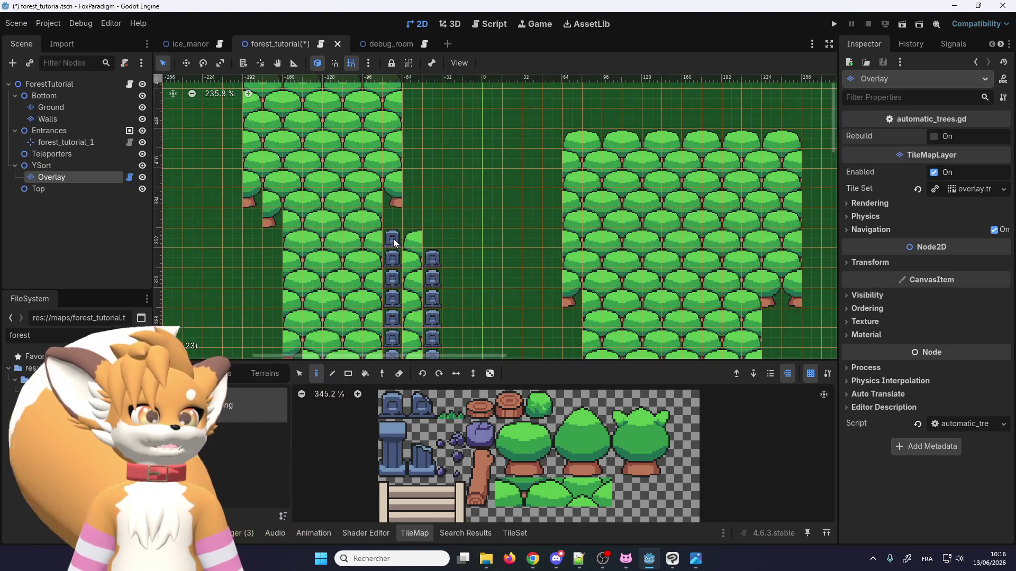
pyautogui.scroll(-9, 394, 242)
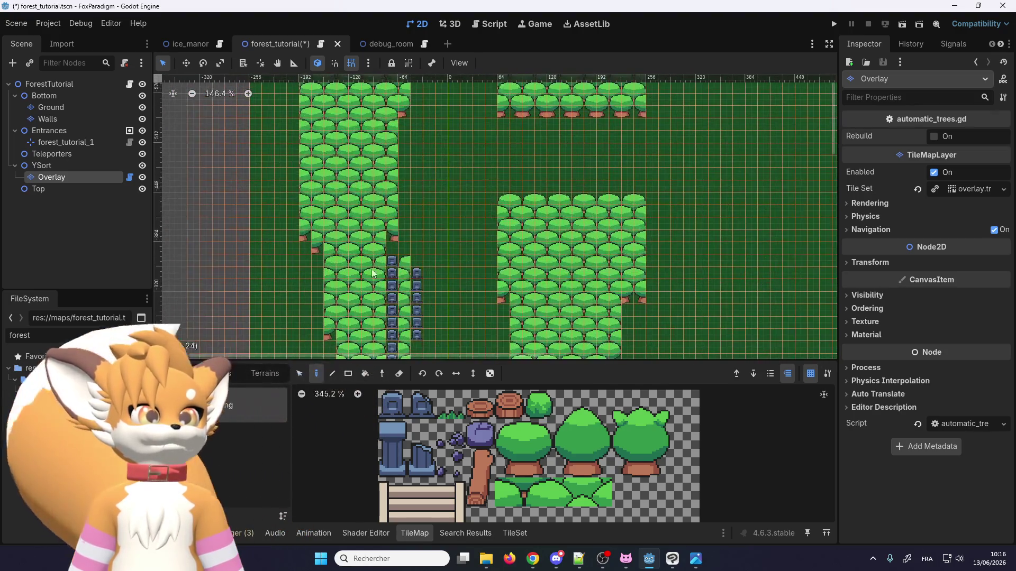
pyautogui.scroll(4, 360, 117)
pyautogui.scroll(-1, 360, 122)
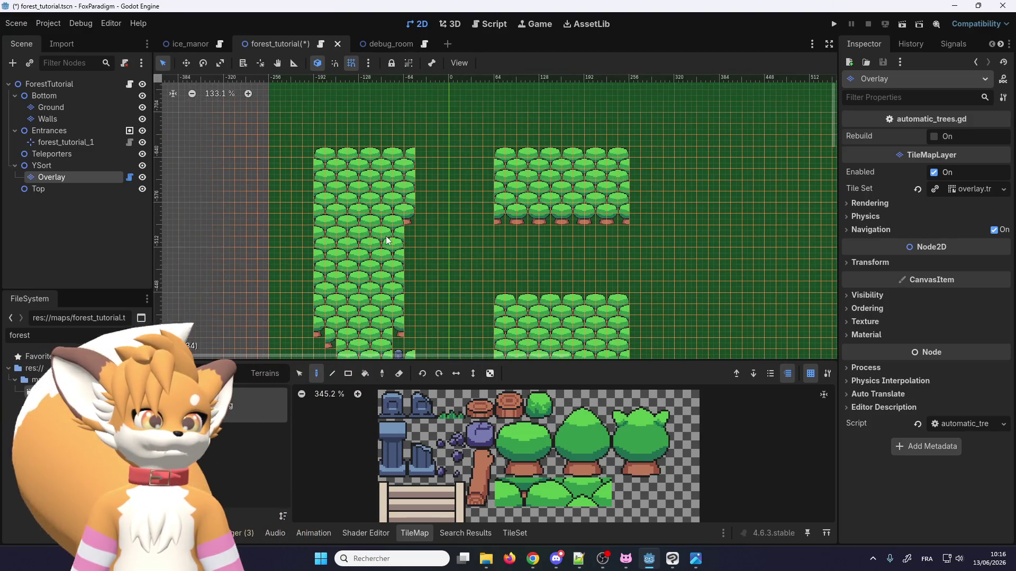
pyautogui.scroll(-1, 383, 216)
pyautogui.scroll(-1, 383, 216)
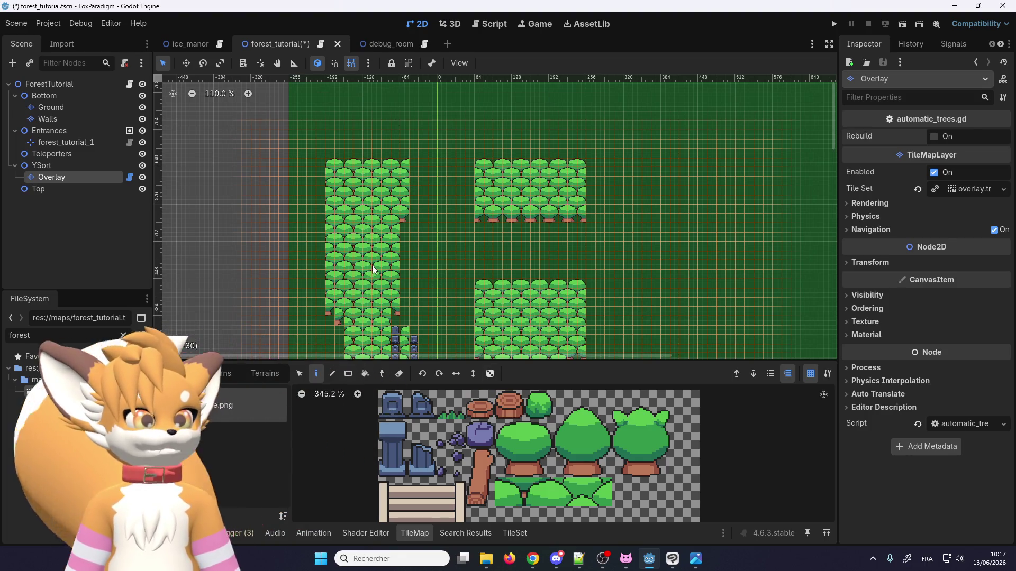
# Step: Save the forest_tutorial scene with Ctrl+S
pyautogui.hotkey('ctrl', 's')
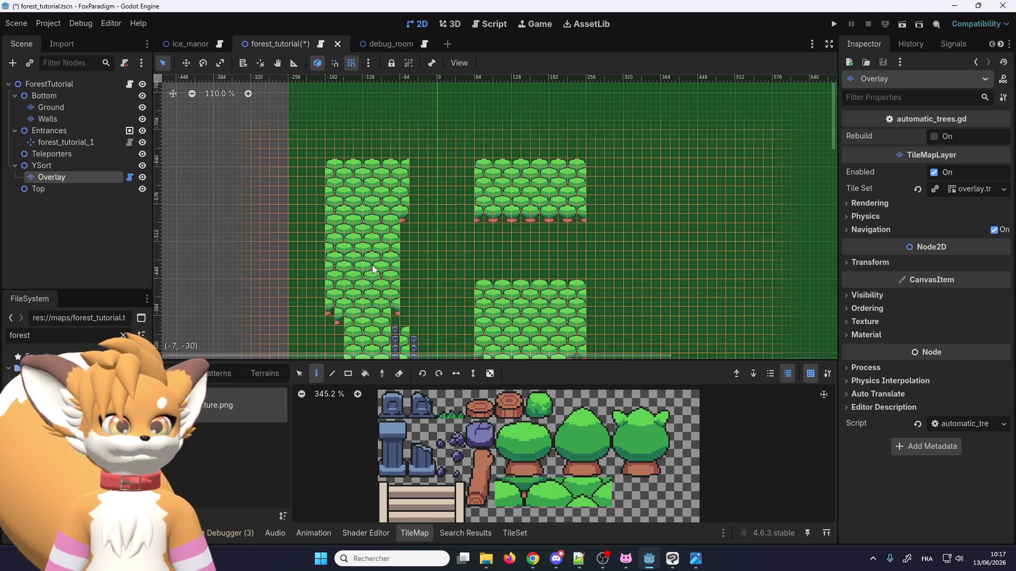
pyautogui.scroll(4, 350, 249)
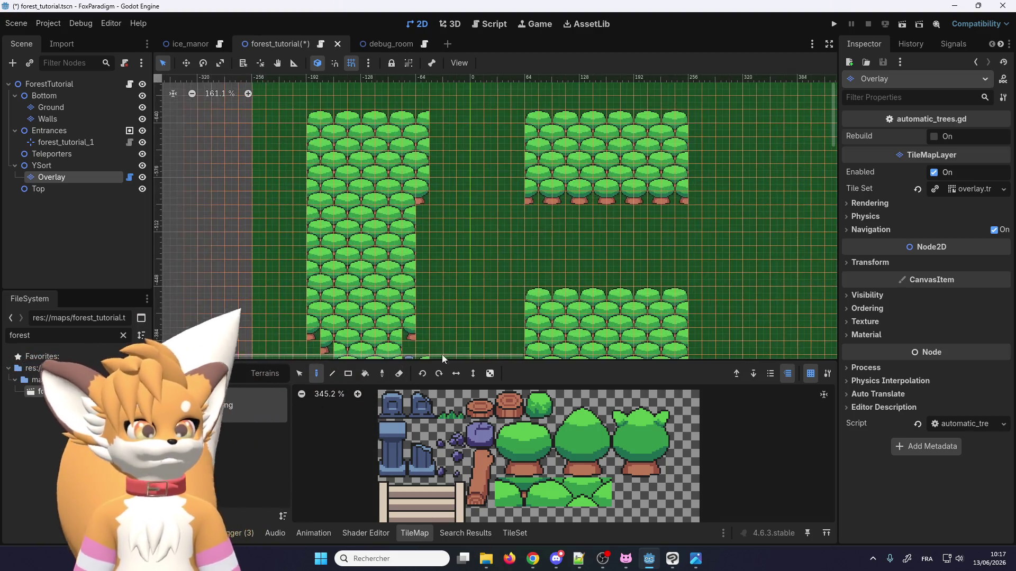
pyautogui.scroll(-6, 398, 250)
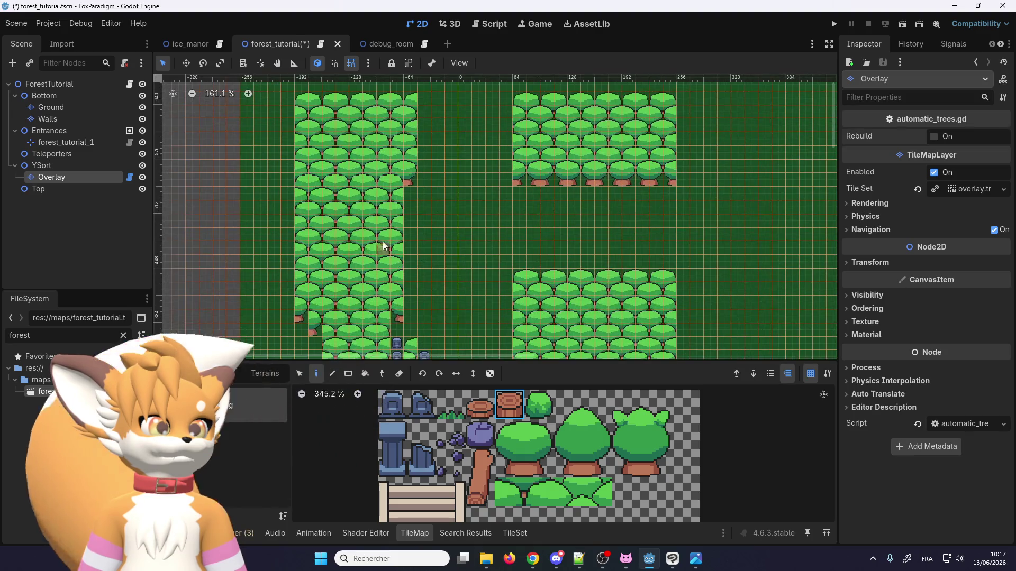
pyautogui.scroll(4, 391, 254)
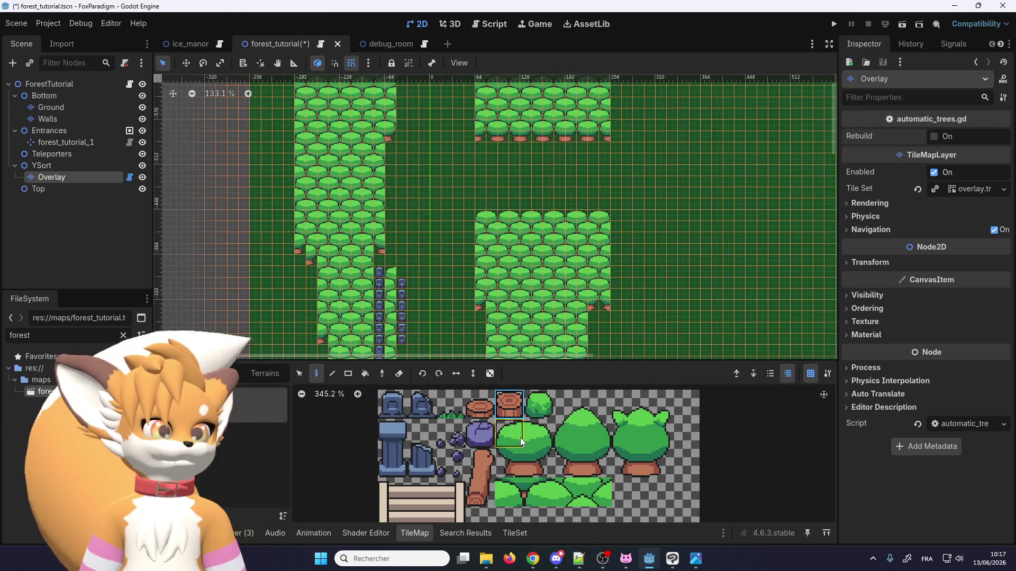
# Step: Pick the two-tile tree in the atlas and paint a column down the left forest block's right edge
pyautogui.moveTo(532, 455); pyautogui.dragTo(528, 434)
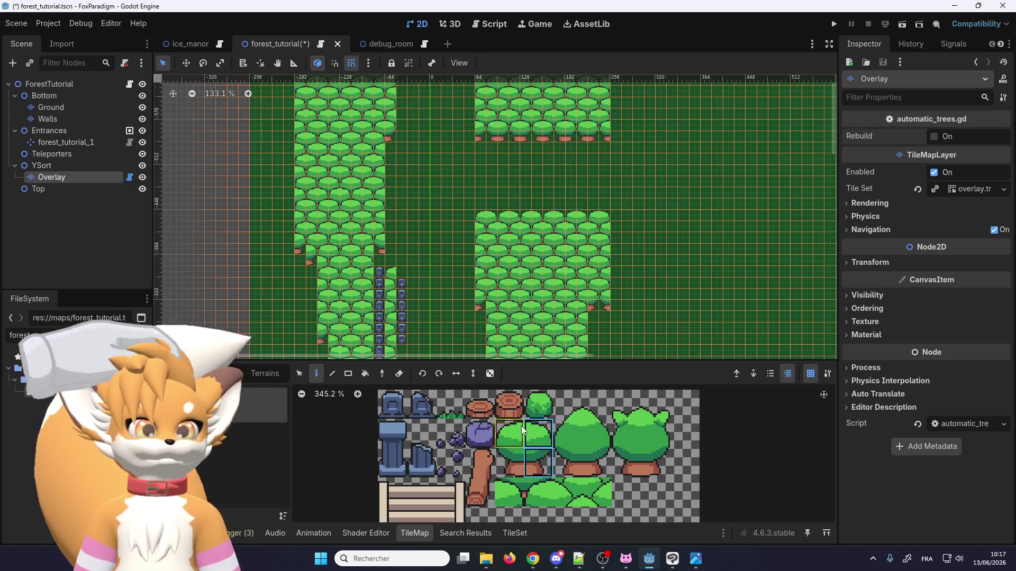
pyautogui.scroll(9, 373, 95)
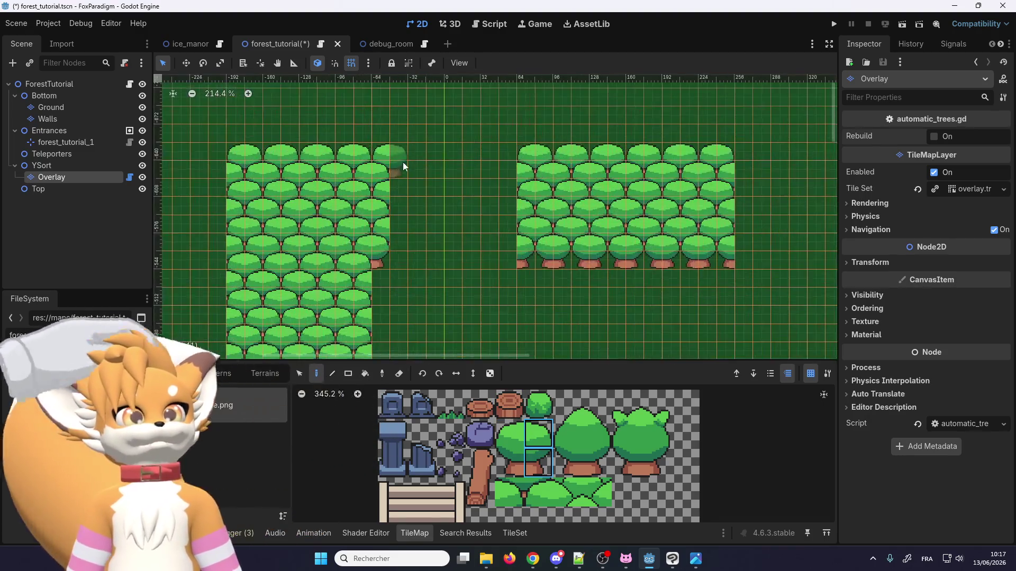
pyautogui.moveTo(395, 164); pyautogui.dragTo(399, 255)
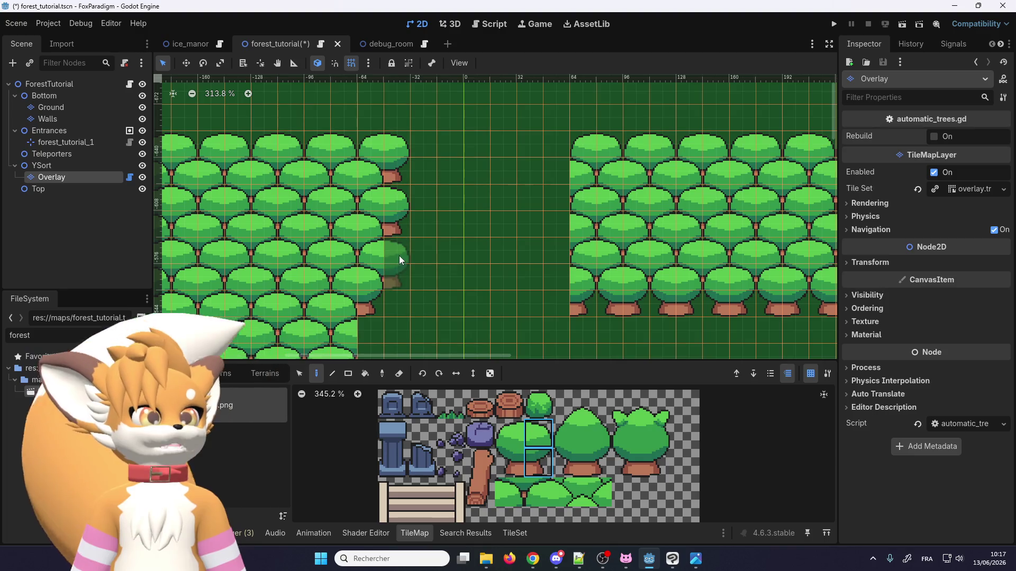
pyautogui.scroll(-4, 426, 256)
pyautogui.hscroll(-3, 418, 196)
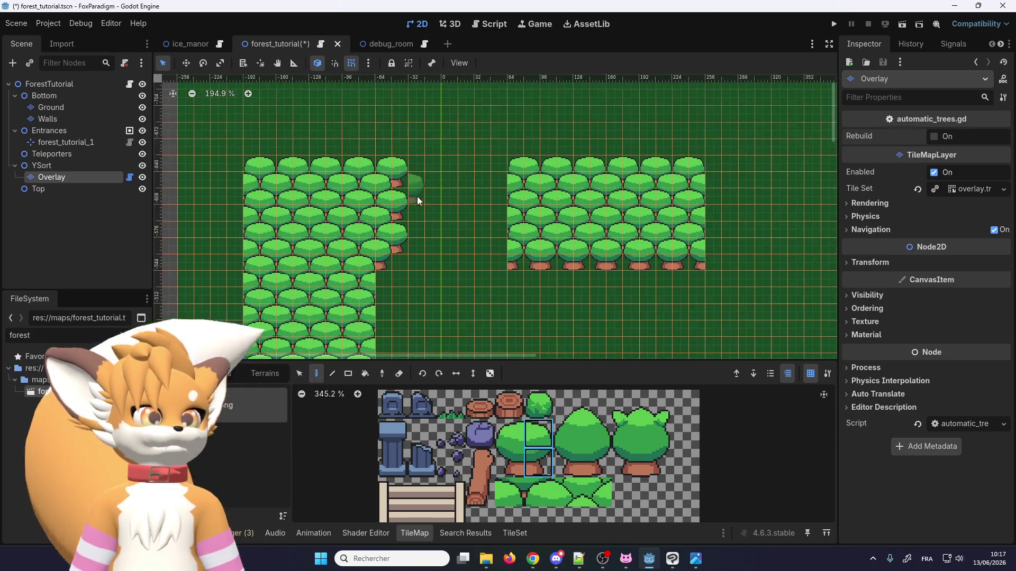
pyautogui.scroll(3, 275, 177)
pyautogui.scroll(-20, 272, 178)
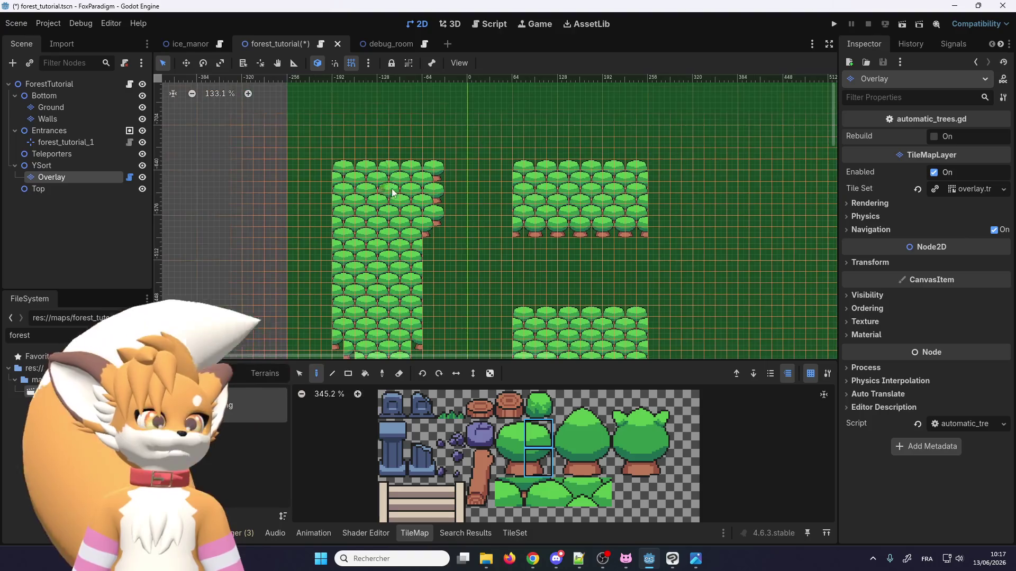
pyautogui.scroll(13, 349, 265)
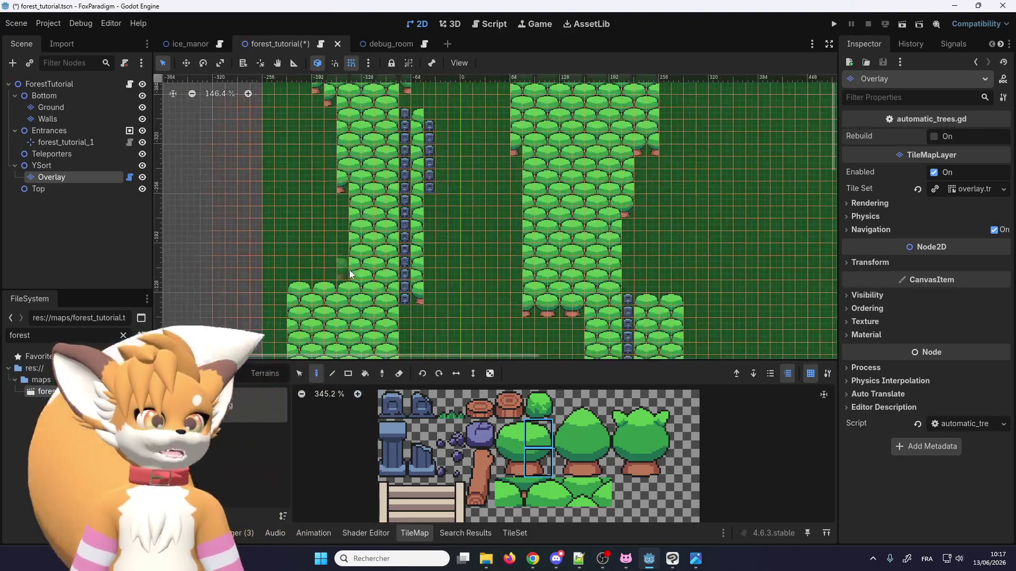
pyautogui.scroll(2, 428, 304)
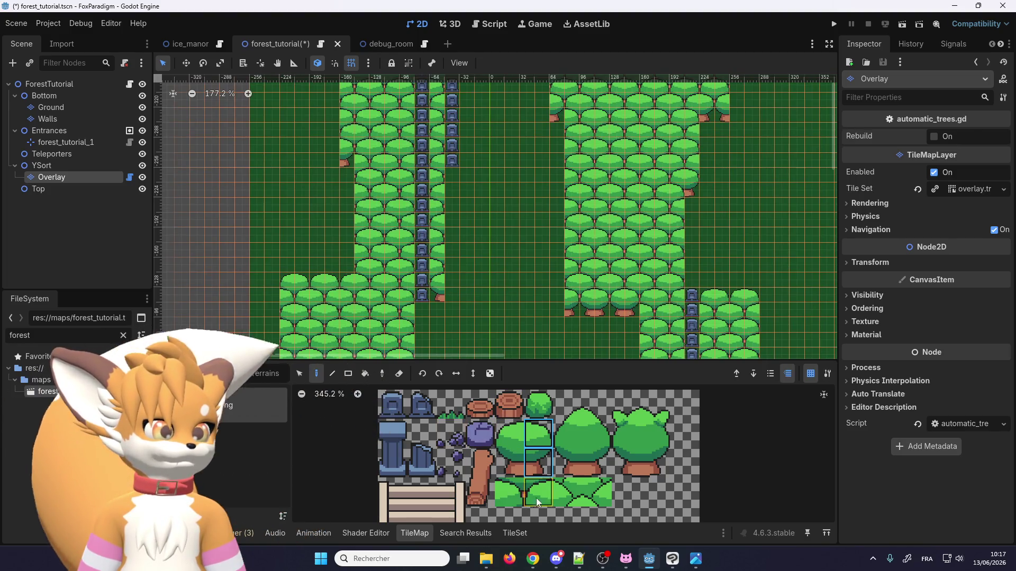
# Step: Pick the two bush tiles and place two bushes along the trees' left edge
pyautogui.moveTo(540, 495); pyautogui.dragTo(509, 493)
pyautogui.scroll(-5, 305, 158)
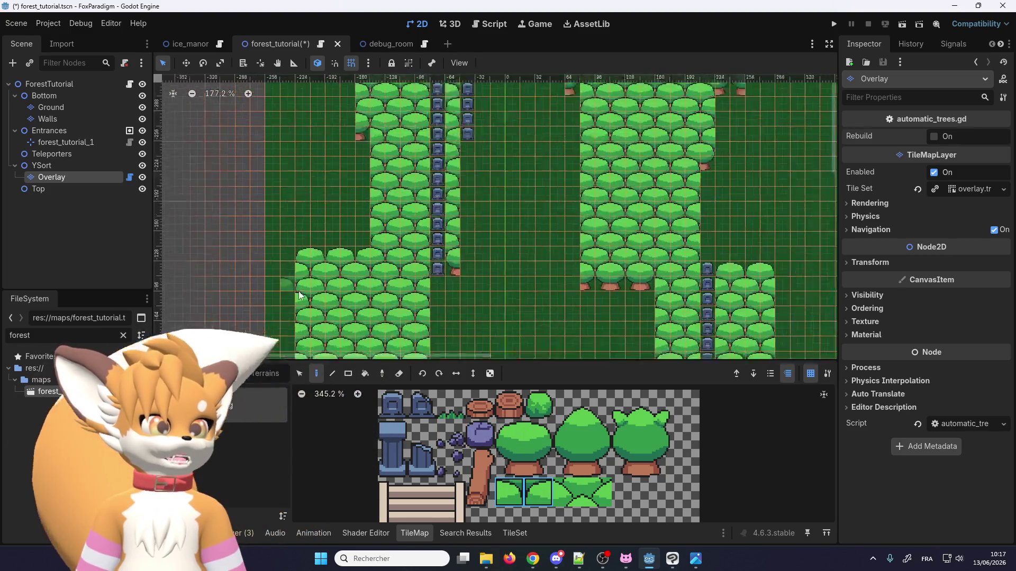
pyautogui.scroll(-3, 306, 158)
pyautogui.scroll(12, 290, 237)
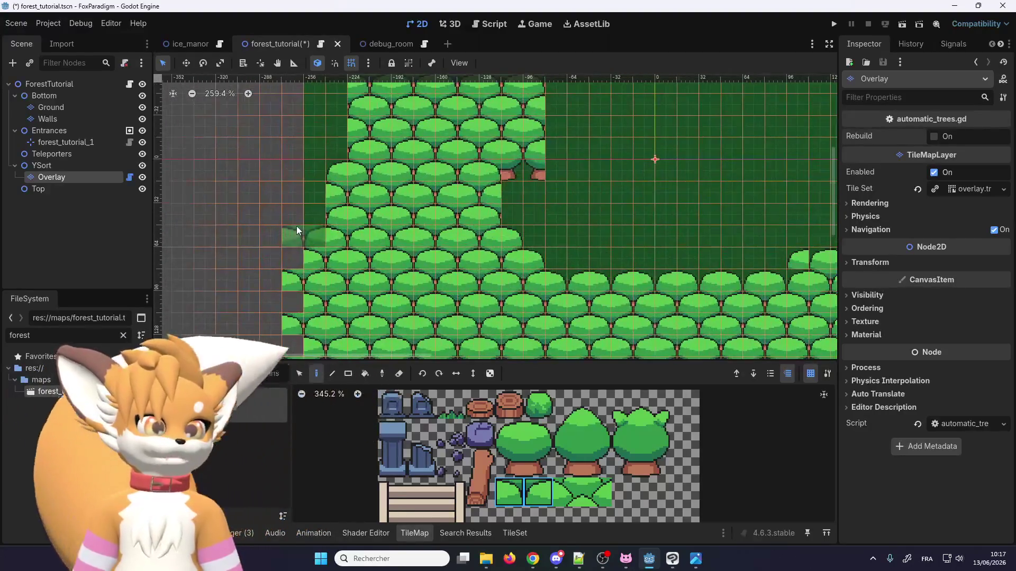
pyautogui.click(300, 183)
pyautogui.scroll(-4, 304, 206)
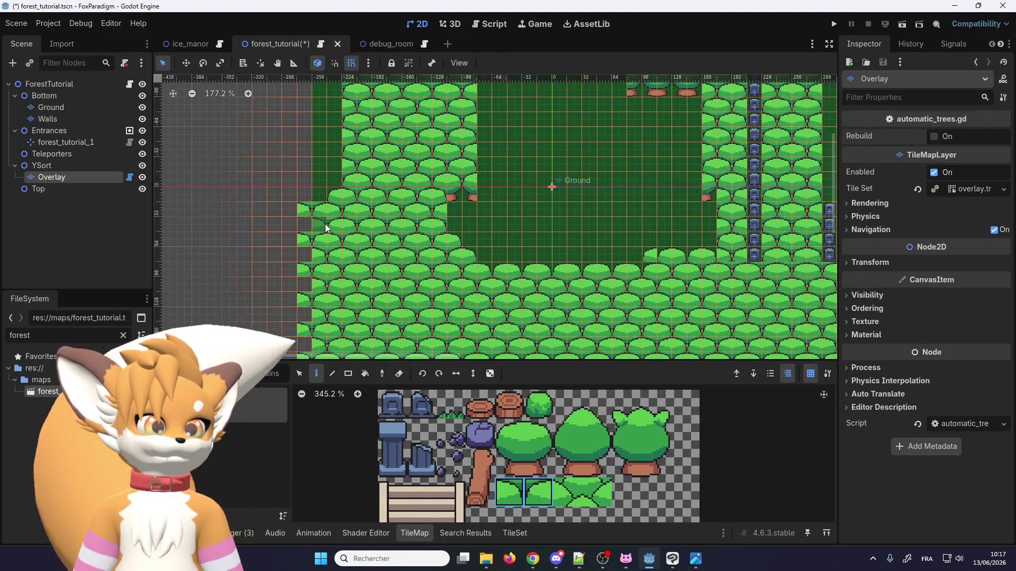
pyautogui.scroll(5, 333, 193)
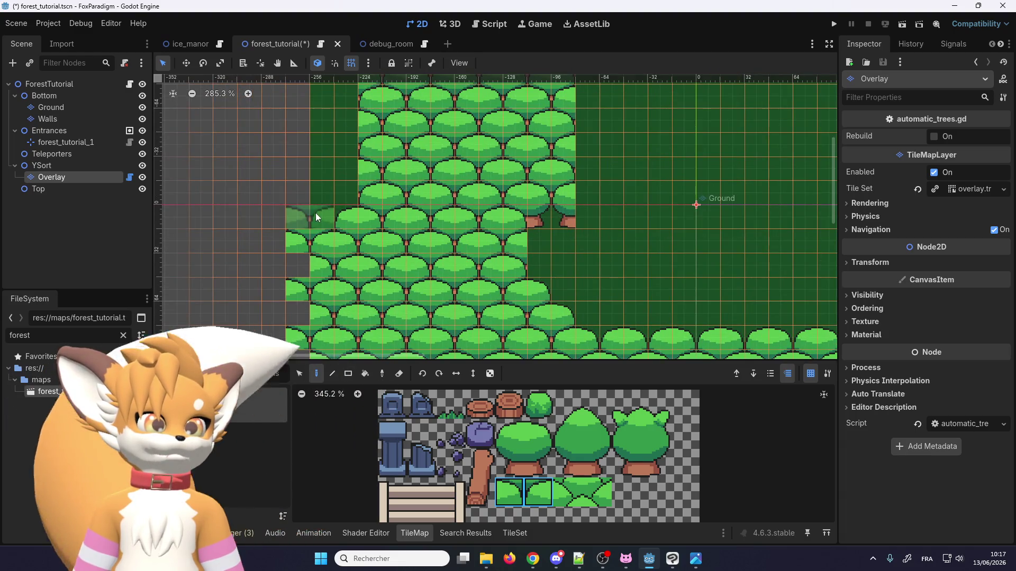
pyautogui.click(356, 196)
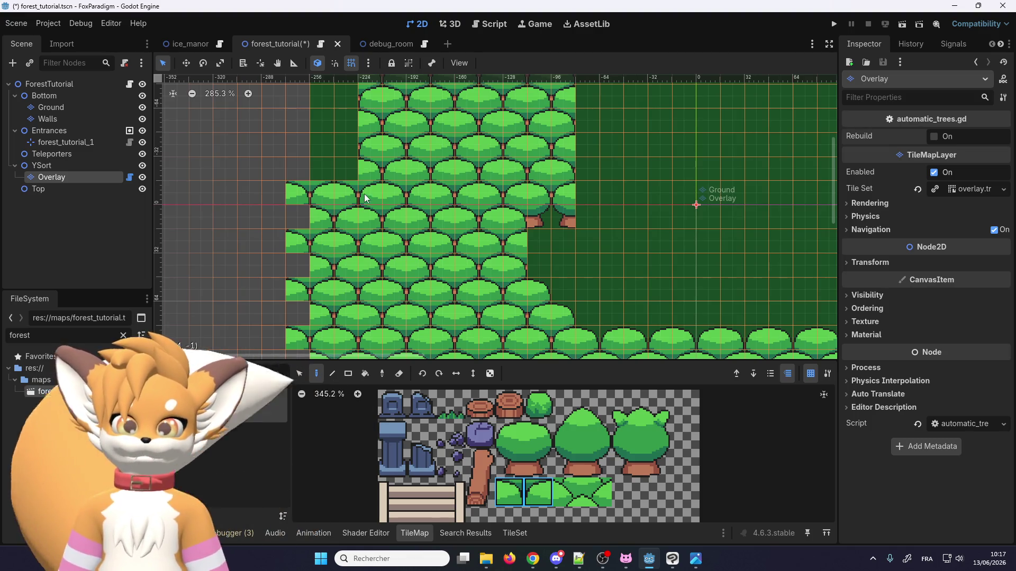
pyautogui.scroll(2, 354, 119)
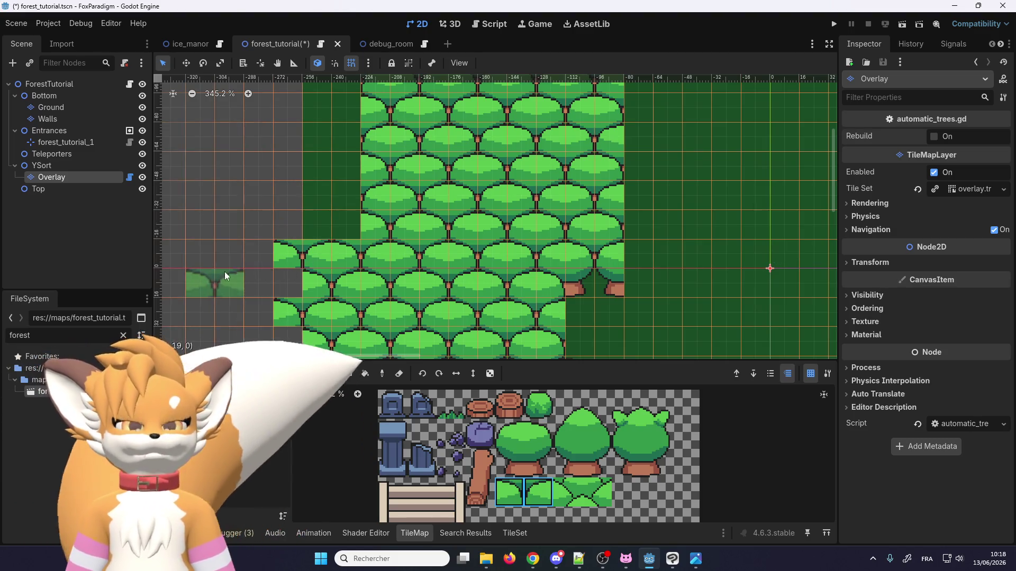
# Step: Paint extra tree tiles into the gaps along the forest's left edge
pyautogui.scroll(2, 222, 273)
pyautogui.hscroll(1, 275, 182)
pyautogui.moveTo(292, 253)
pyautogui.mouseDown()
pyautogui.moveTo(310, 262)
pyautogui.moveTo(309, 228)
pyautogui.moveTo(283, 229)
pyautogui.moveTo(329, 230)
pyautogui.mouseUp()
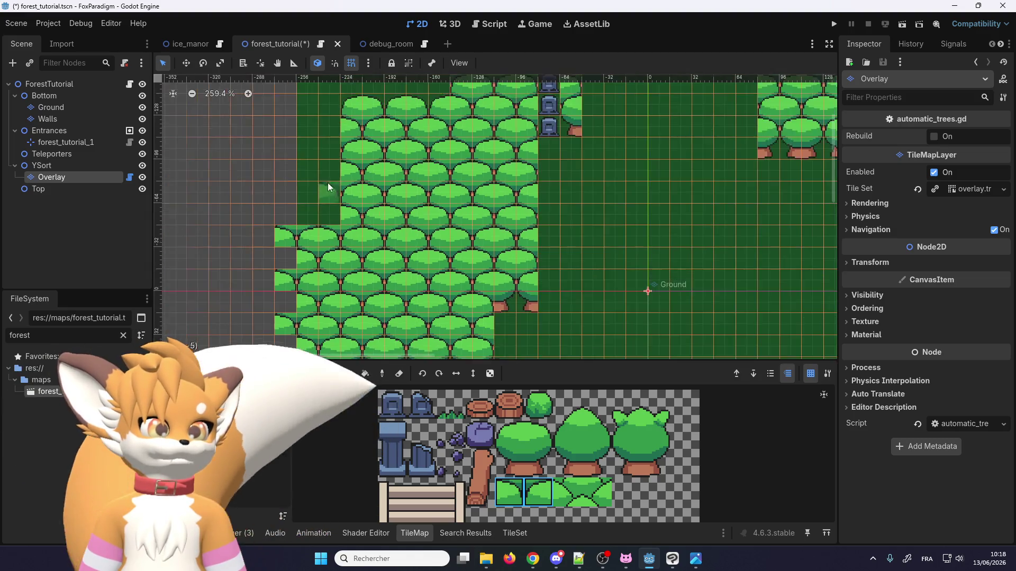
pyautogui.scroll(1, 329, 183)
pyautogui.scroll(3, 314, 220)
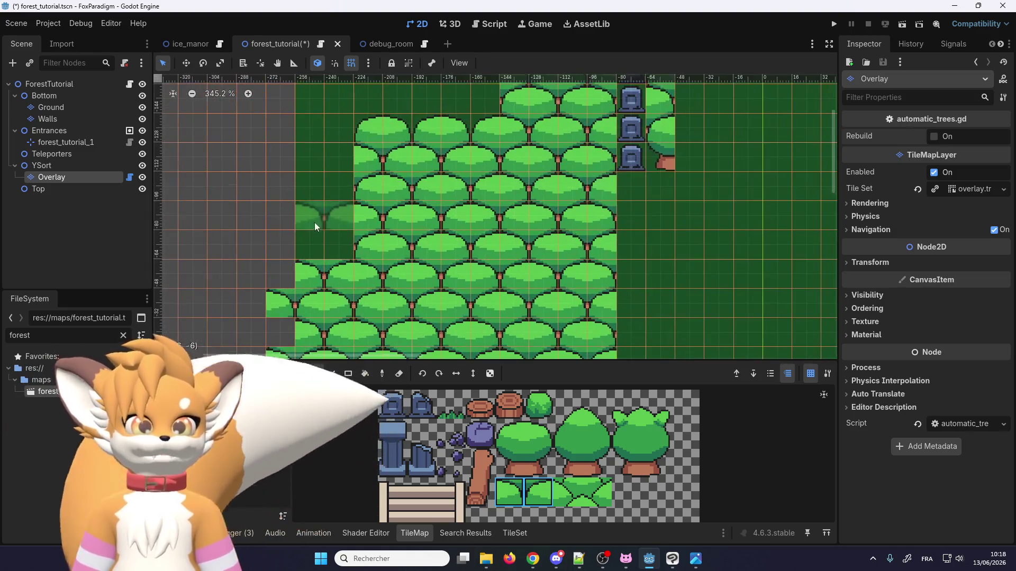
pyautogui.moveTo(339, 245)
pyautogui.mouseDown()
pyautogui.moveTo(285, 241)
pyautogui.moveTo(336, 208)
pyautogui.mouseUp()
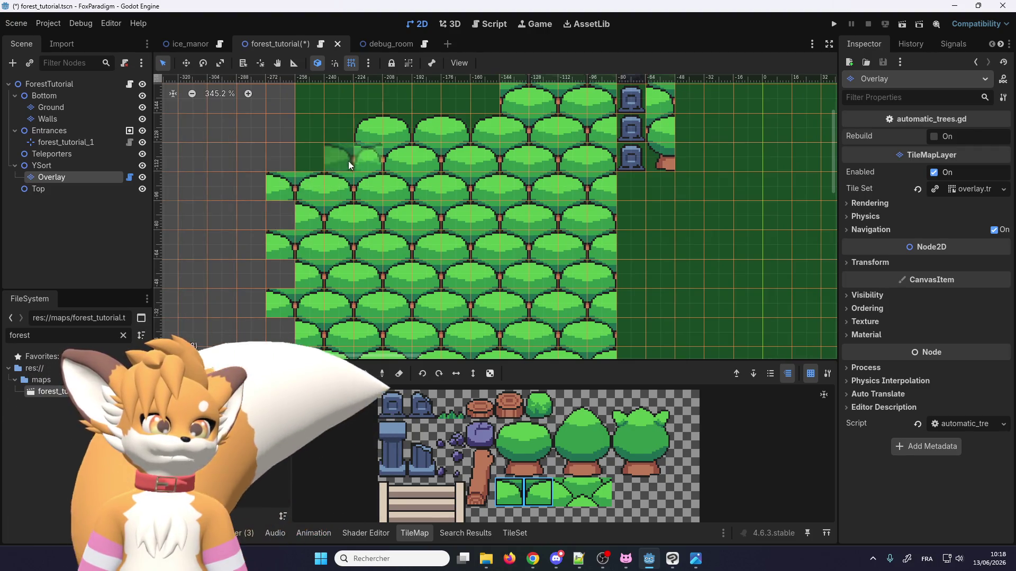
pyautogui.scroll(-5, 348, 163)
pyautogui.scroll(-3, 328, 169)
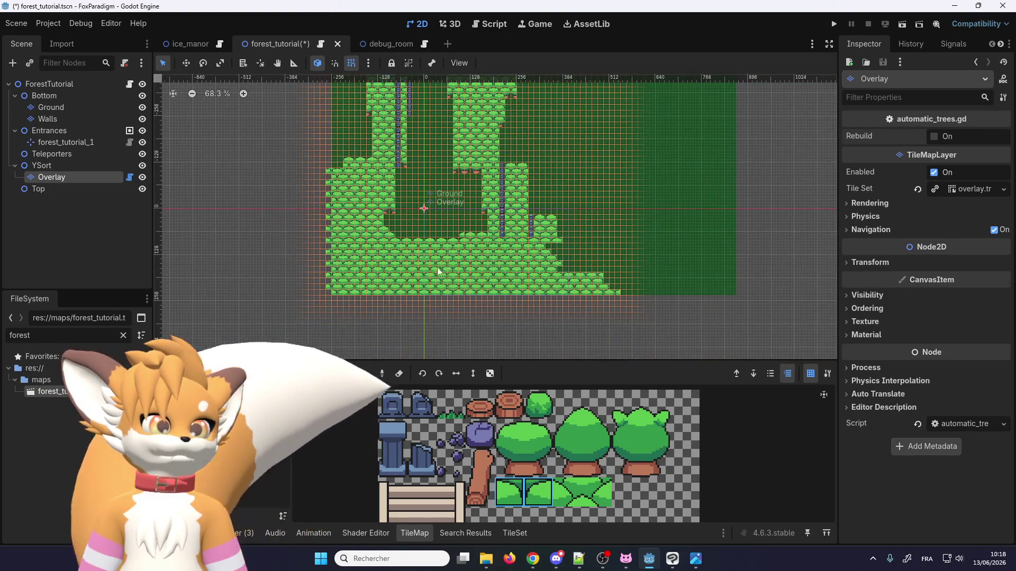
# Step: Switch the TileMap tool from Paint to Select and choose the Ground node in the Scene tree
pyautogui.scroll(6, 646, 291)
pyautogui.scroll(-7, 612, 293)
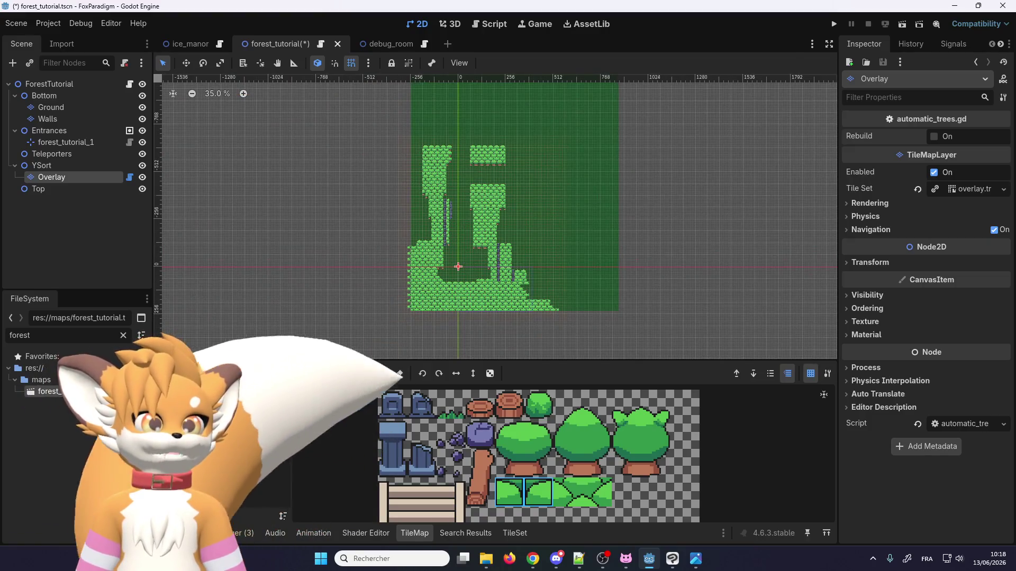
pyautogui.click(300, 374)
pyautogui.scroll(-1, 446, 300)
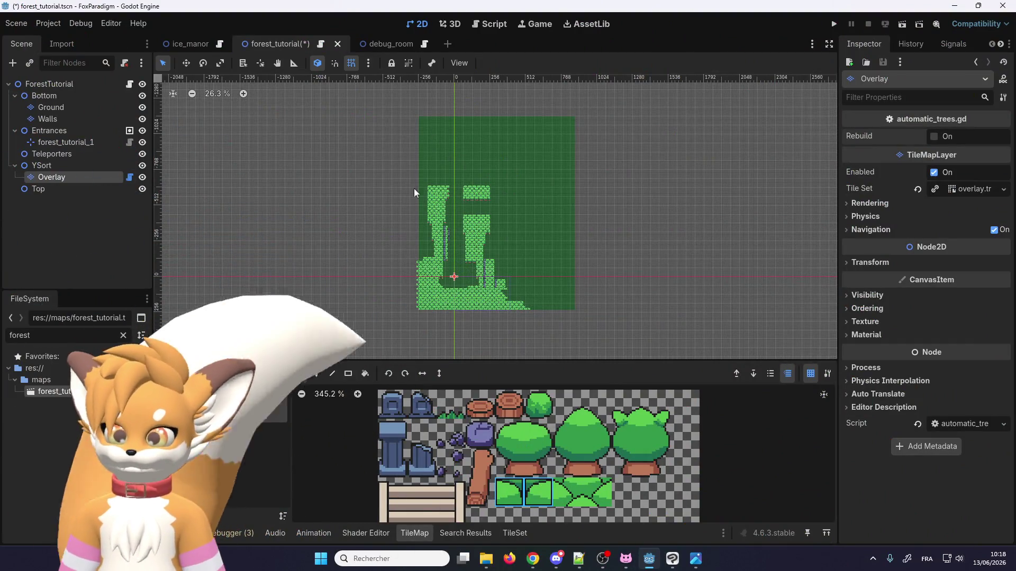
pyautogui.scroll(5, 460, 292)
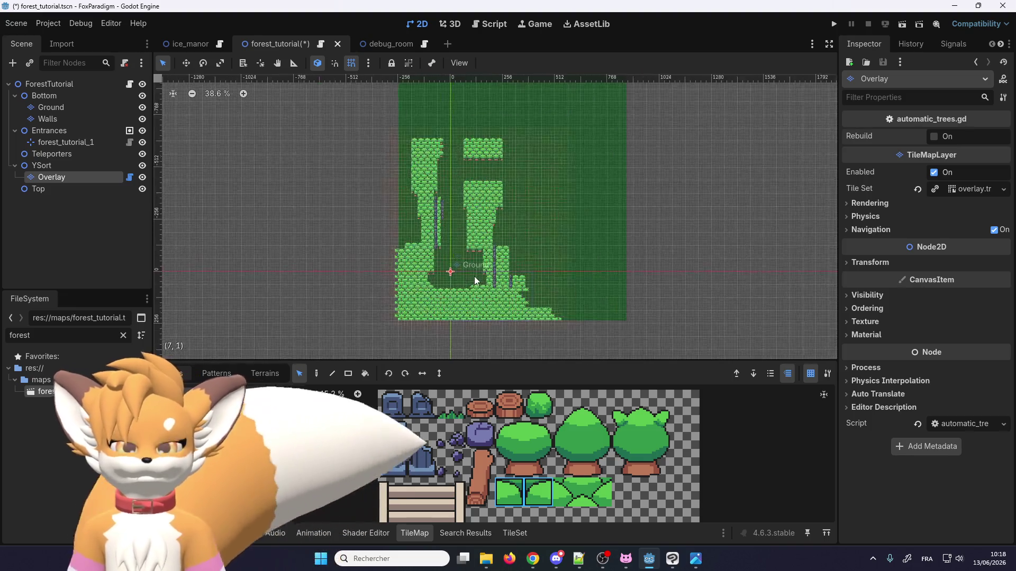
pyautogui.scroll(-1, 441, 129)
pyautogui.scroll(1, 370, 132)
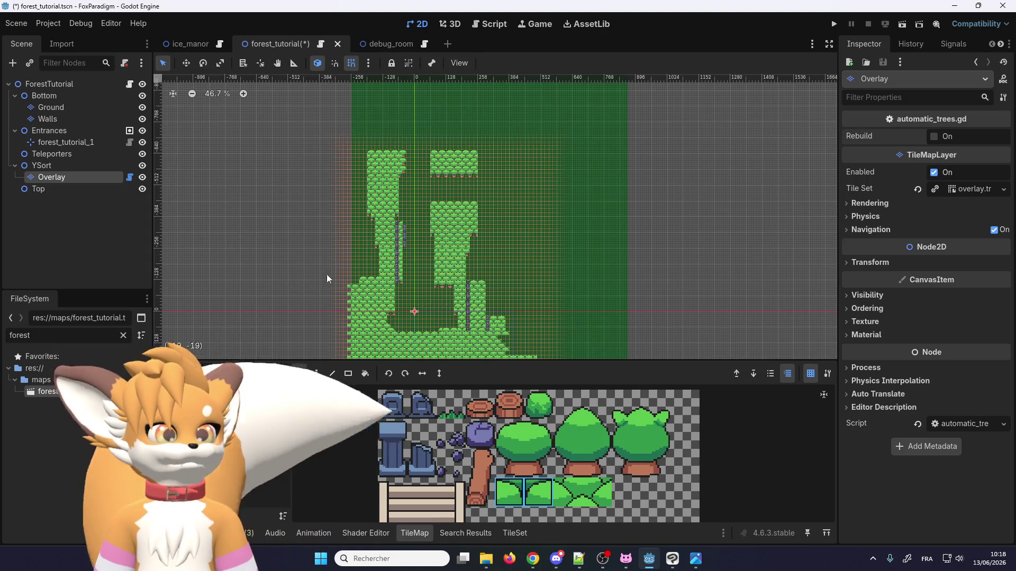
pyautogui.click(81, 107)
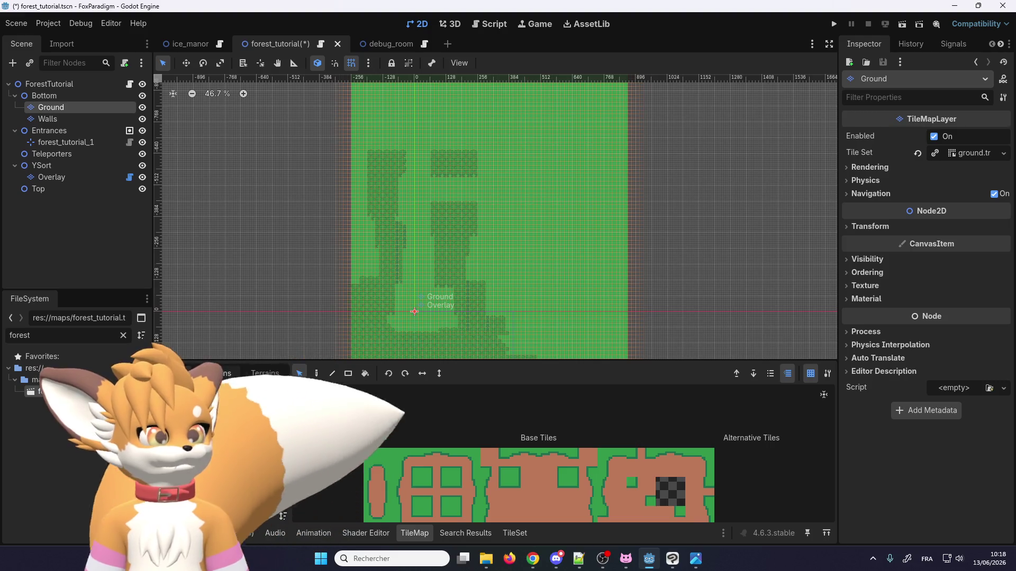
# Step: Go back to the Ground layer's individual tiles and choose the Rectangle tool
pyautogui.click(265, 375)
pyautogui.click(183, 373)
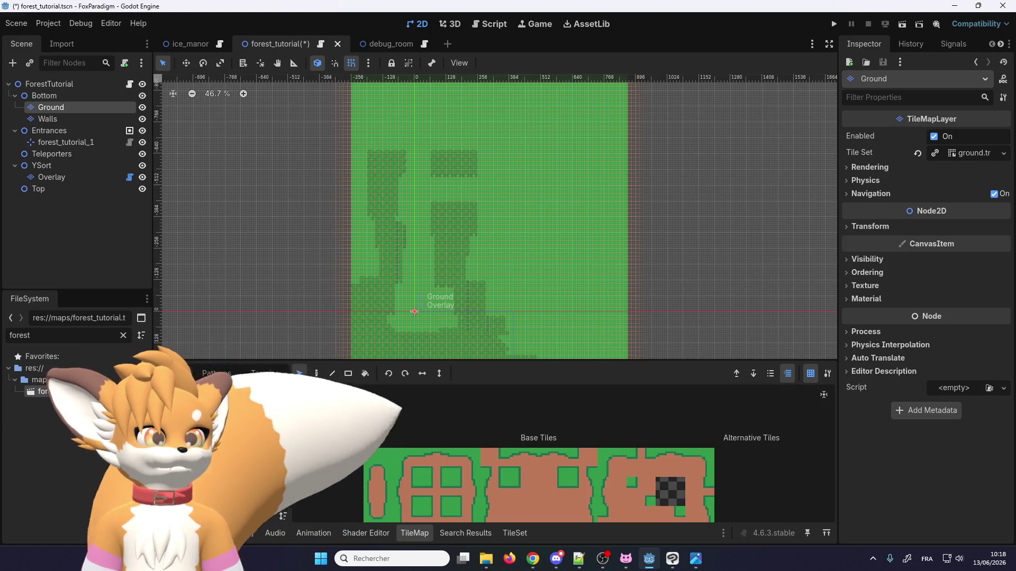
pyautogui.scroll(-1, 435, 407)
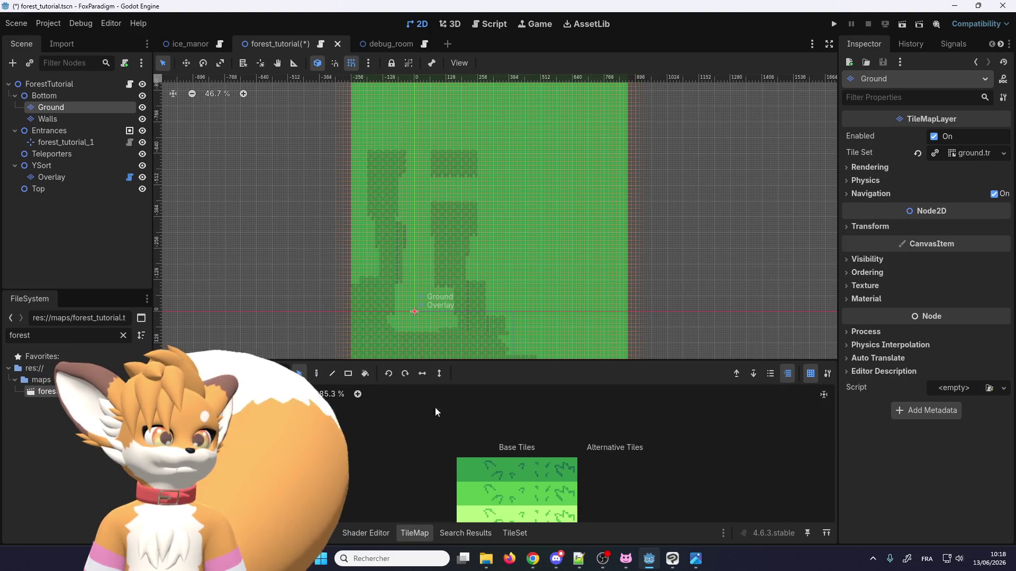
pyautogui.click(348, 373)
pyautogui.scroll(-2, 418, 328)
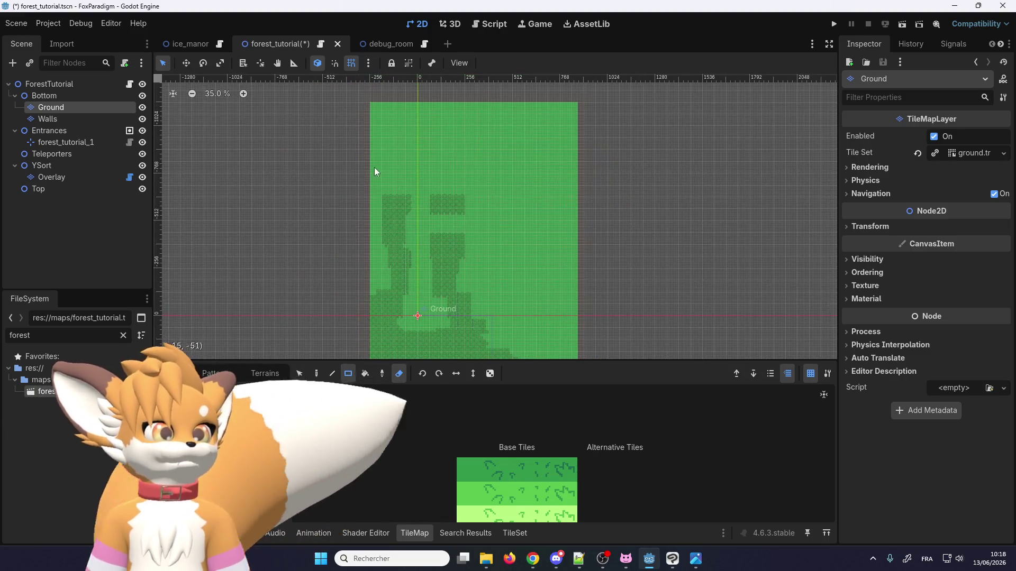
# Step: Rectangle-erase the Ground layer's extra top rows and its right-hand strip
pyautogui.moveTo(361, 93); pyautogui.dragTo(599, 190)
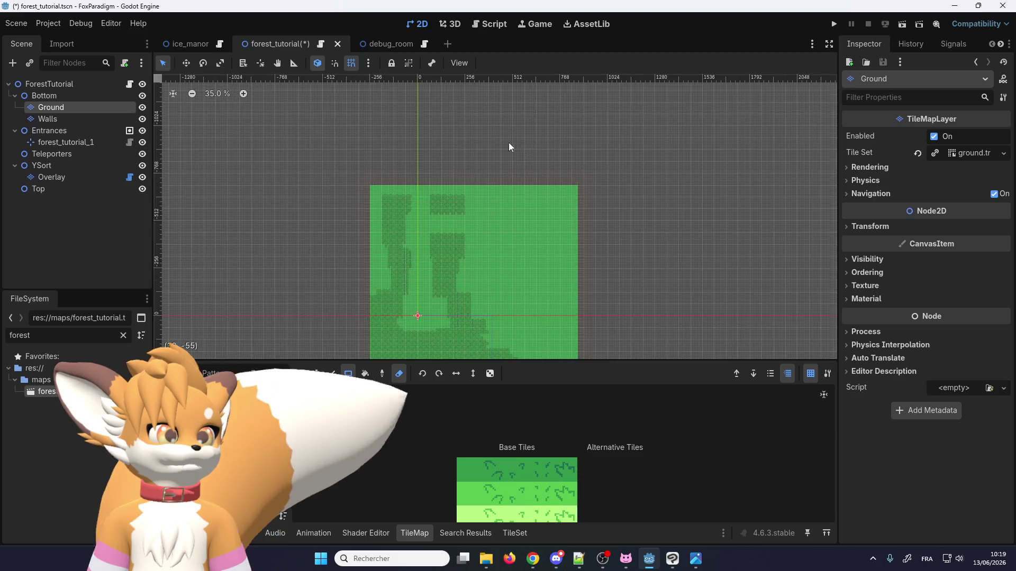
pyautogui.scroll(-2, 539, 212)
pyautogui.moveTo(556, 296)
pyautogui.mouseDown()
pyautogui.moveTo(462, 123)
pyautogui.moveTo(436, 122)
pyautogui.moveTo(453, 125)
pyautogui.mouseUp()
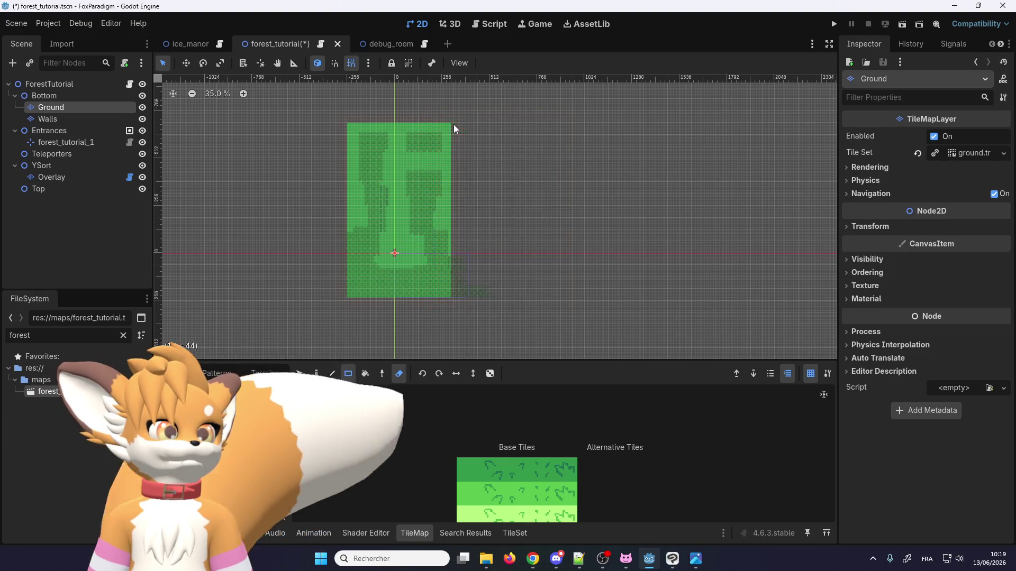
pyautogui.scroll(-1, 390, 88)
pyautogui.scroll(5, 392, 130)
pyautogui.scroll(-3, 395, 141)
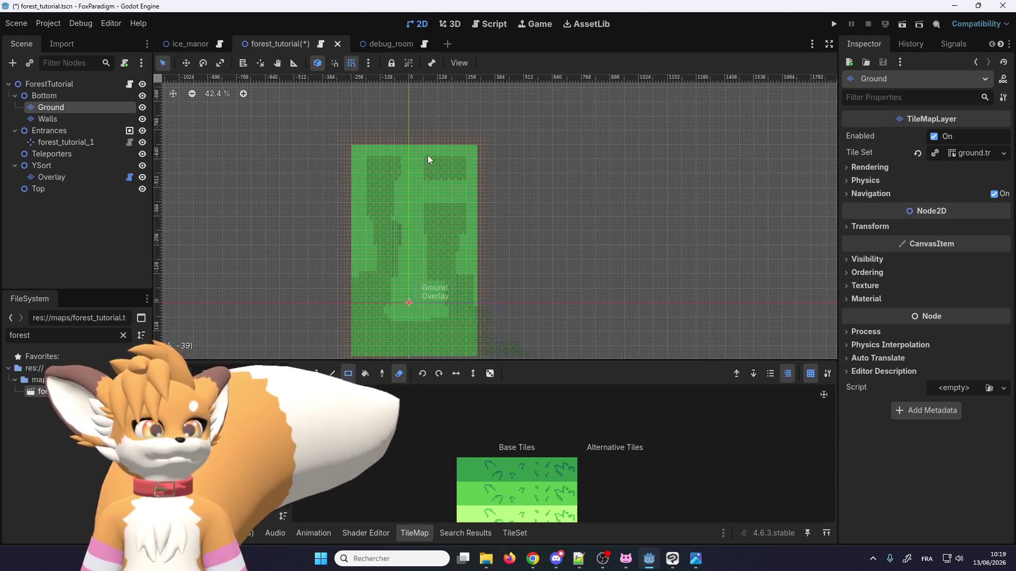
pyautogui.scroll(1, 415, 288)
pyautogui.scroll(-3, 429, 218)
pyautogui.scroll(2, 397, 182)
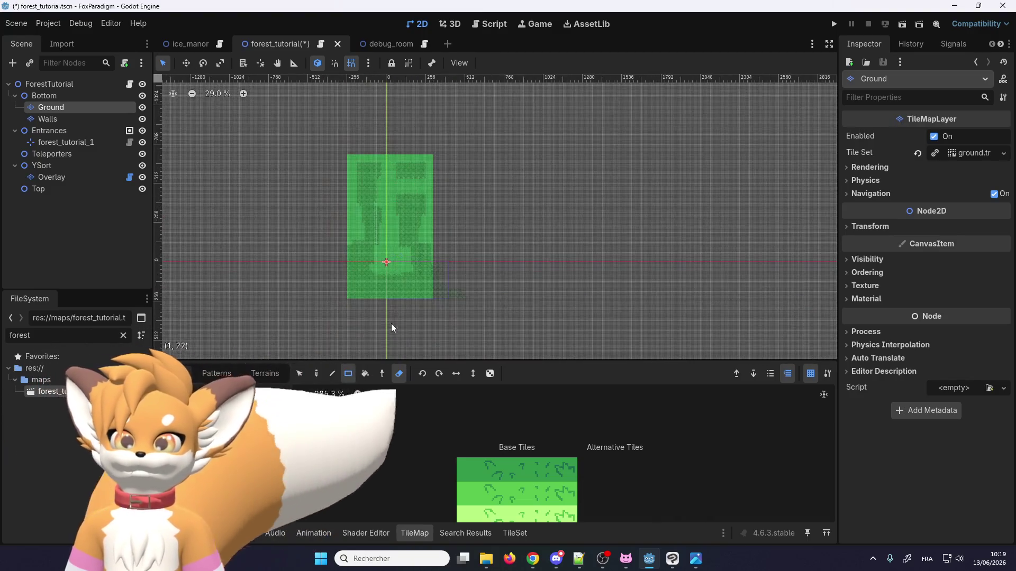
pyautogui.scroll(1, 391, 322)
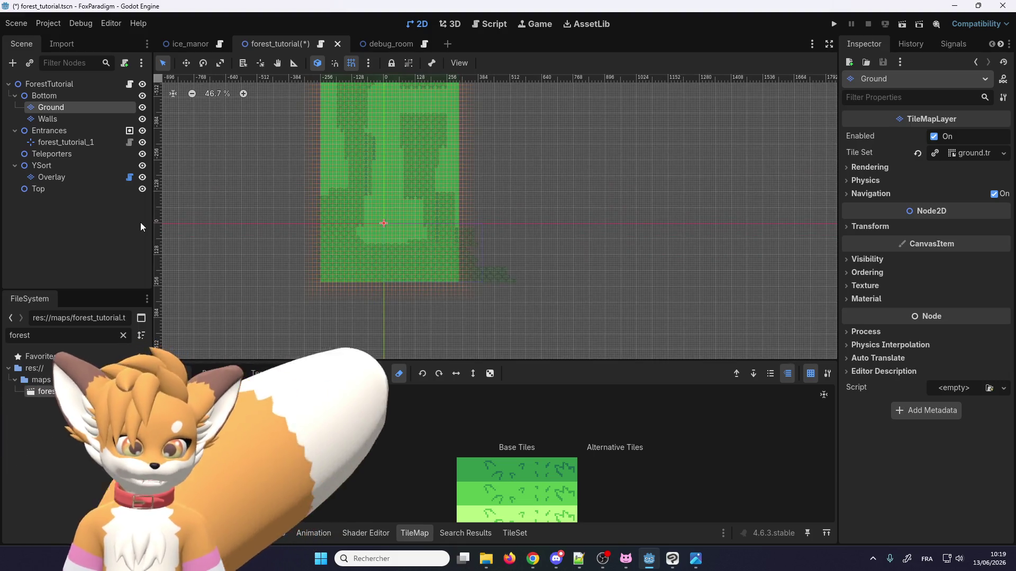
pyautogui.click(73, 174)
# Step: Rectangle-erase the Overlay trees past the right edge, then select the pair of bush tiles
pyautogui.scroll(5, 524, 267)
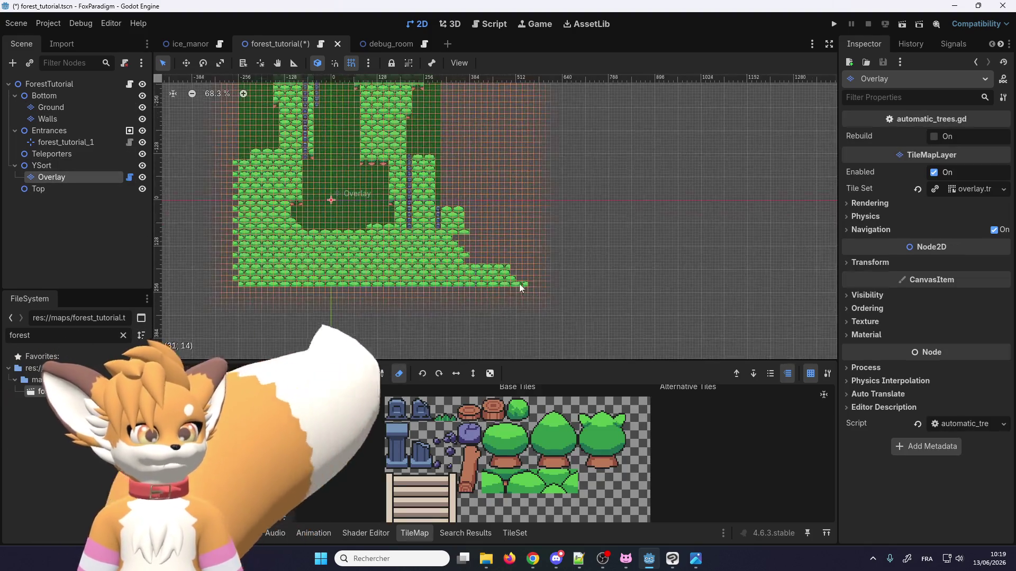
pyautogui.moveTo(542, 320); pyautogui.dragTo(410, 148)
pyautogui.scroll(-2, 423, 159)
pyautogui.scroll(3, 506, 199)
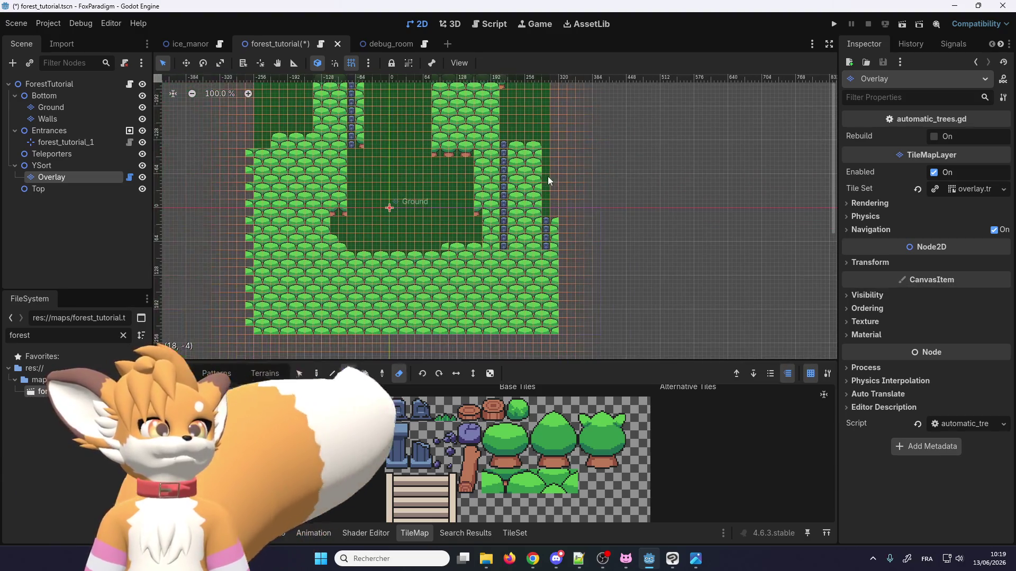
pyautogui.scroll(-2, 529, 167)
pyautogui.scroll(1, 268, 179)
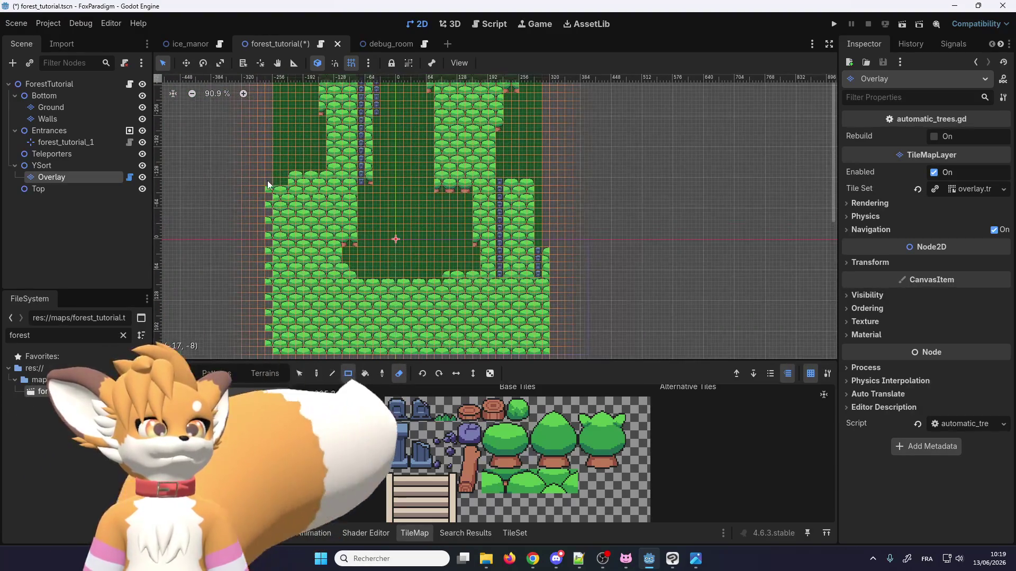
pyautogui.scroll(-2, 256, 246)
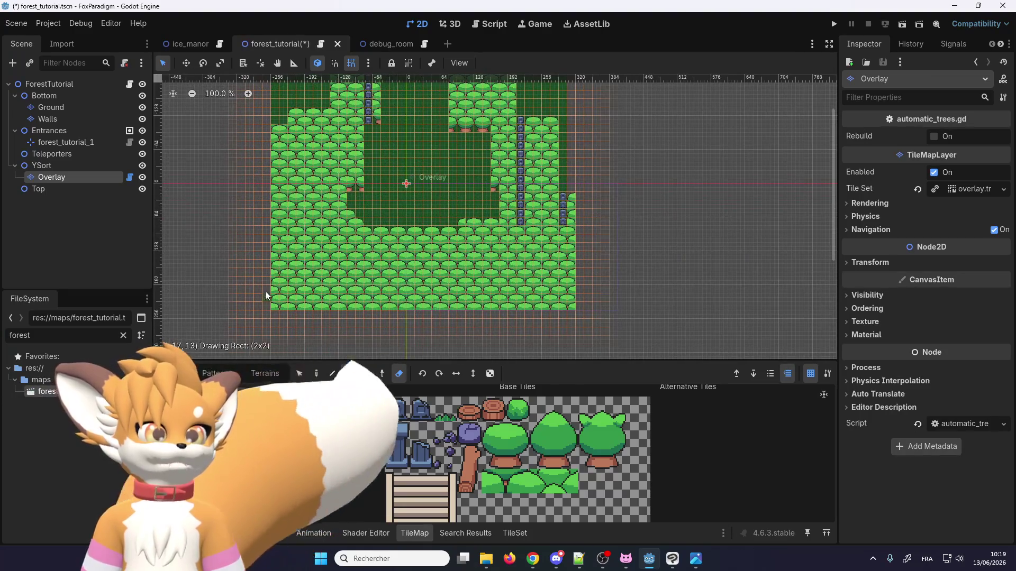
pyautogui.scroll(-1, 262, 279)
pyautogui.scroll(2, 499, 139)
pyautogui.hscroll(3, 499, 140)
pyautogui.scroll(2, 450, 170)
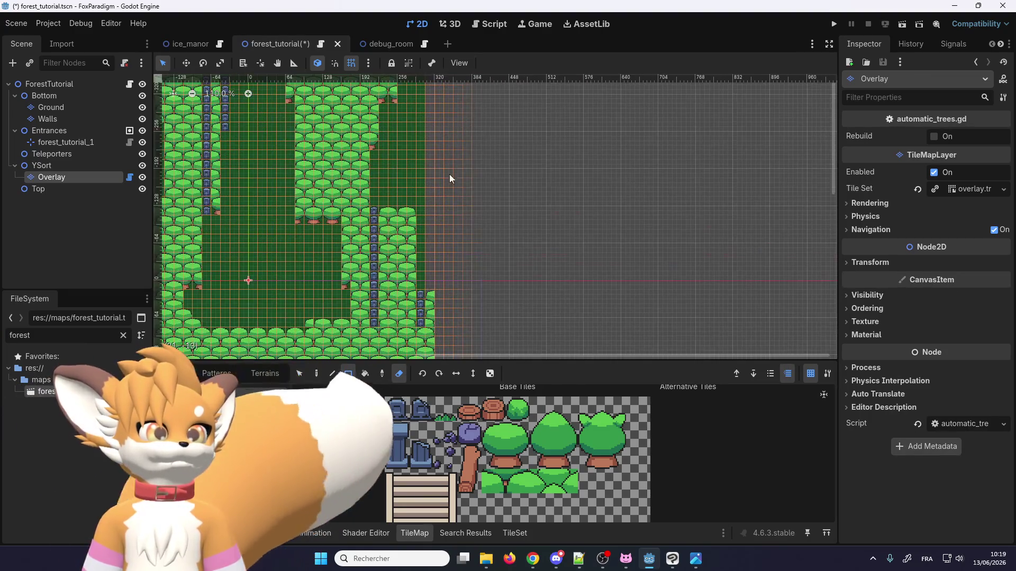
pyautogui.scroll(-1, 470, 253)
pyautogui.moveTo(502, 481); pyautogui.dragTo(515, 482)
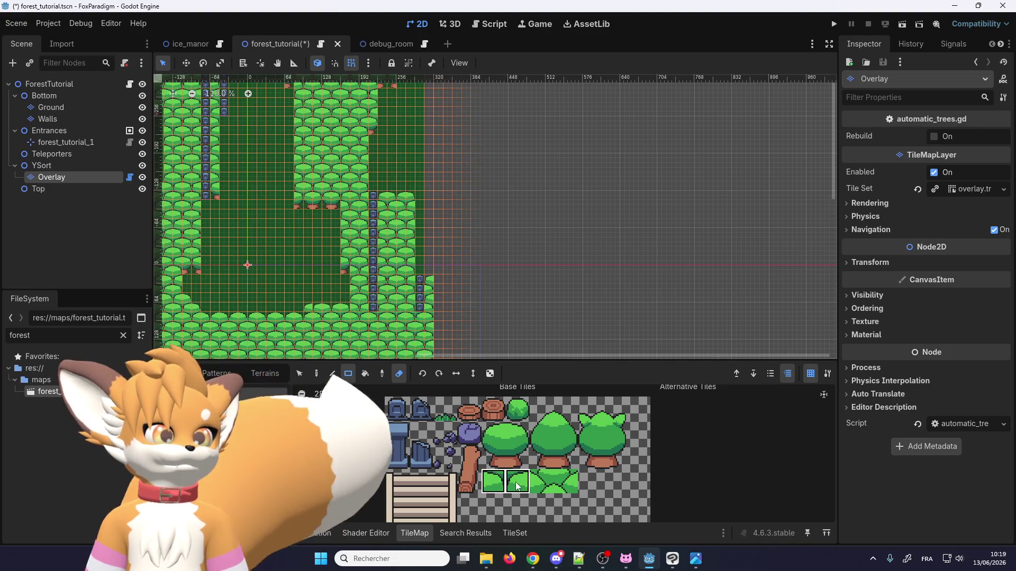
# Step: Switch to the Paint pencil tool with the Eraser toggle turned off
pyautogui.scroll(6, 461, 253)
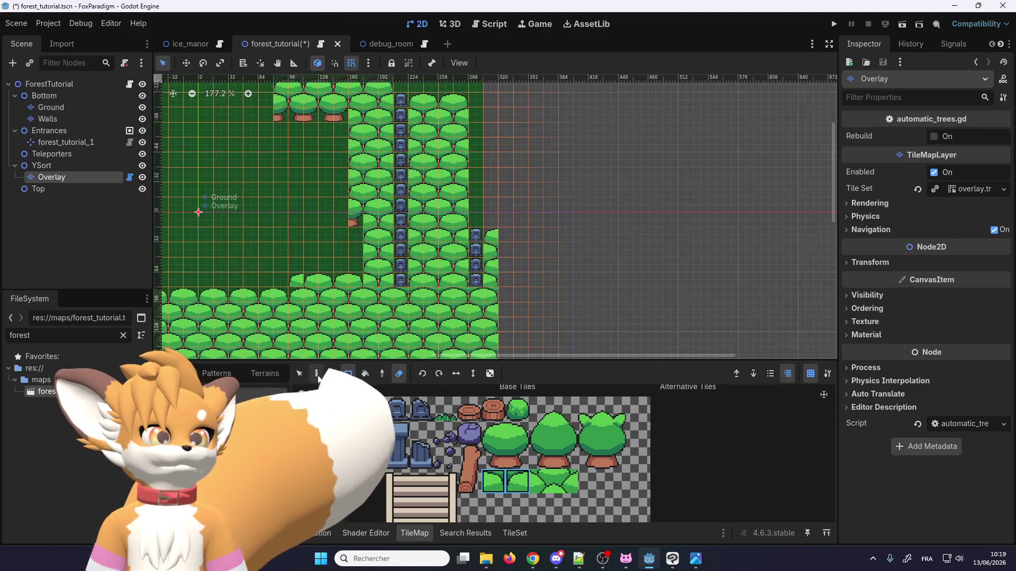
pyautogui.click(319, 375)
pyautogui.scroll(-5, 413, 232)
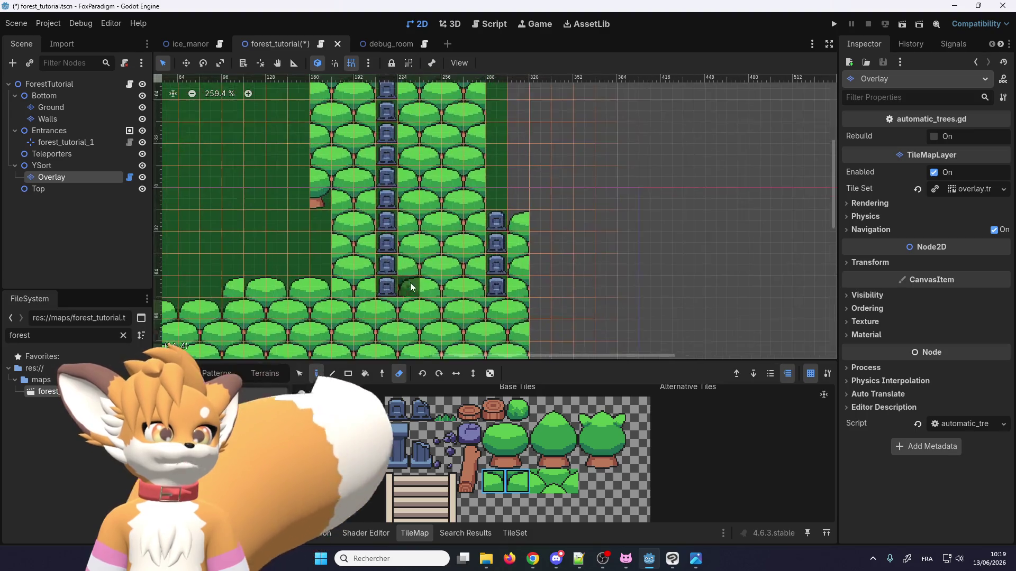
pyautogui.scroll(7, 389, 193)
pyautogui.scroll(-3, 388, 199)
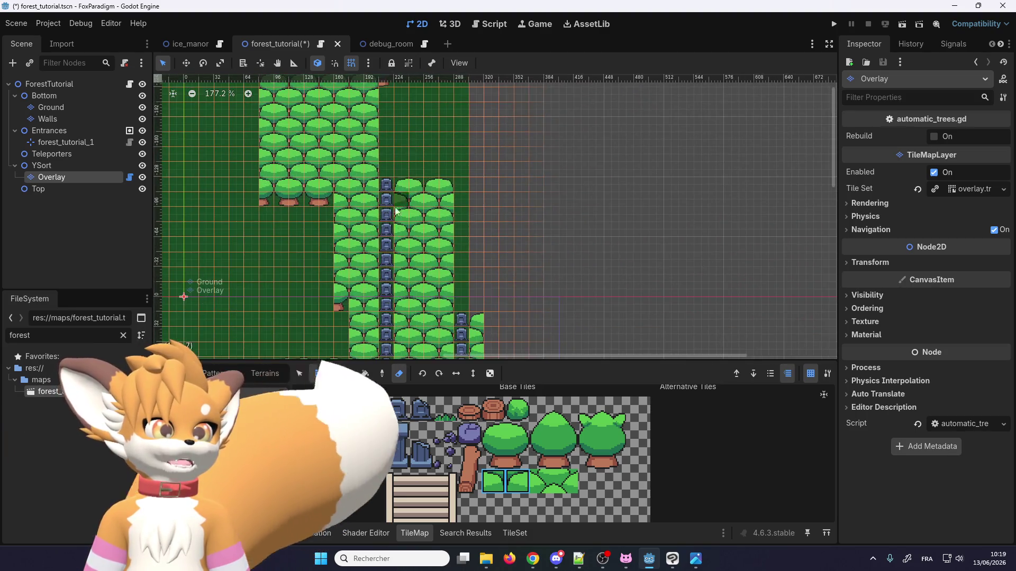
pyautogui.click(399, 373)
pyautogui.scroll(2, 382, 182)
# Step: Paint stone tiles into the column gap and on top of the stone column
pyautogui.click(382, 182)
pyautogui.scroll(-2, 382, 182)
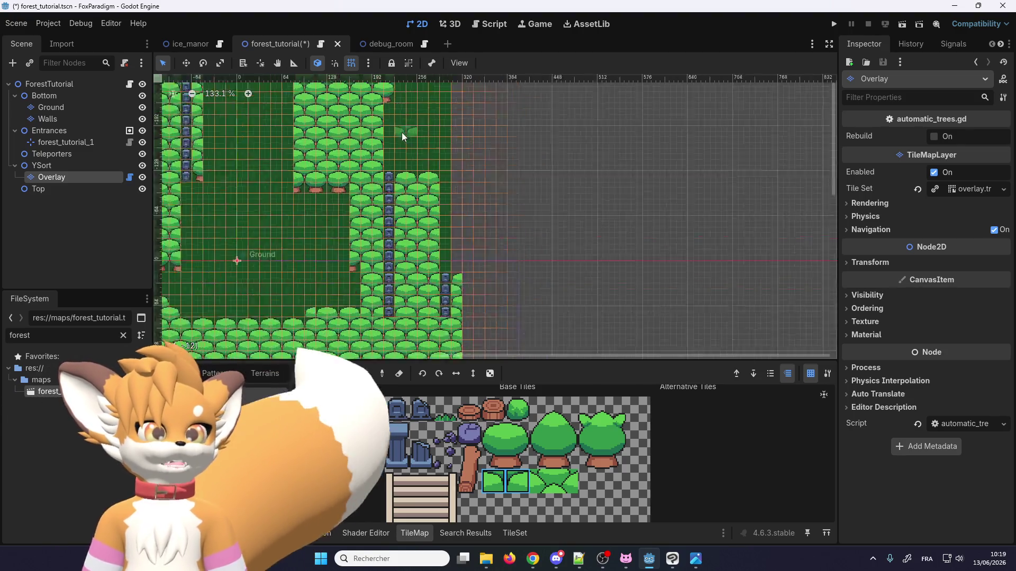
pyautogui.scroll(5, 402, 135)
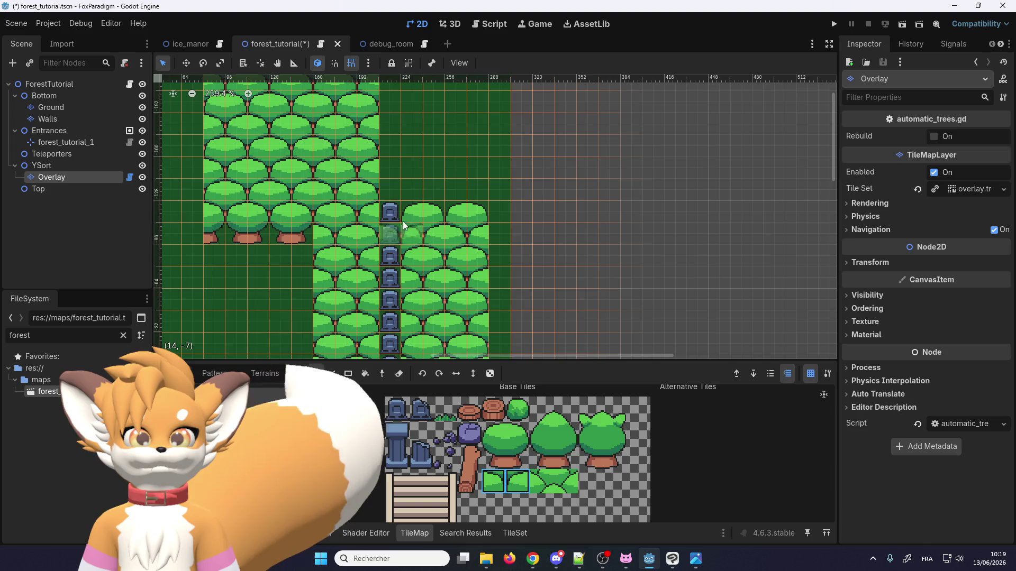
pyautogui.click(393, 191)
pyautogui.scroll(2, 388, 170)
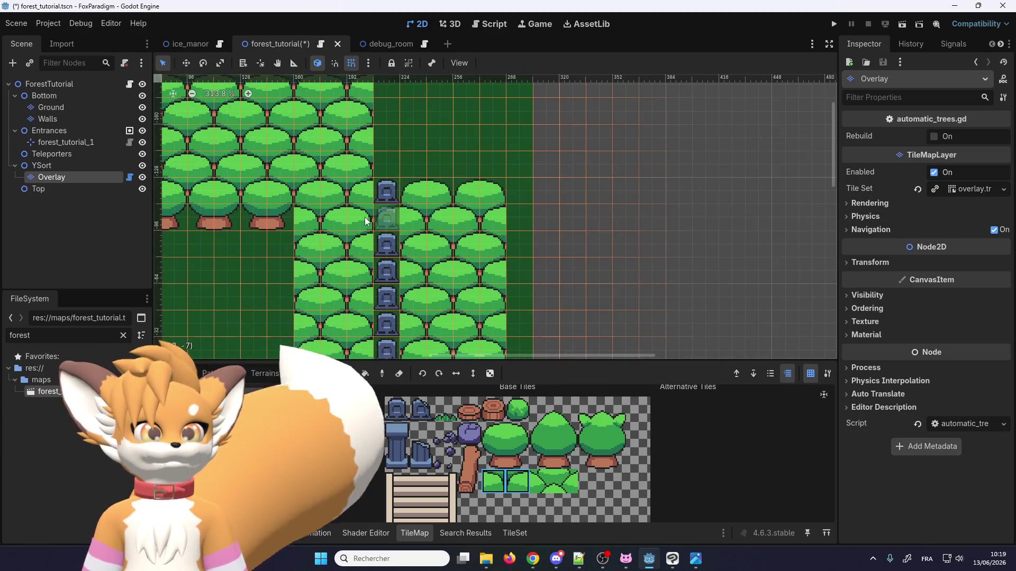
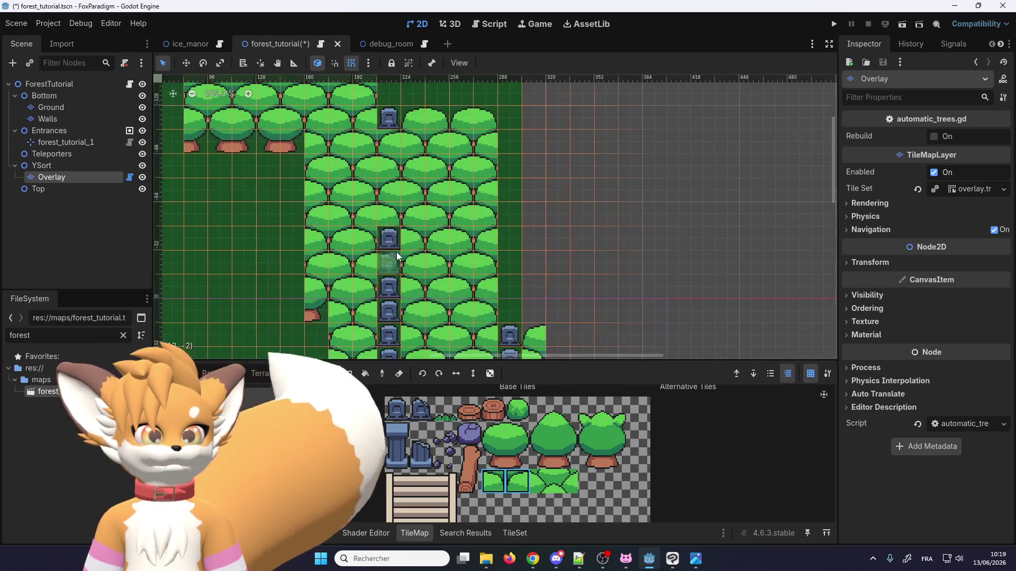
# Step: Erase two gravestone tiles among the trees and the five in the left column
pyautogui.rightClick(397, 252)
pyautogui.rightClick(396, 262)
pyautogui.moveTo(404, 240); pyautogui.dragTo(418, 146)
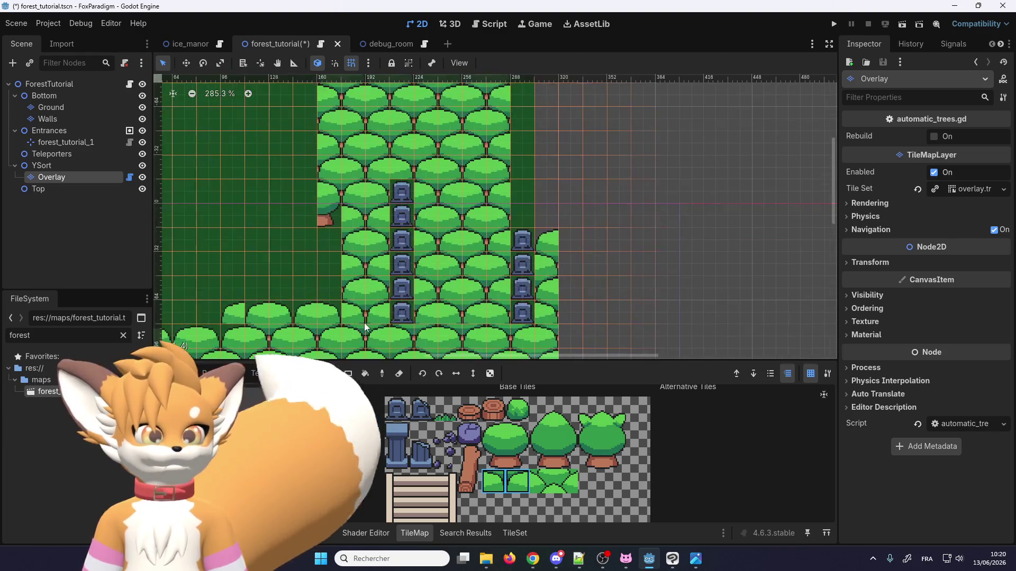
pyautogui.rightClick(402, 191)
pyautogui.rightClick(417, 244)
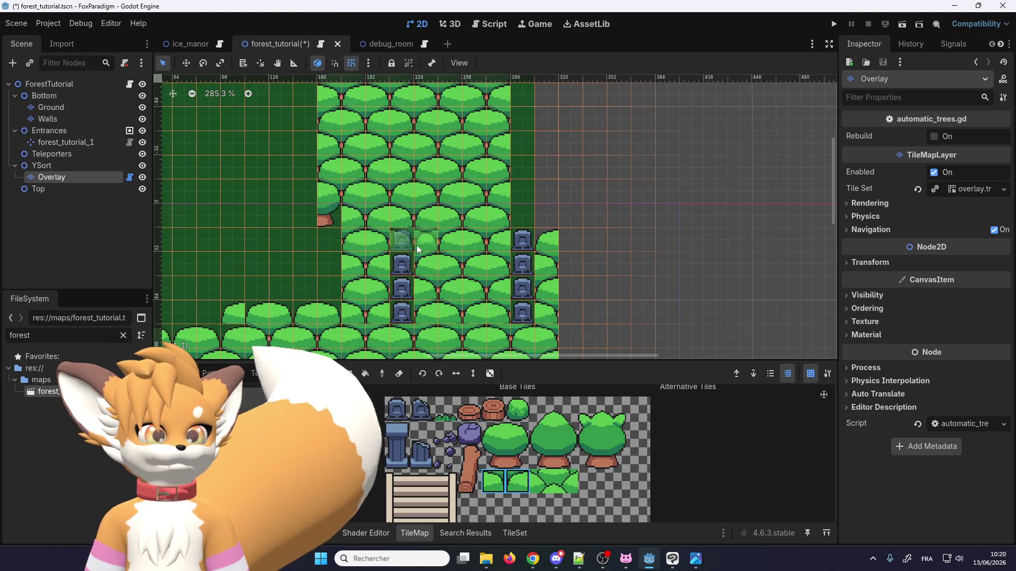
pyautogui.rightClick(417, 266)
pyautogui.rightClick(416, 283)
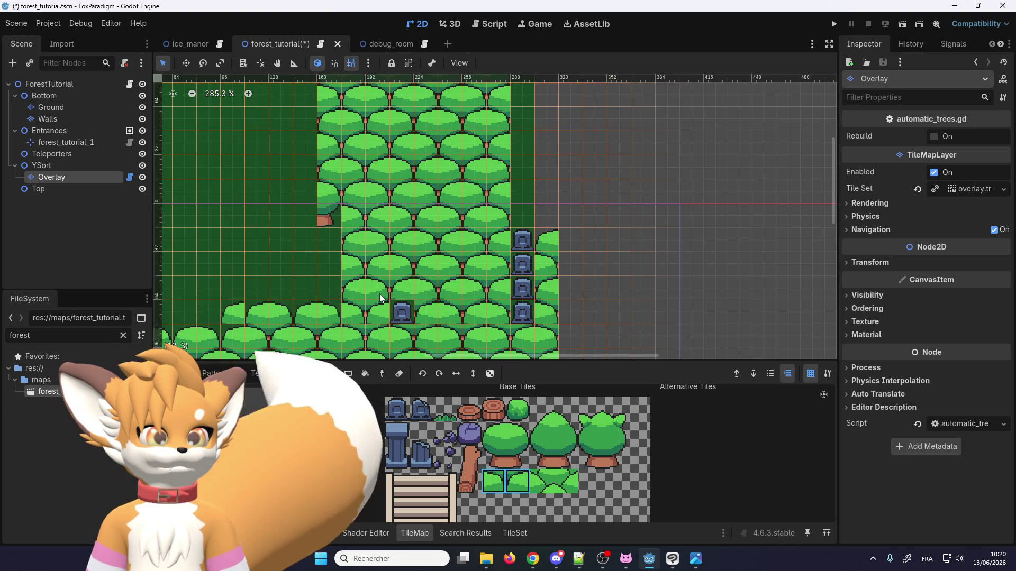
pyautogui.rightClick(418, 313)
# Step: Erase the four gravestones in the right column and select the single grass tile
pyautogui.rightClick(505, 304)
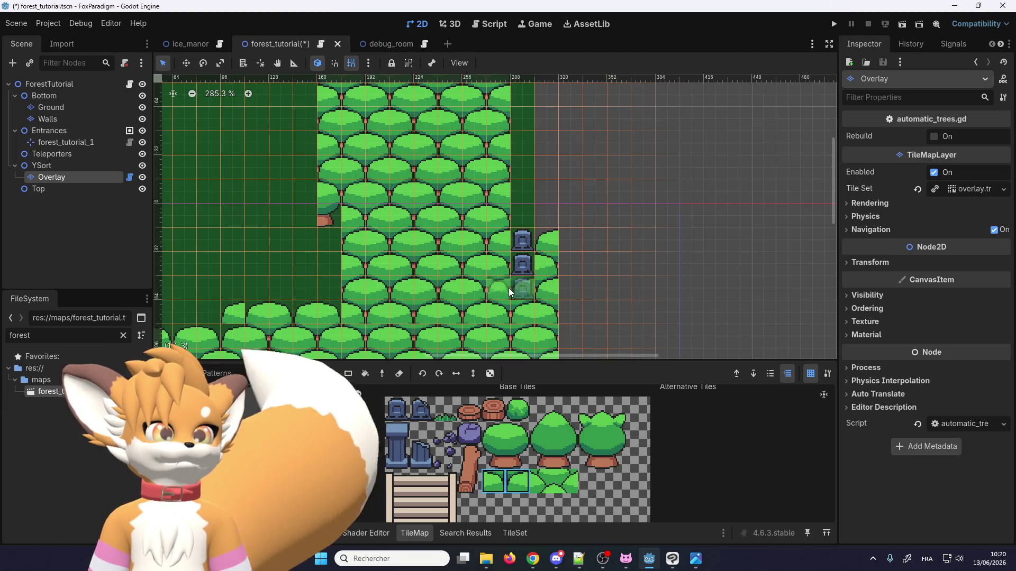
pyautogui.rightClick(525, 292)
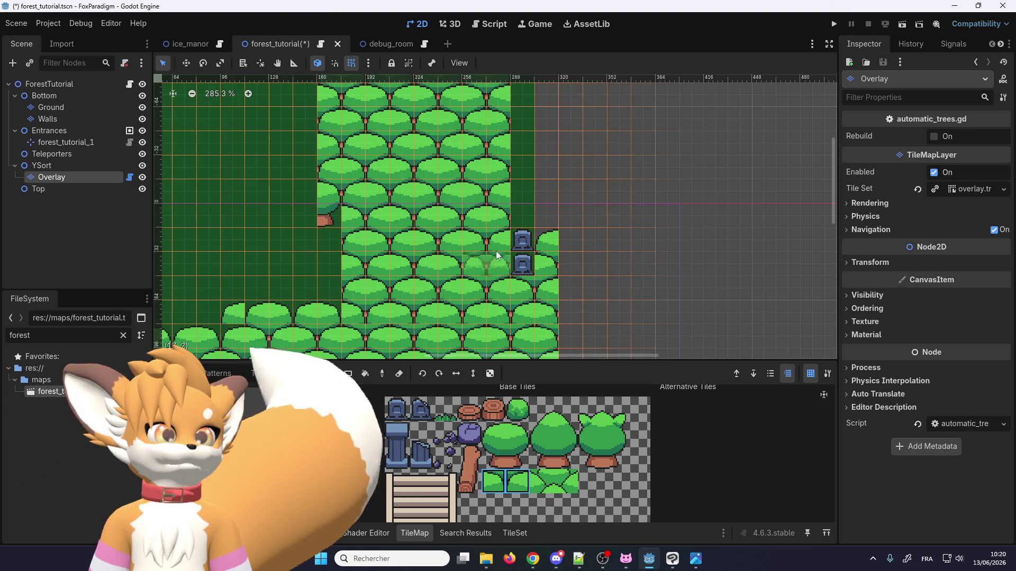
pyautogui.rightClick(519, 262)
pyautogui.rightClick(511, 248)
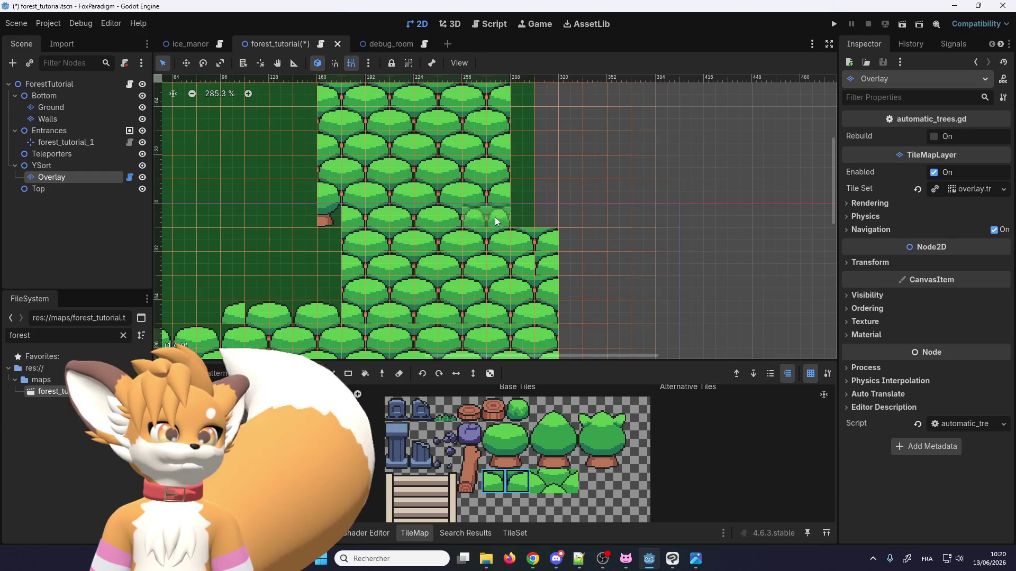
pyautogui.click(490, 473)
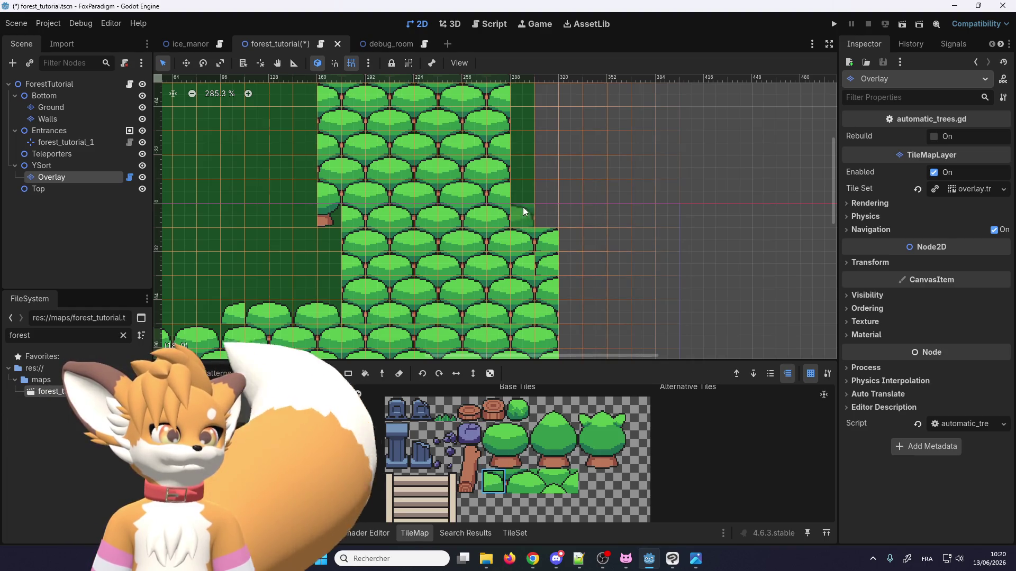
# Step: Scroll around the forest map to check the tree rows and the remaining gravestone
pyautogui.scroll(2, 507, 257)
pyautogui.scroll(-1, 518, 191)
pyautogui.scroll(-1, 519, 194)
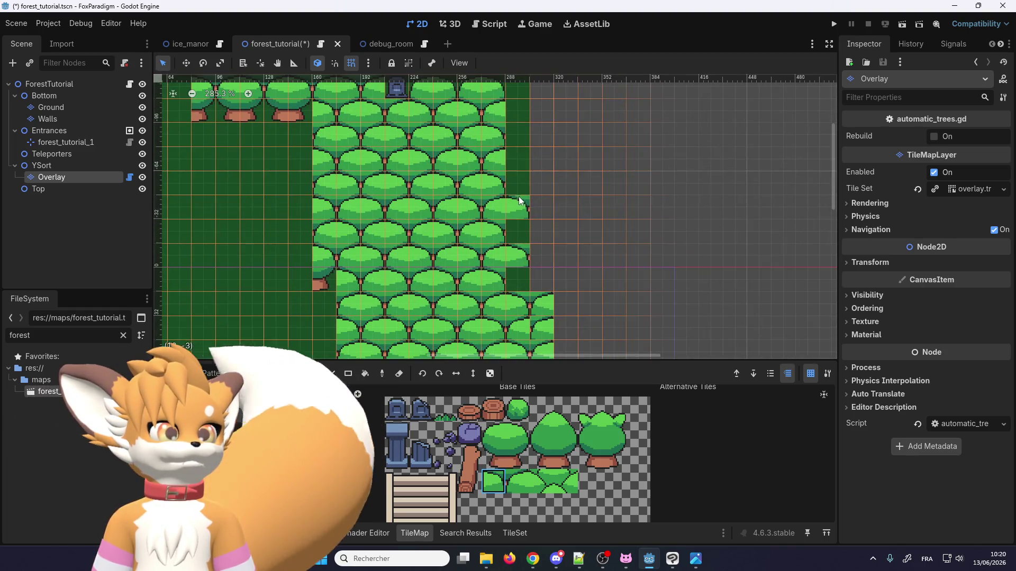
pyautogui.scroll(1, 513, 74)
pyautogui.scroll(-1, 517, 174)
pyautogui.scroll(5, 521, 131)
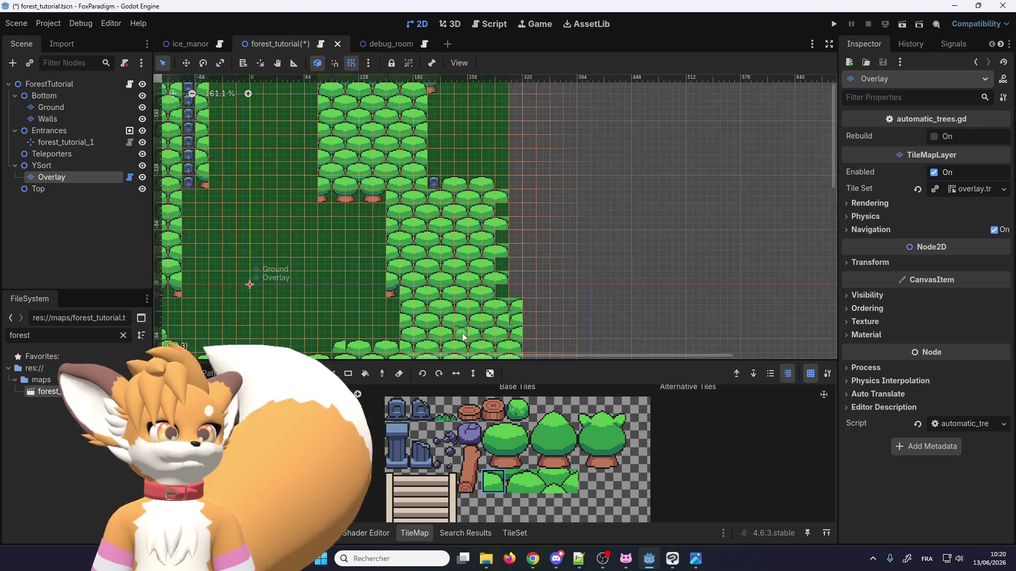
pyautogui.hscroll(2, 505, 203)
pyautogui.scroll(-3, 483, 159)
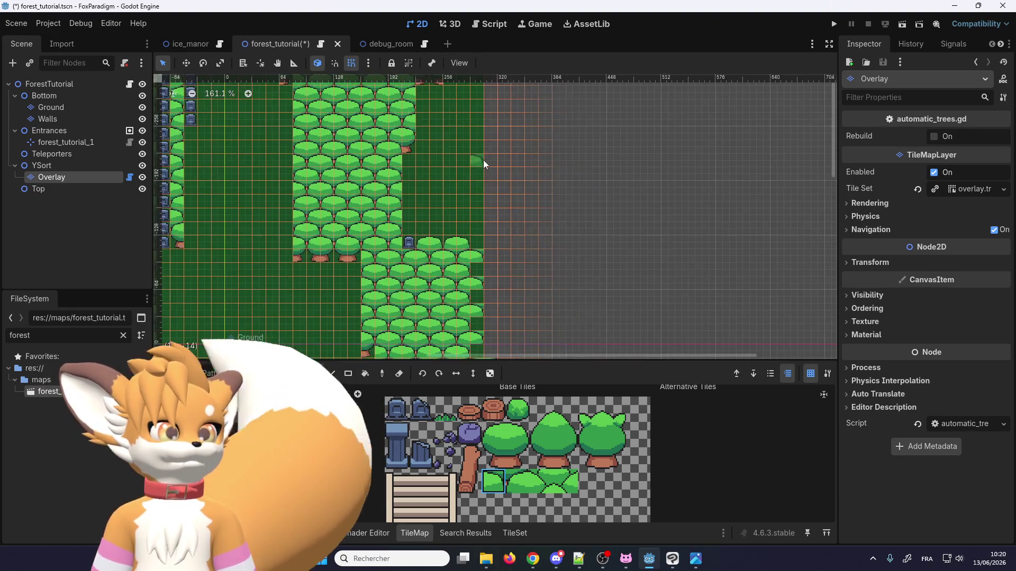
pyautogui.scroll(-2, 481, 178)
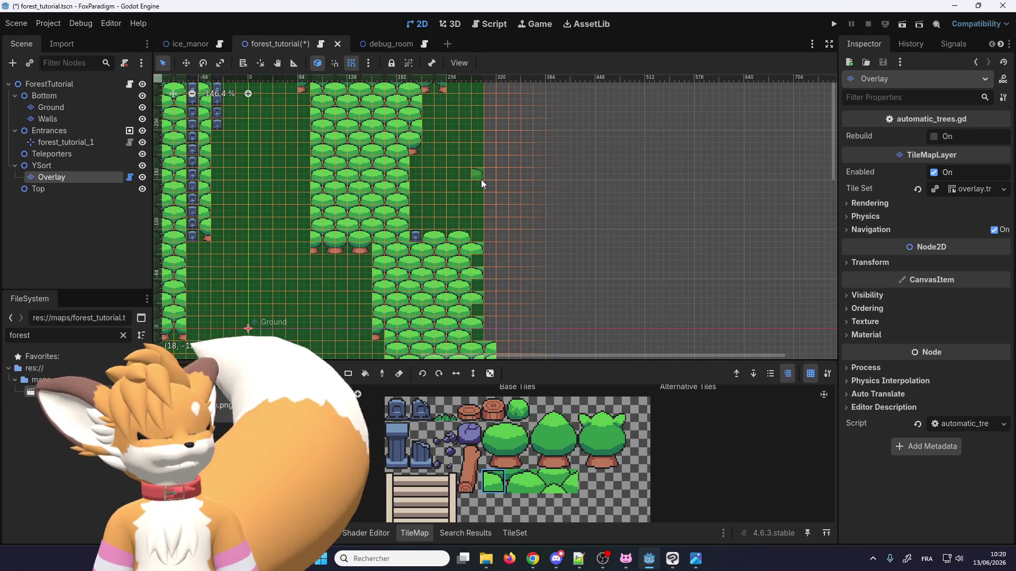
pyautogui.scroll(4, 481, 180)
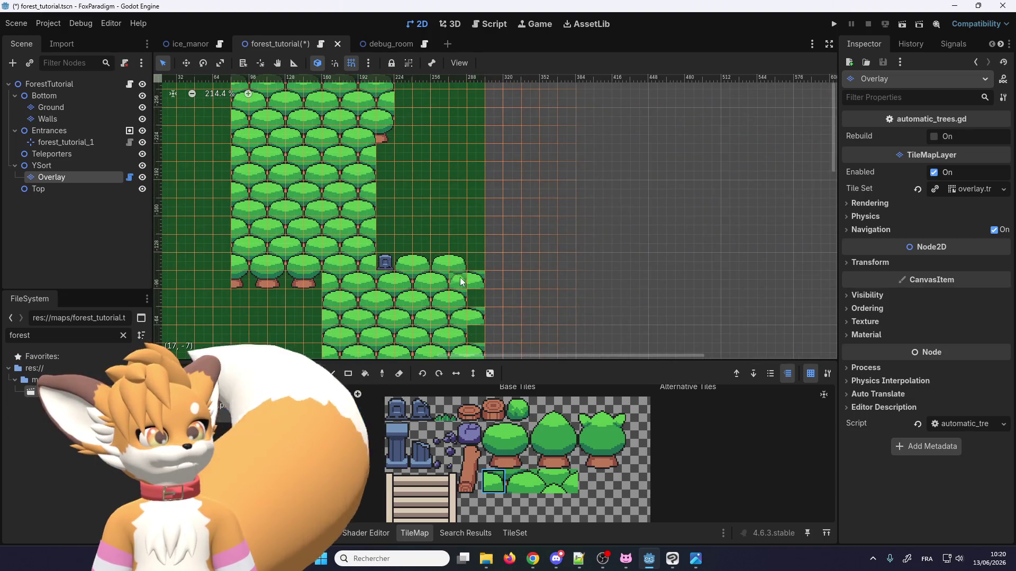
pyautogui.scroll(1, 465, 278)
pyautogui.scroll(-1, 482, 280)
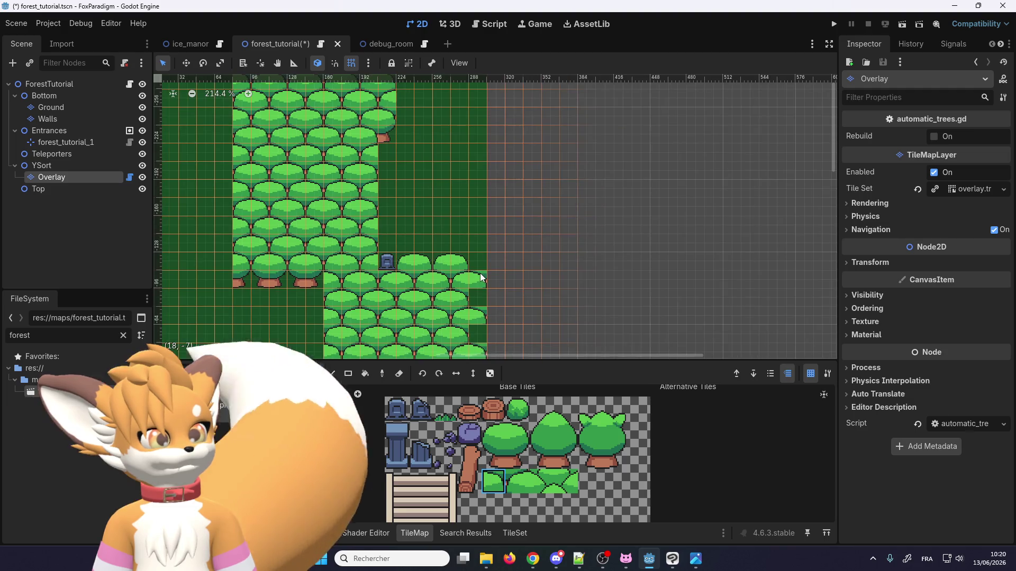